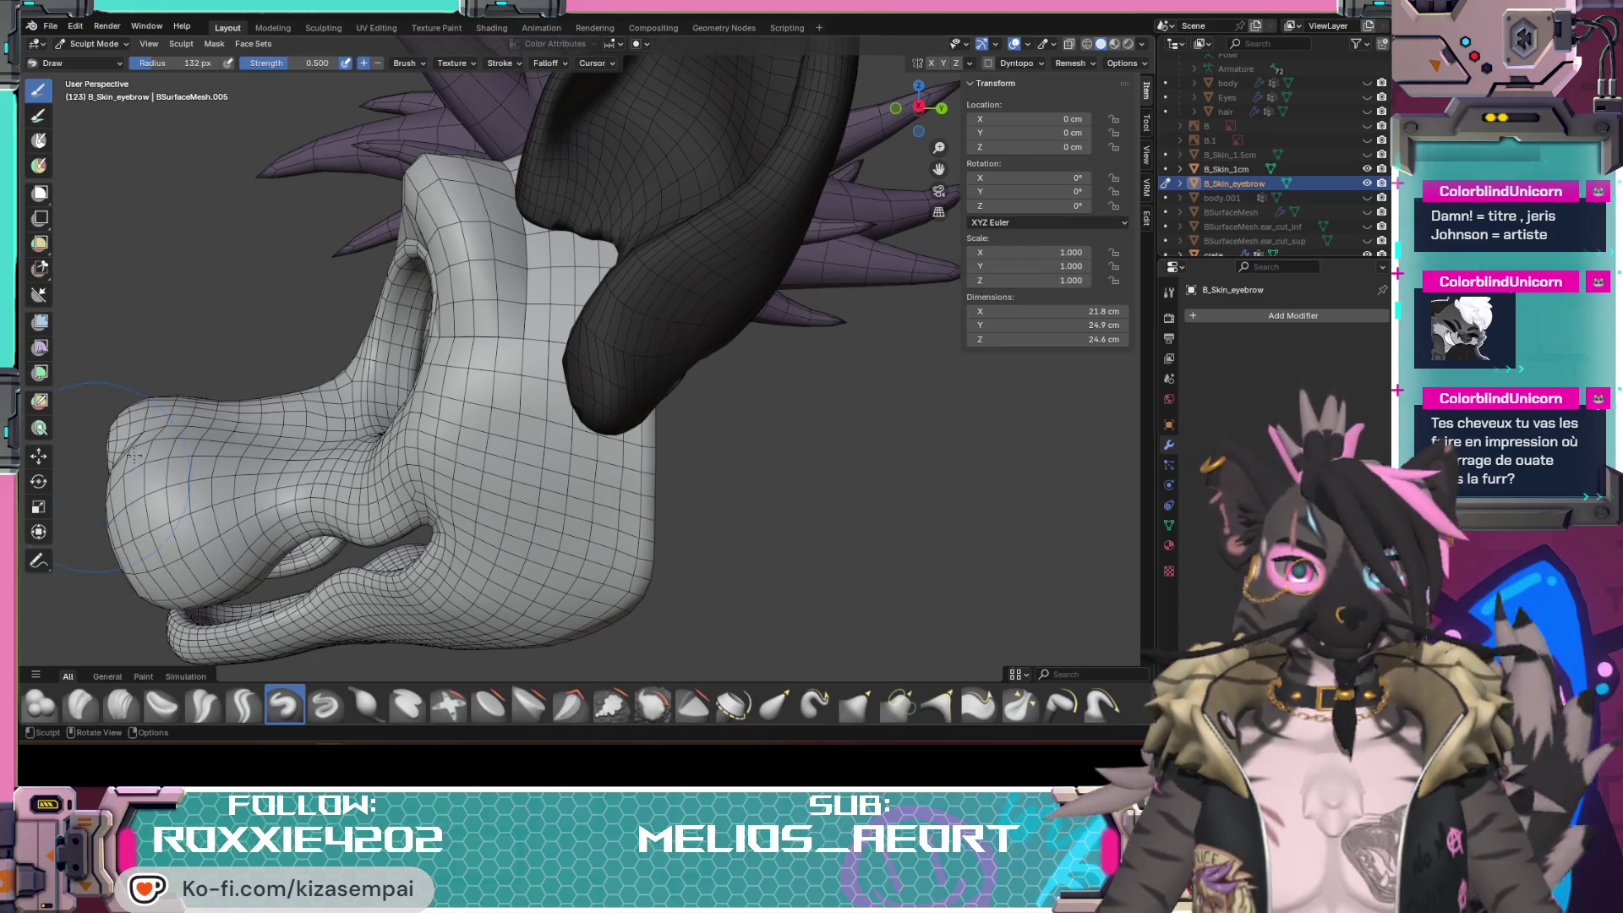
Step: Enter Edit Mode on the head mesh and select the whole linked eyebrow piece
mouse_move(508, 469)
middle_down()
mouse_move(786, 456)
mouse_move(706, 469)
mouse_move(732, 501)
mouse_move(839, 428)
mouse_move(744, 456)
mouse_move(840, 438)
mouse_move(822, 450)
middle_up()
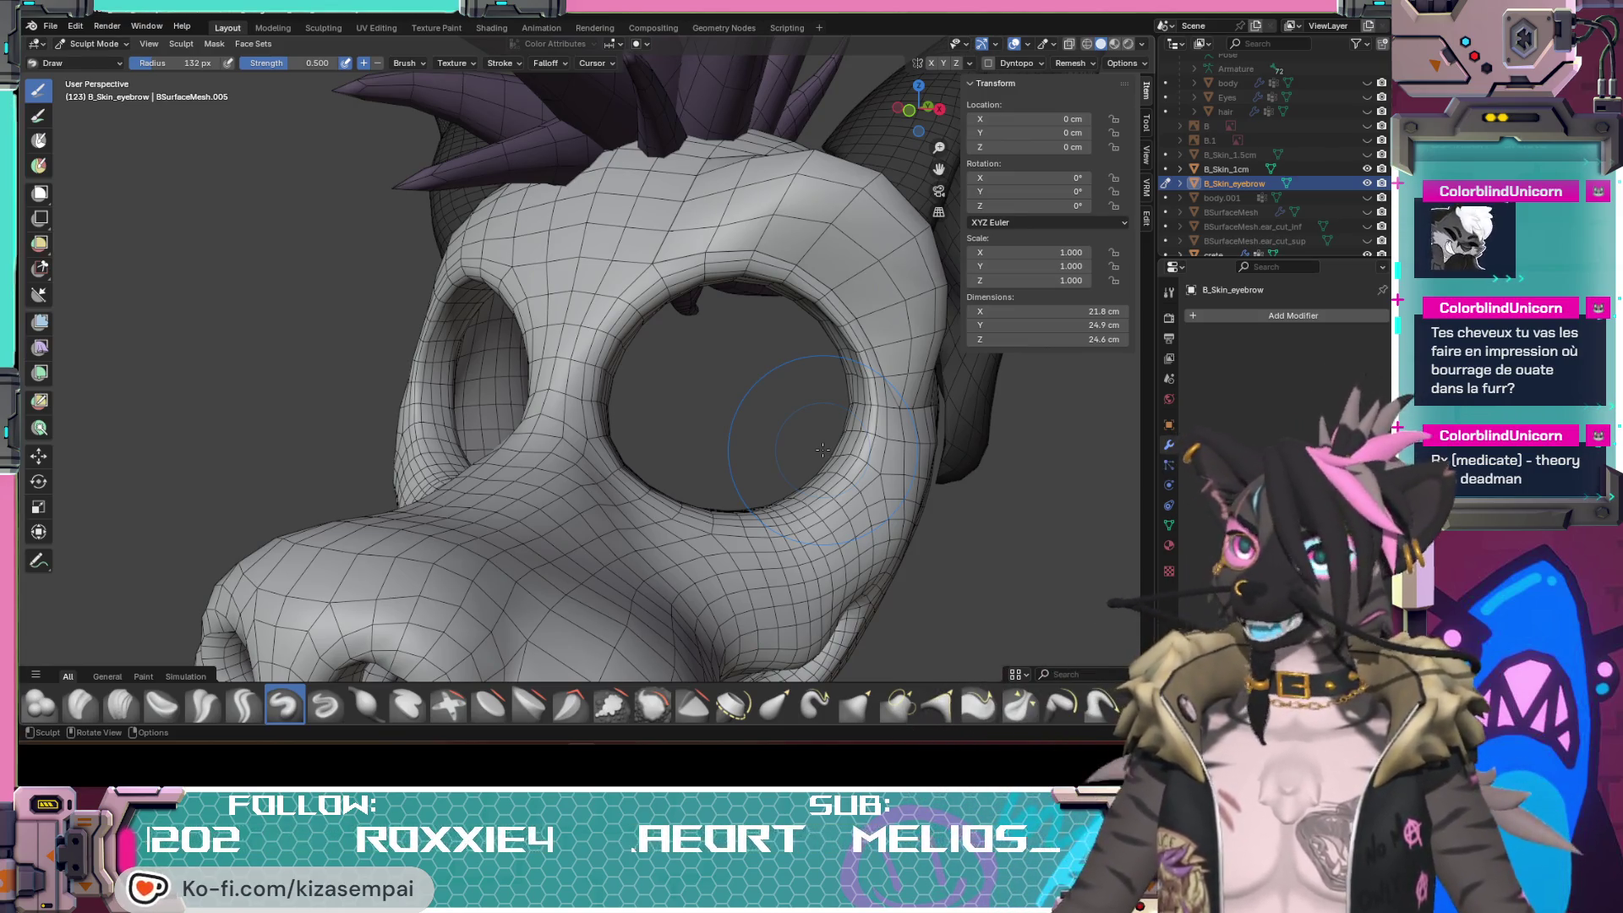
middle_drag(879, 260, 786, 393)
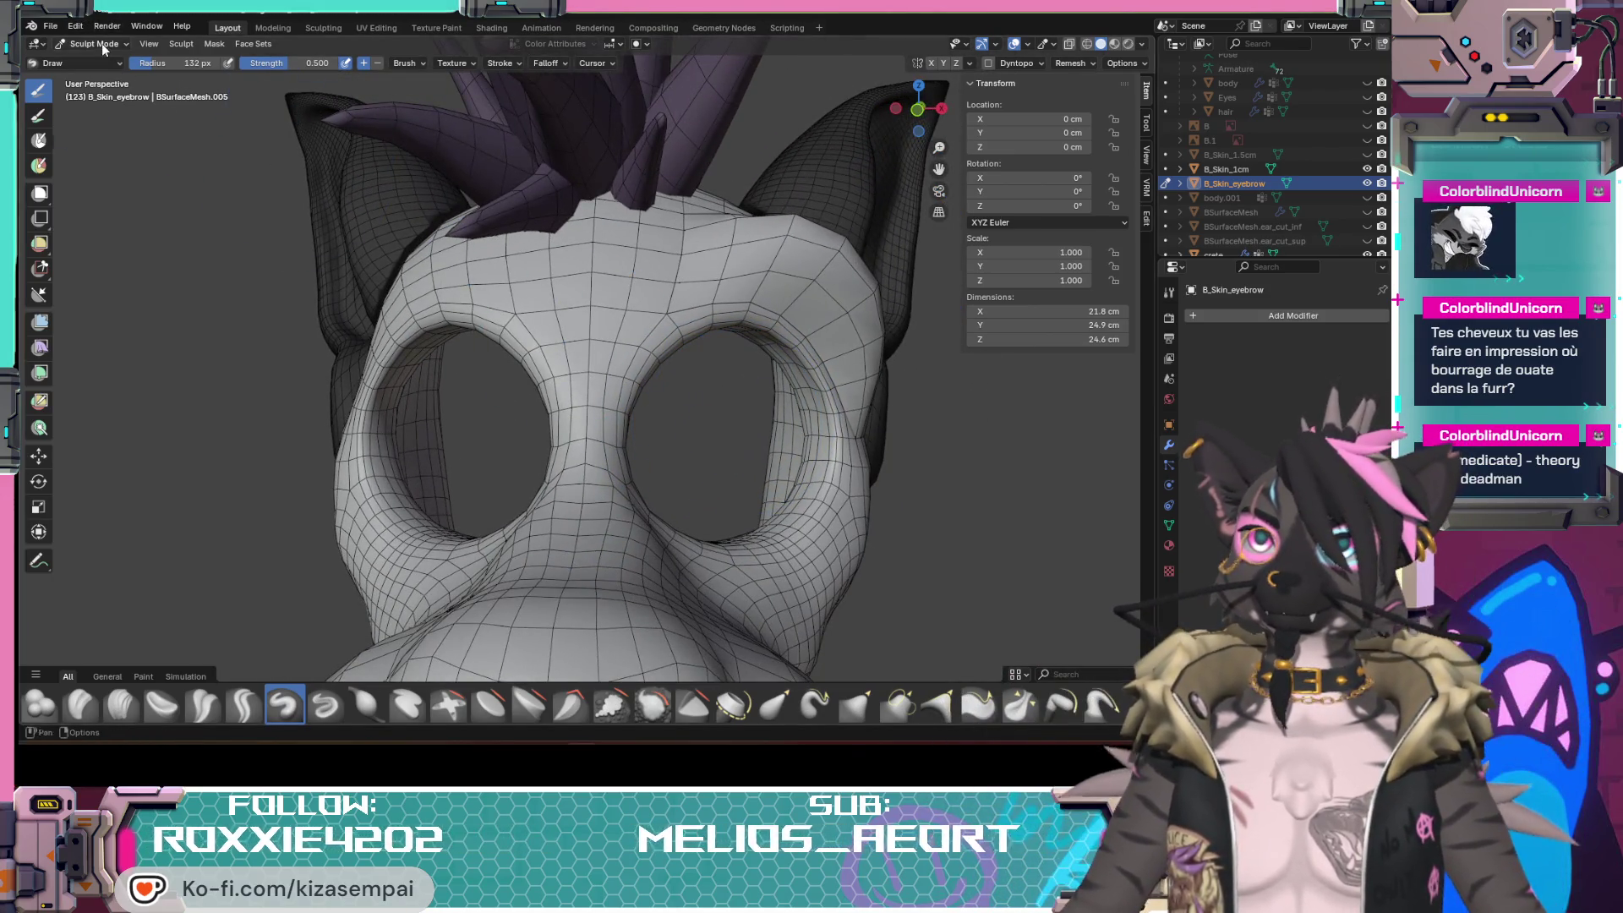
click(93, 79)
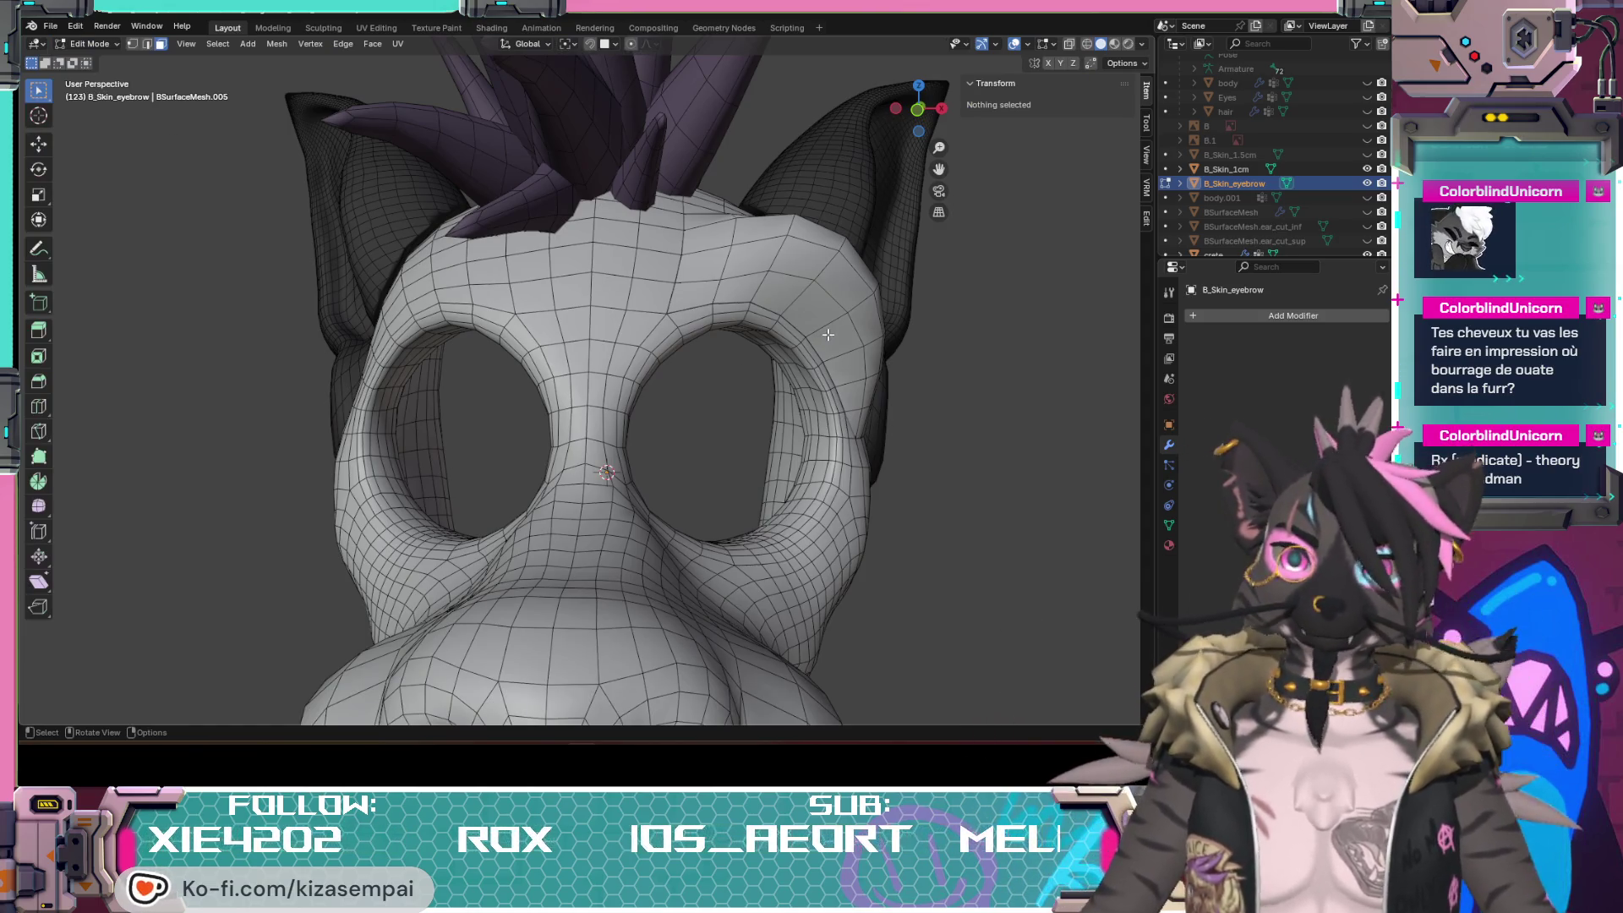
key(l)
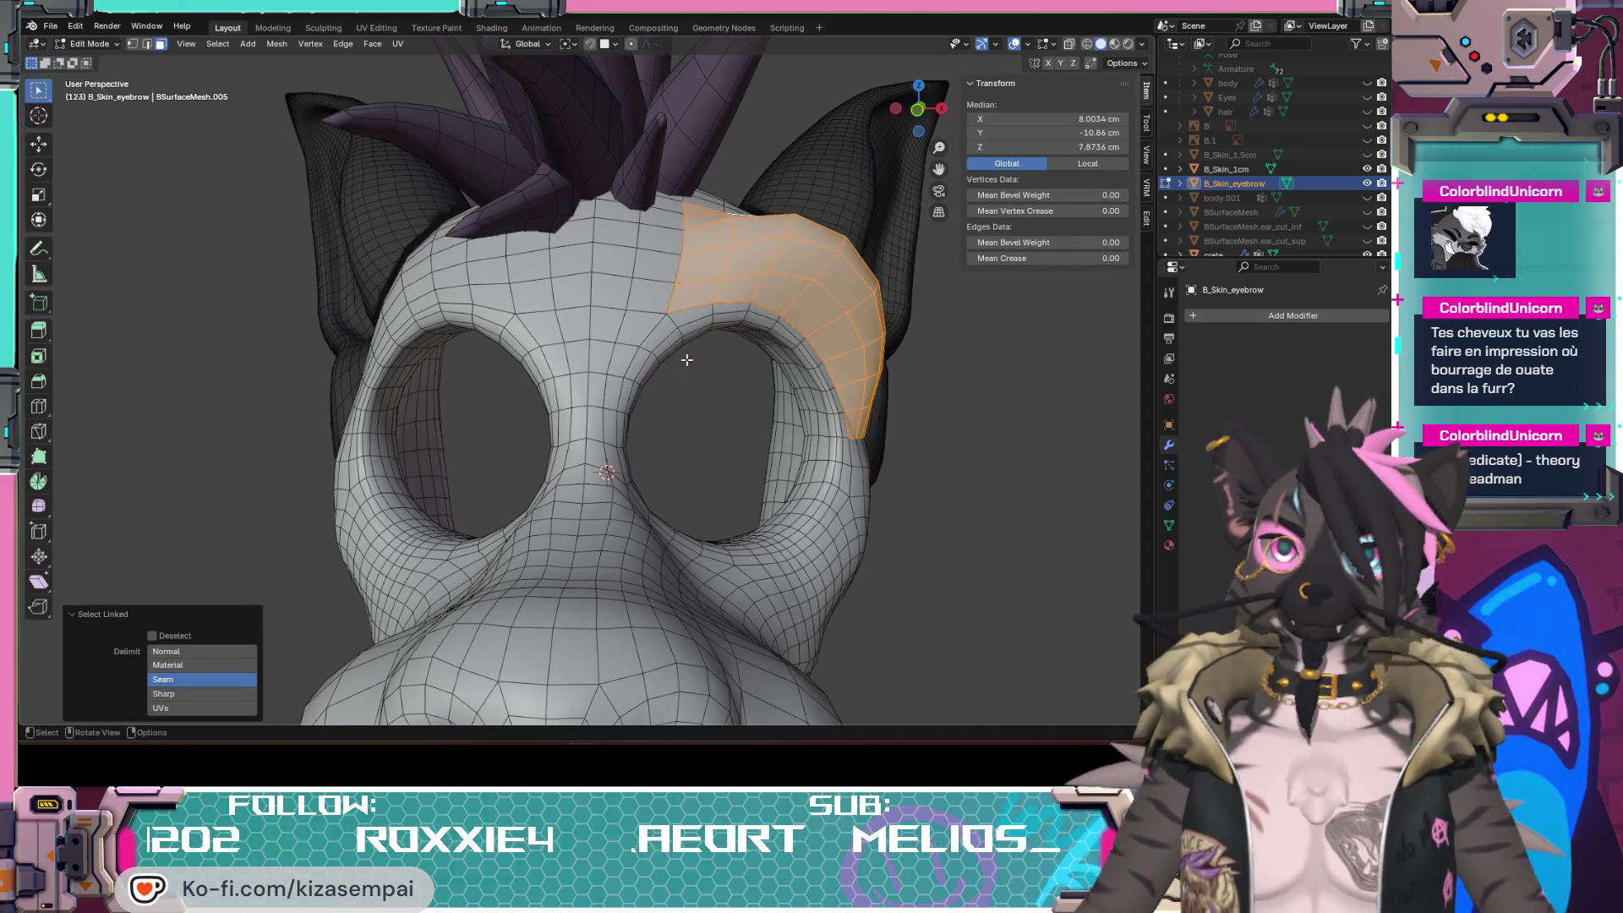
Step: Move and rotate the eyebrow piece into a first rough placement near the right eye
key(g)
click(496, 355)
mouse_move(494, 355)
middle_down()
mouse_move(733, 403)
mouse_move(648, 424)
middle_up()
mouse_move(733, 489)
middle_down()
mouse_move(686, 470)
mouse_move(533, 546)
mouse_move(537, 473)
mouse_move(693, 469)
mouse_move(875, 361)
middle_up()
key(r)
click(494, 570)
Step: Refine the eyebrow's position and tilt with further moves and rotations from front and side views
key(g)
click(609, 507)
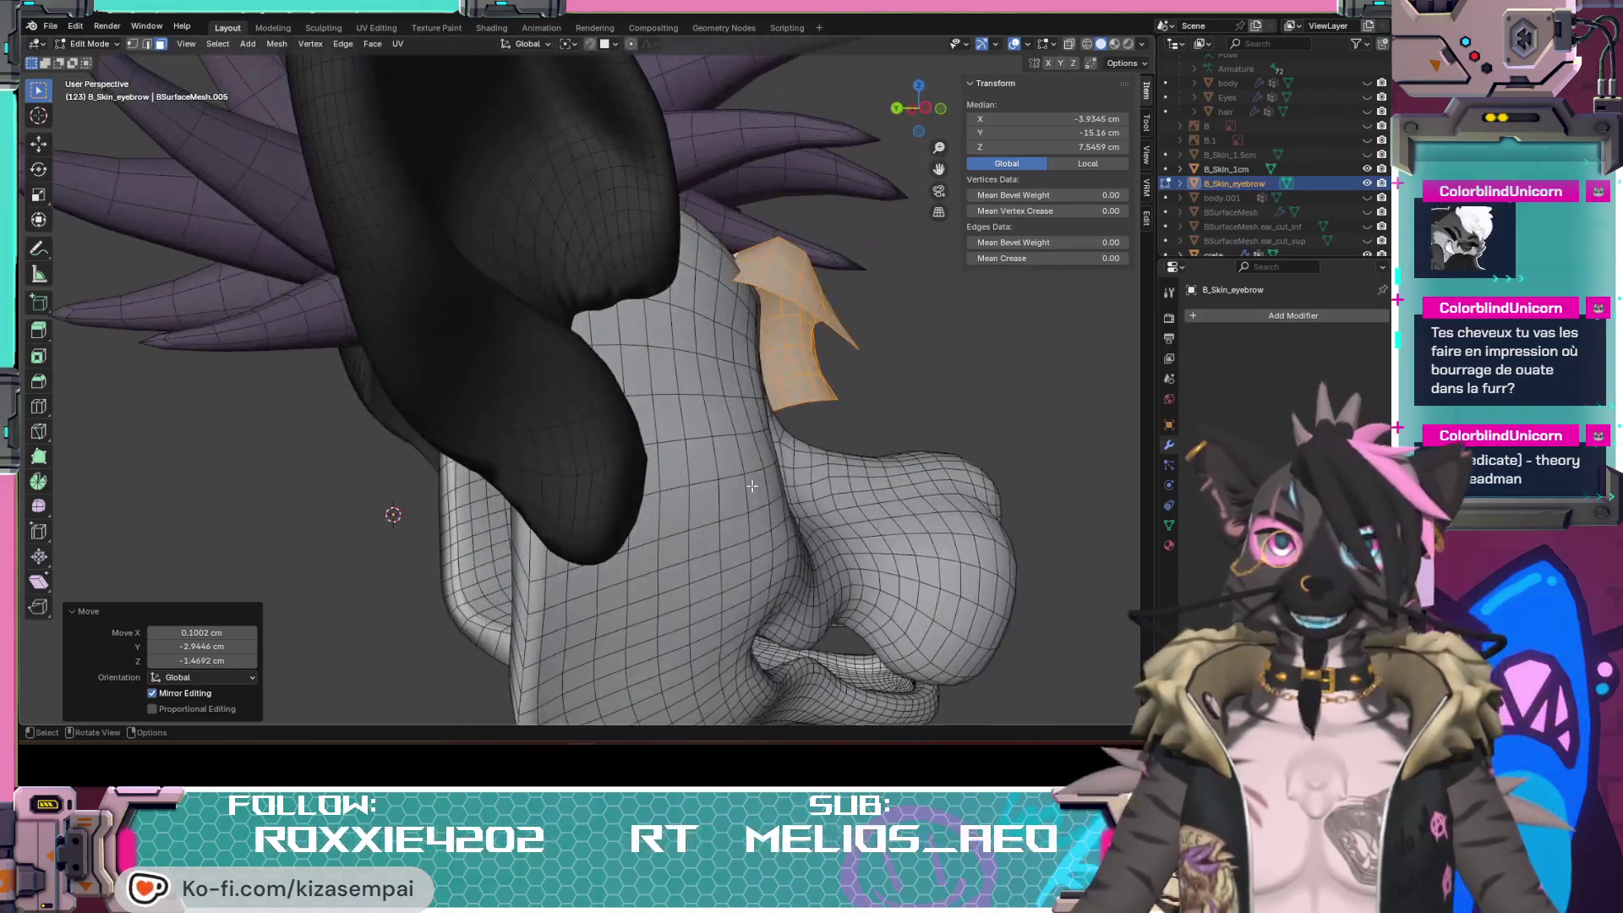
key(r)
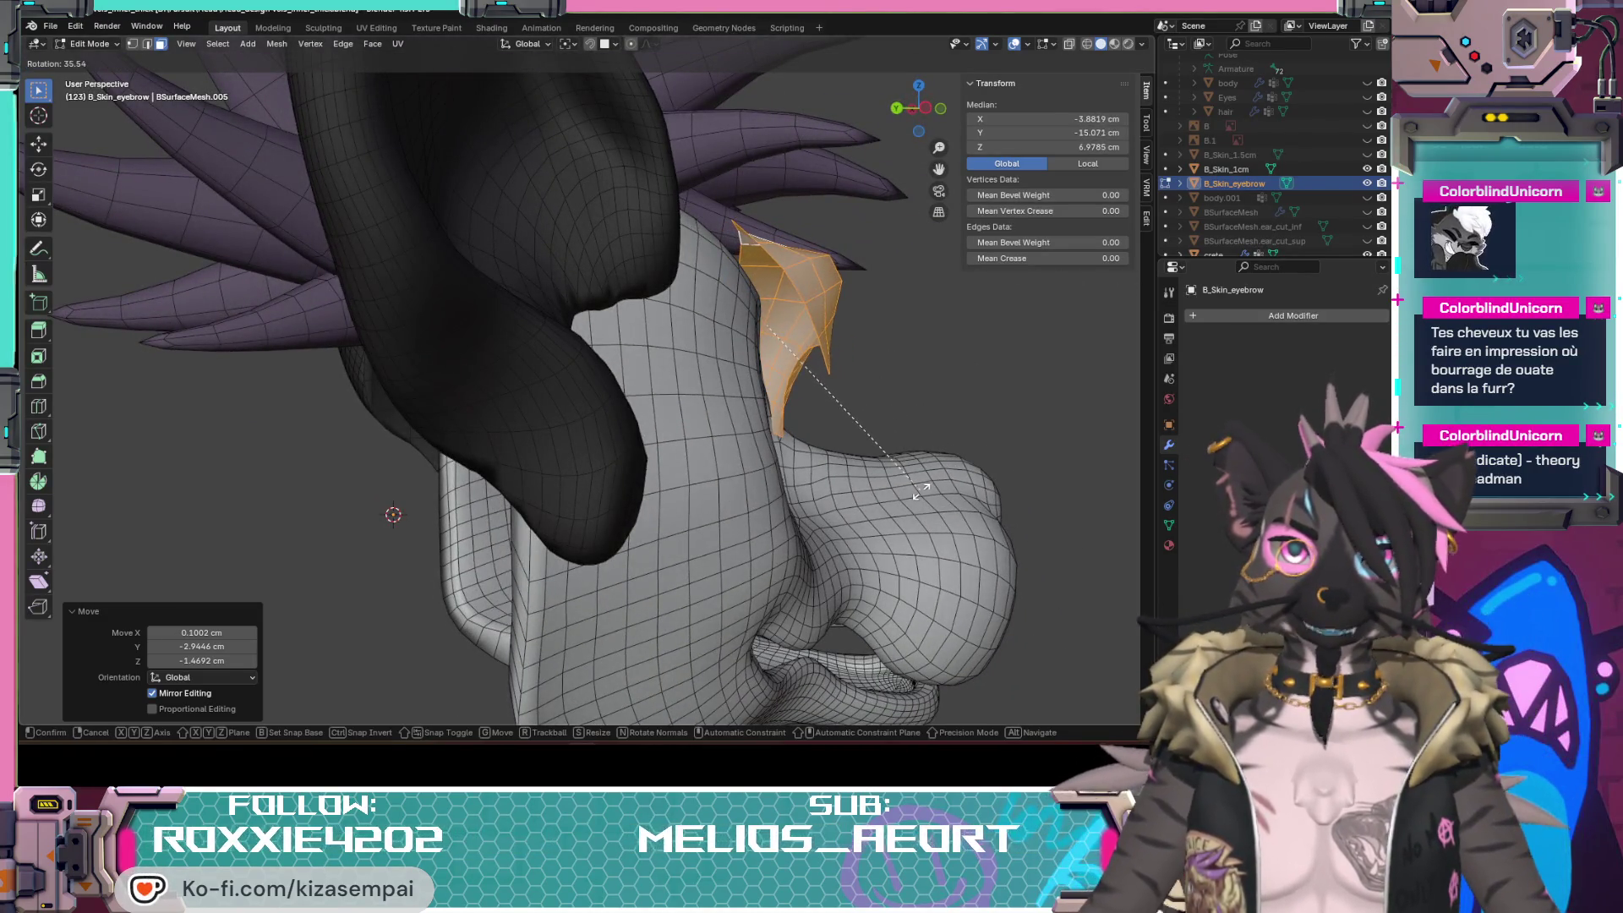
click(920, 491)
key(g)
click(811, 380)
mouse_move(812, 381)
middle_down()
mouse_move(604, 367)
mouse_move(701, 504)
middle_up()
key(r)
click(635, 463)
Step: Settle the eyebrow raised above the right eye and check it from a three-quarter view
key(g)
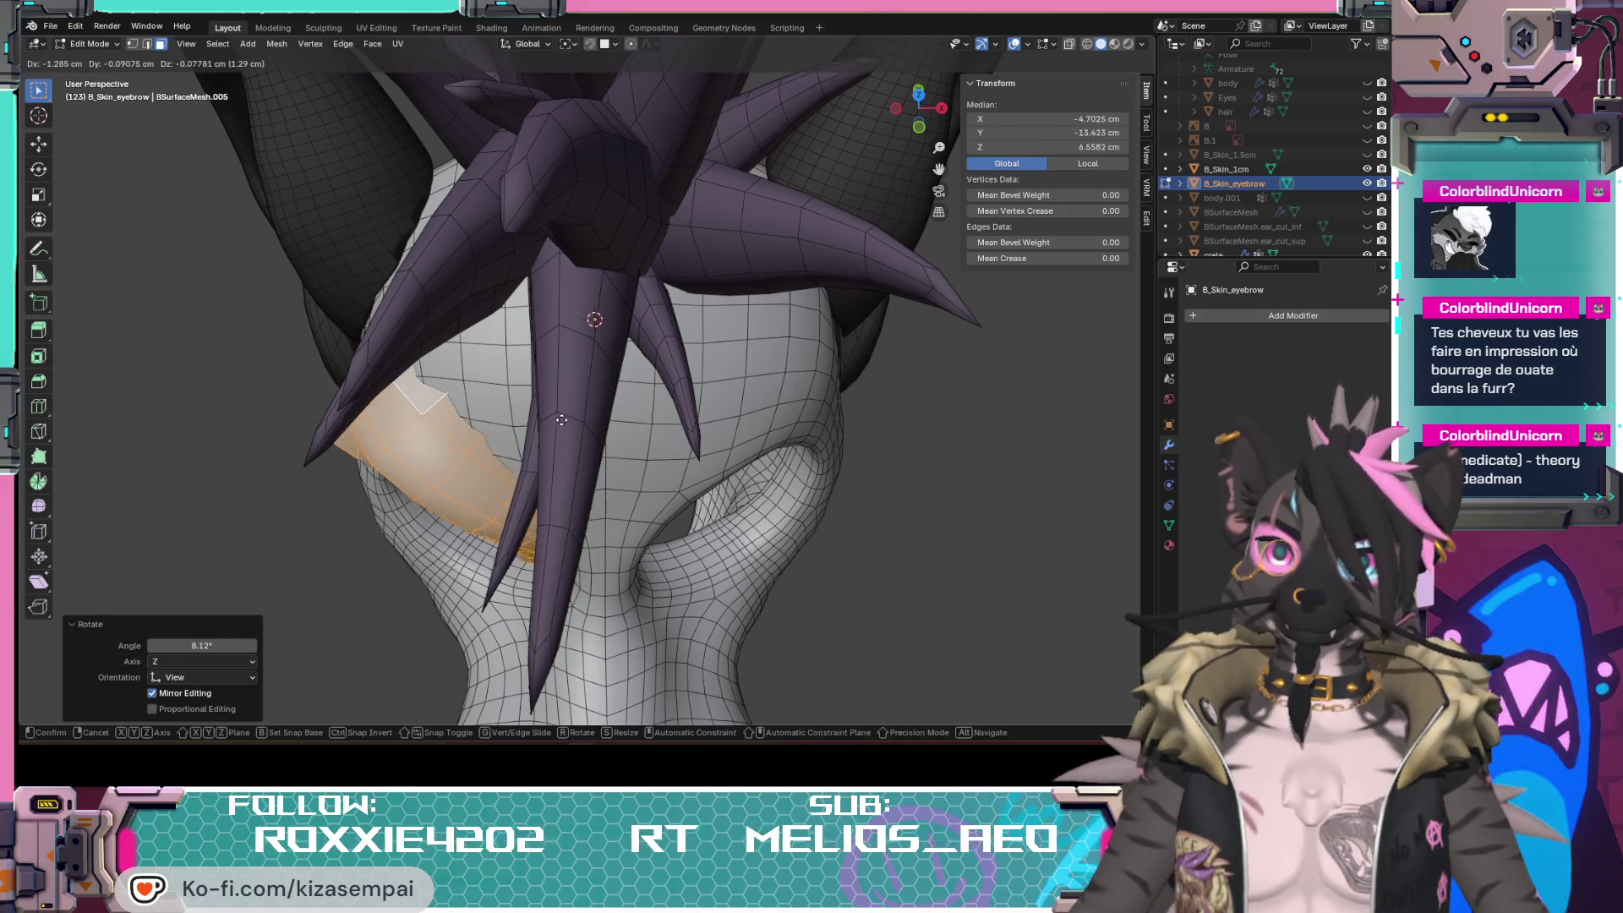
click(566, 417)
mouse_move(566, 418)
middle_down()
mouse_move(618, 442)
mouse_move(667, 434)
mouse_move(688, 538)
mouse_move(498, 455)
middle_up()
key(g)
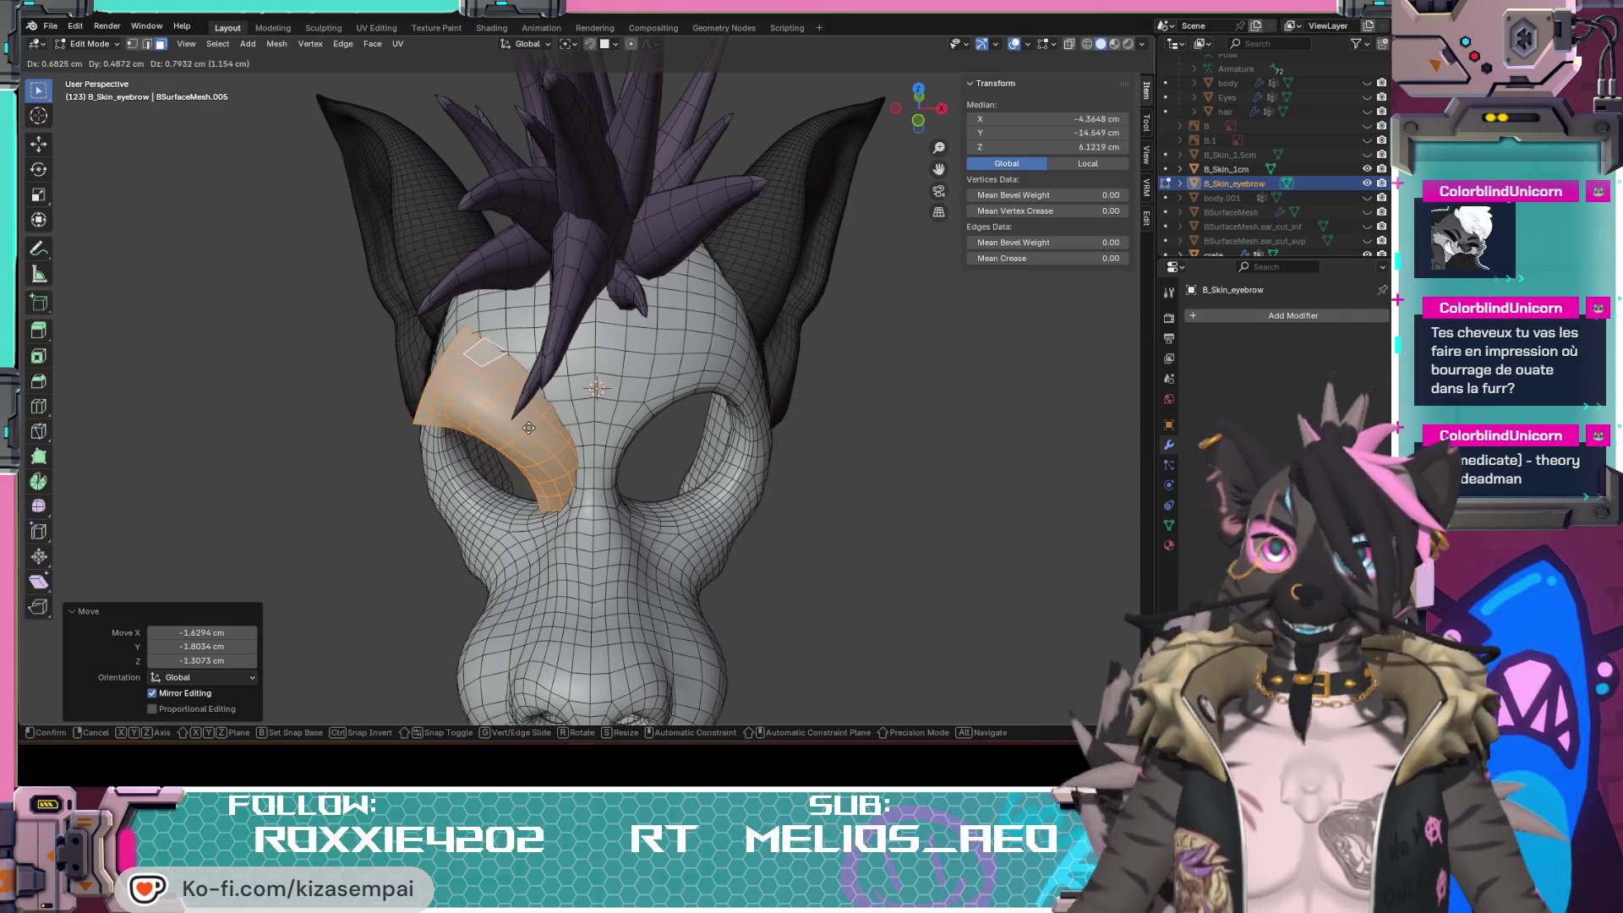
click(536, 410)
mouse_move(536, 409)
middle_down()
mouse_move(685, 445)
mouse_move(620, 467)
middle_up()
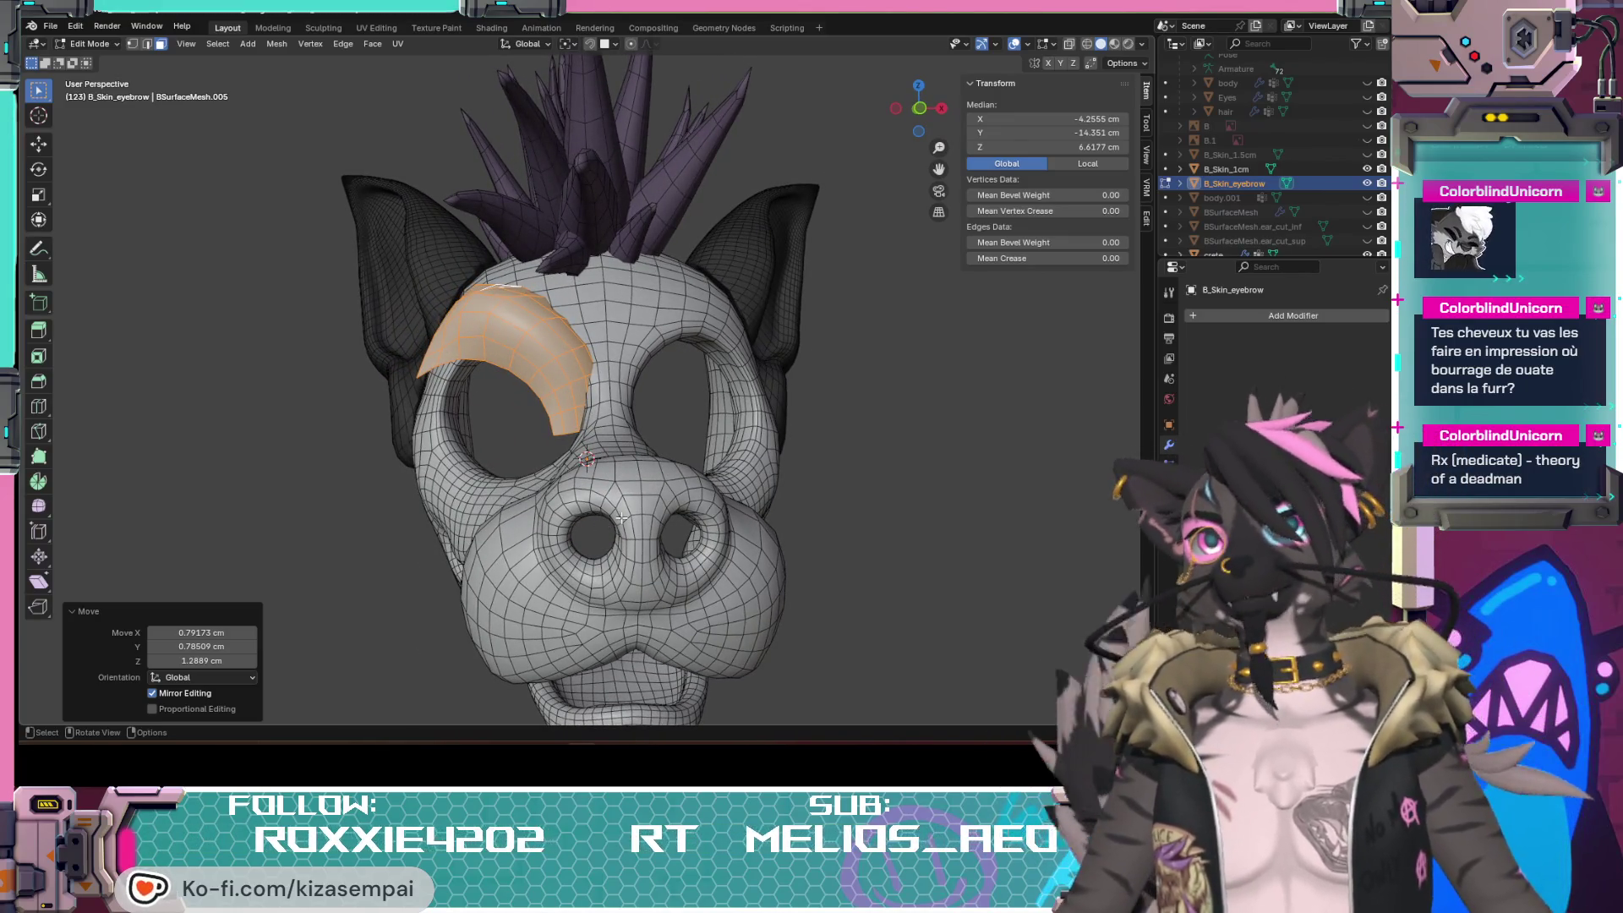
scroll(1297, 201, down, 2)
scroll(1318, 232, down, 3)
scroll(1330, 230, down, 3)
Step: Unhide the eyes object, switch to Material Preview, and toggle the wireframe overlay off then back on
click(1368, 213)
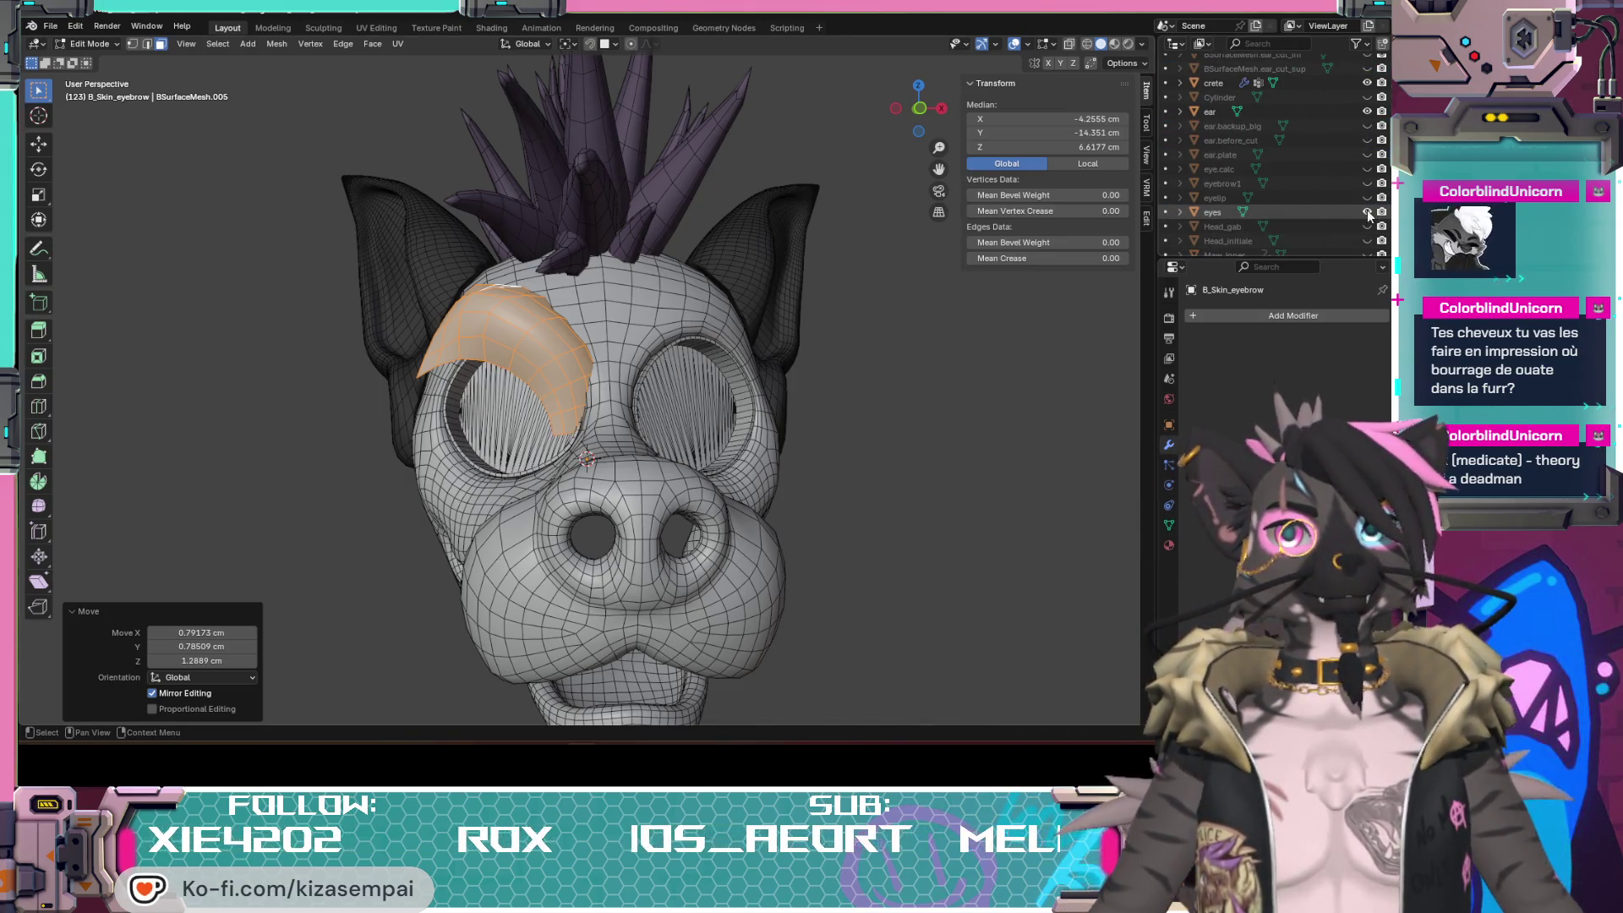
click(1114, 46)
key(shift+alt+z)
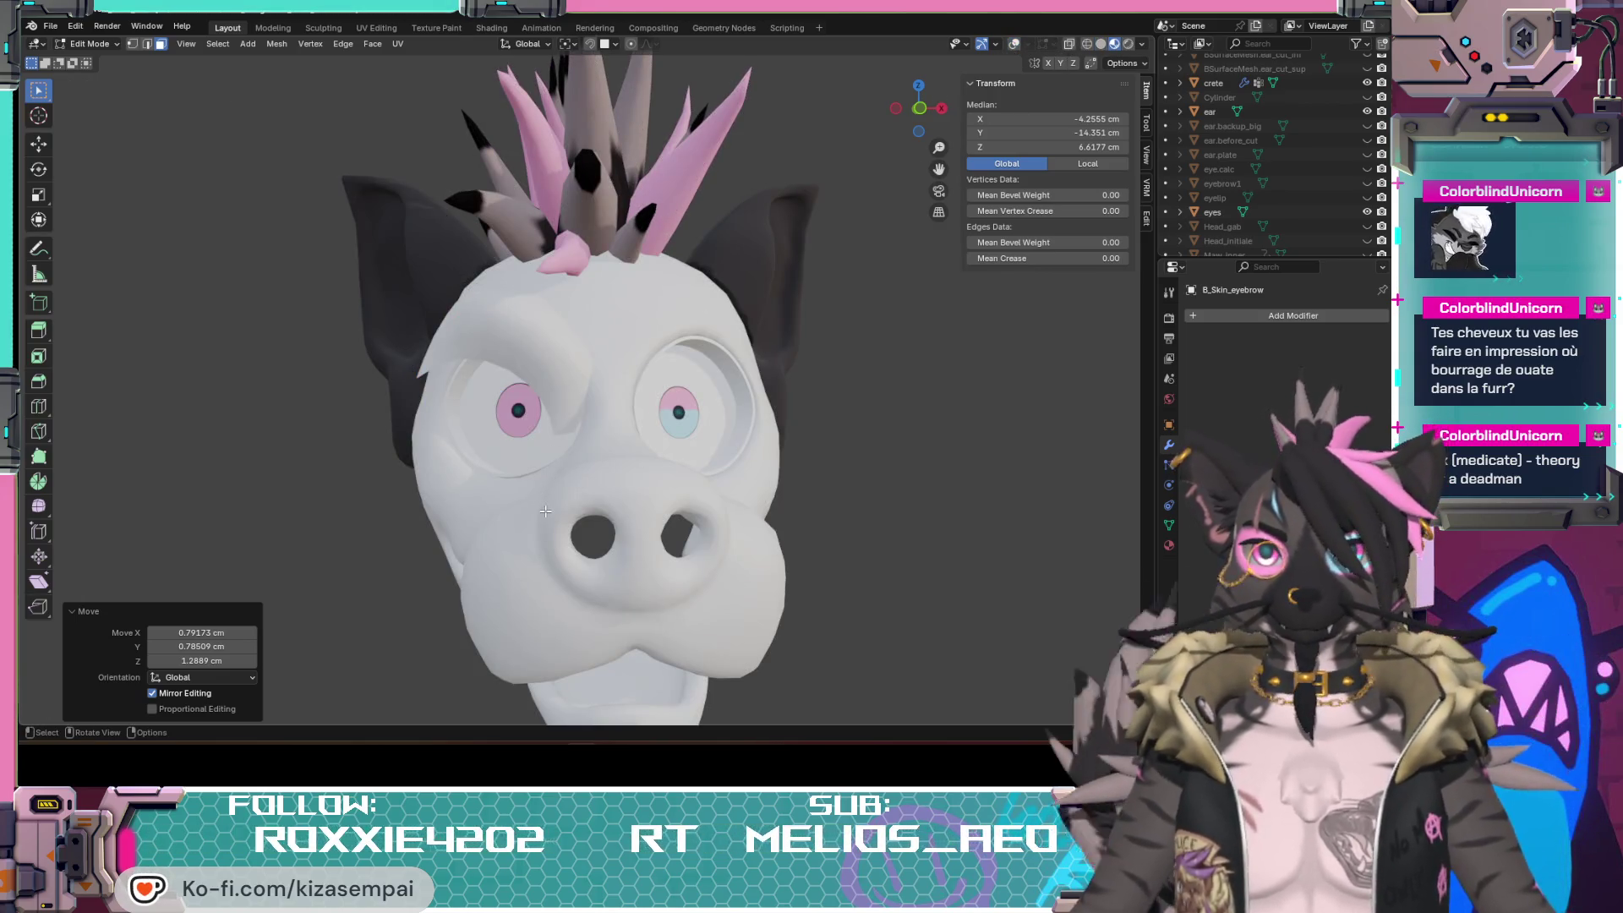
mouse_move(590, 405)
middle_down()
mouse_move(651, 423)
mouse_move(596, 419)
middle_up()
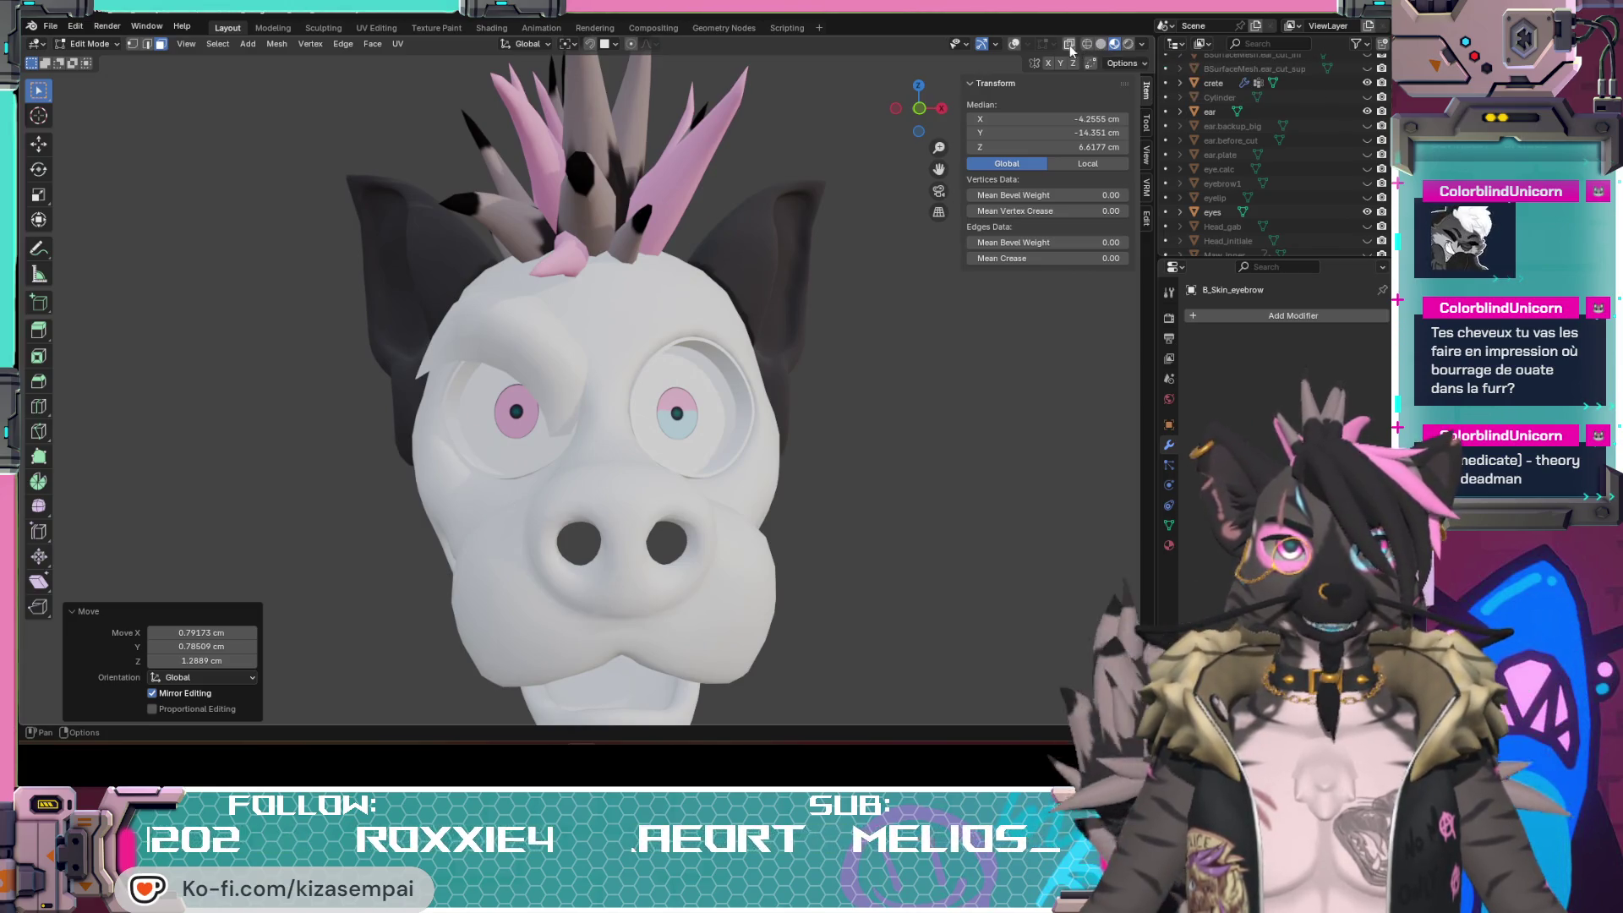
click(1014, 46)
mouse_move(597, 482)
middle_down()
mouse_move(599, 514)
mouse_move(625, 517)
mouse_move(556, 559)
mouse_move(652, 463)
mouse_move(659, 431)
mouse_move(585, 386)
middle_up()
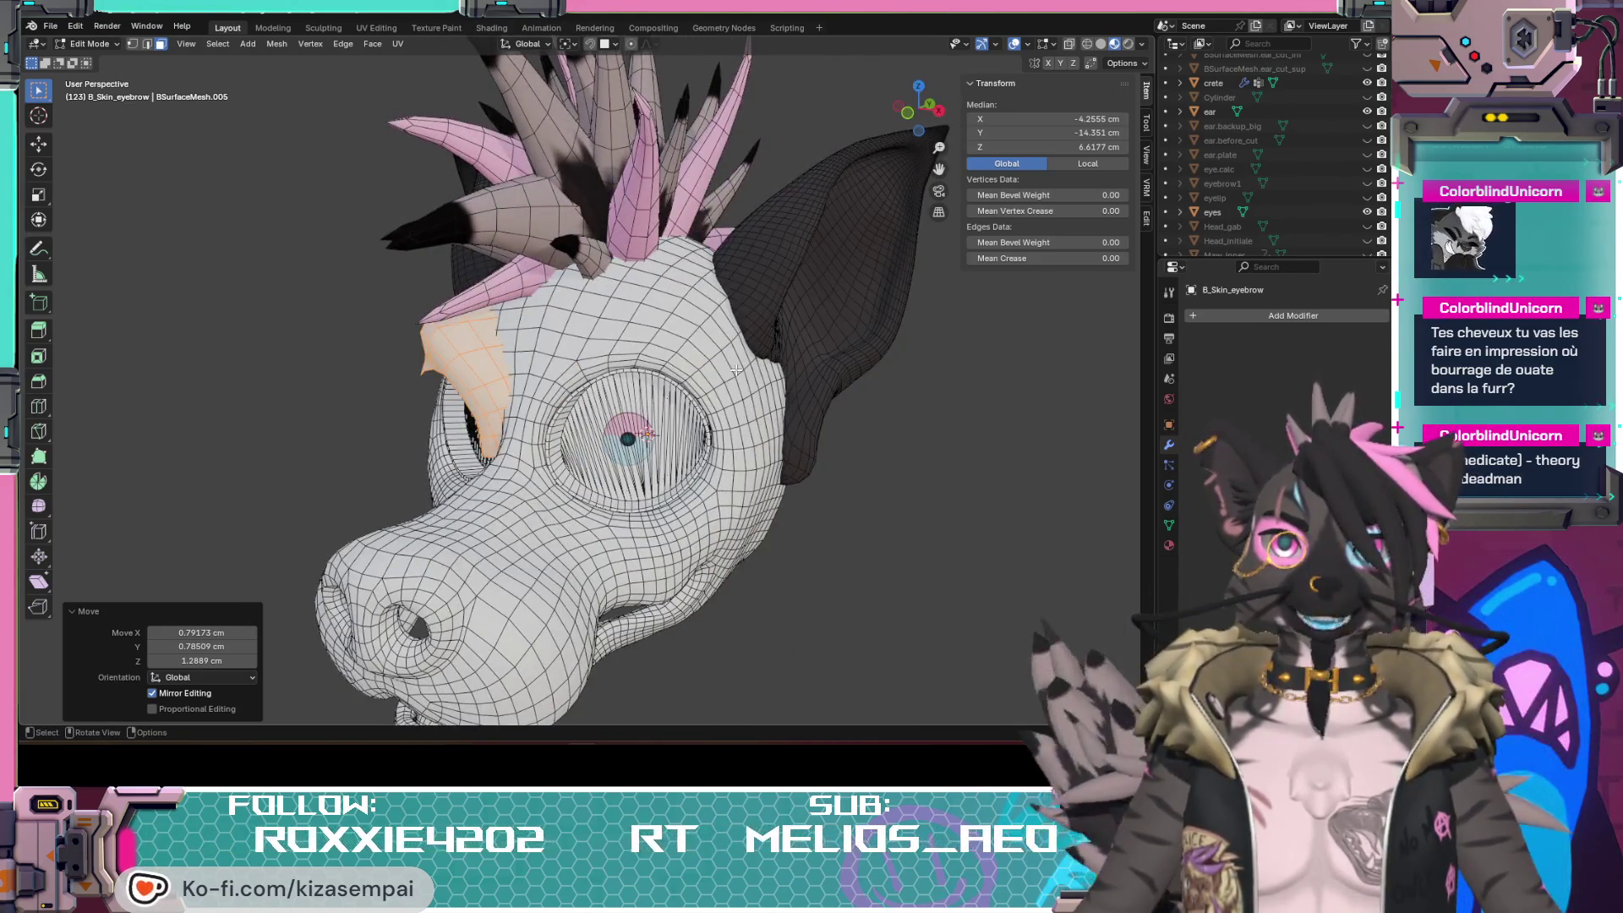
middle_drag(733, 362, 627, 364)
mouse_move(582, 460)
middle_down()
mouse_move(711, 443)
mouse_move(740, 464)
mouse_move(657, 454)
mouse_move(617, 476)
mouse_move(619, 558)
mouse_move(702, 569)
mouse_move(622, 572)
middle_up()
scroll(744, 492, up, 6)
scroll(633, 569, down, 3)
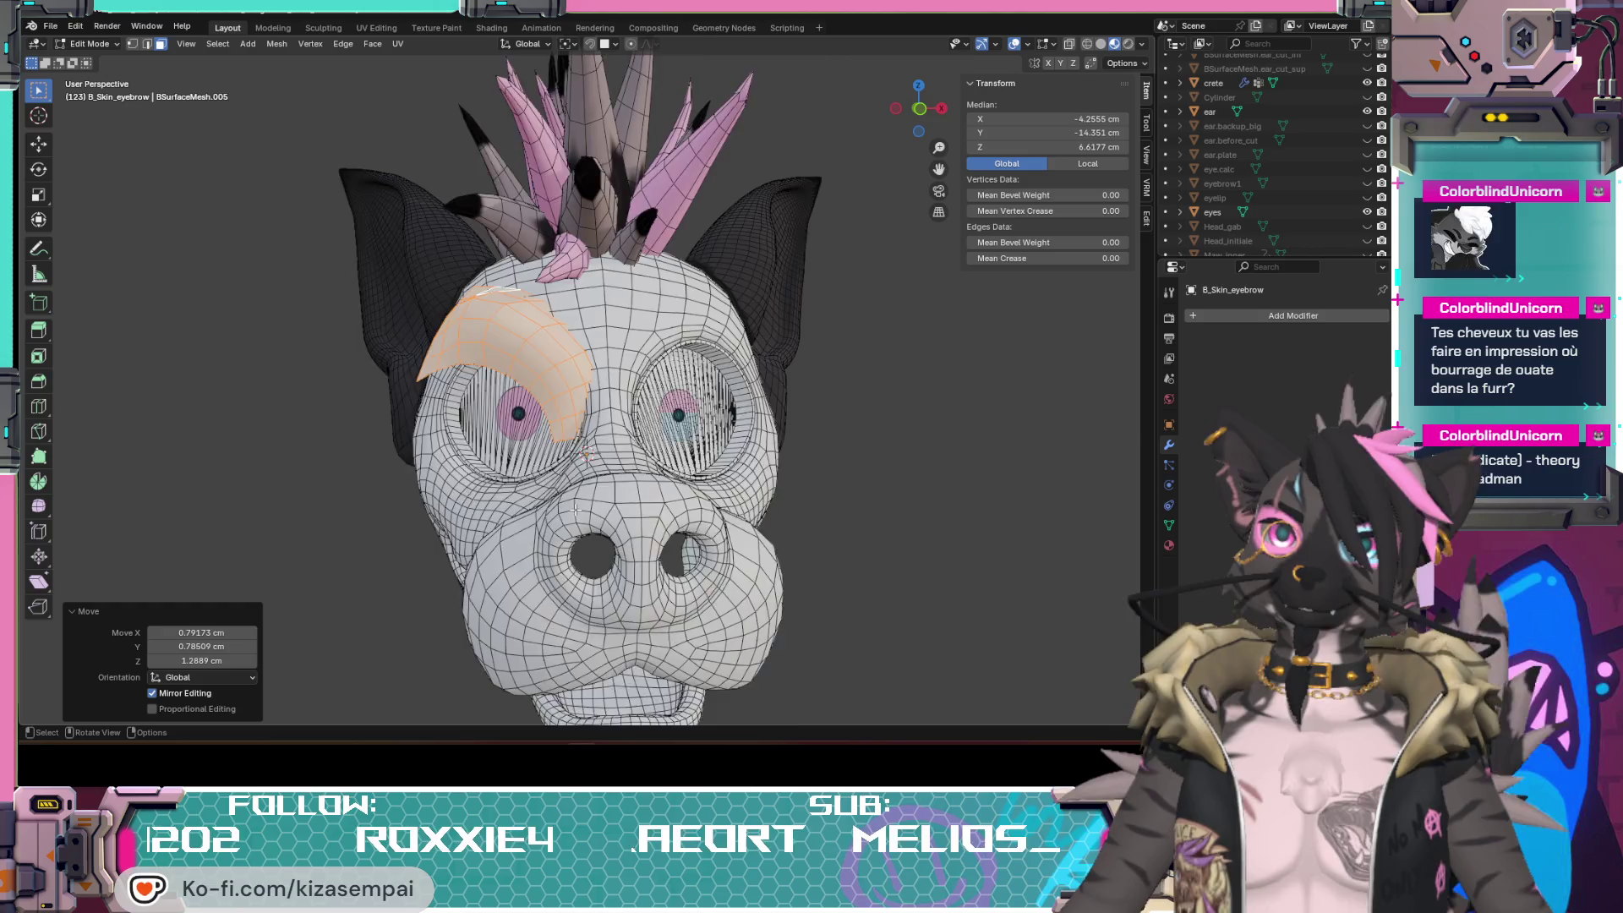
scroll(583, 503, down, 2)
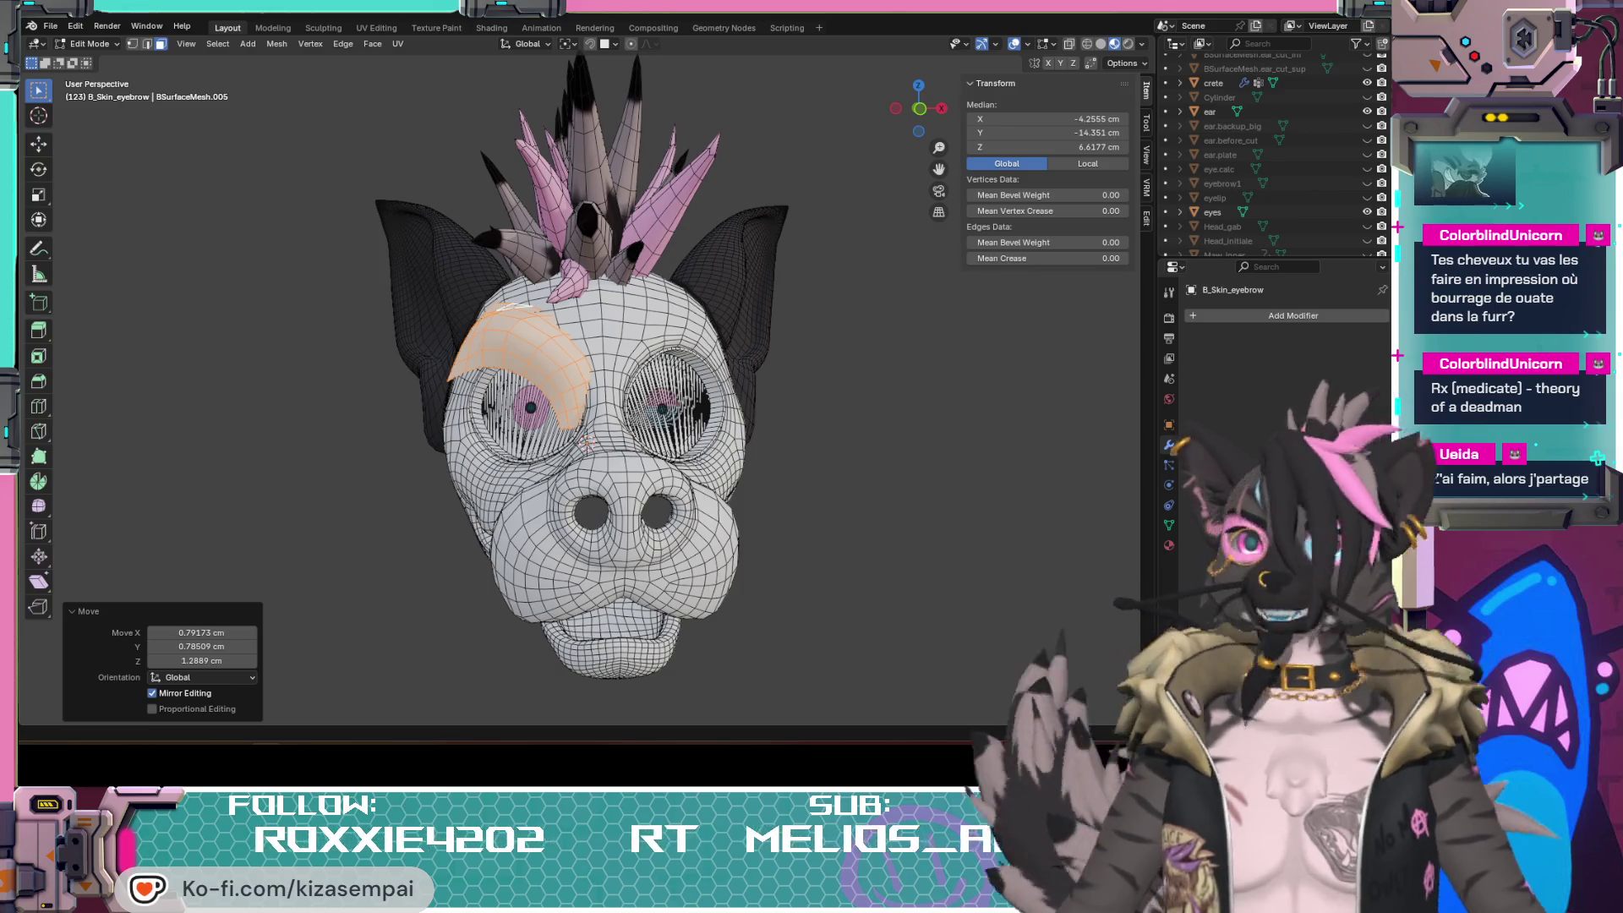
scroll(582, 402, up, 4)
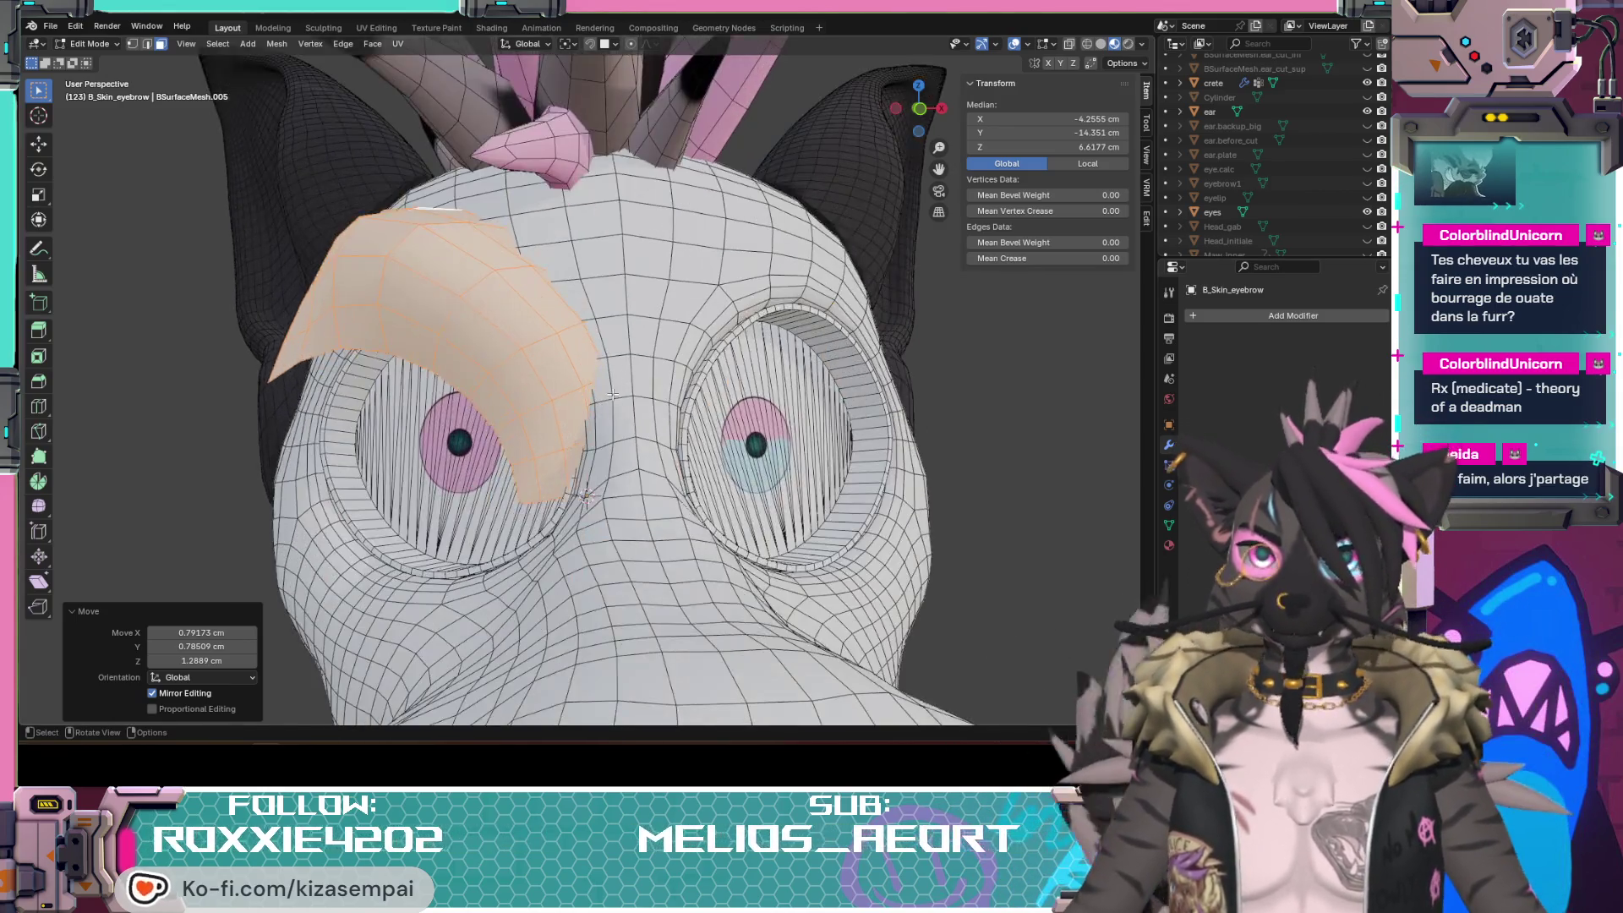
scroll(599, 428, down, 2)
mouse_move(599, 427)
middle_down()
mouse_move(613, 513)
mouse_move(667, 377)
middle_up()
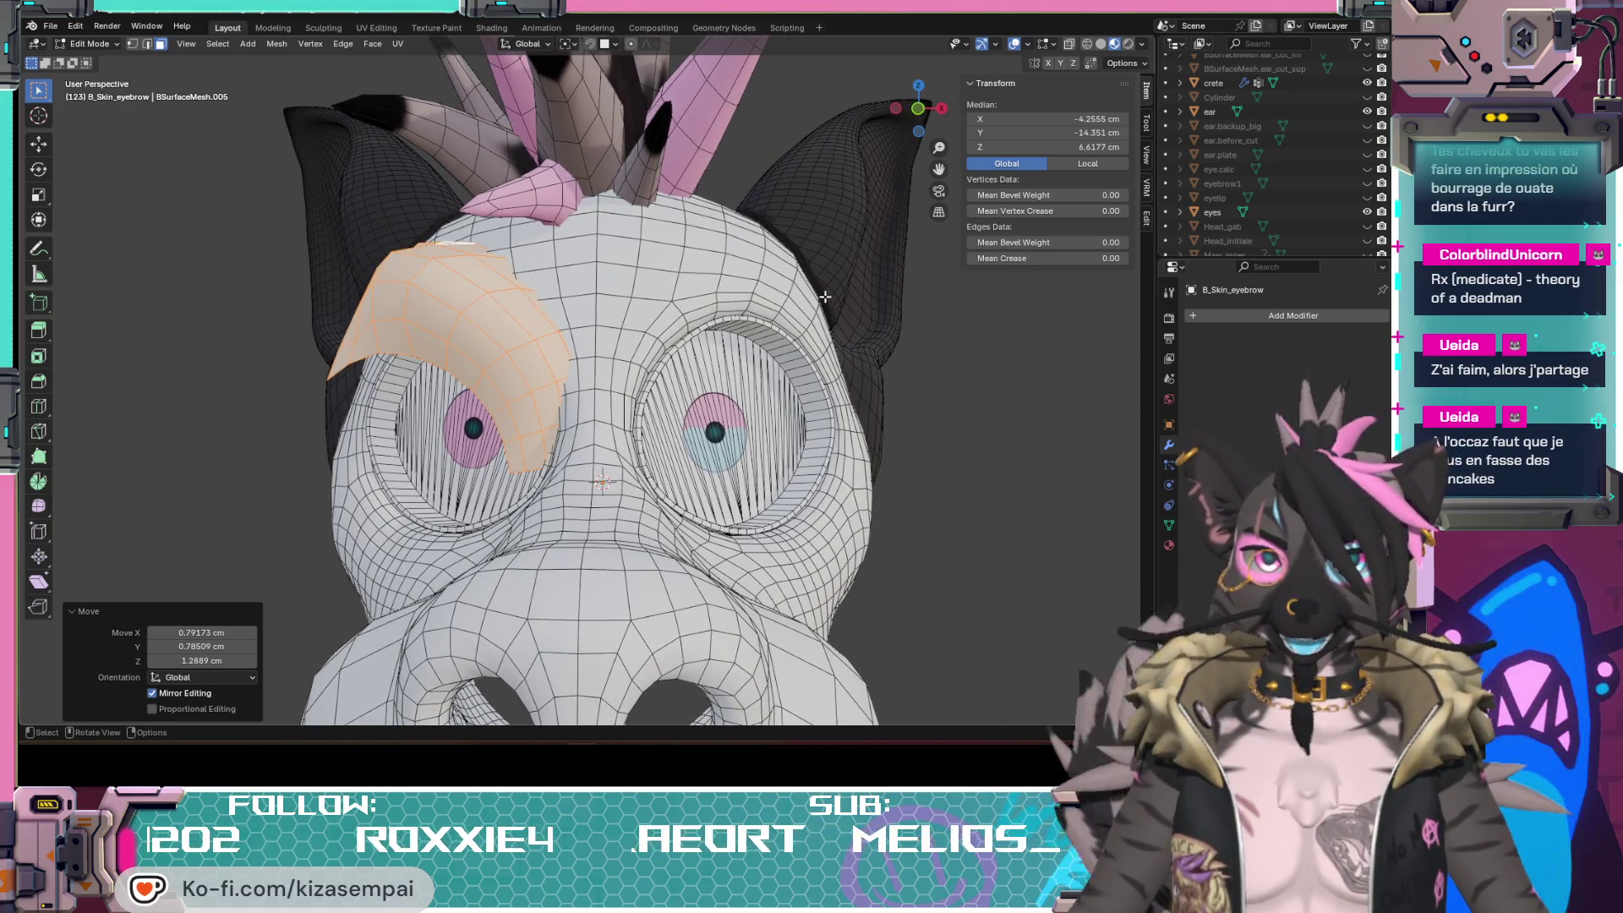
scroll(616, 578, down, 4)
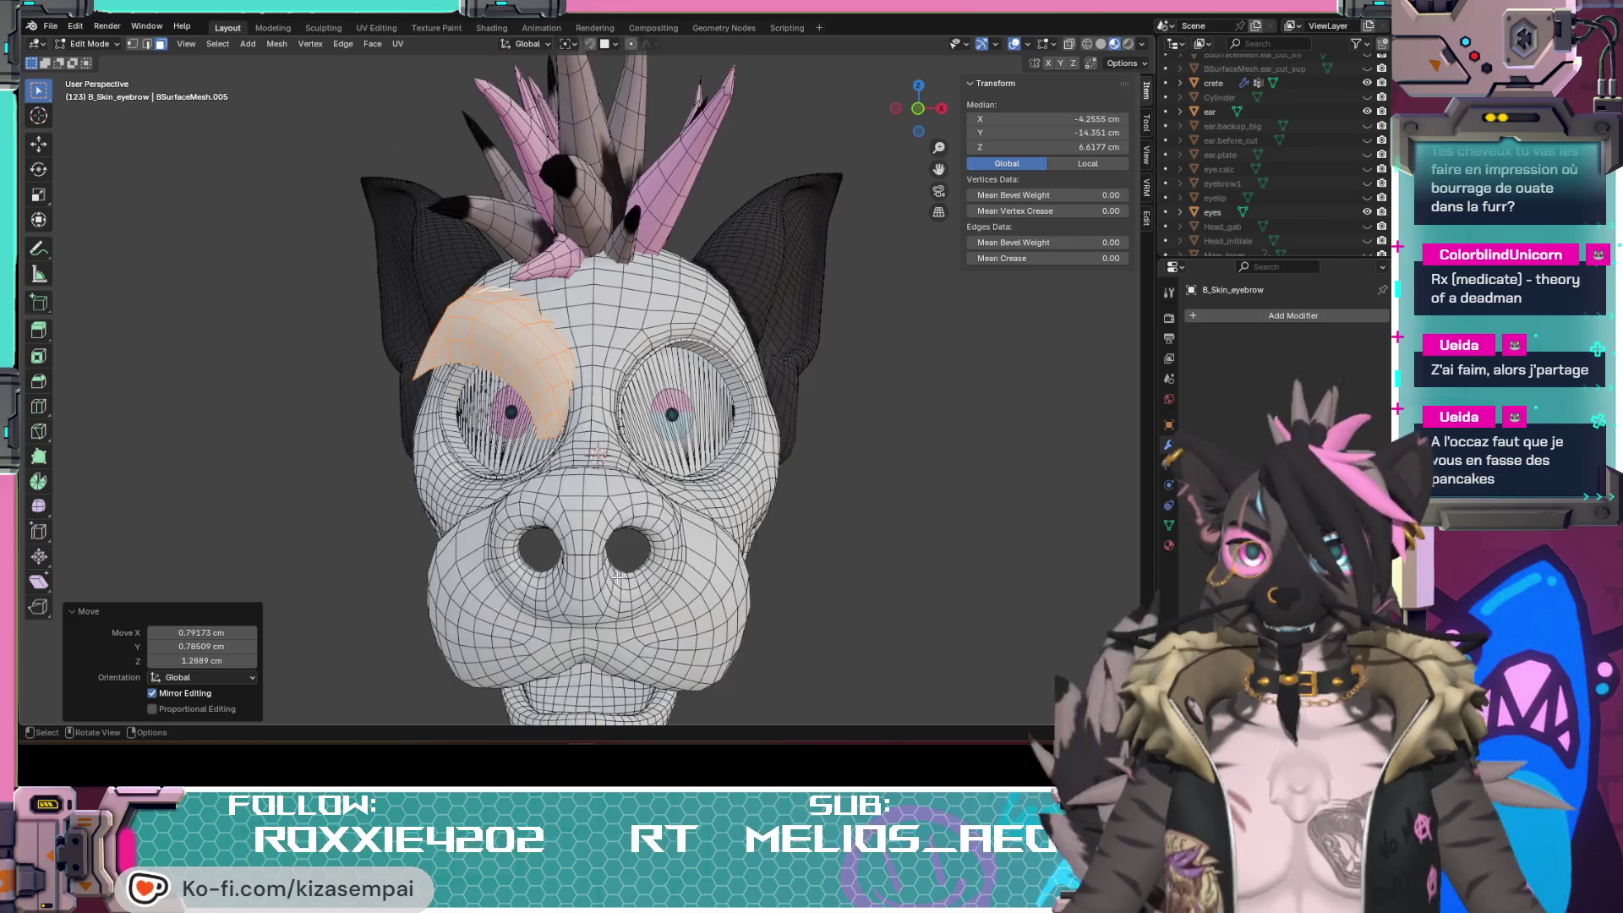
mouse_move(617, 578)
middle_down()
mouse_move(648, 590)
mouse_move(609, 603)
middle_up()
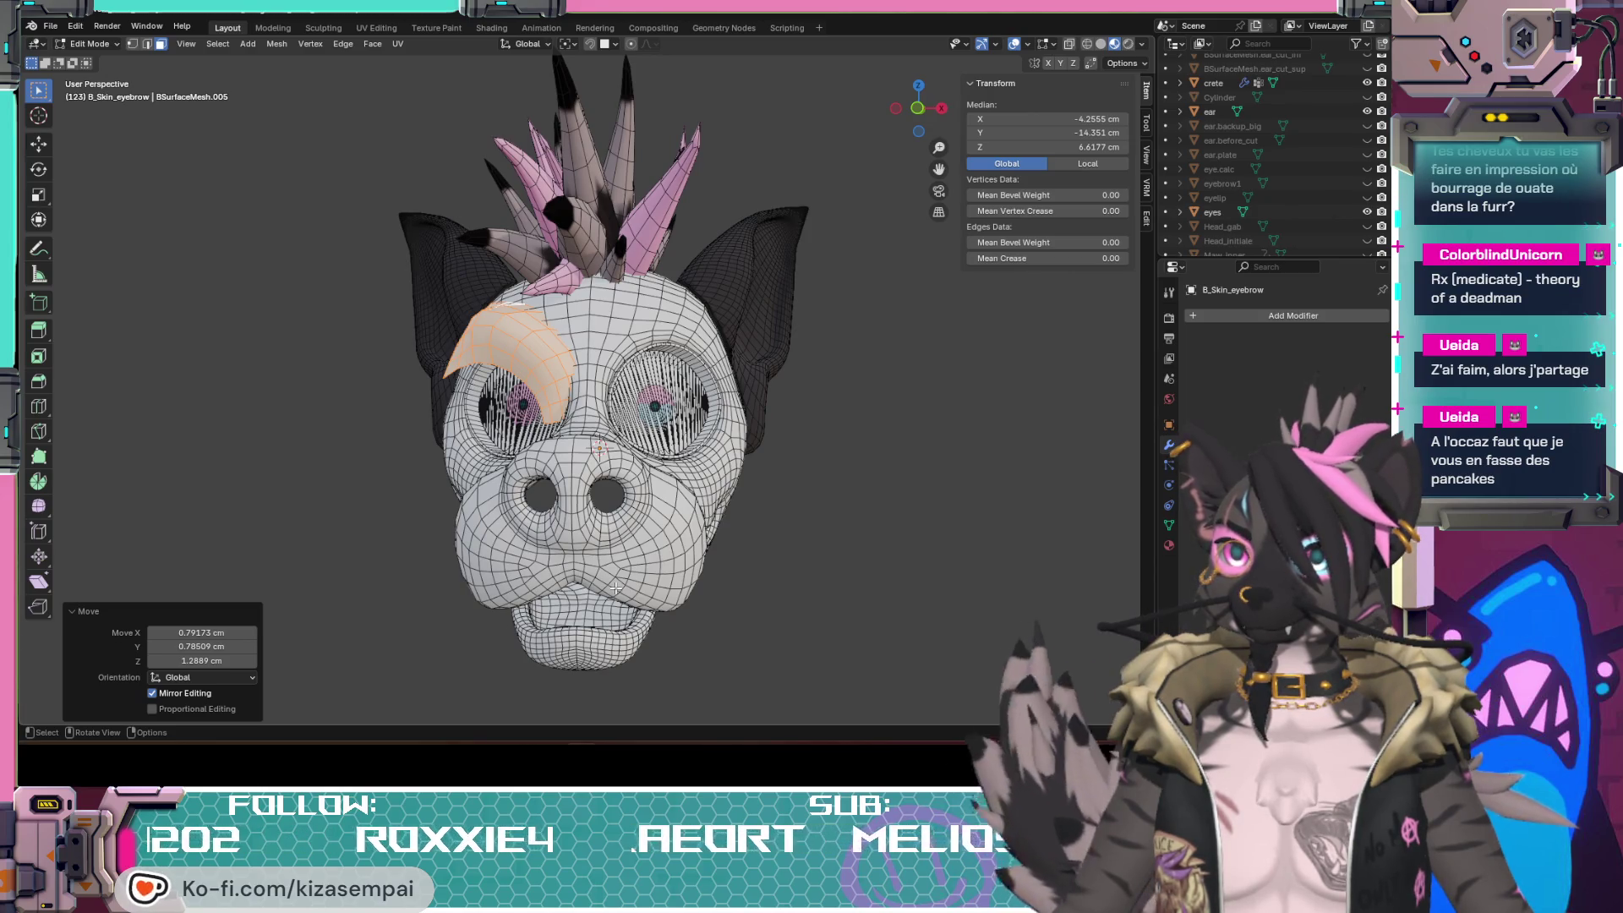
middle_drag(609, 603, 626, 591)
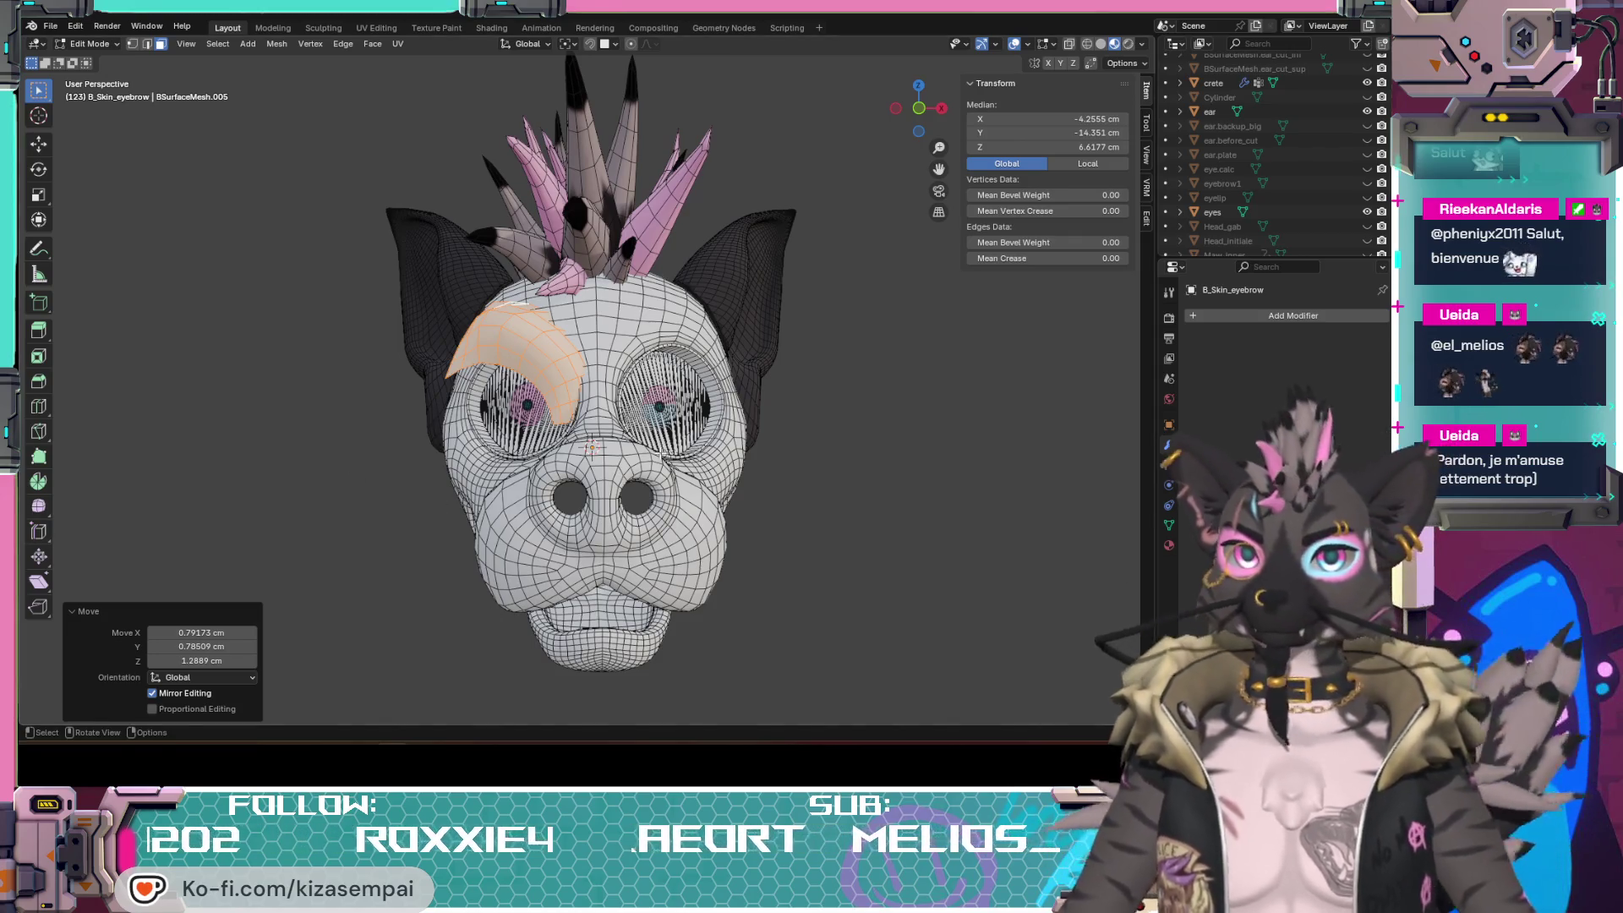
Step: Orbit to a side view of the head to check the eyebrow placement
mouse_move(611, 280)
middle_down()
mouse_move(739, 463)
mouse_move(728, 449)
middle_up()
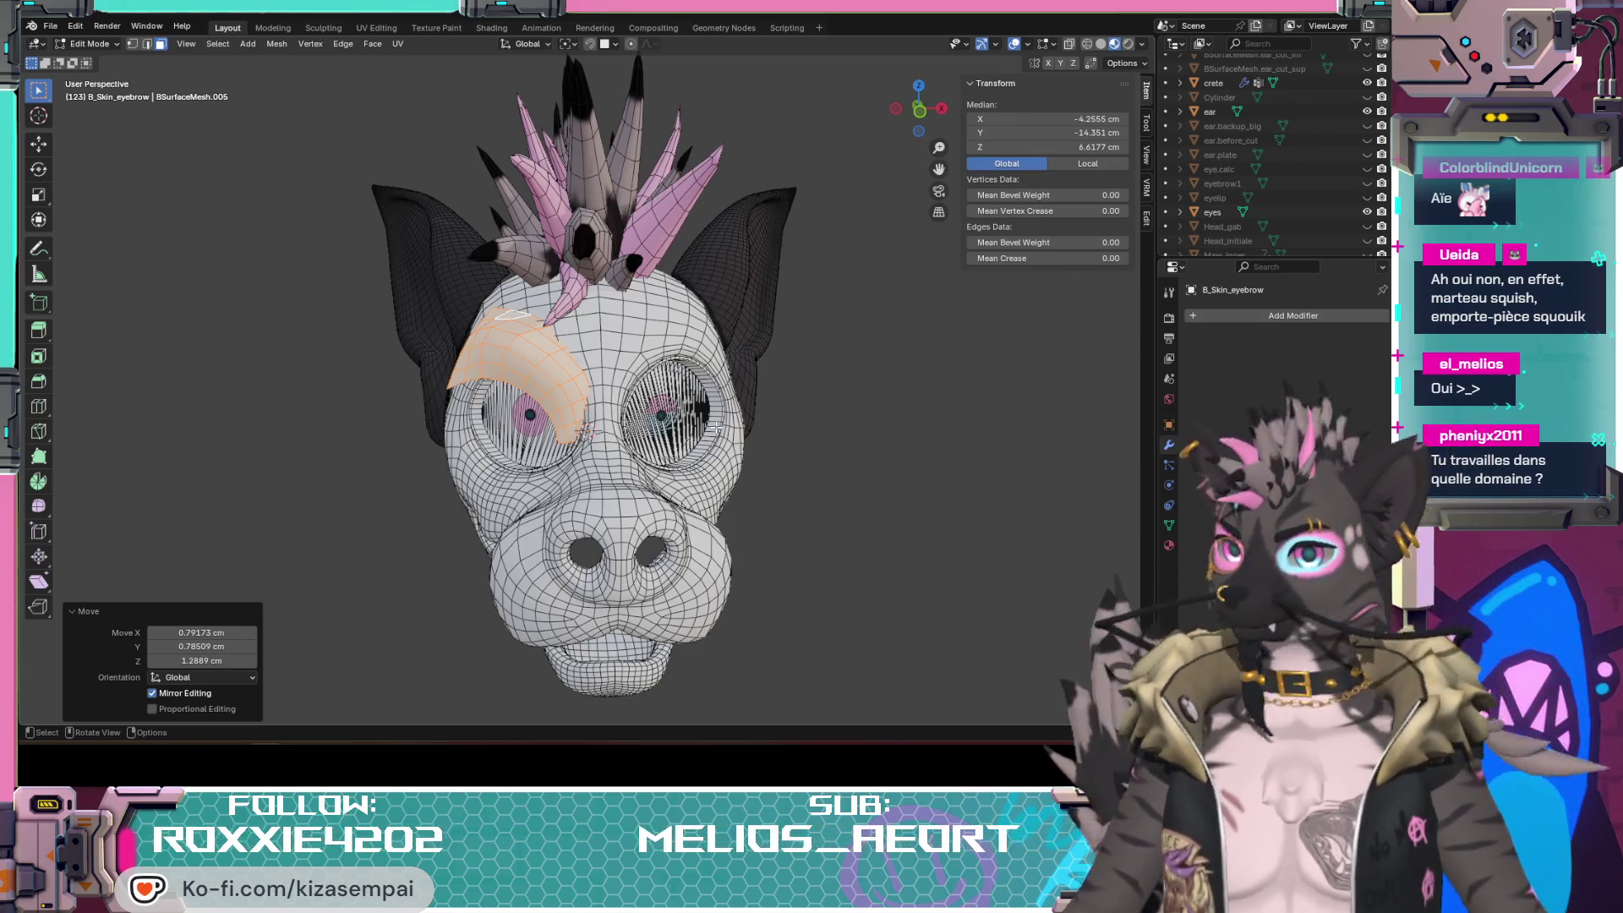
Step: Orbit the head to a three-quarter side view, then switch to the mask reference photos
middle_drag(761, 432, 861, 433)
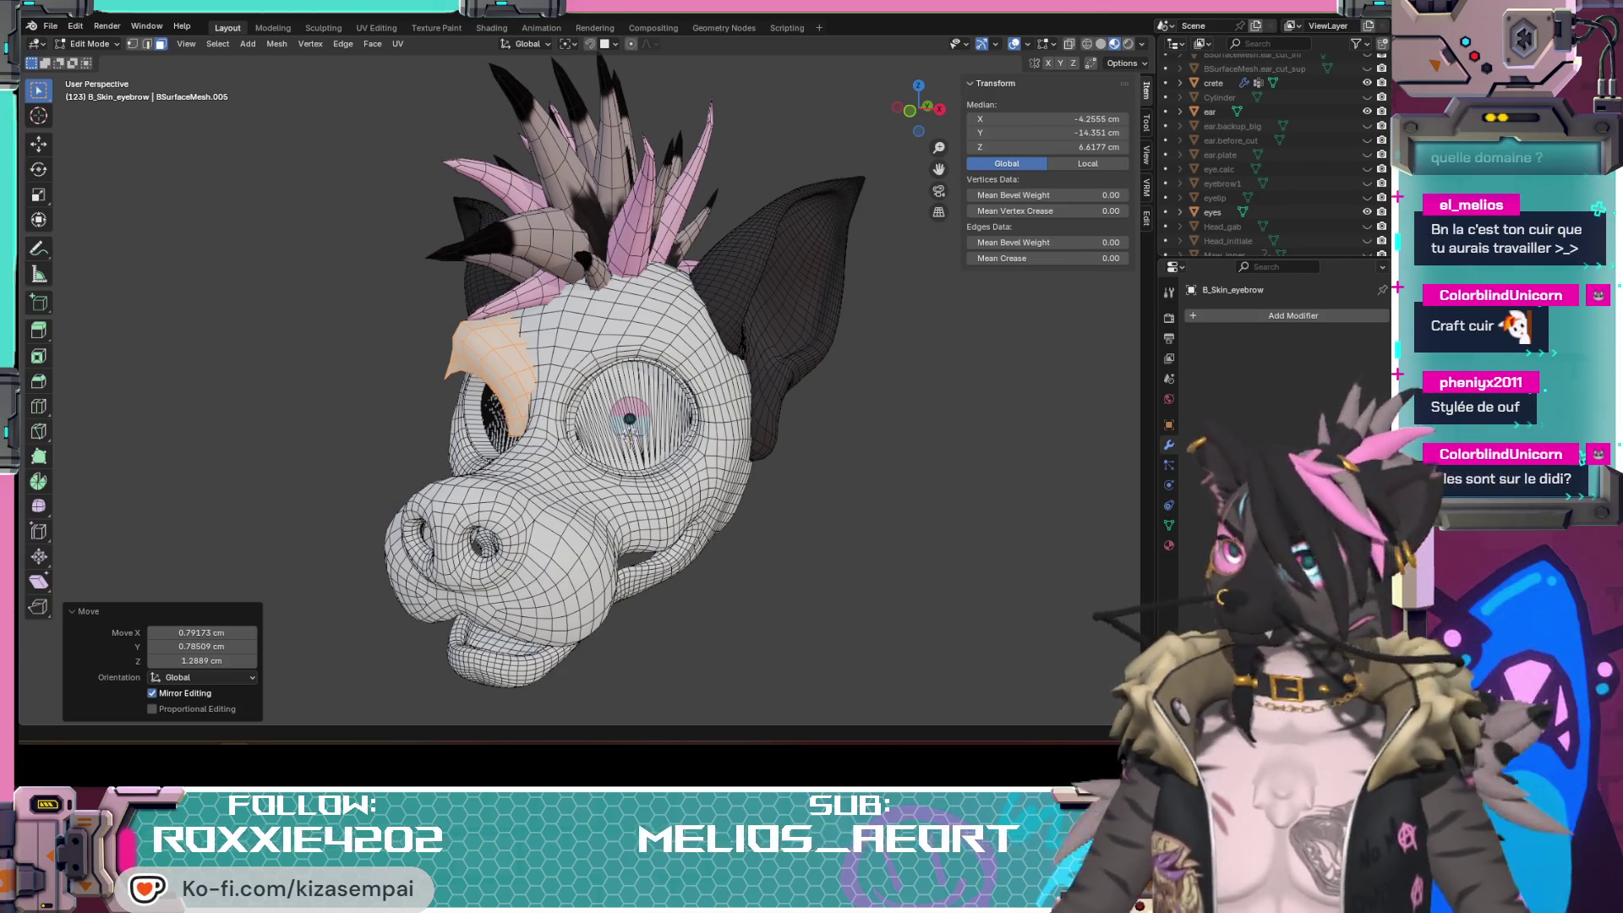
key(alt+Tab)
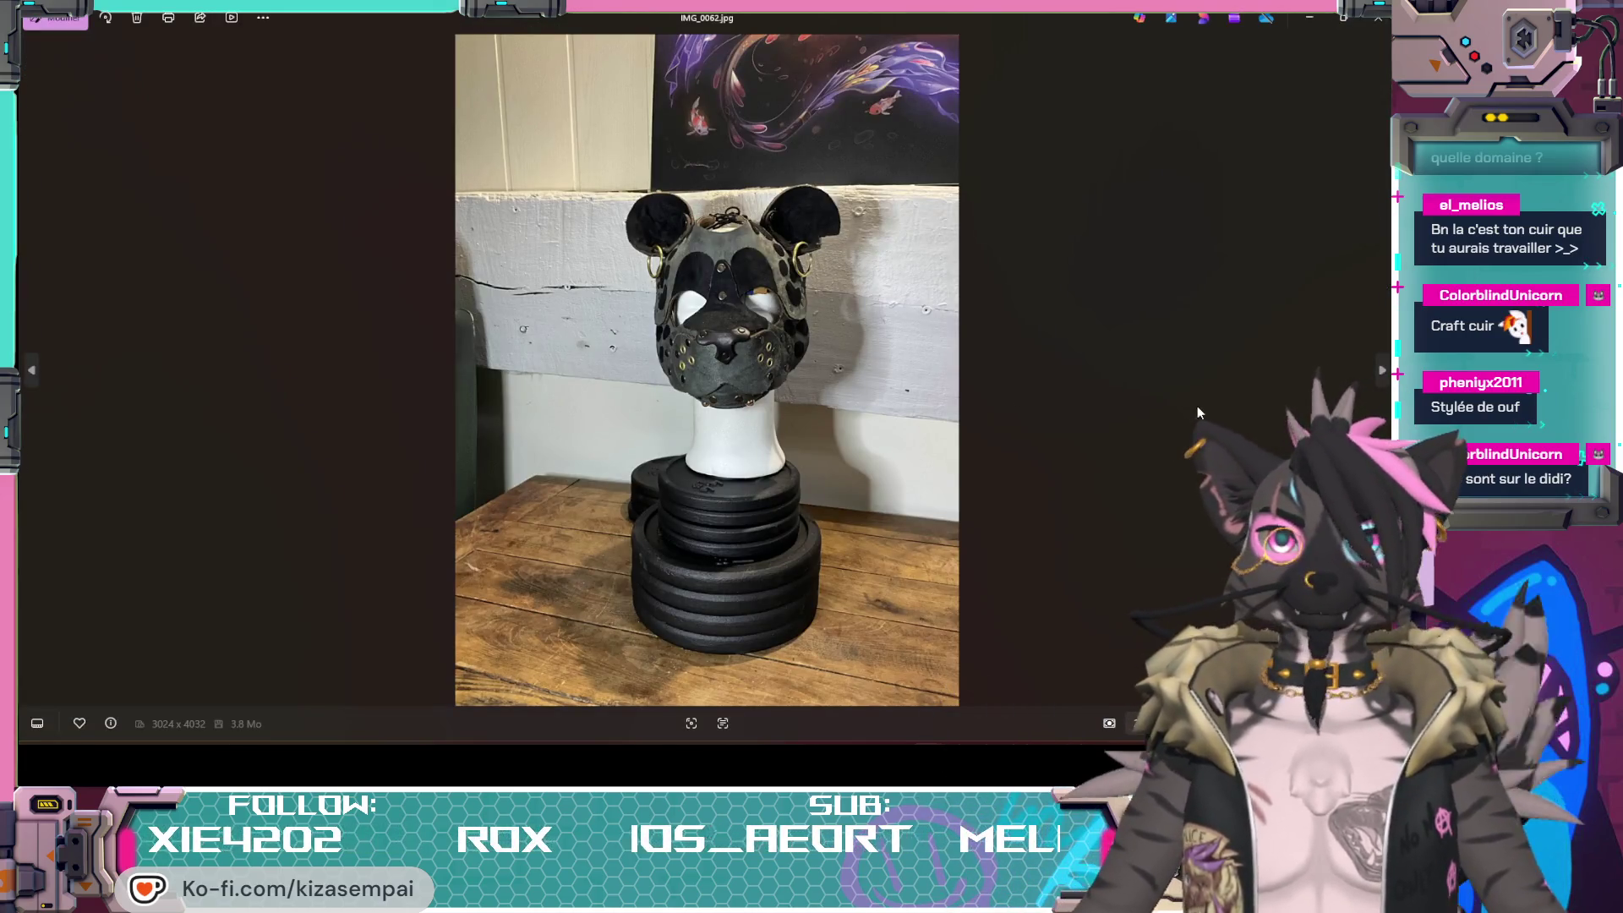
Step: Page forward through the leather mask photos until the shot of both masks appears
click(1383, 370)
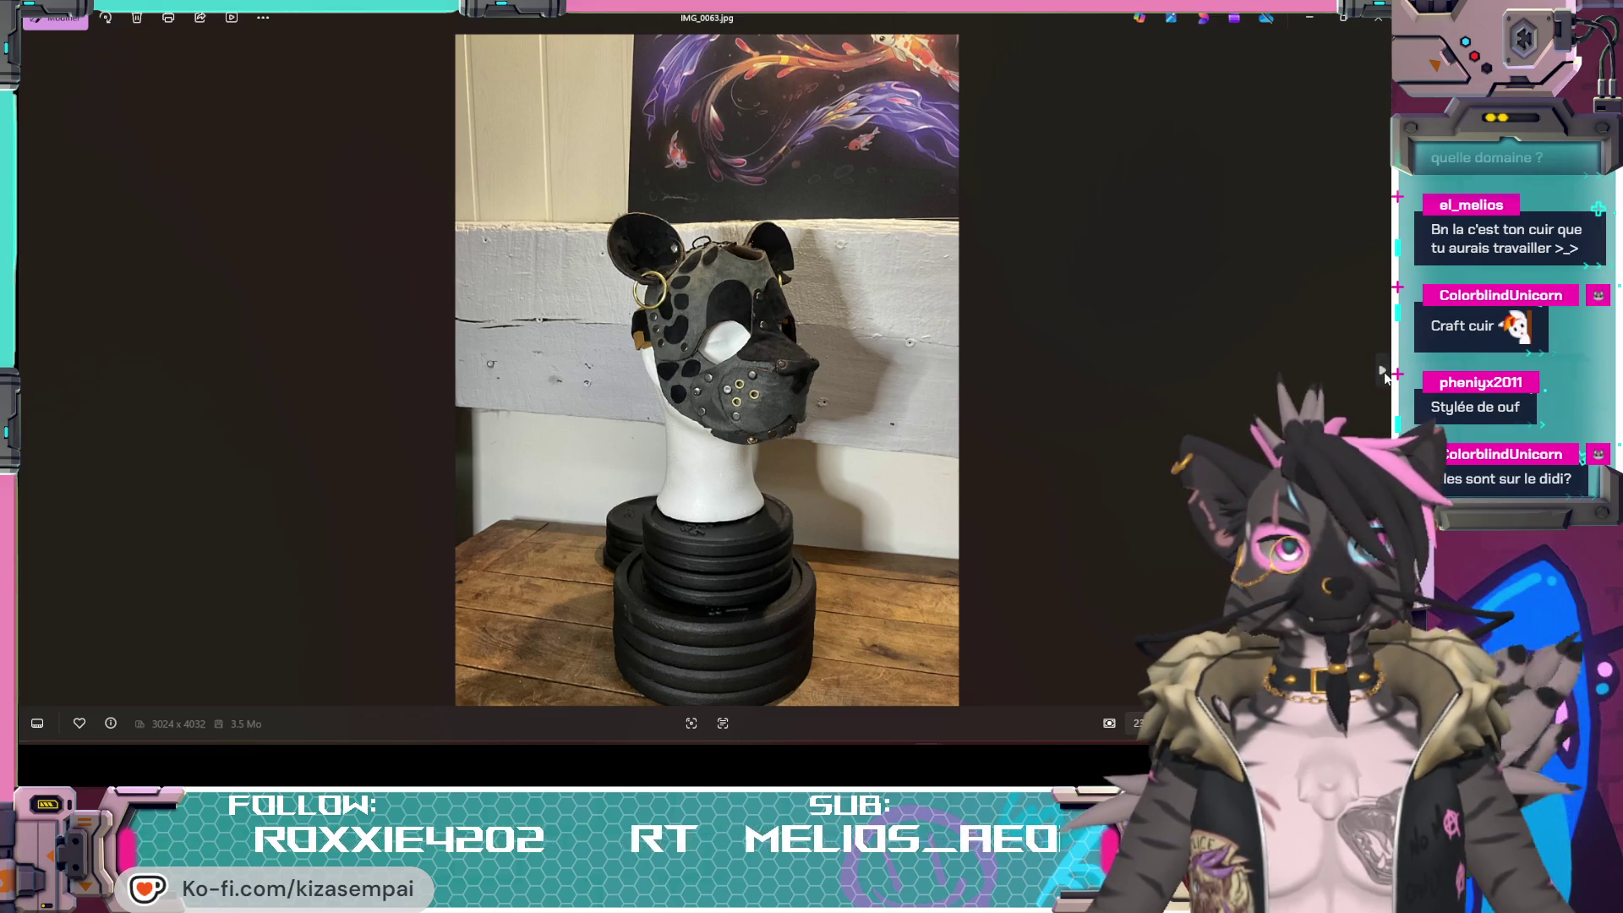
click(1386, 372)
click(1387, 371)
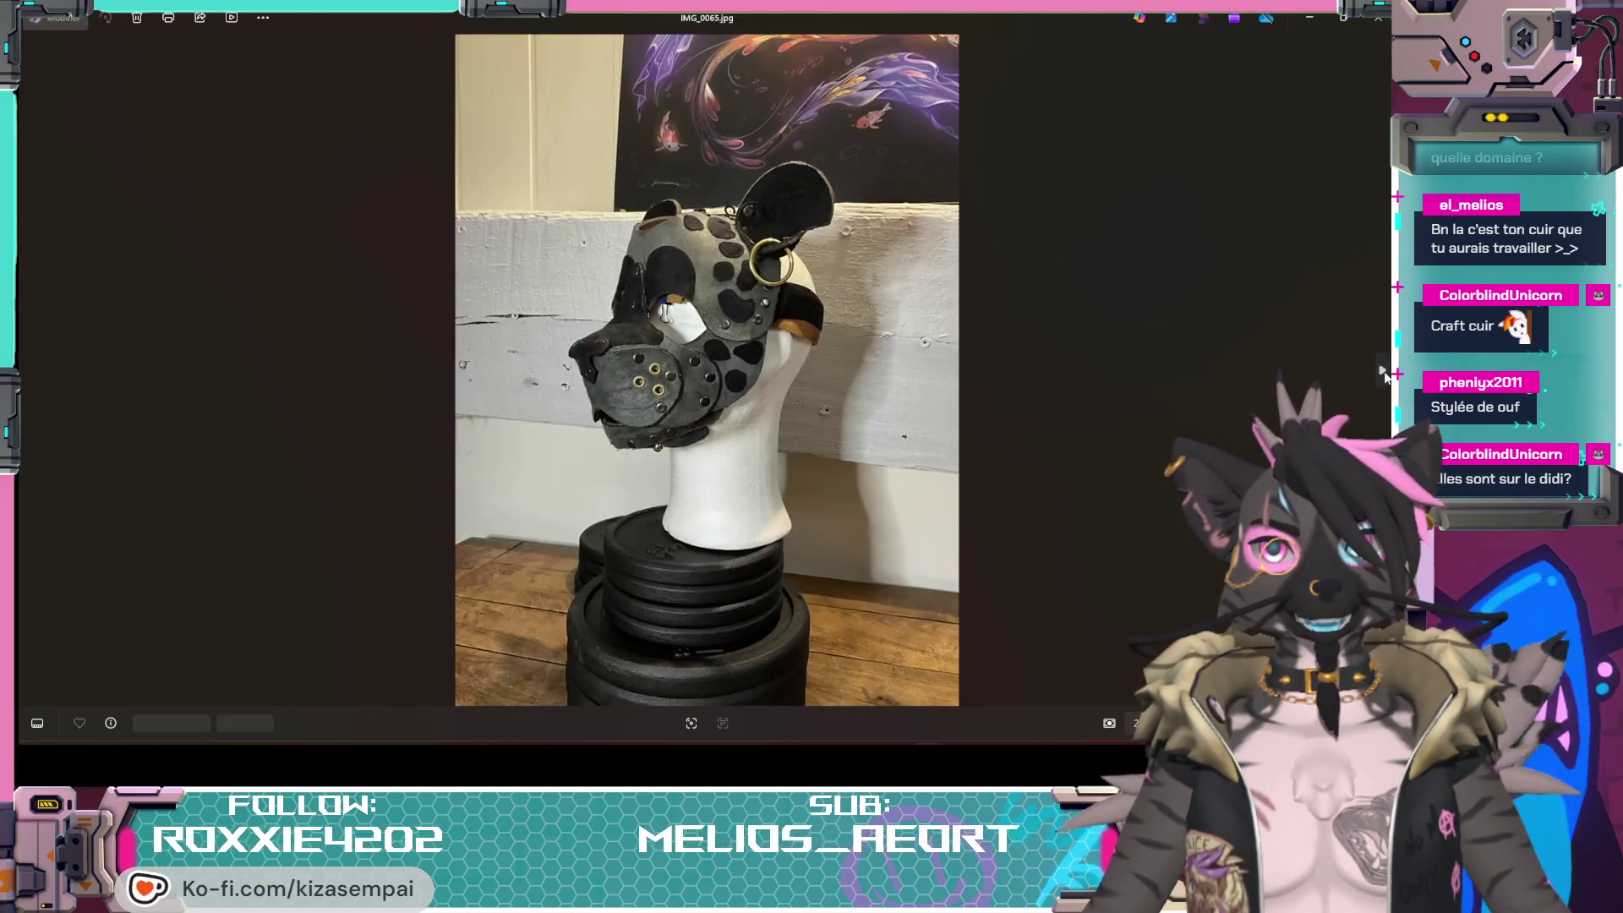
click(1387, 371)
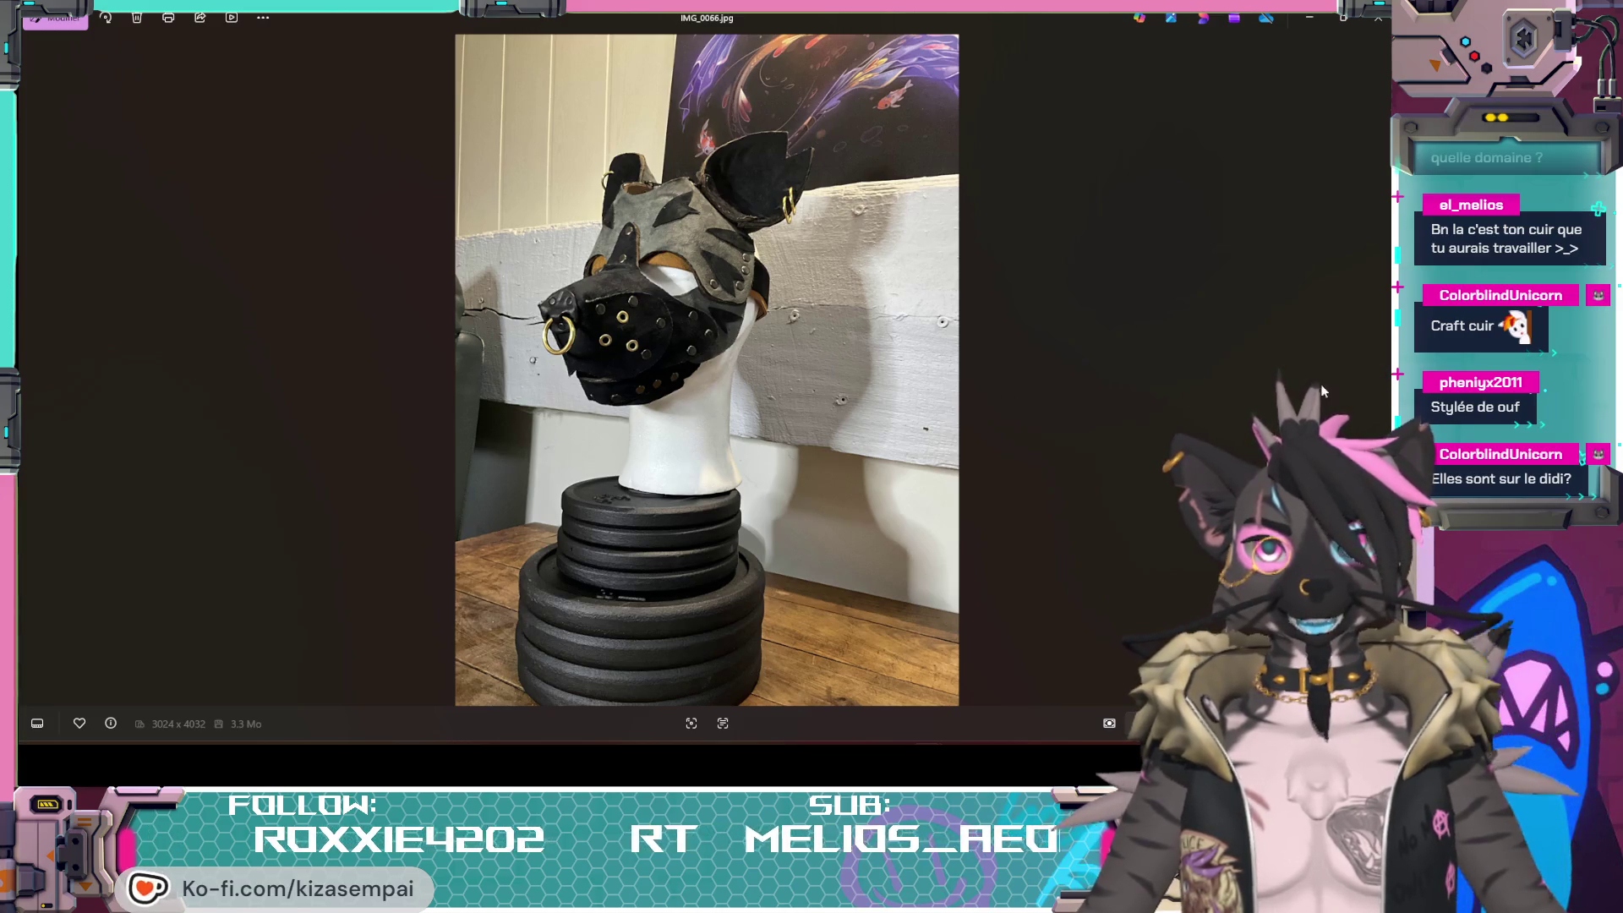
click(1383, 371)
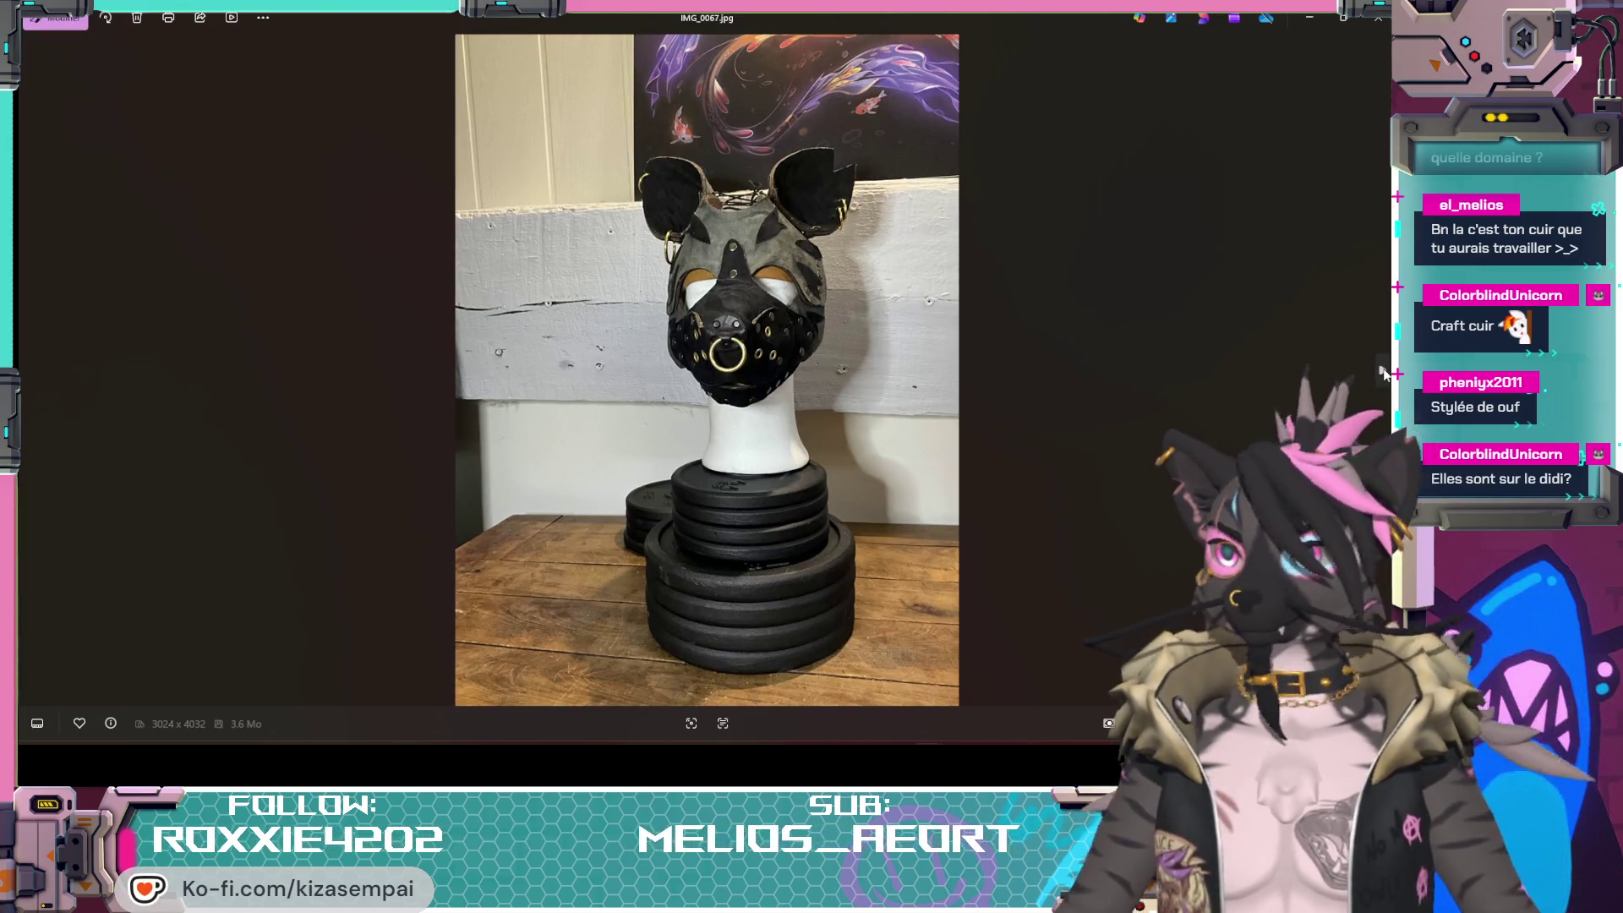
click(1383, 370)
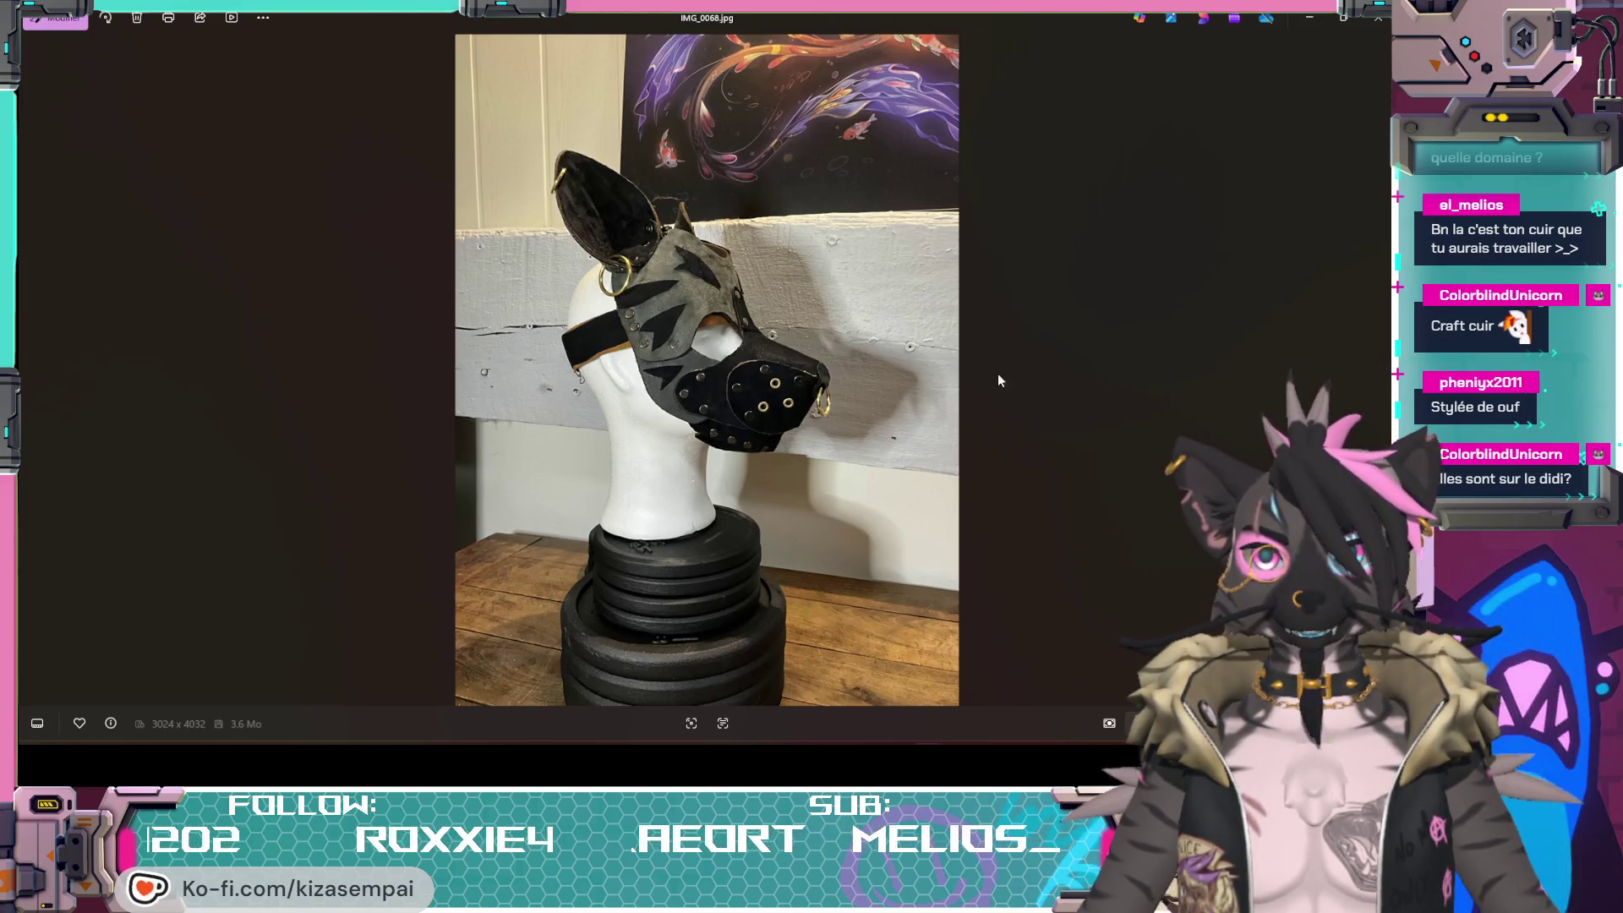
click(1382, 370)
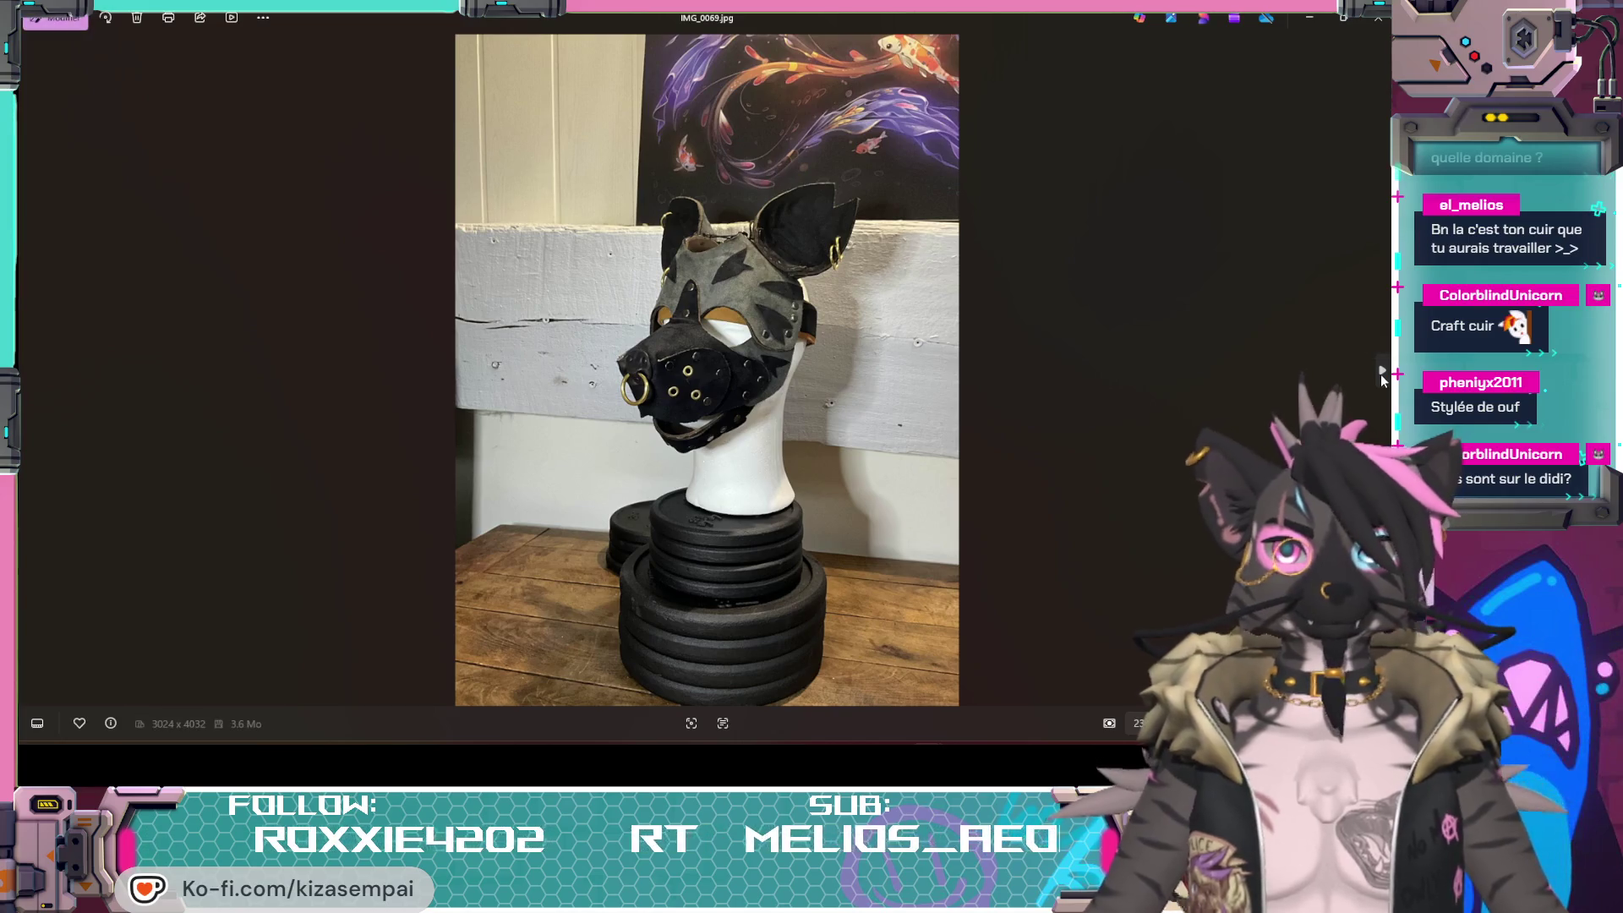
click(1382, 370)
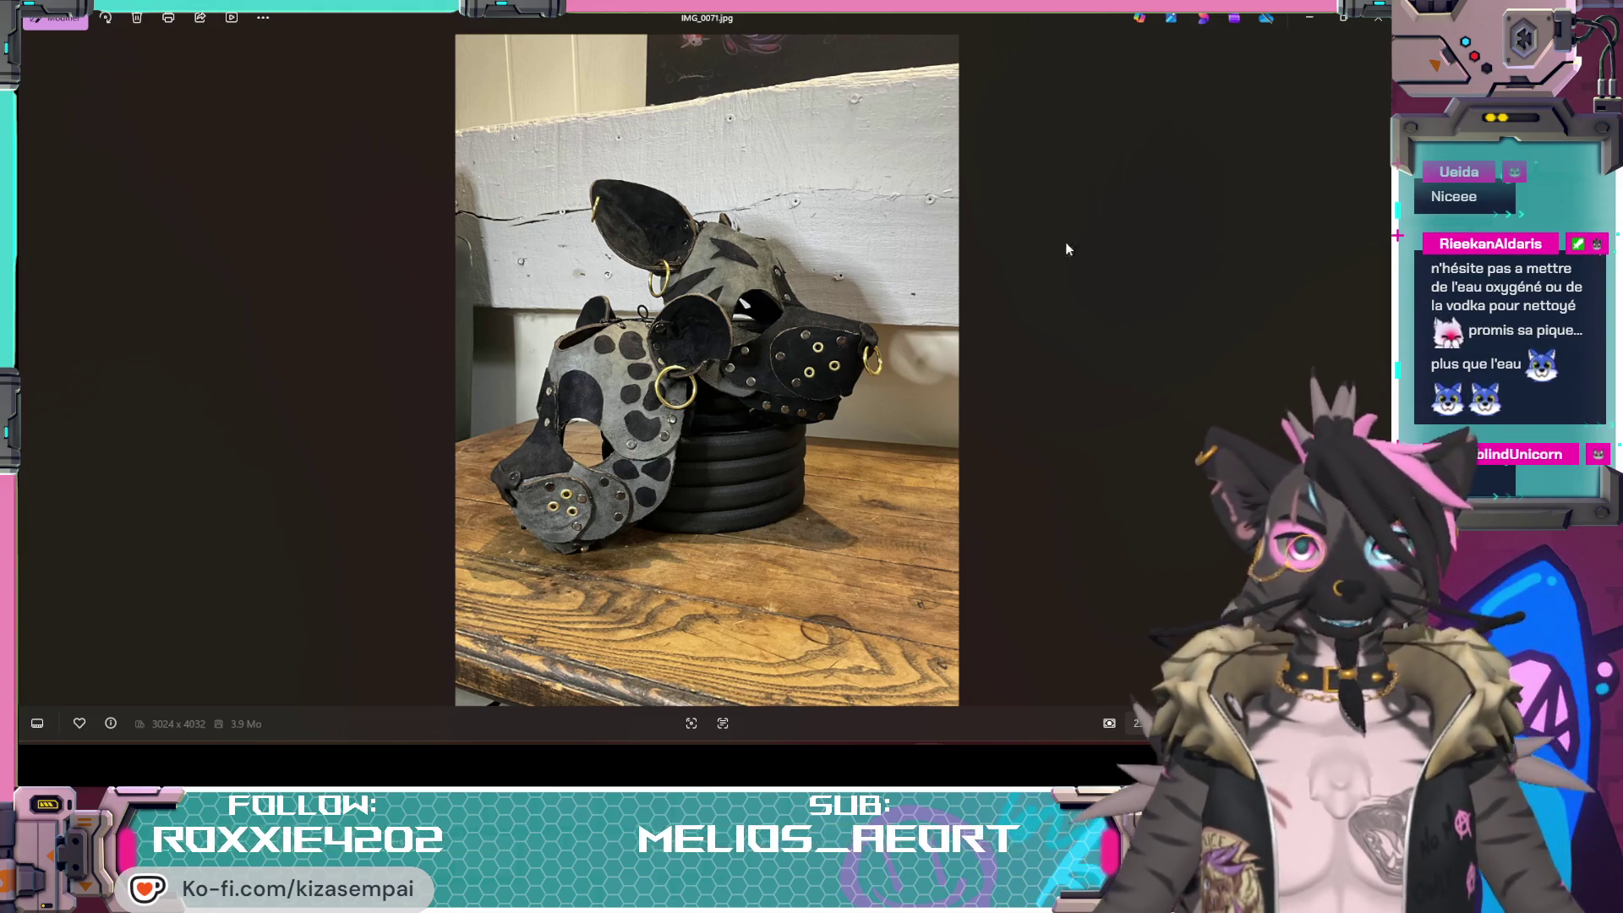
click(1377, 368)
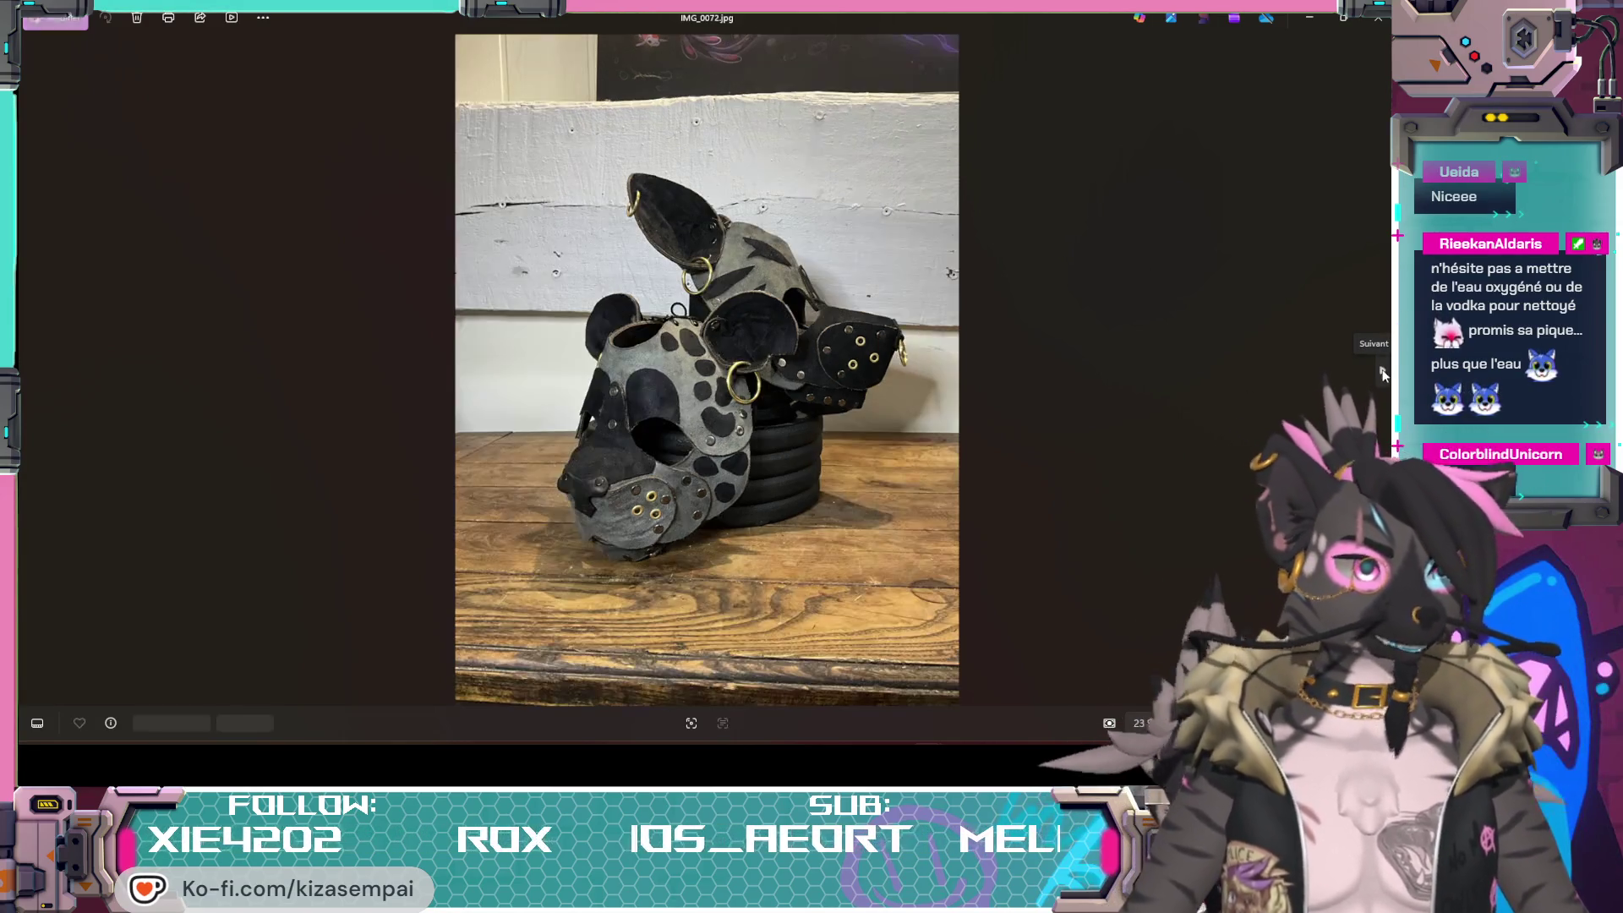
click(1381, 371)
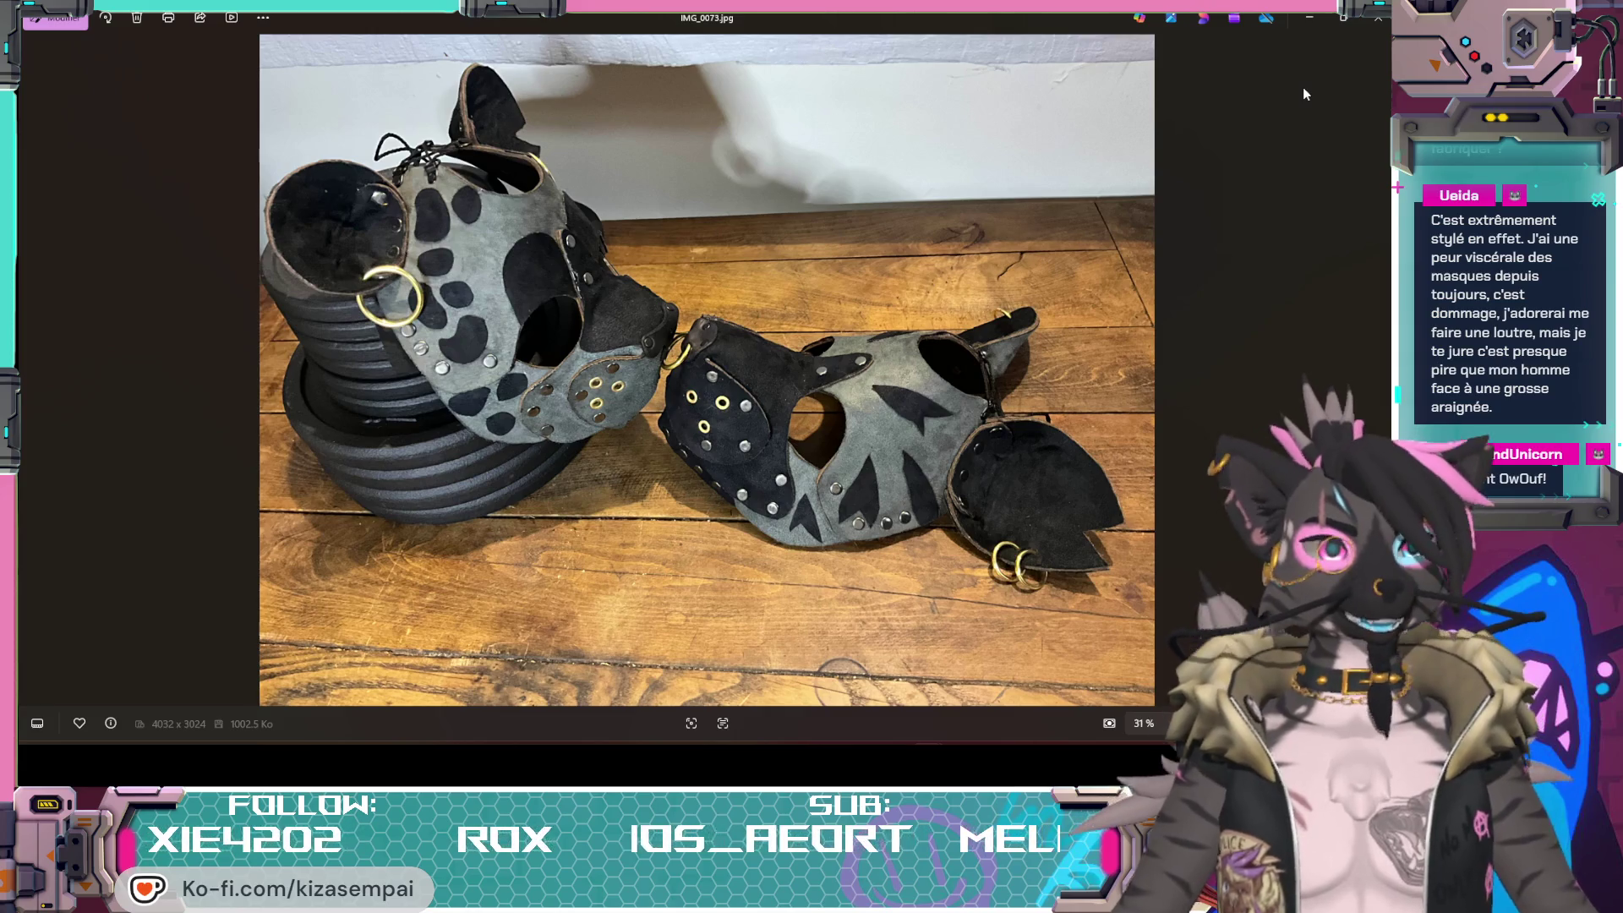
Step: Close the photo viewer to return to the Blender head model
click(1378, 17)
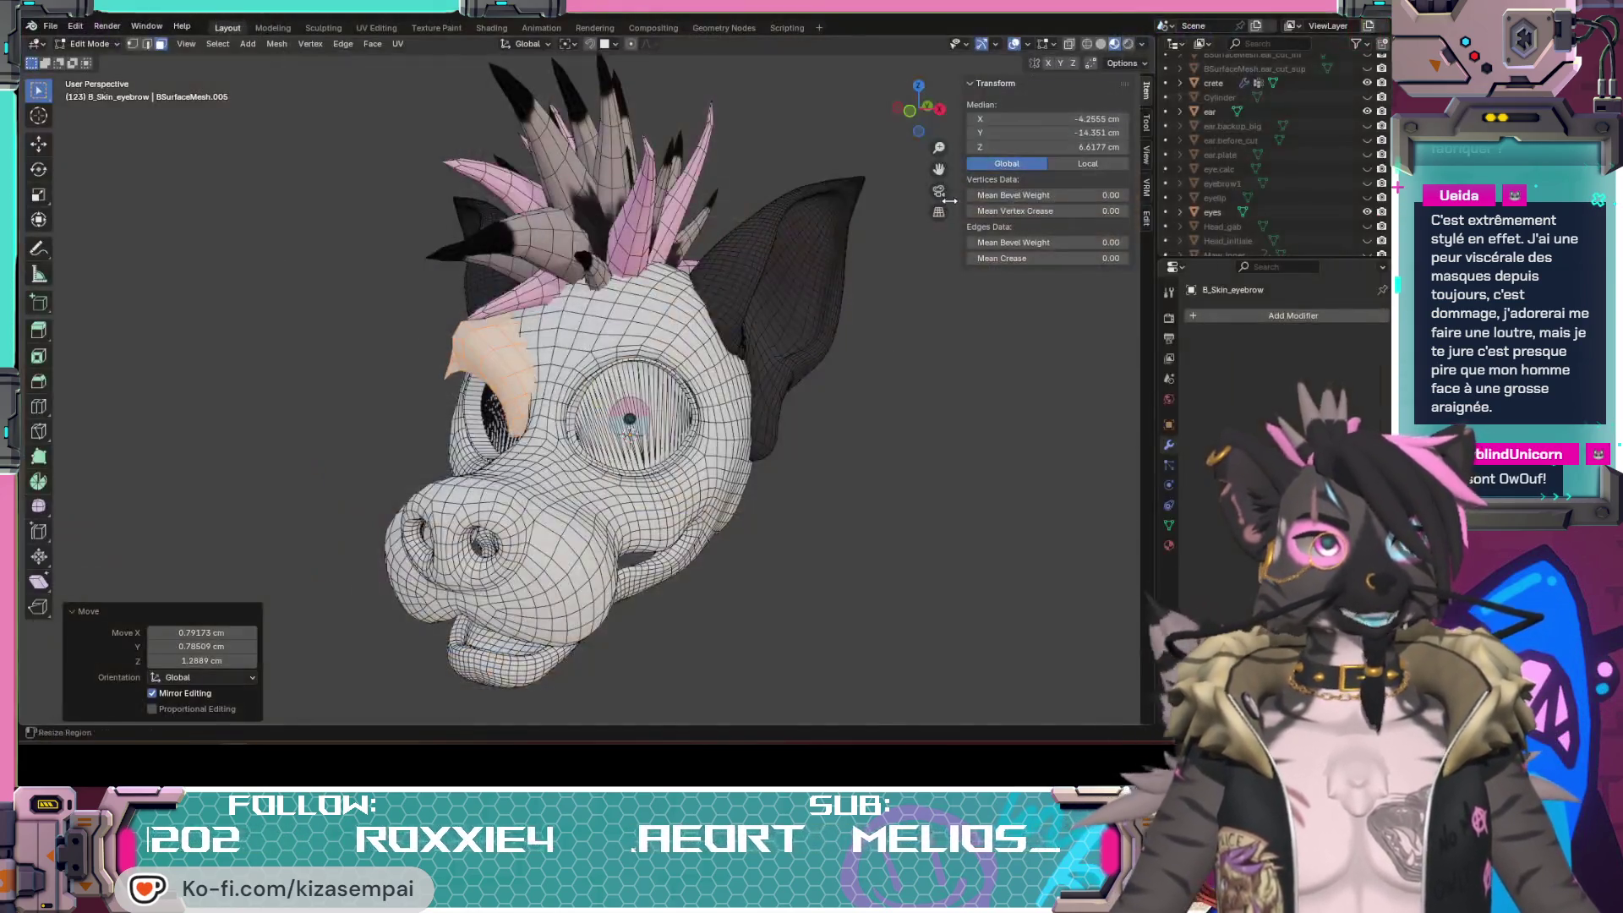
Step: Orbit around the head to inspect it, then switch to the foam ear reference photo
middle_drag(945, 403, 647, 473)
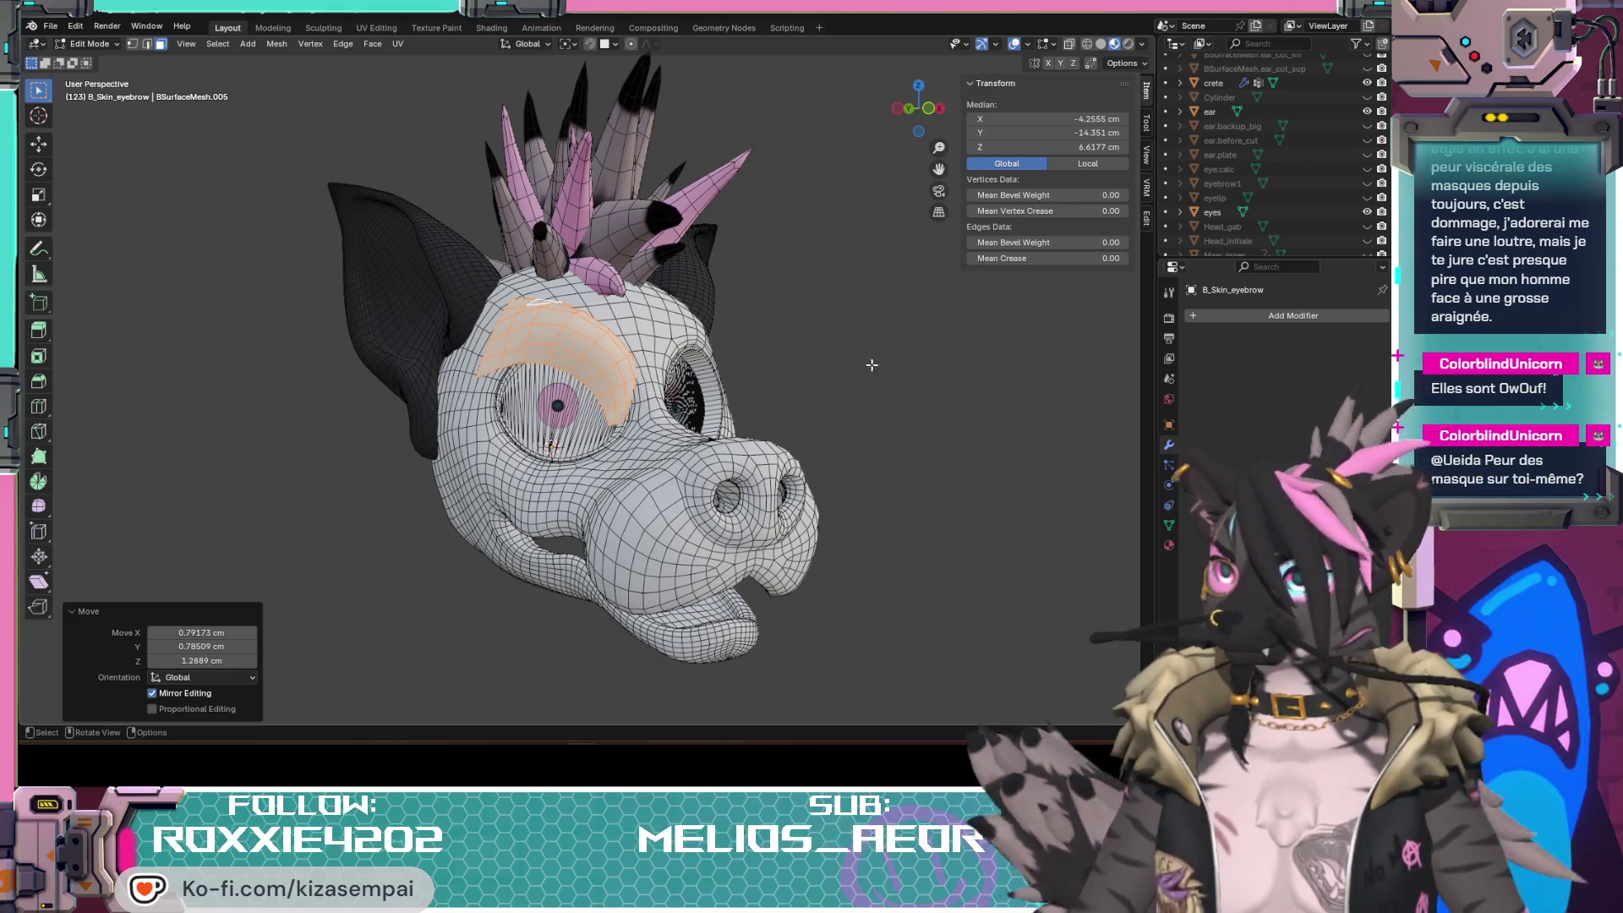
mouse_move(663, 464)
middle_down()
mouse_move(736, 467)
mouse_move(609, 419)
middle_up()
scroll(610, 419, up, 3)
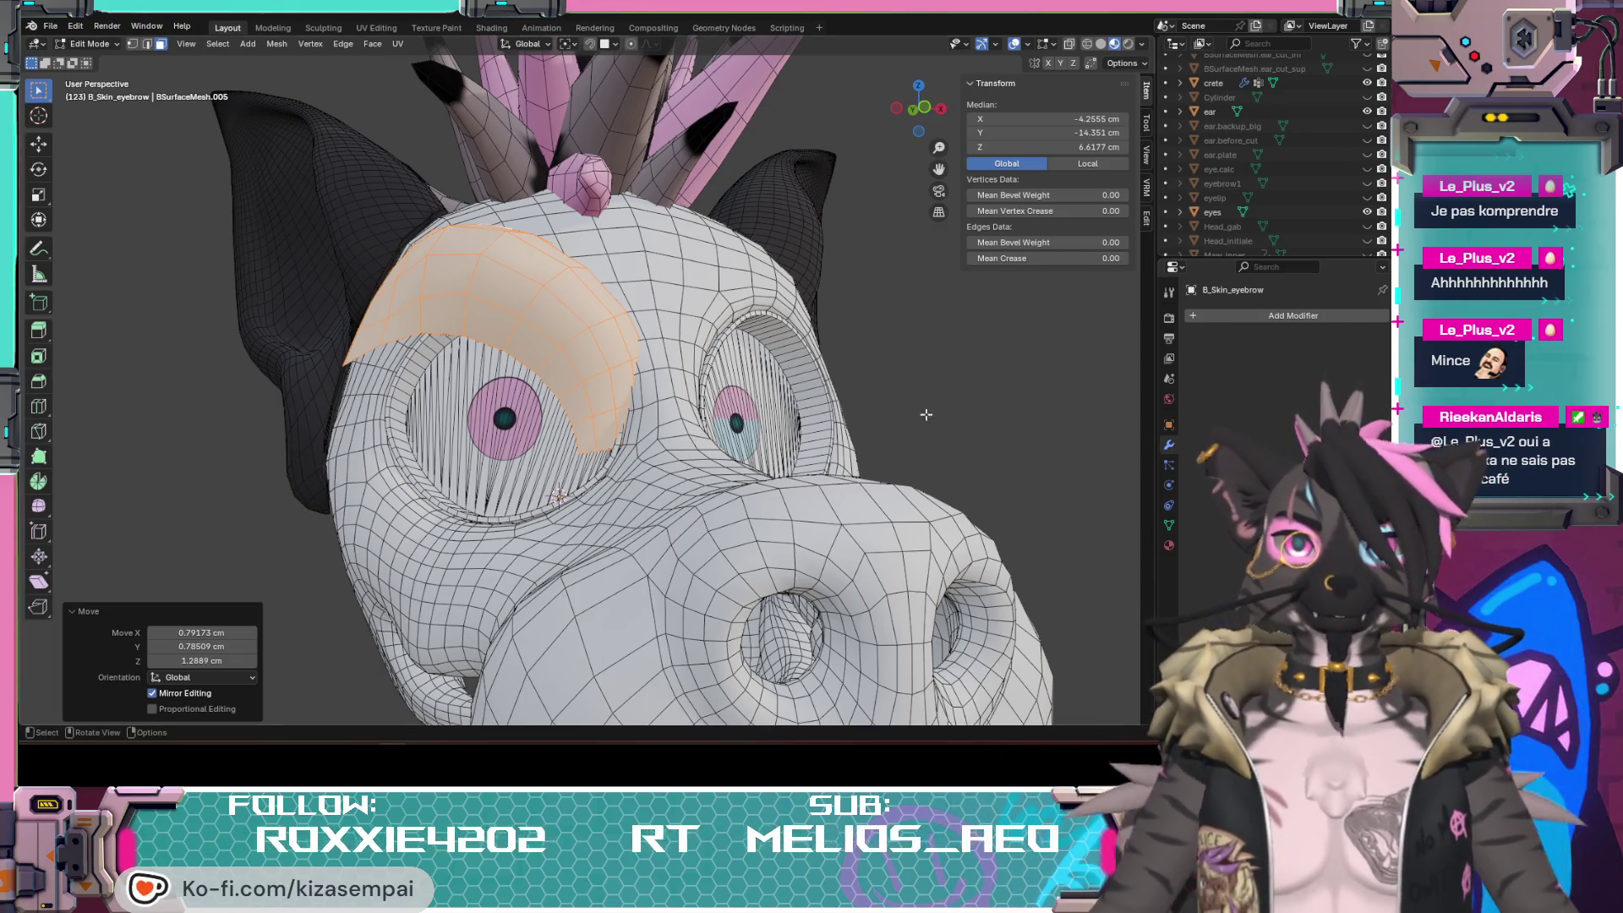
middle_drag(890, 395, 733, 440)
scroll(732, 439, down, 3)
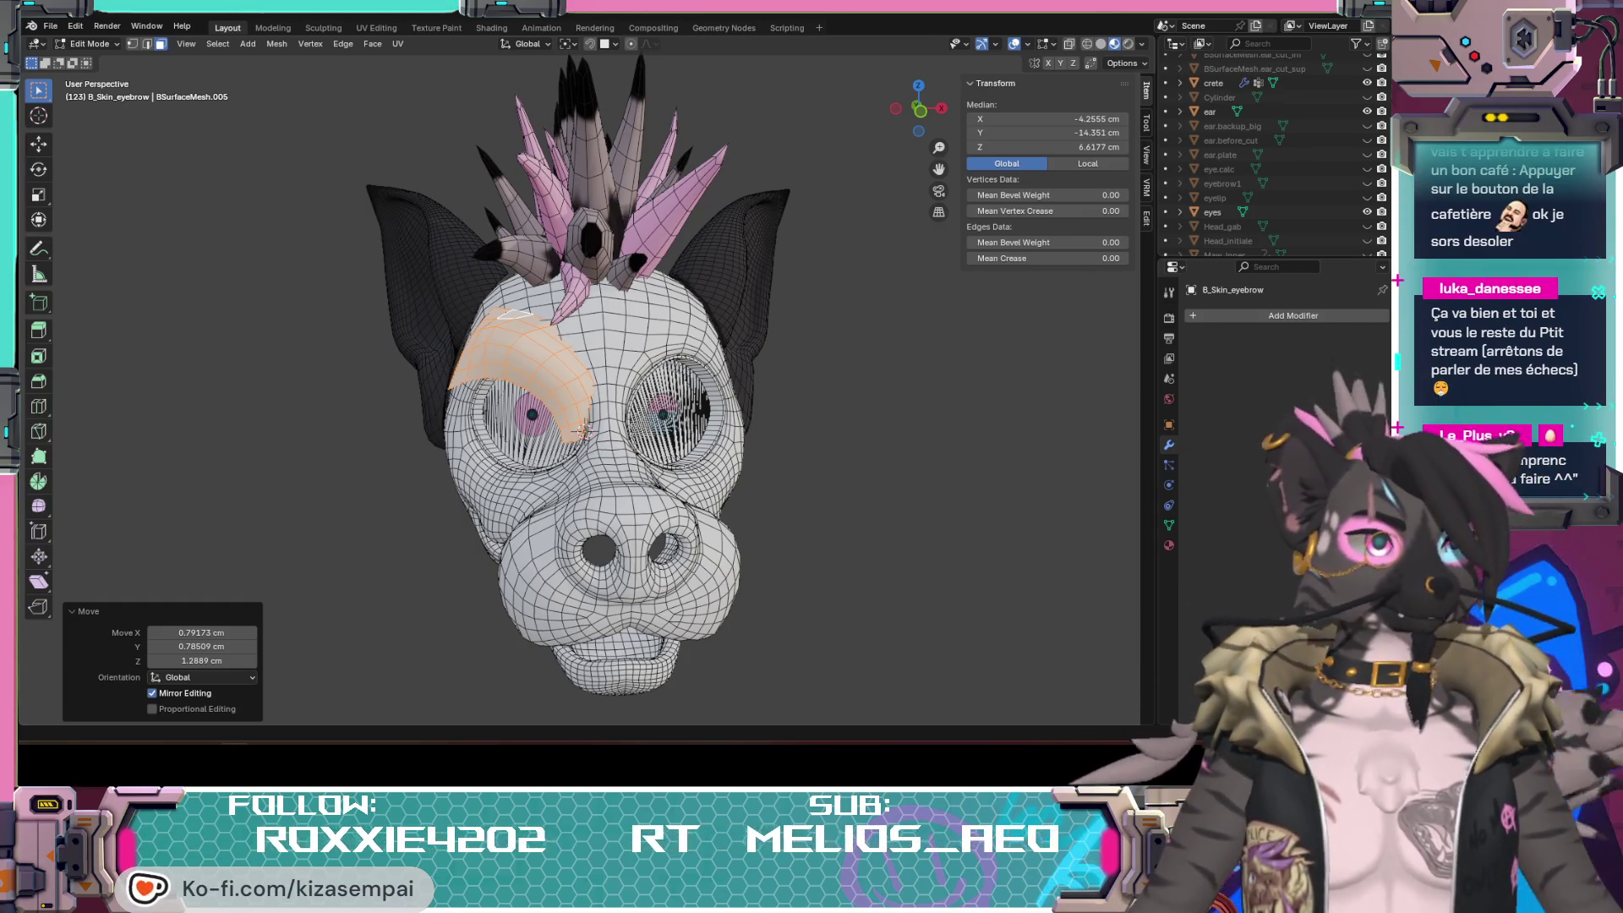
key(alt+Tab)
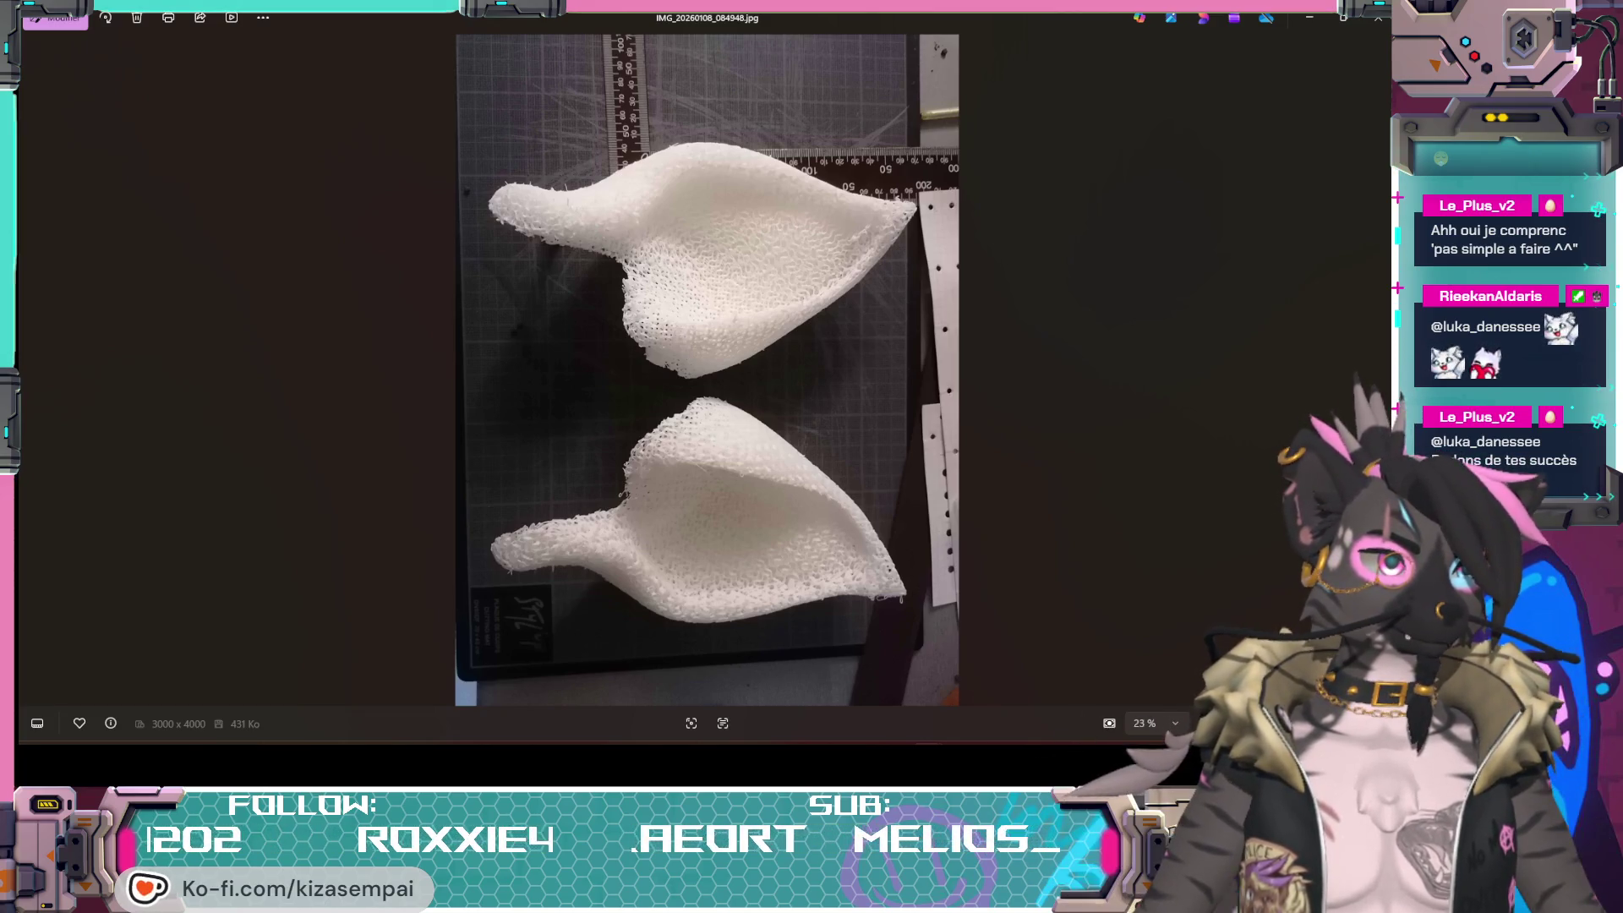
key(alt+F4)
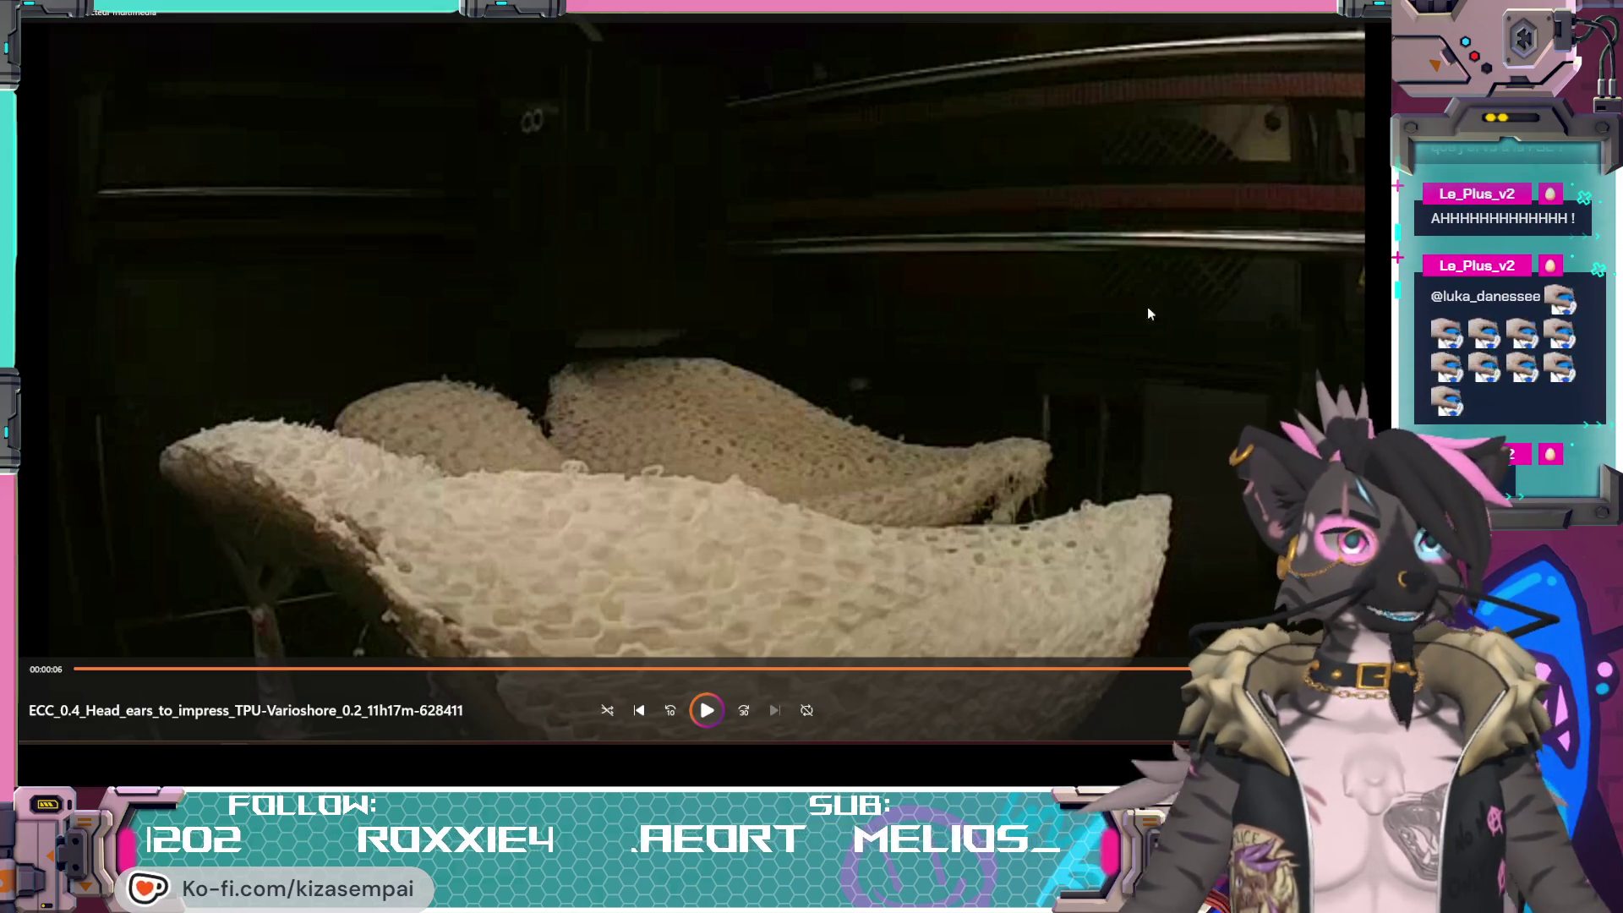
key(Right)
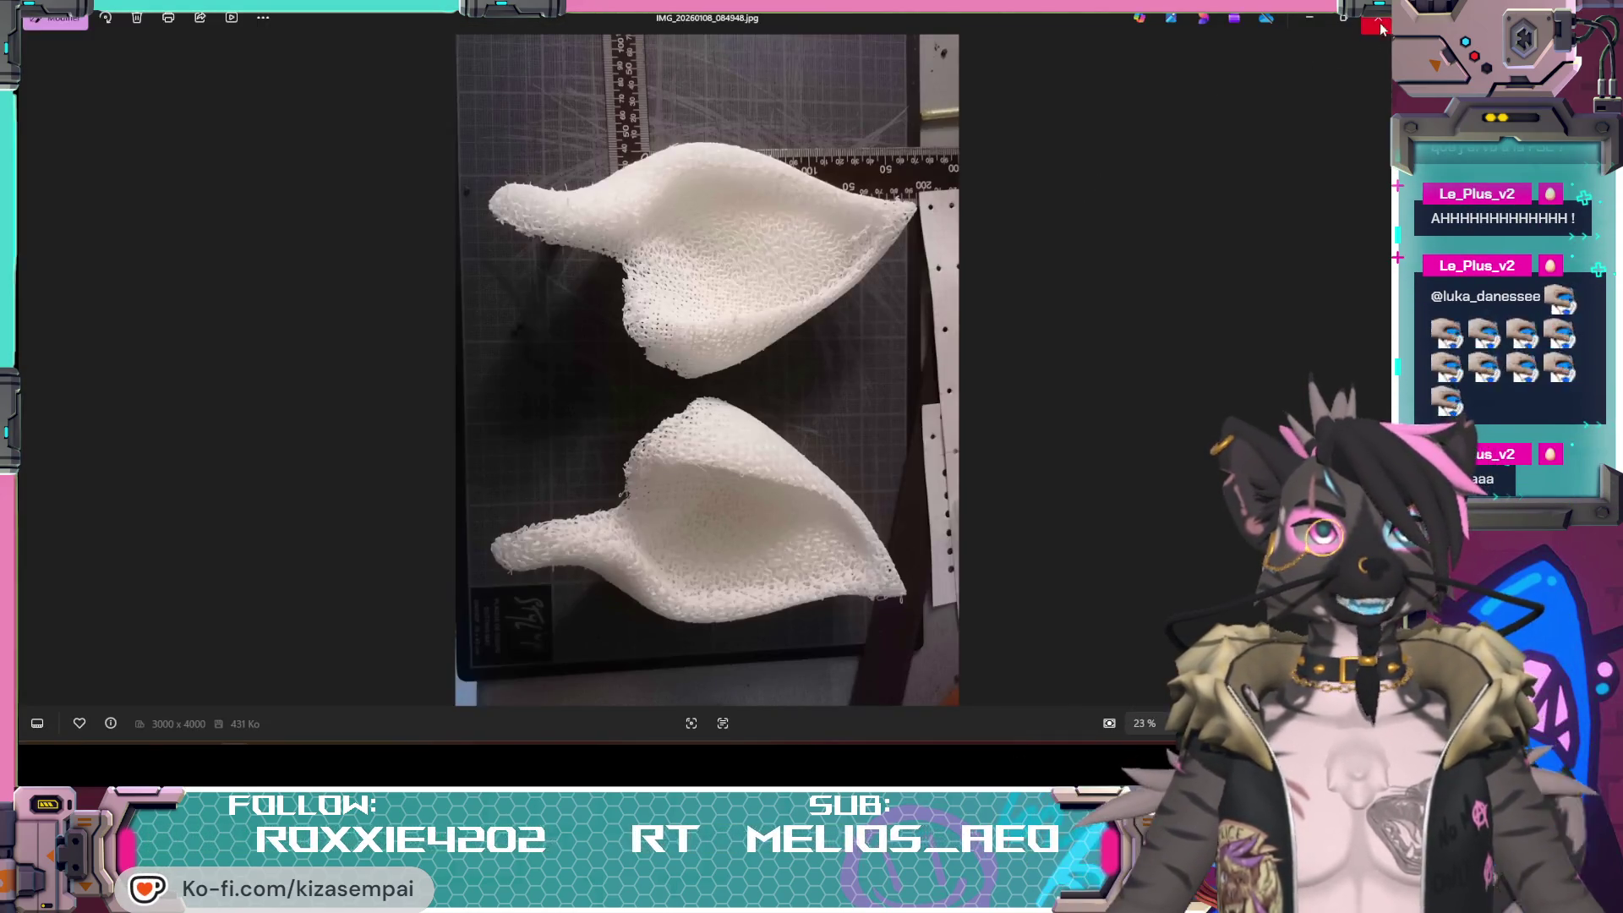
click(1380, 28)
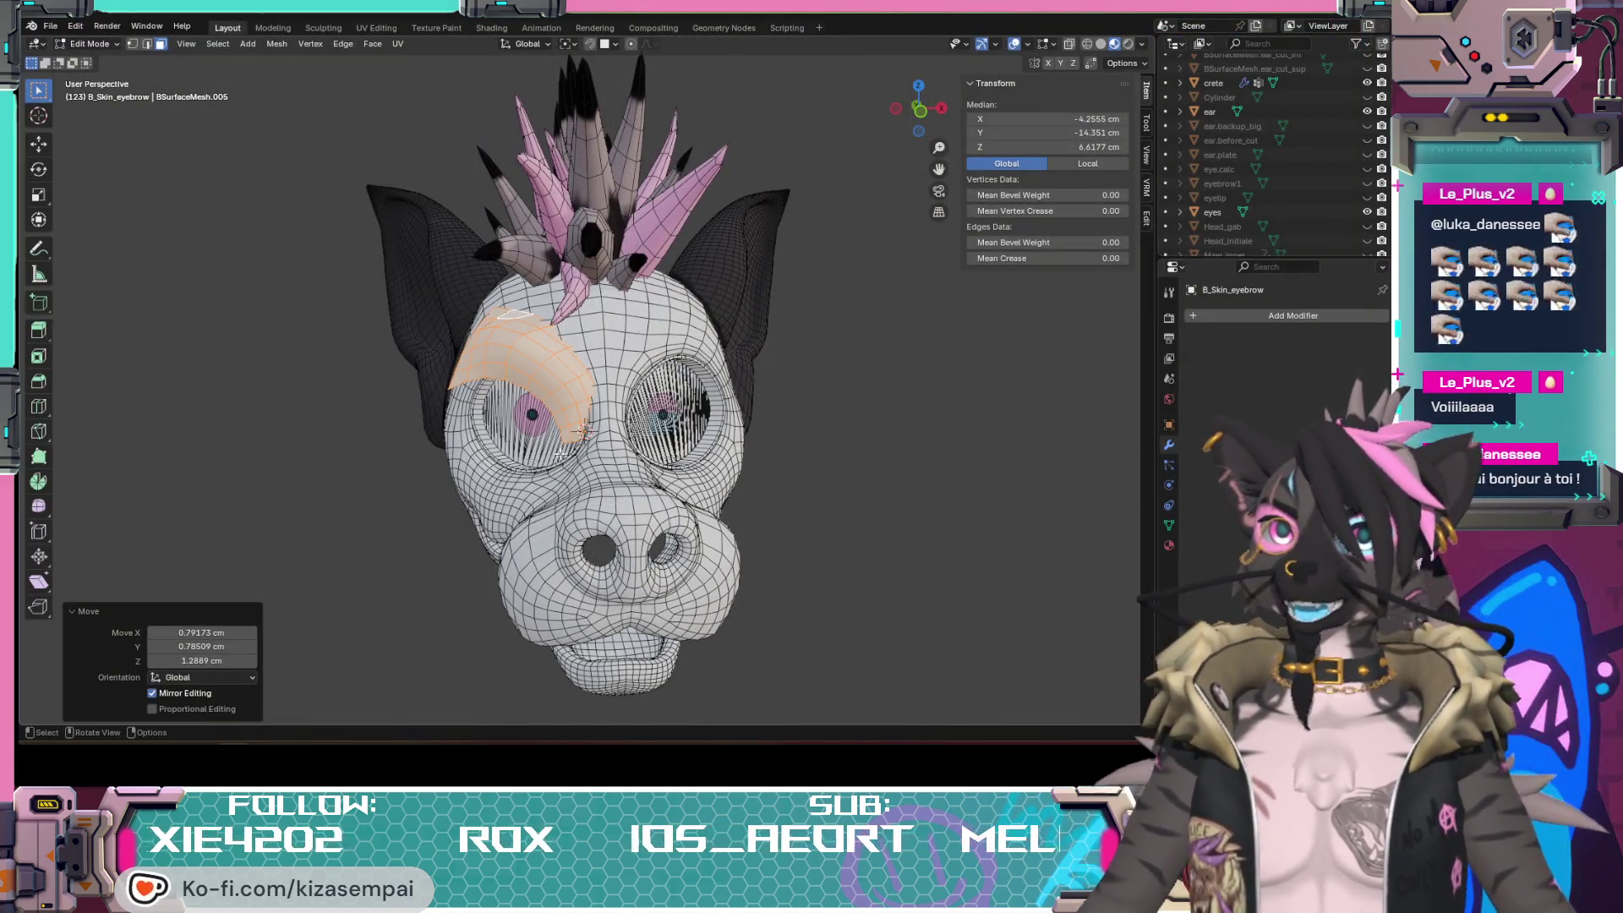
scroll(709, 435, up, 2)
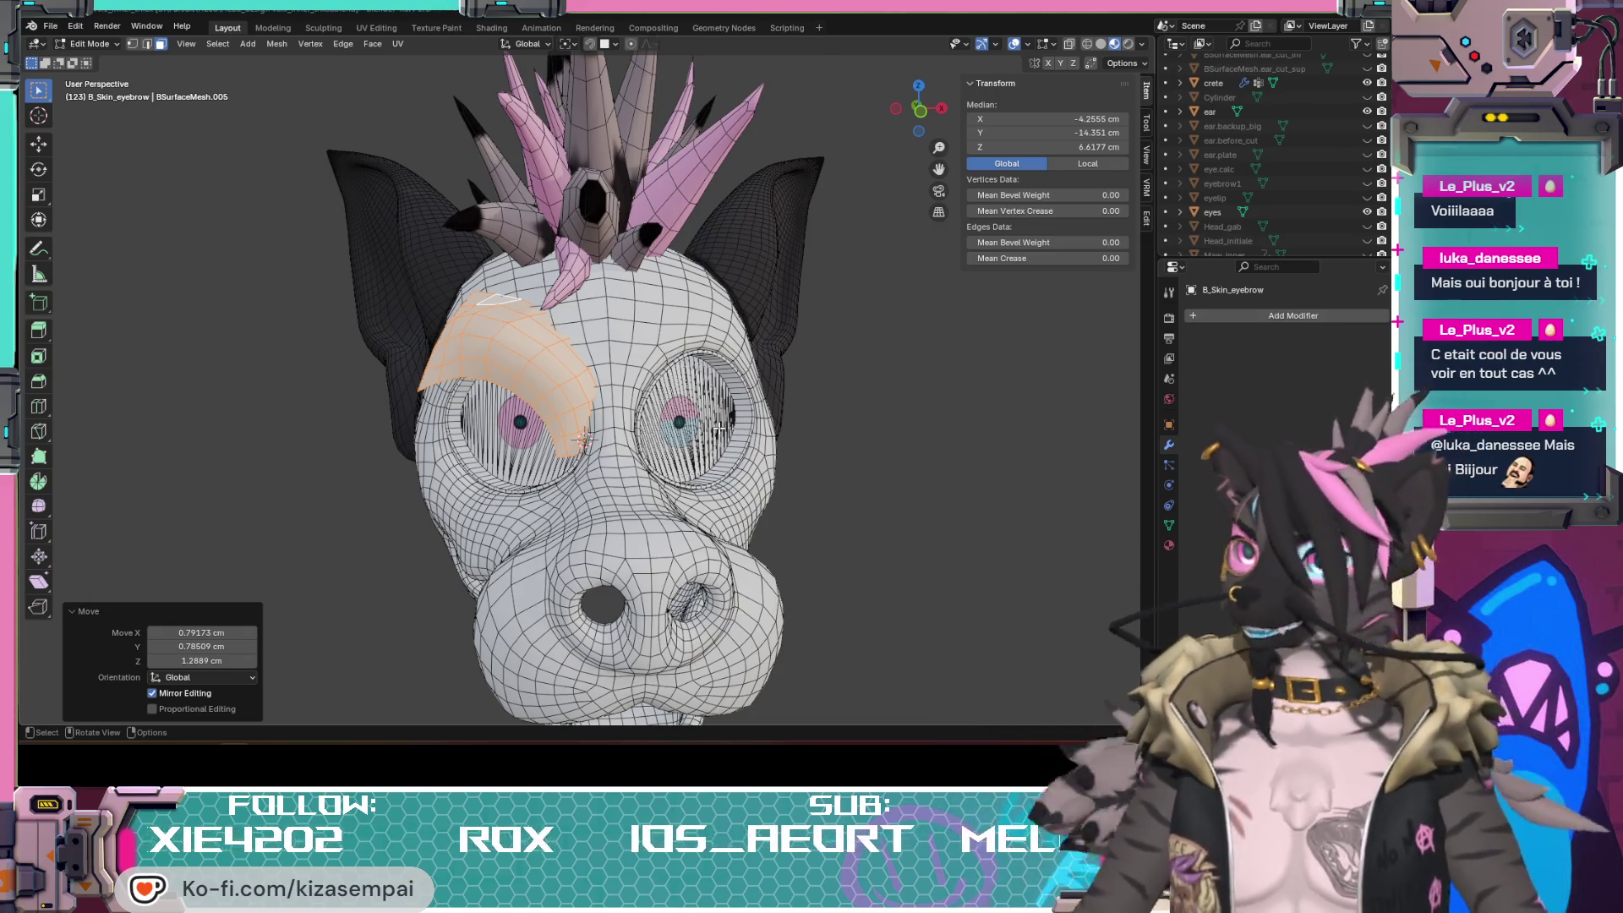
middle_drag(472, 308, 604, 502)
middle_drag(718, 475, 569, 463)
scroll(698, 473, down, 3)
scroll(679, 468, up, 2)
scroll(609, 463, up, 2)
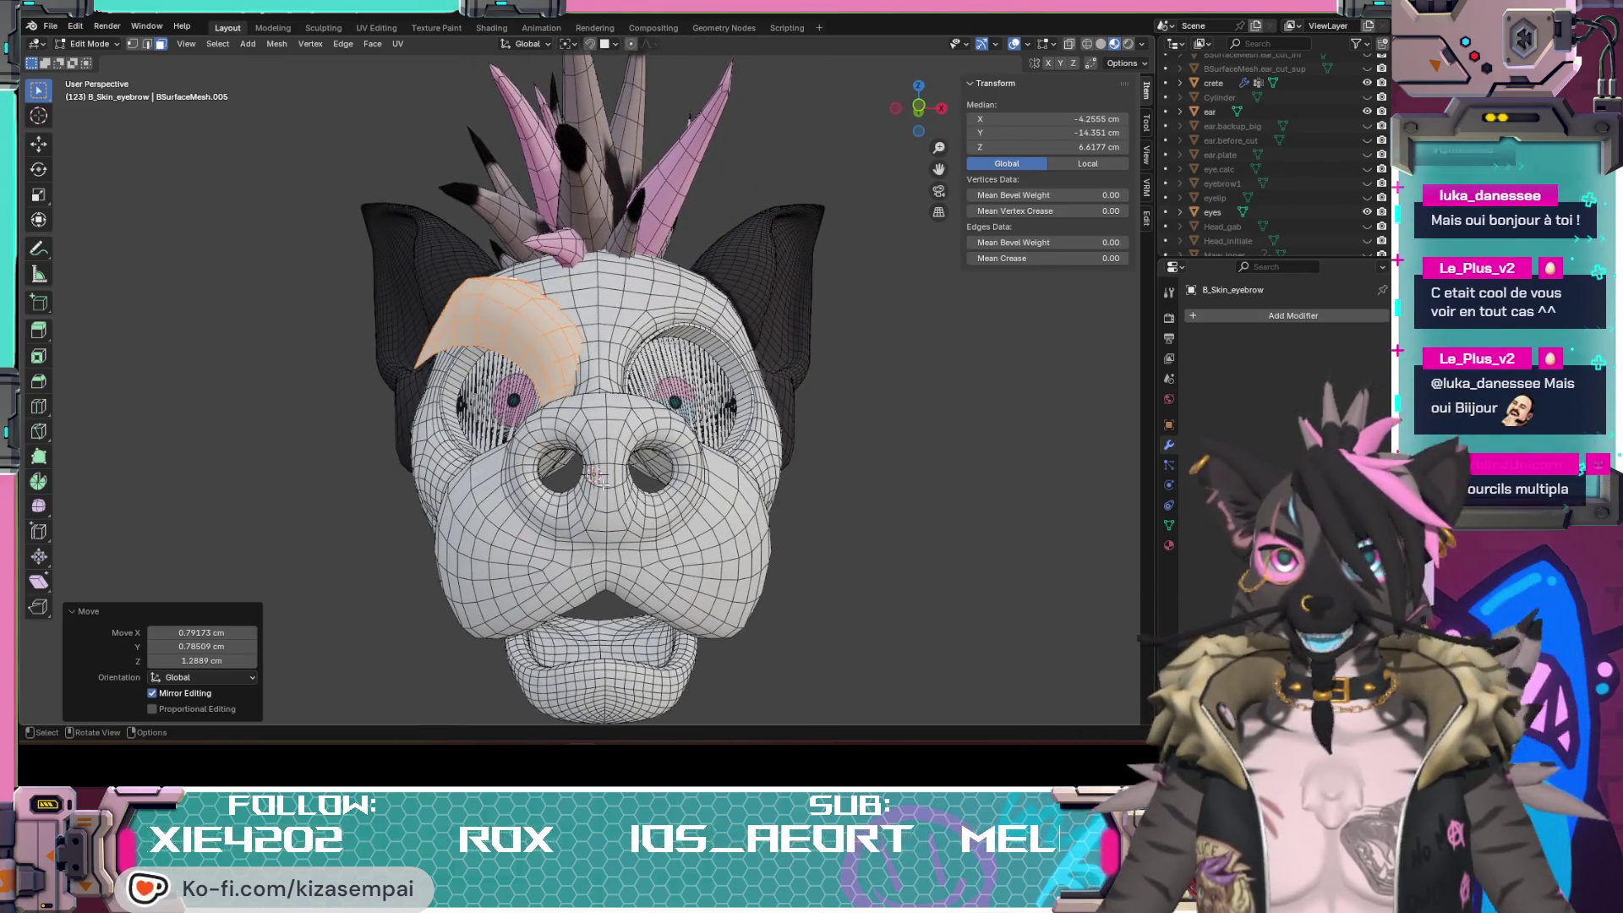
scroll(474, 323, up, 4)
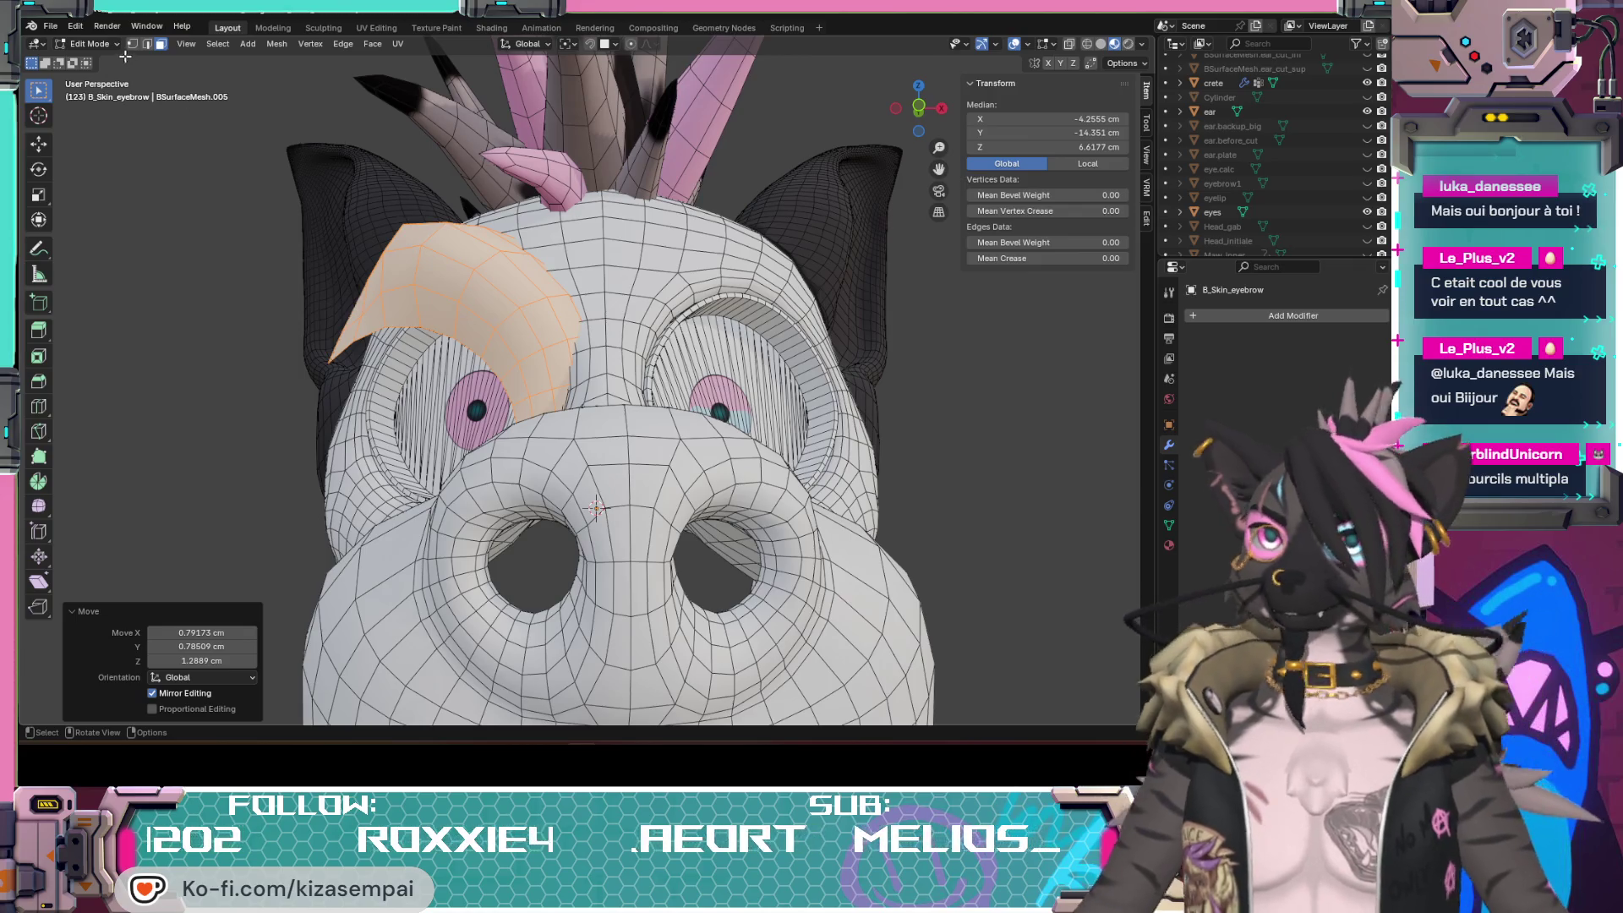
click(87, 43)
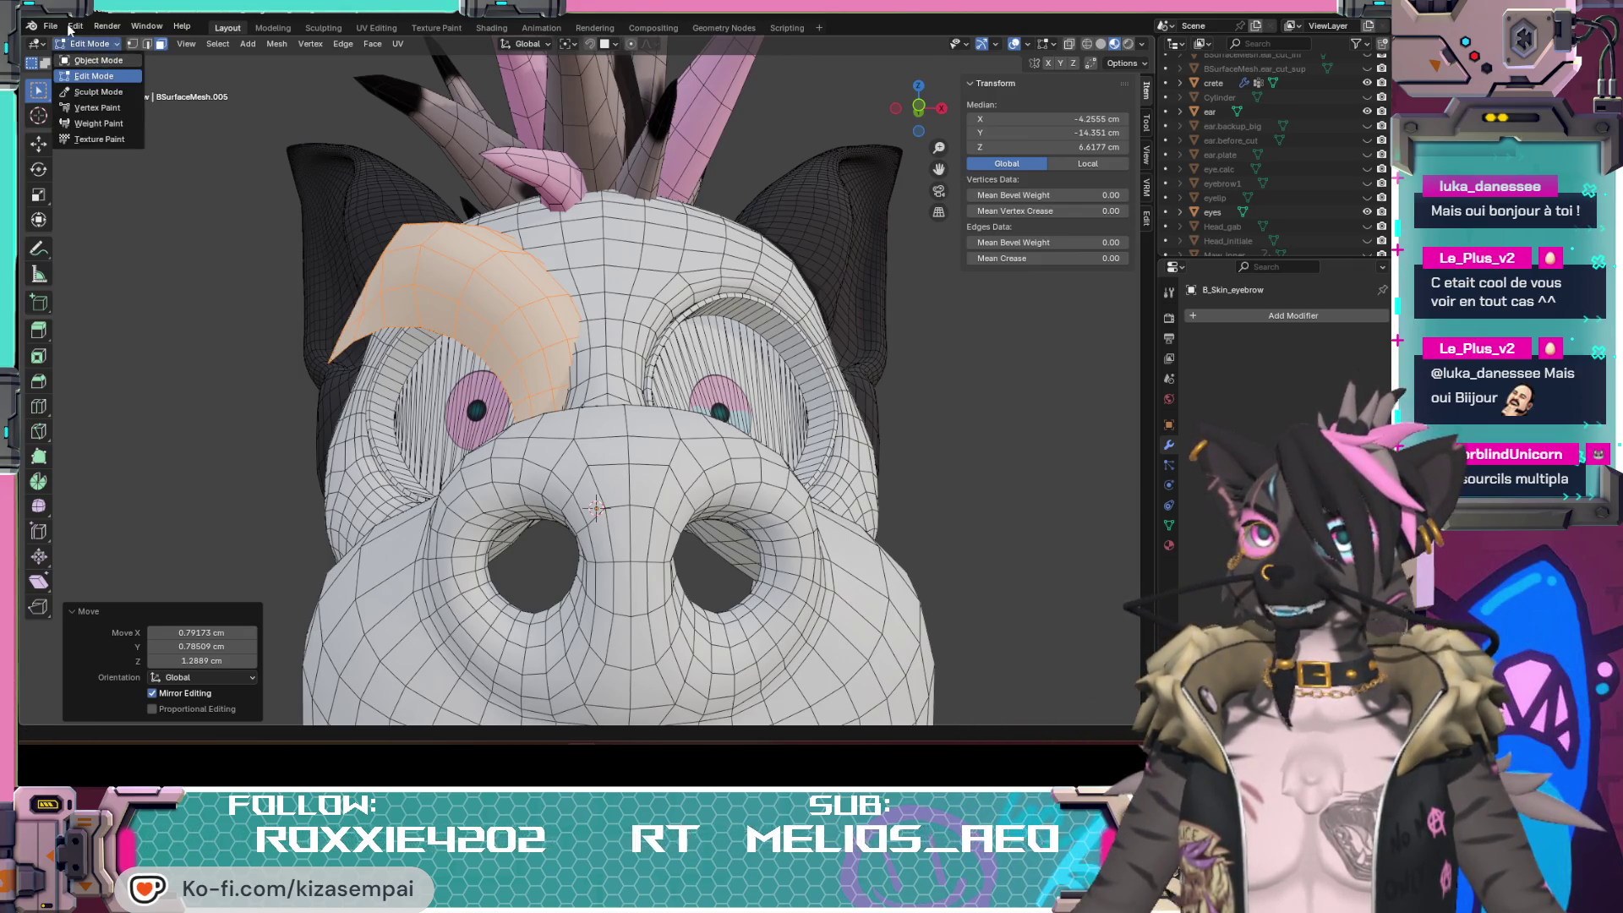
Step: Undo back to an earlier point via the history, inspect the head, then bring up the foam ear photo
click(75, 25)
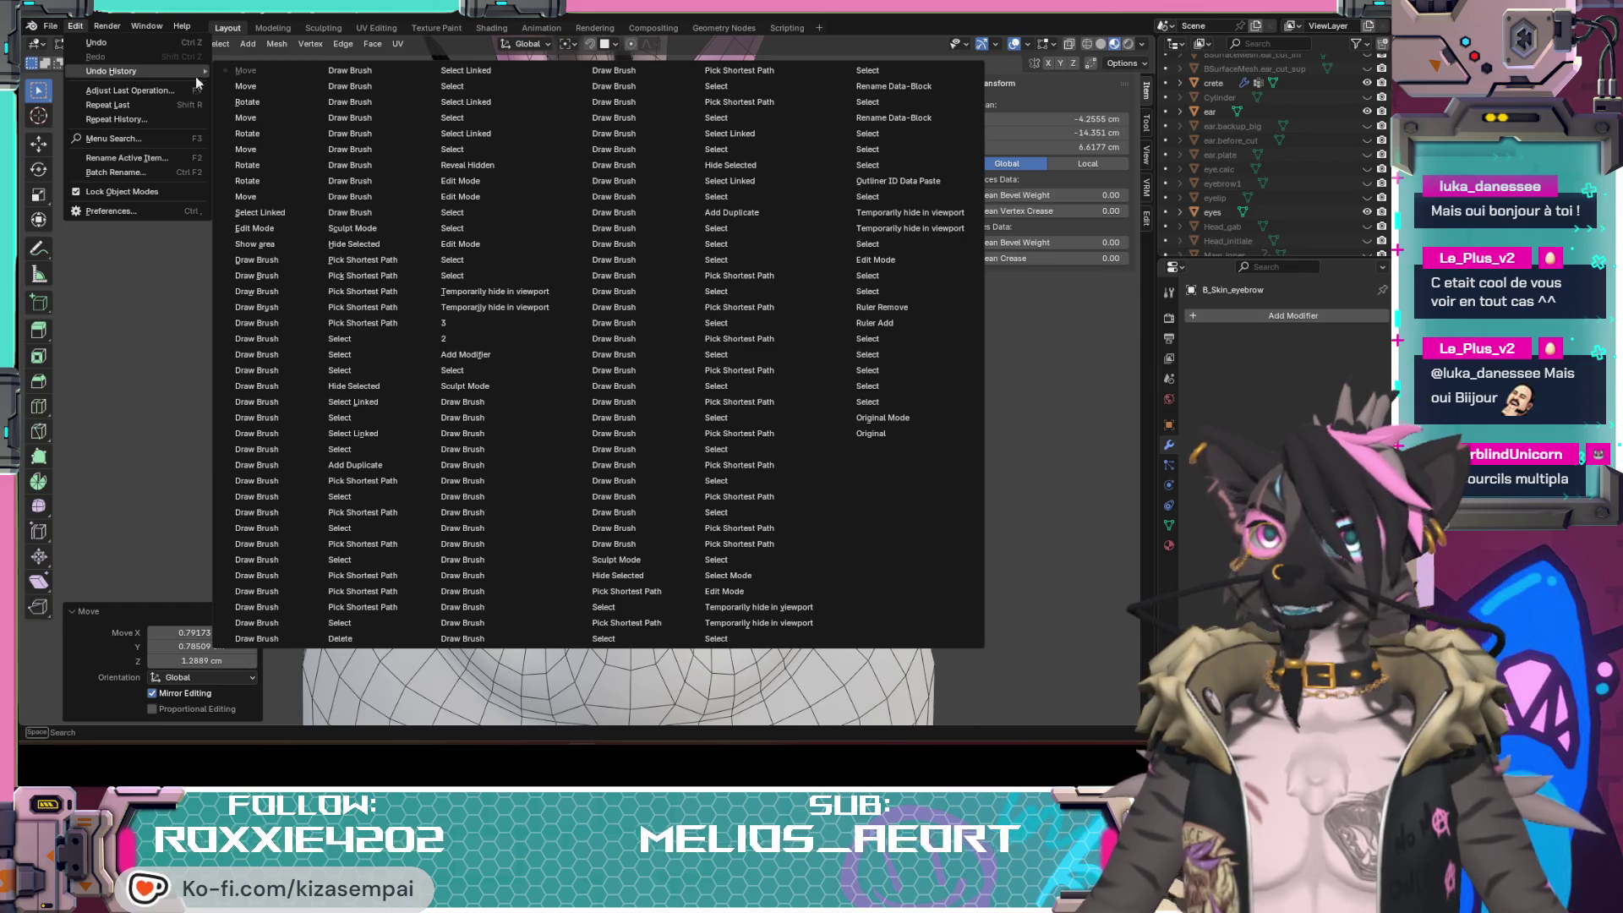
click(245, 85)
scroll(570, 381, down, 4)
mouse_move(761, 507)
middle_down()
mouse_move(879, 512)
mouse_move(759, 479)
mouse_move(662, 333)
middle_up()
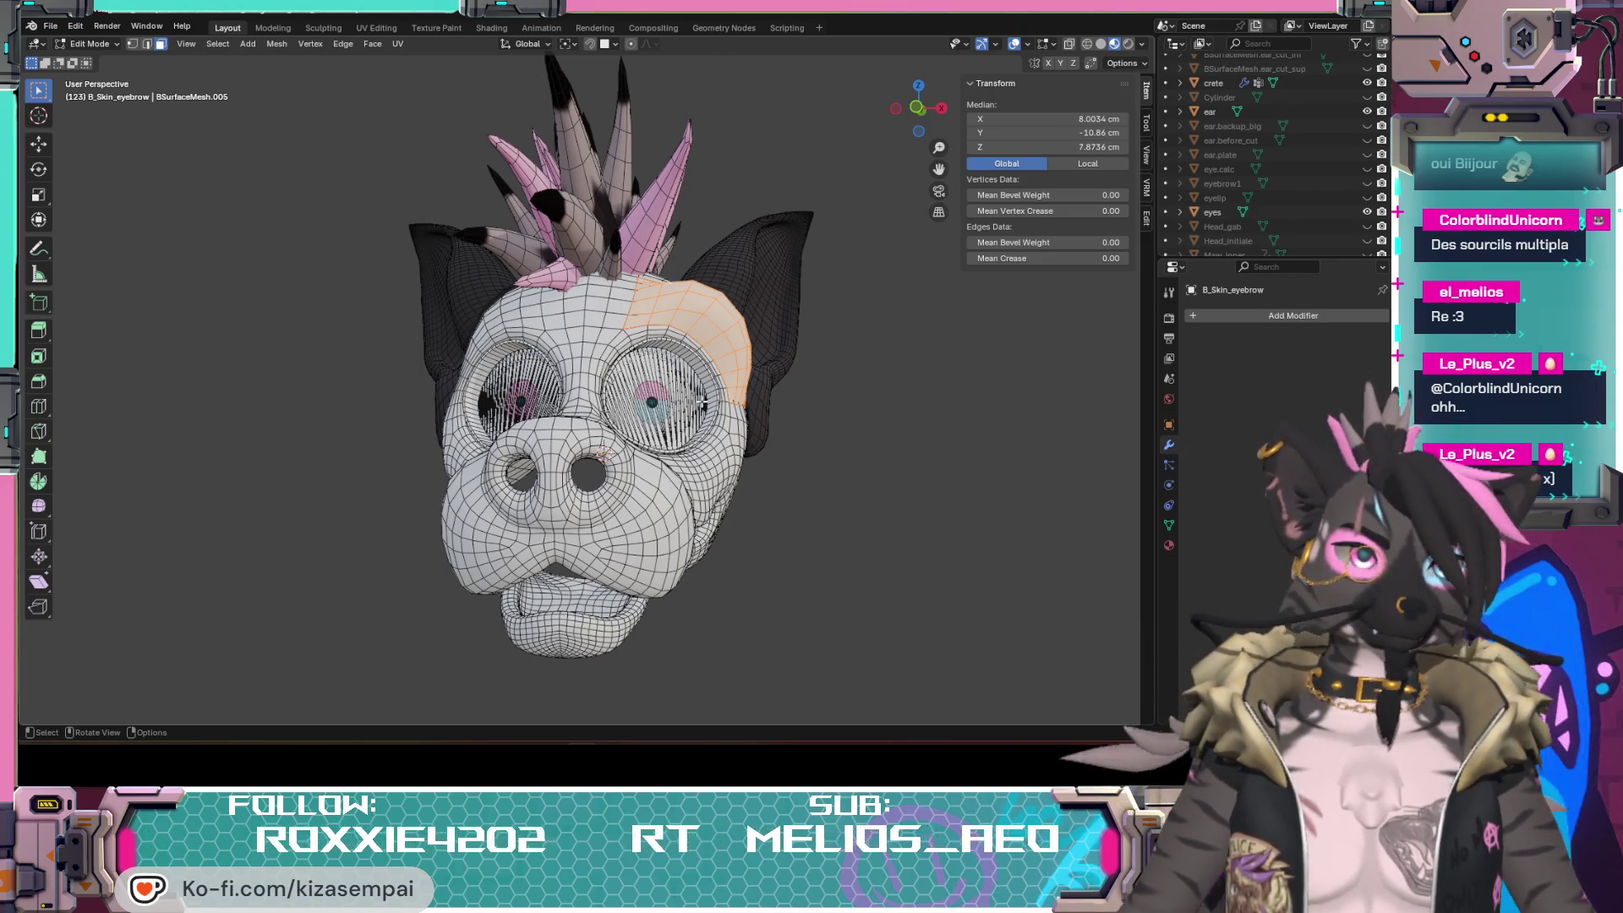
scroll(700, 407, up, 2)
scroll(701, 406, down, 2)
mouse_move(700, 406)
middle_down()
mouse_move(664, 339)
mouse_move(683, 369)
mouse_move(693, 333)
middle_up()
scroll(666, 339, up, 2)
scroll(665, 338, up, 2)
scroll(666, 338, up, 2)
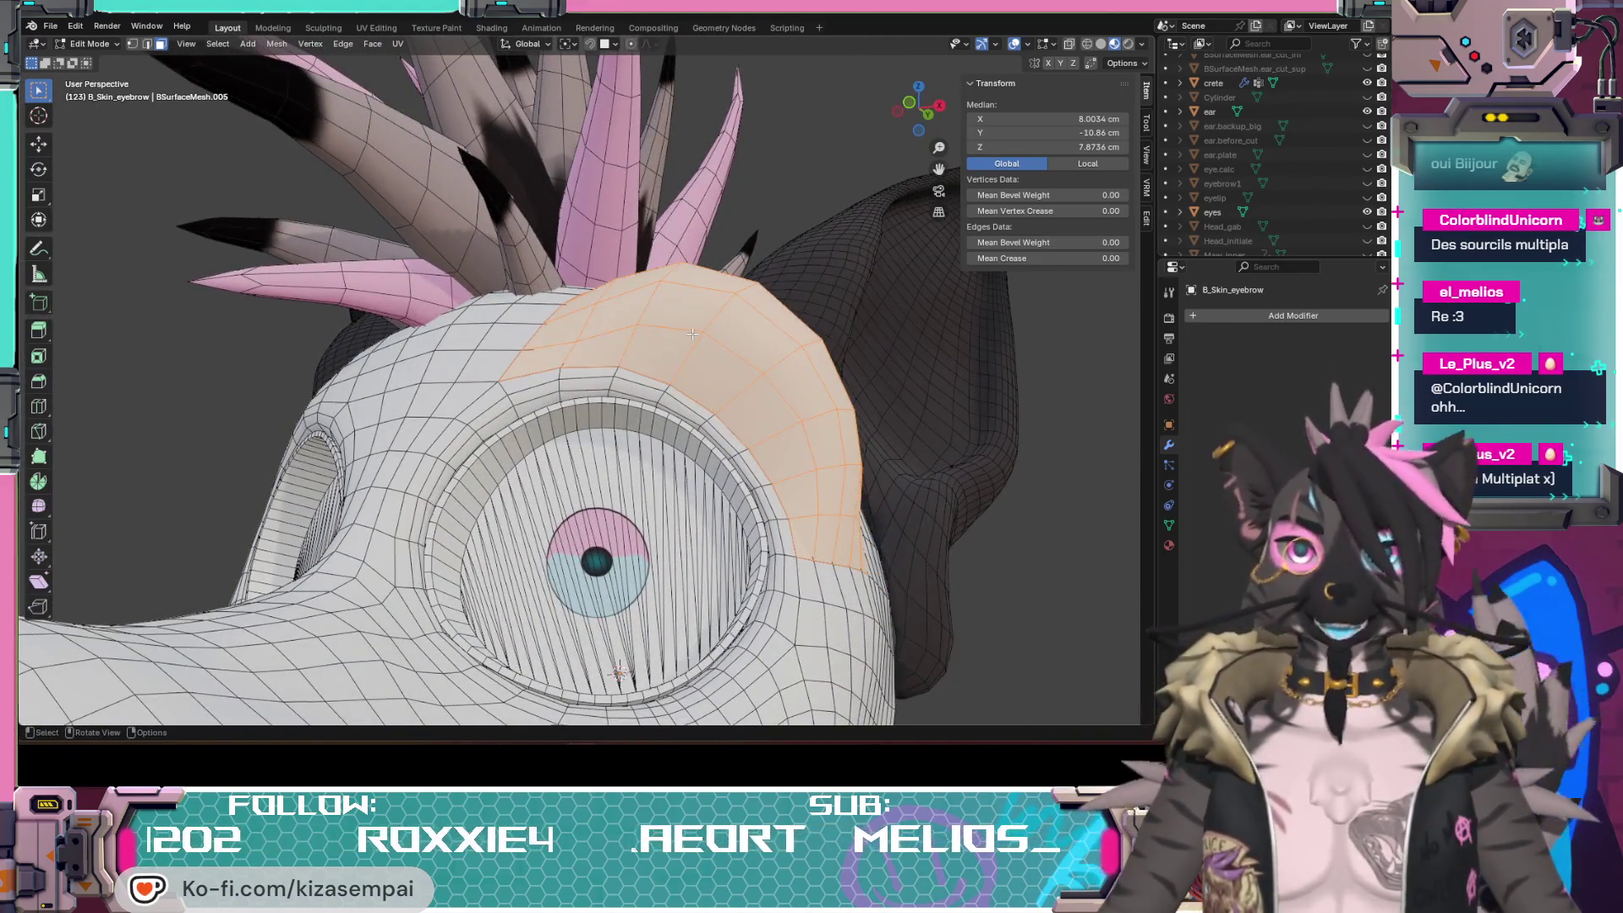
scroll(693, 332, down, 2)
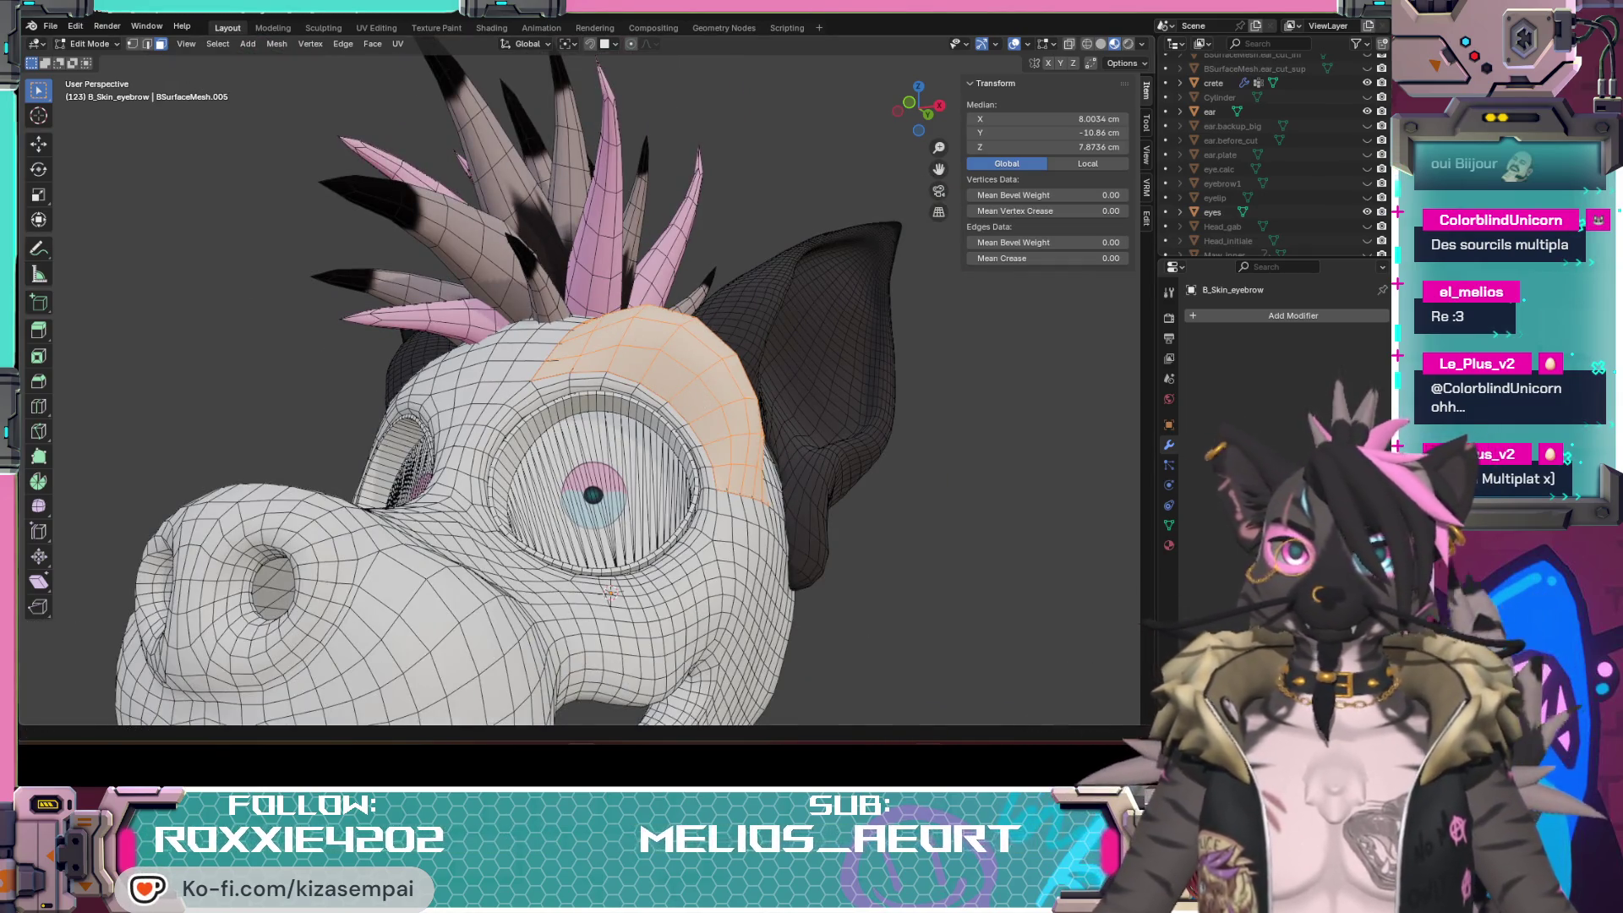
click(964, 684)
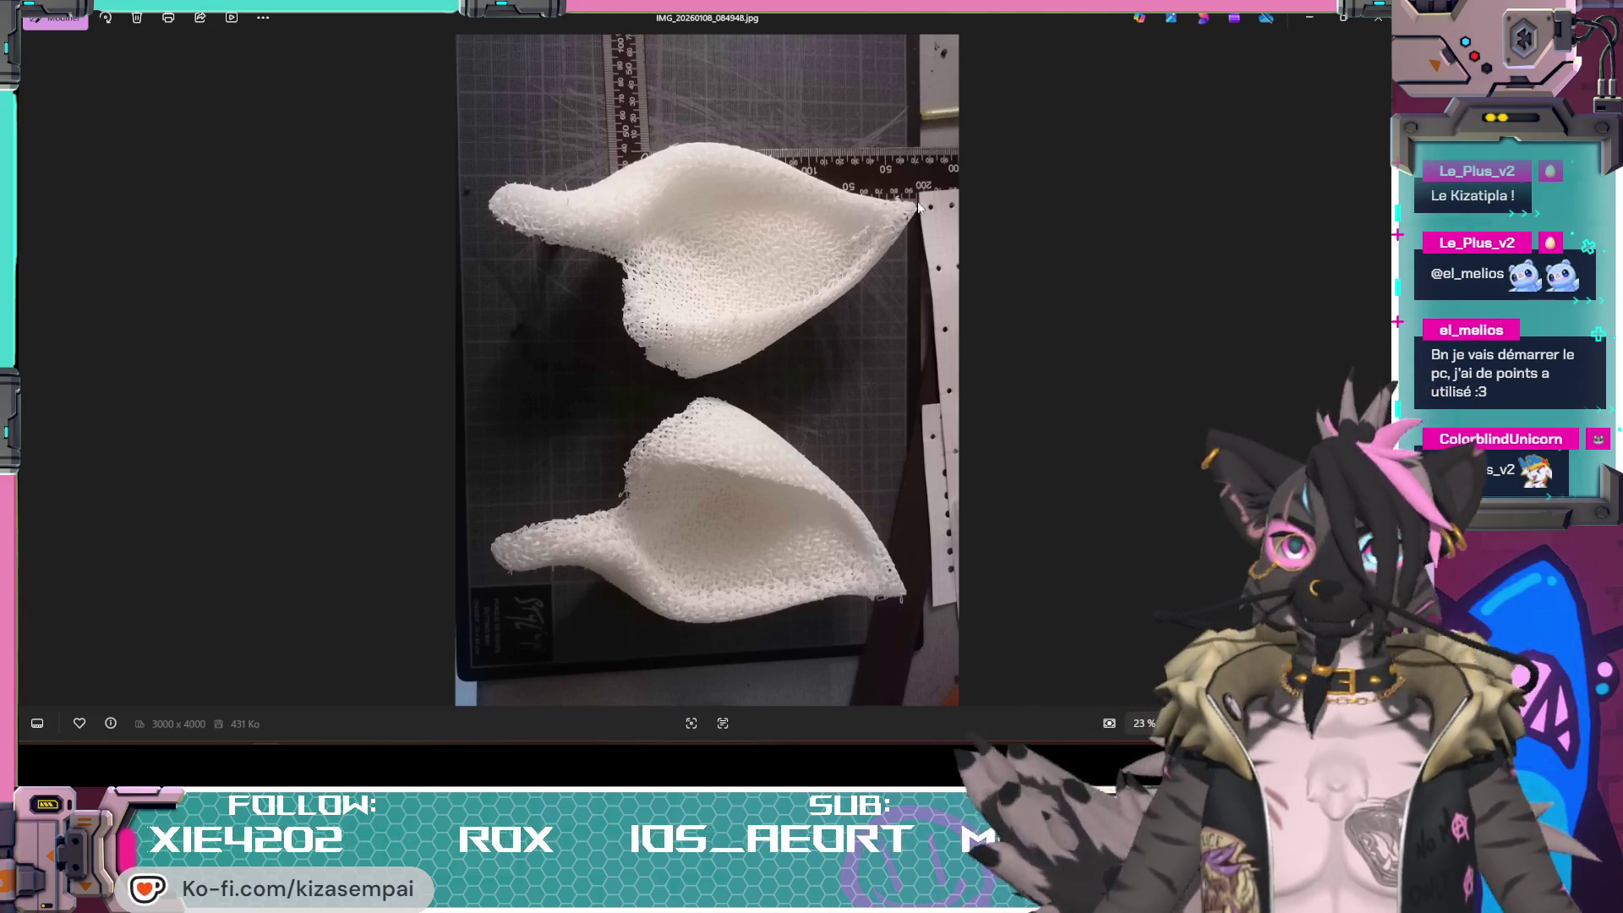
Step: Close the foam ear photo and orbit around the head model back in Blender
key(alt+F4)
mouse_move(788, 340)
middle_down()
mouse_move(748, 410)
mouse_move(617, 404)
mouse_move(708, 441)
mouse_move(682, 365)
middle_up()
scroll(748, 410, up, 3)
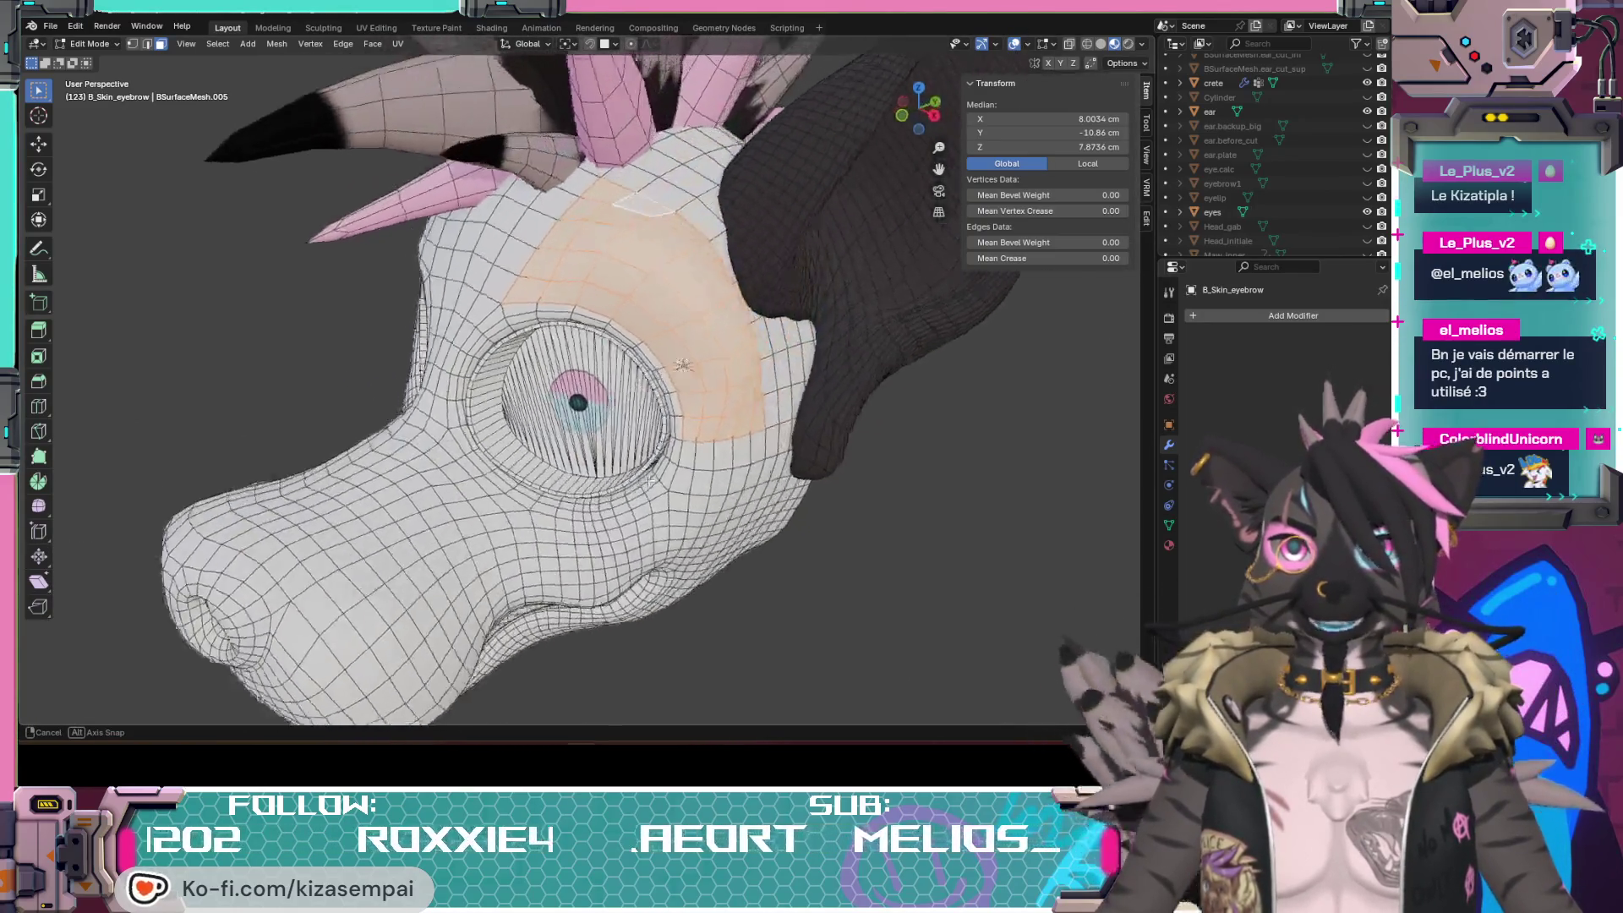
middle_drag(683, 364, 556, 311)
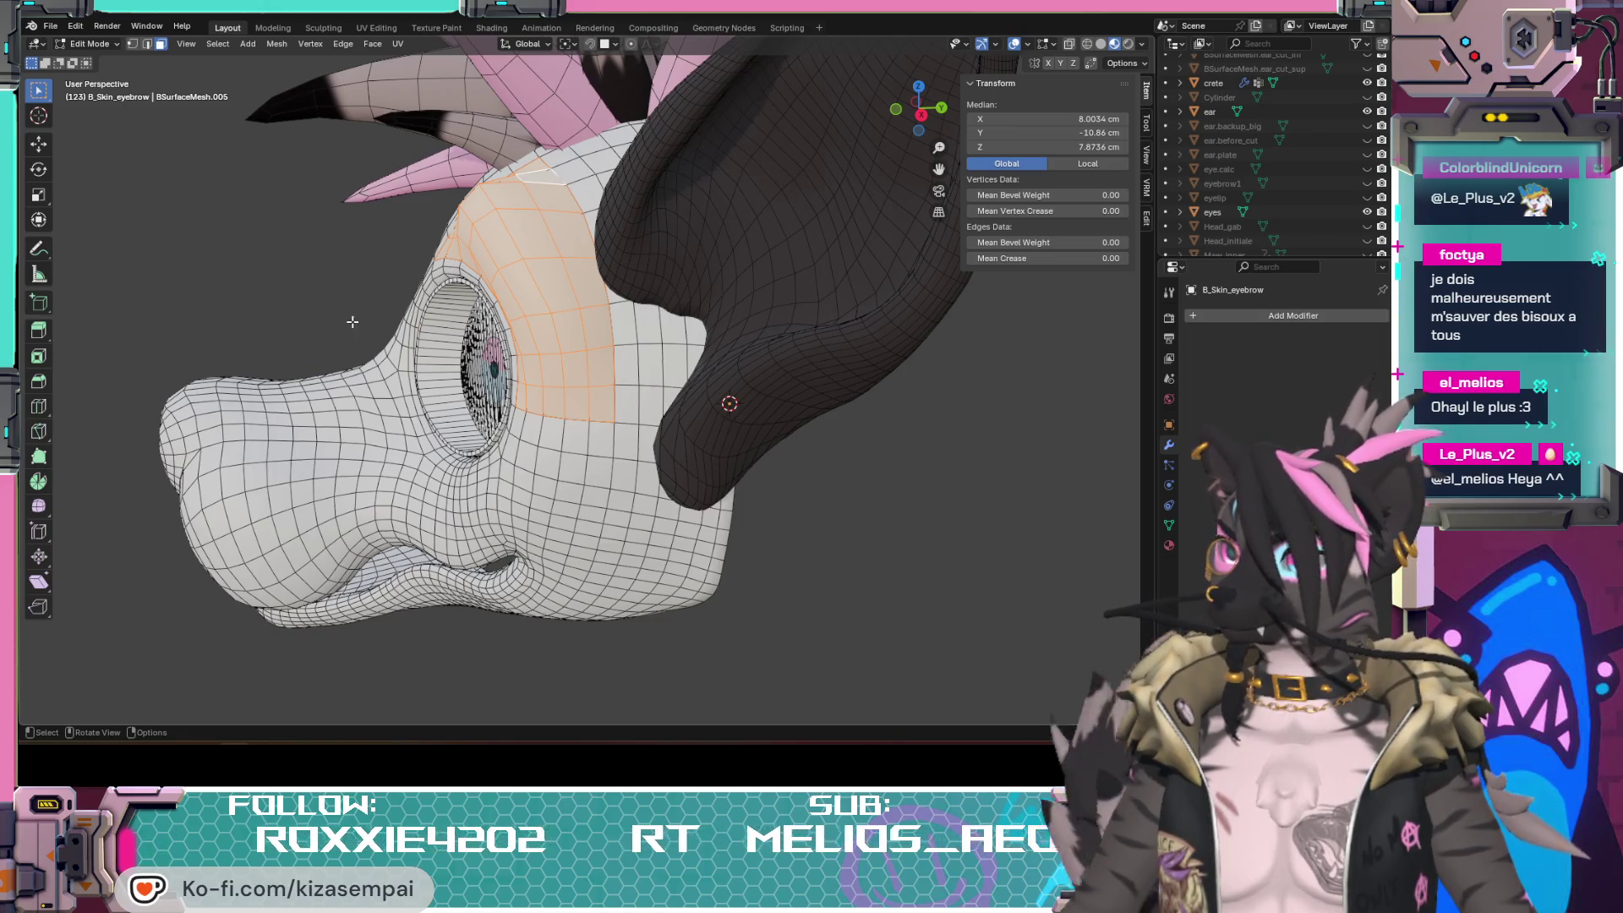
middle_drag(352, 321, 635, 324)
mouse_move(596, 394)
middle_down()
mouse_move(659, 452)
mouse_move(666, 418)
middle_up()
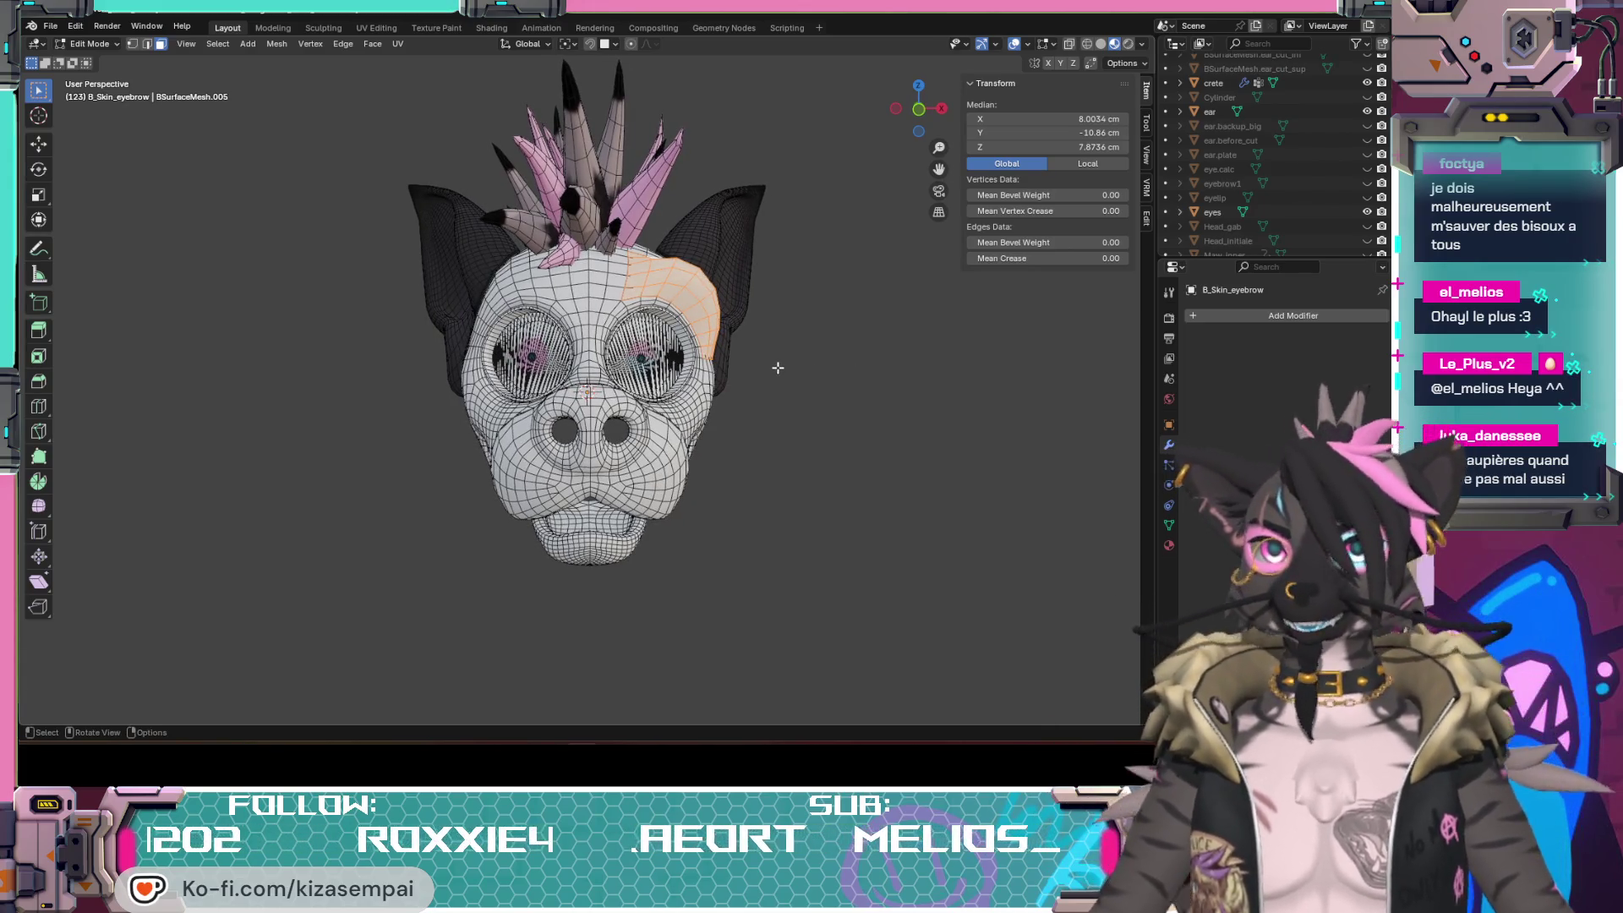
scroll(777, 368, up, 3)
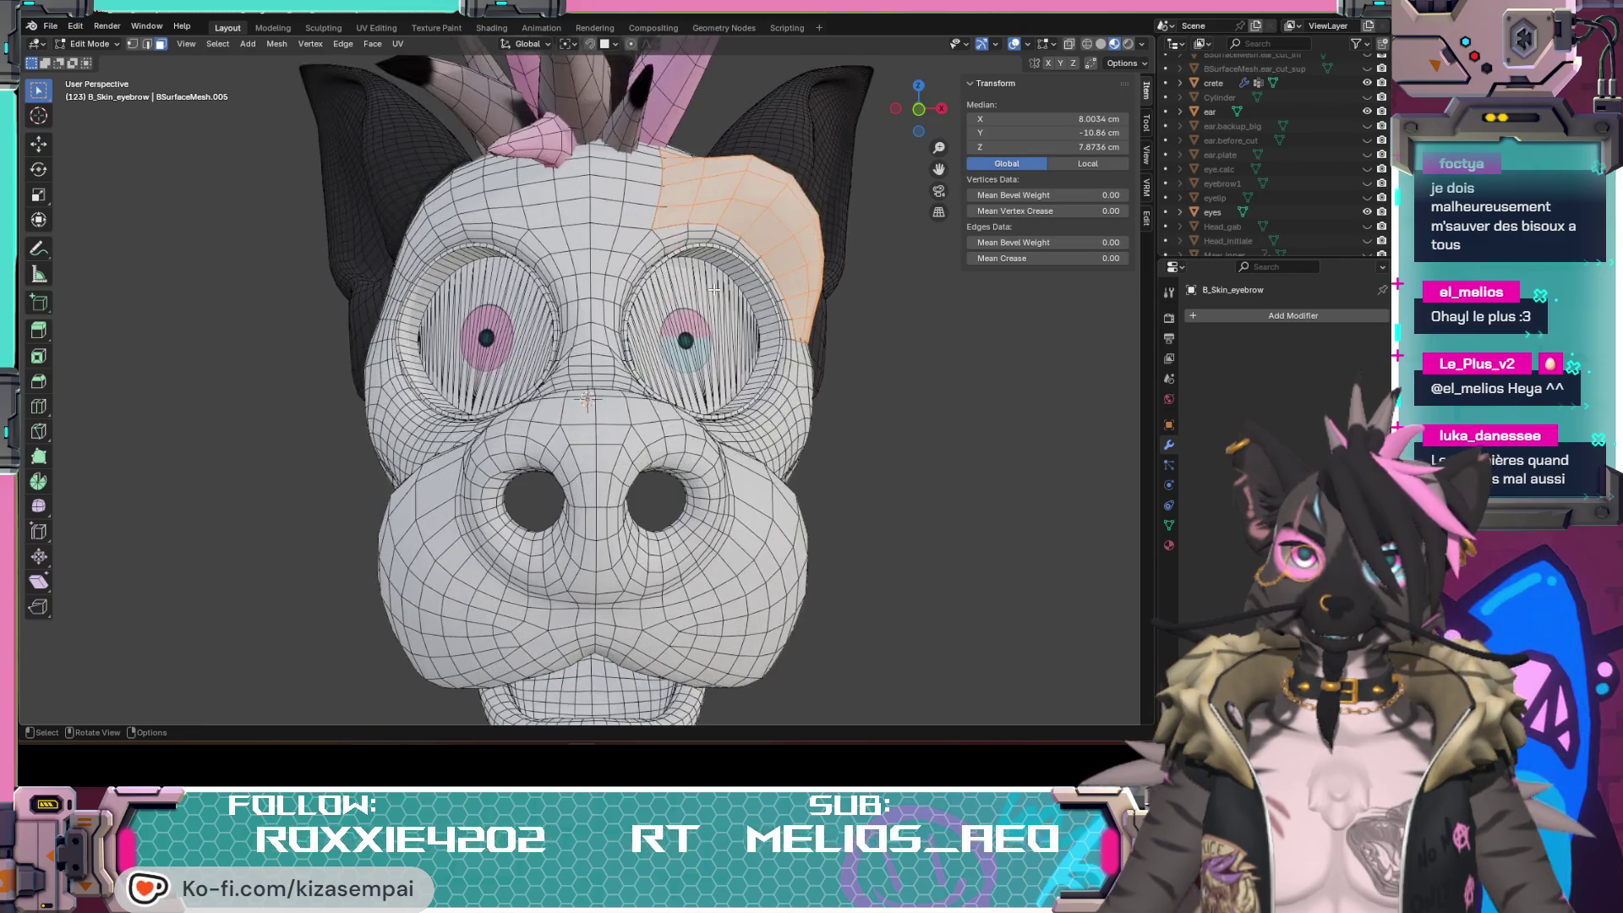
scroll(733, 295, up, 2)
scroll(734, 294, up, 2)
scroll(734, 294, up, 2)
mouse_move(732, 295)
middle_down()
mouse_move(412, 370)
mouse_move(595, 473)
middle_up()
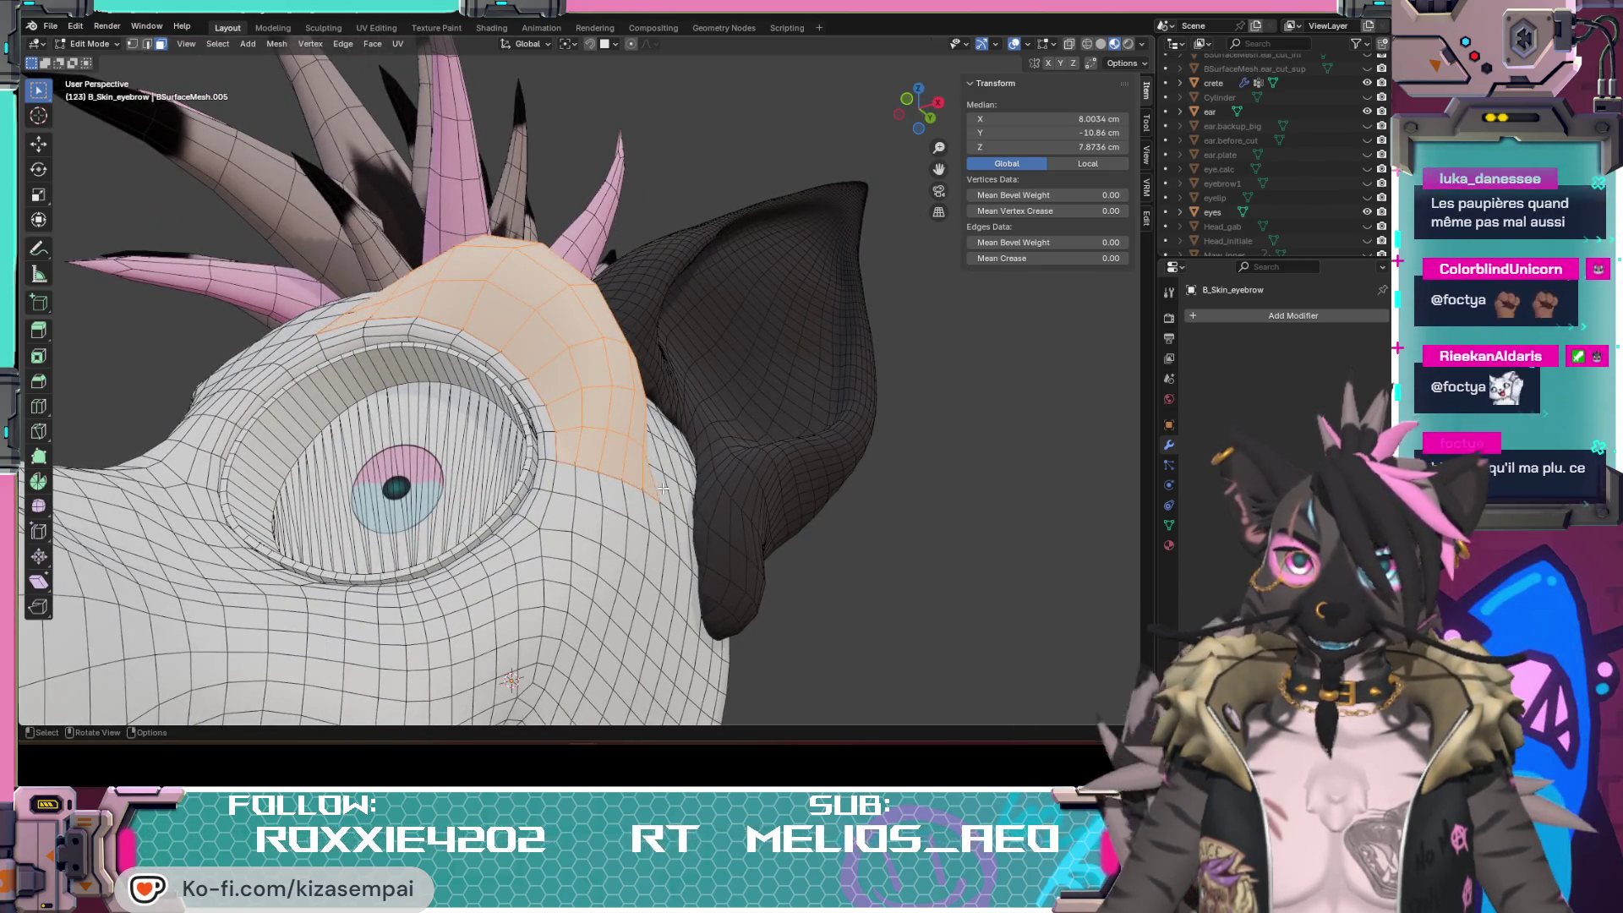
mouse_move(661, 495)
middle_down()
mouse_move(730, 535)
mouse_move(529, 368)
mouse_move(672, 548)
middle_up()
scroll(530, 368, up, 2)
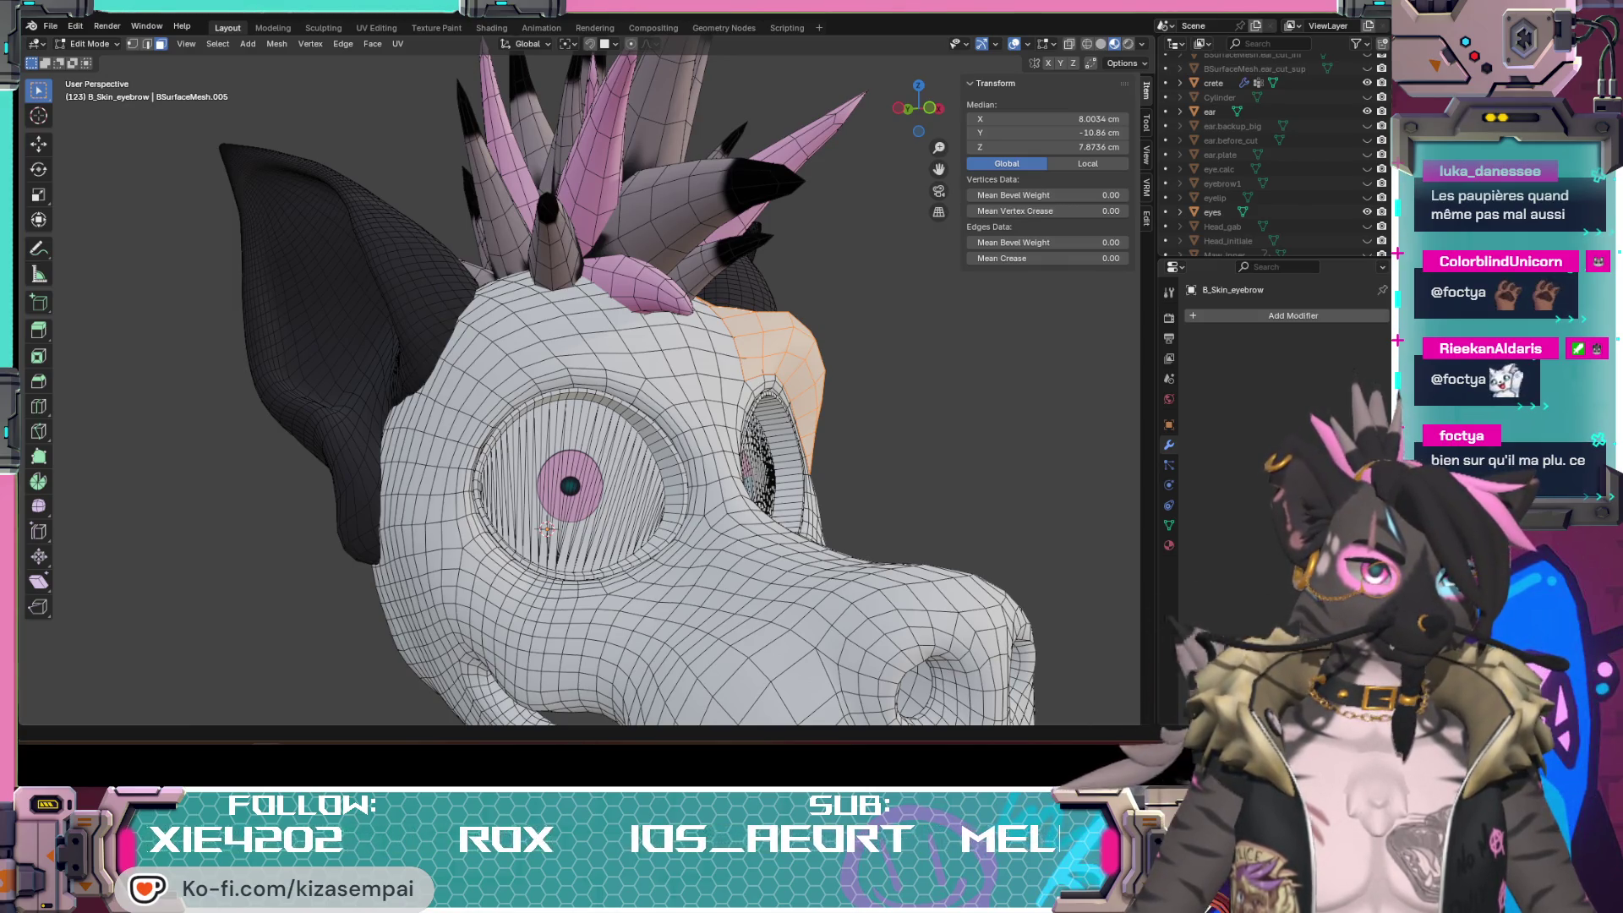
middle_drag(545, 529, 574, 550)
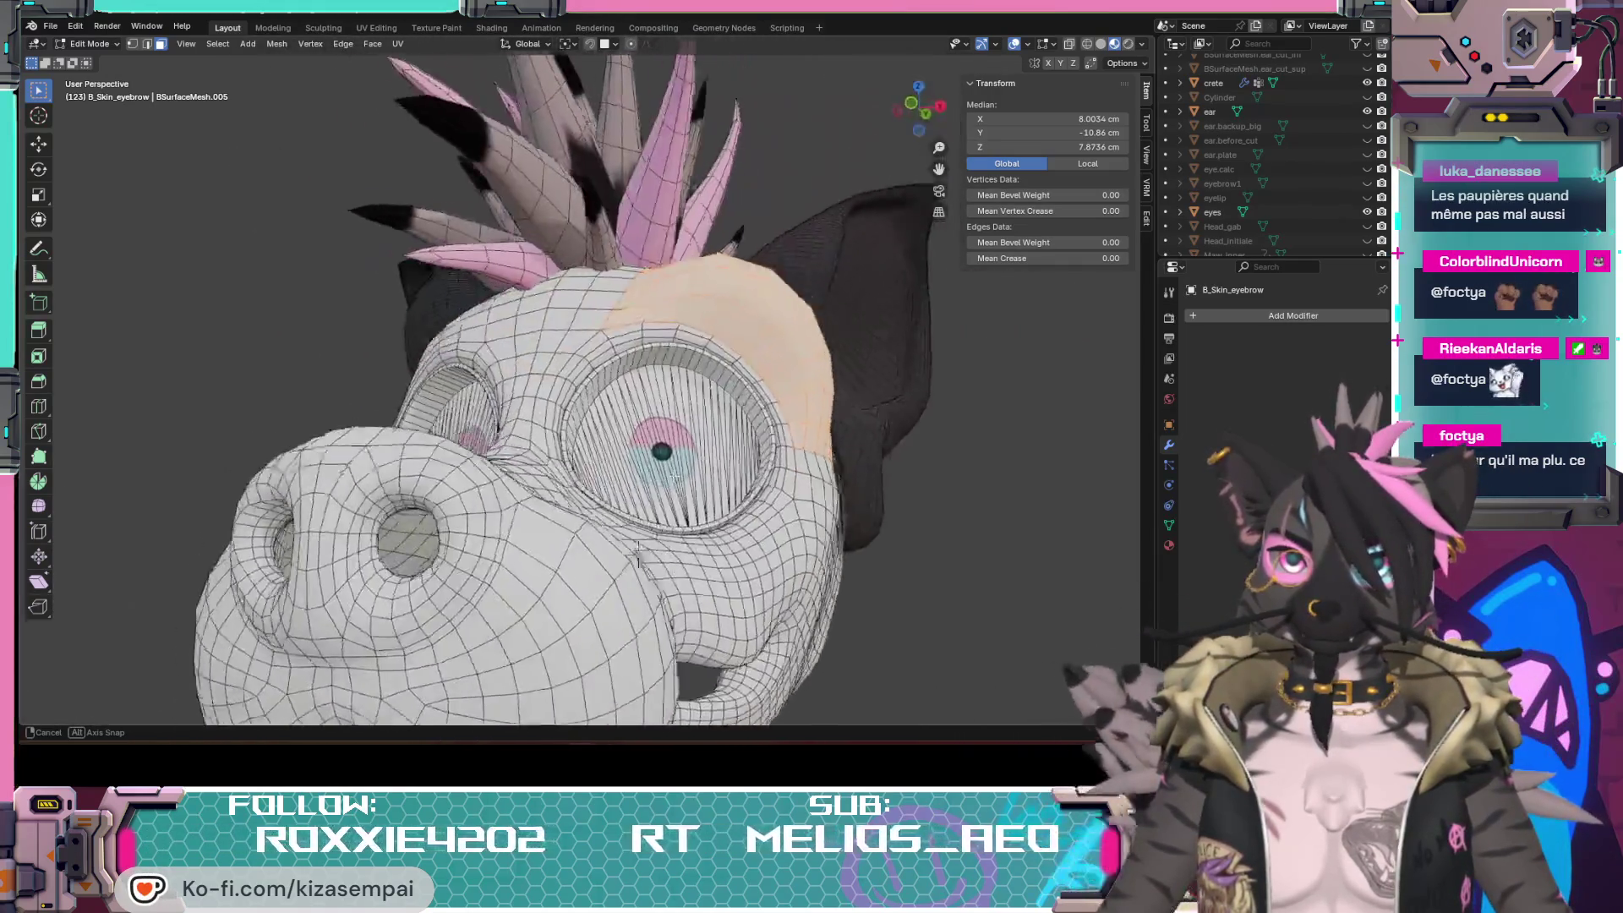
middle_drag(574, 550, 651, 486)
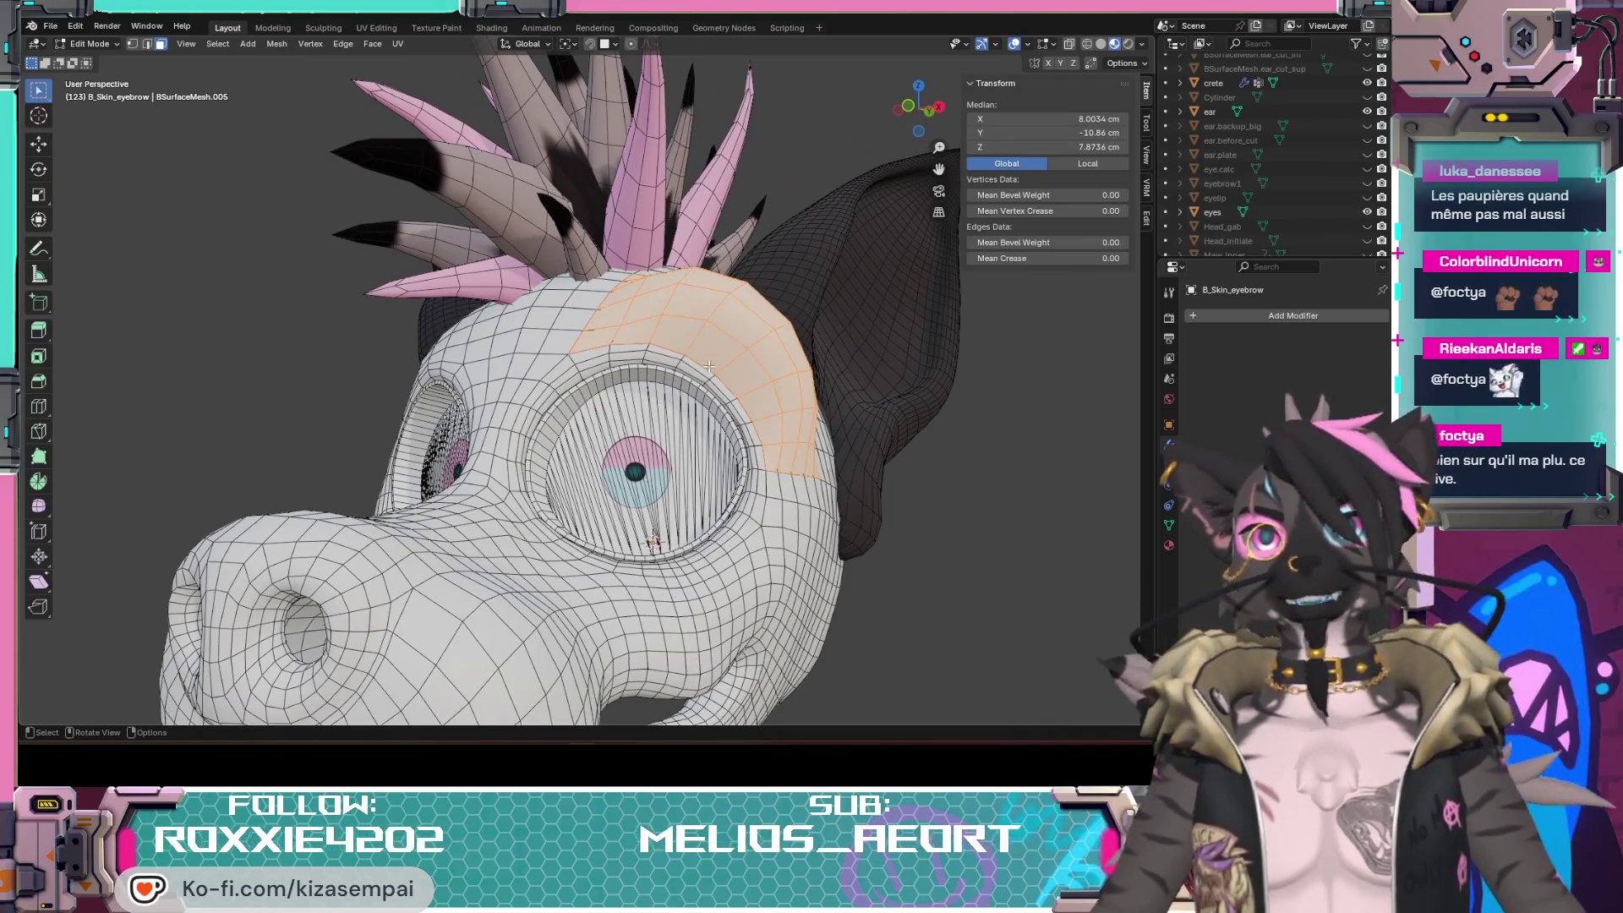
scroll(714, 369, down, 3)
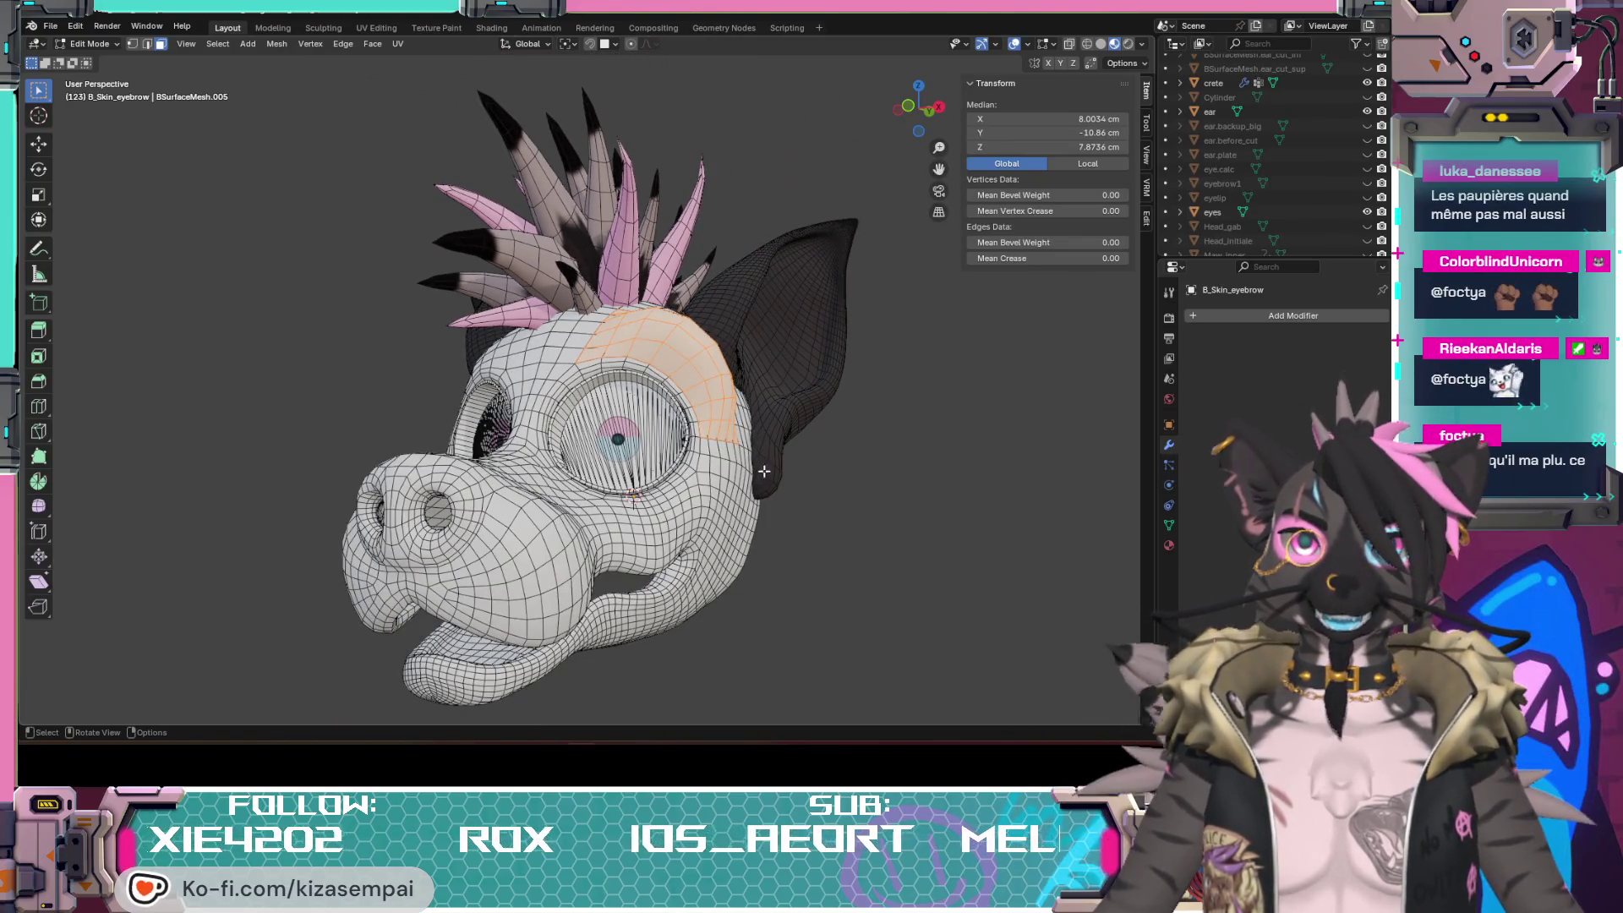
middle_drag(658, 510, 640, 463)
scroll(640, 462, up, 3)
mouse_move(644, 487)
middle_down()
mouse_move(594, 510)
mouse_move(742, 486)
middle_up()
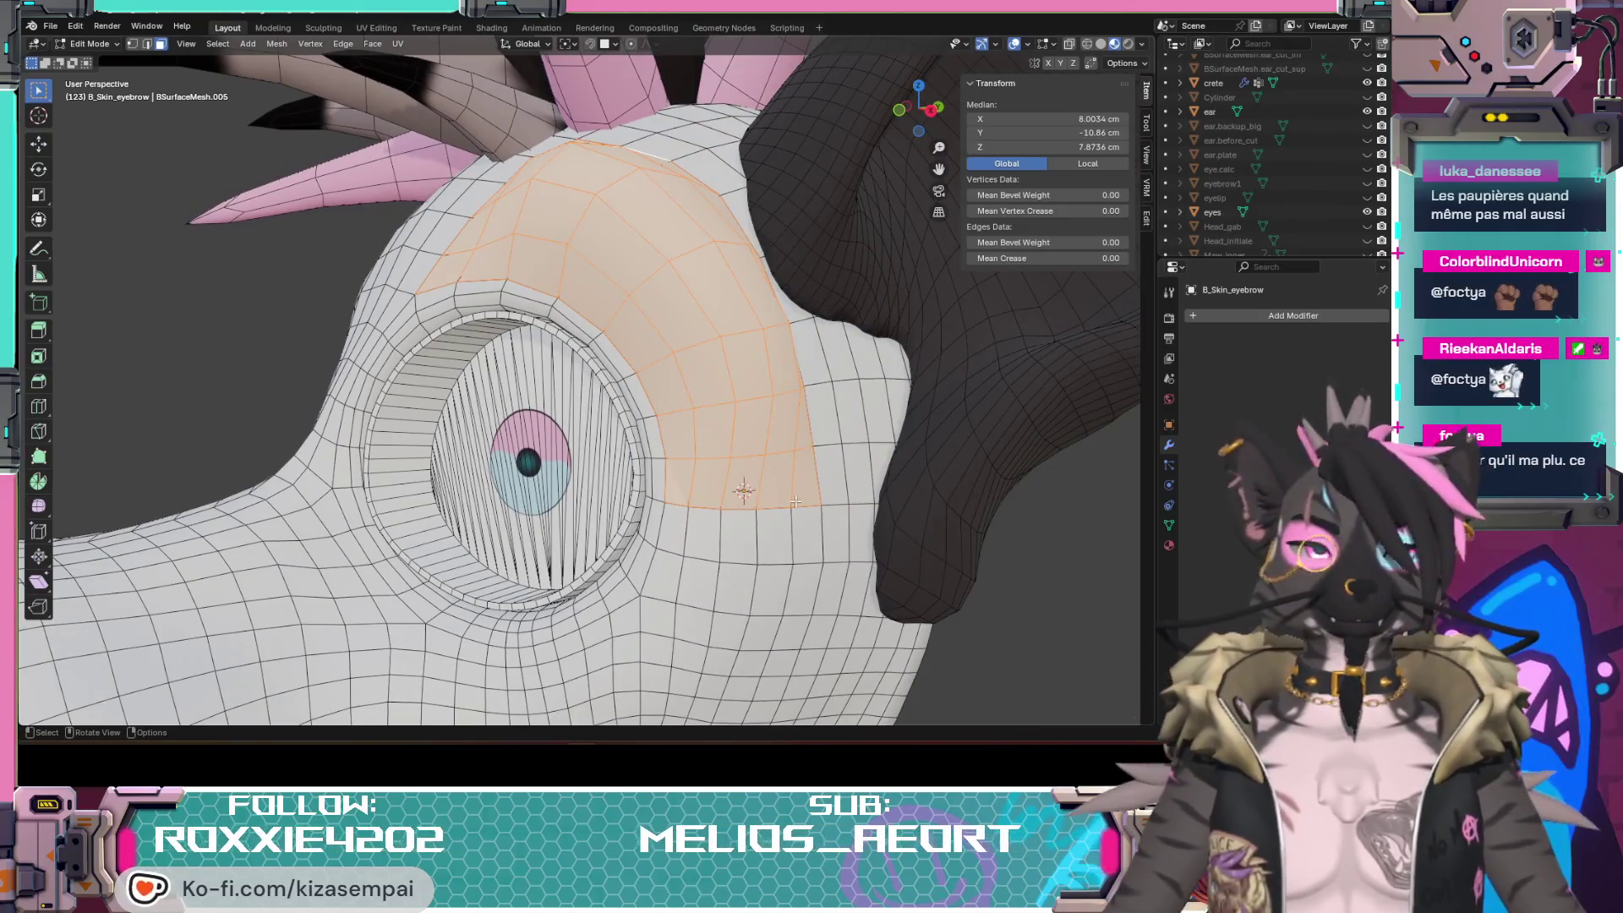
scroll(744, 489, down, 3)
middle_drag(743, 489, 702, 480)
scroll(702, 481, down, 2)
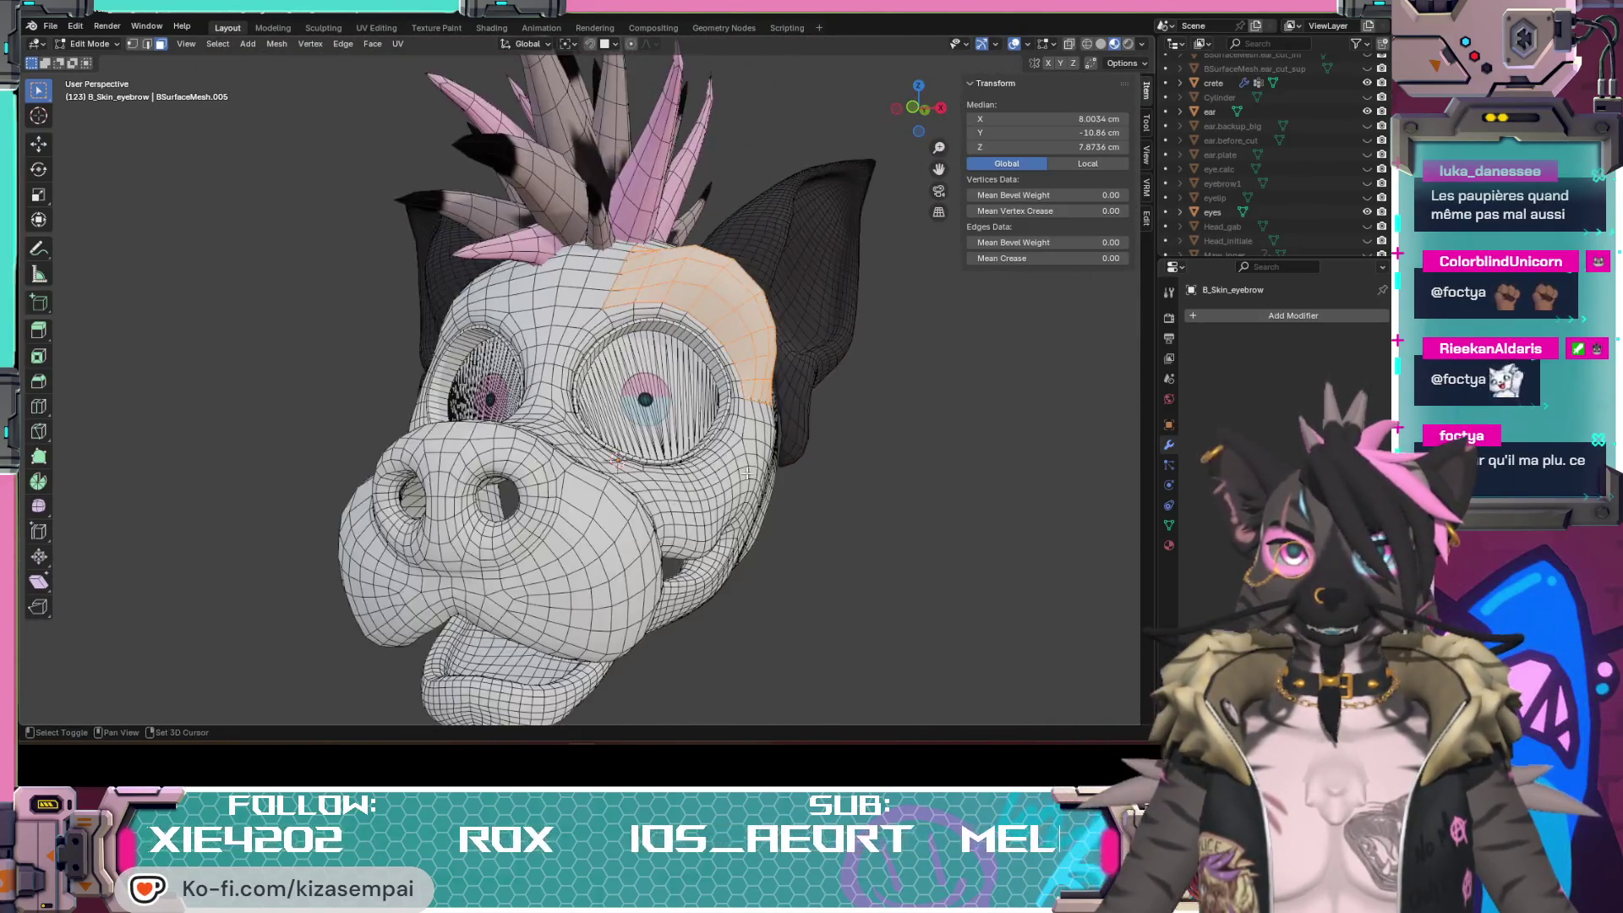
scroll(701, 481, down, 2)
middle_drag(847, 495, 870, 499)
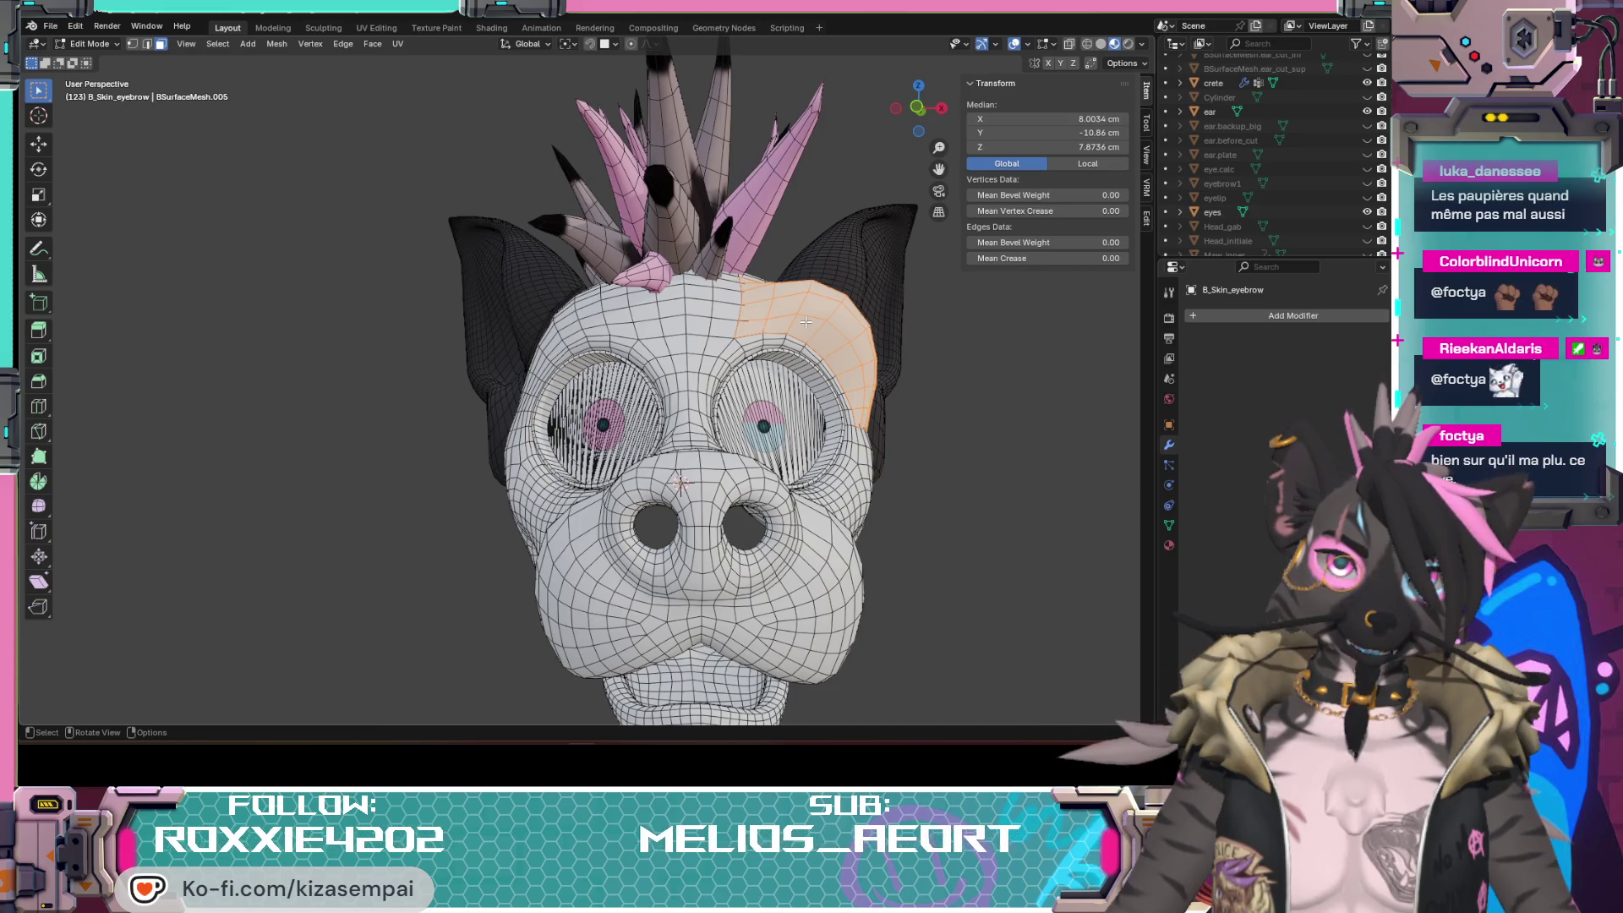
scroll(866, 387, up, 3)
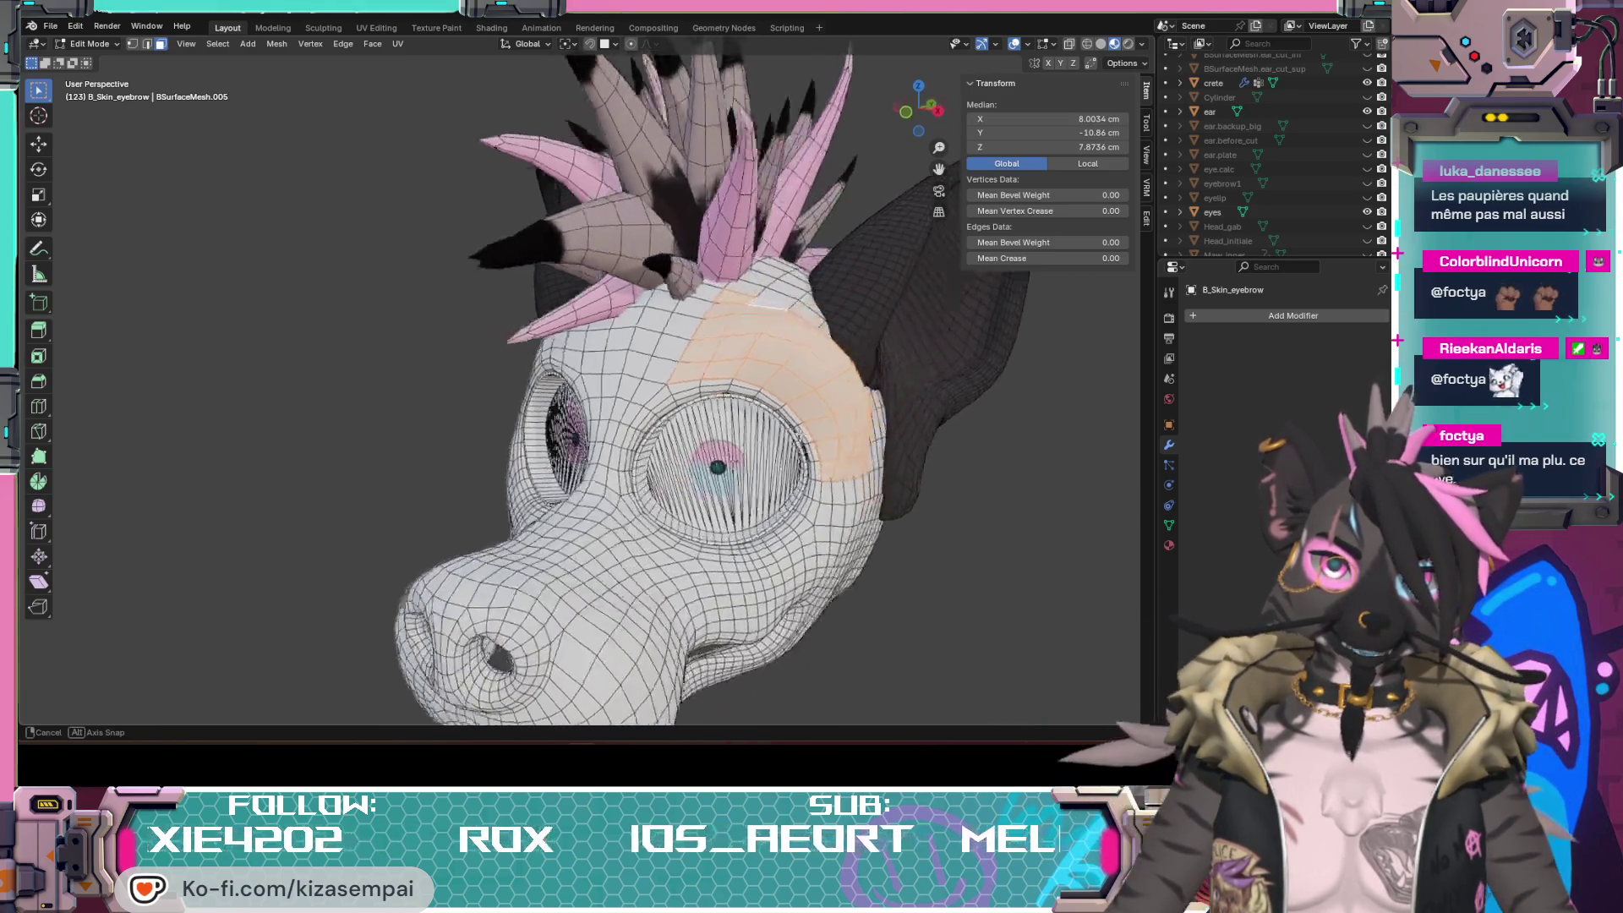
mouse_move(867, 387)
middle_down()
mouse_move(751, 455)
mouse_move(824, 402)
mouse_move(657, 267)
middle_up()
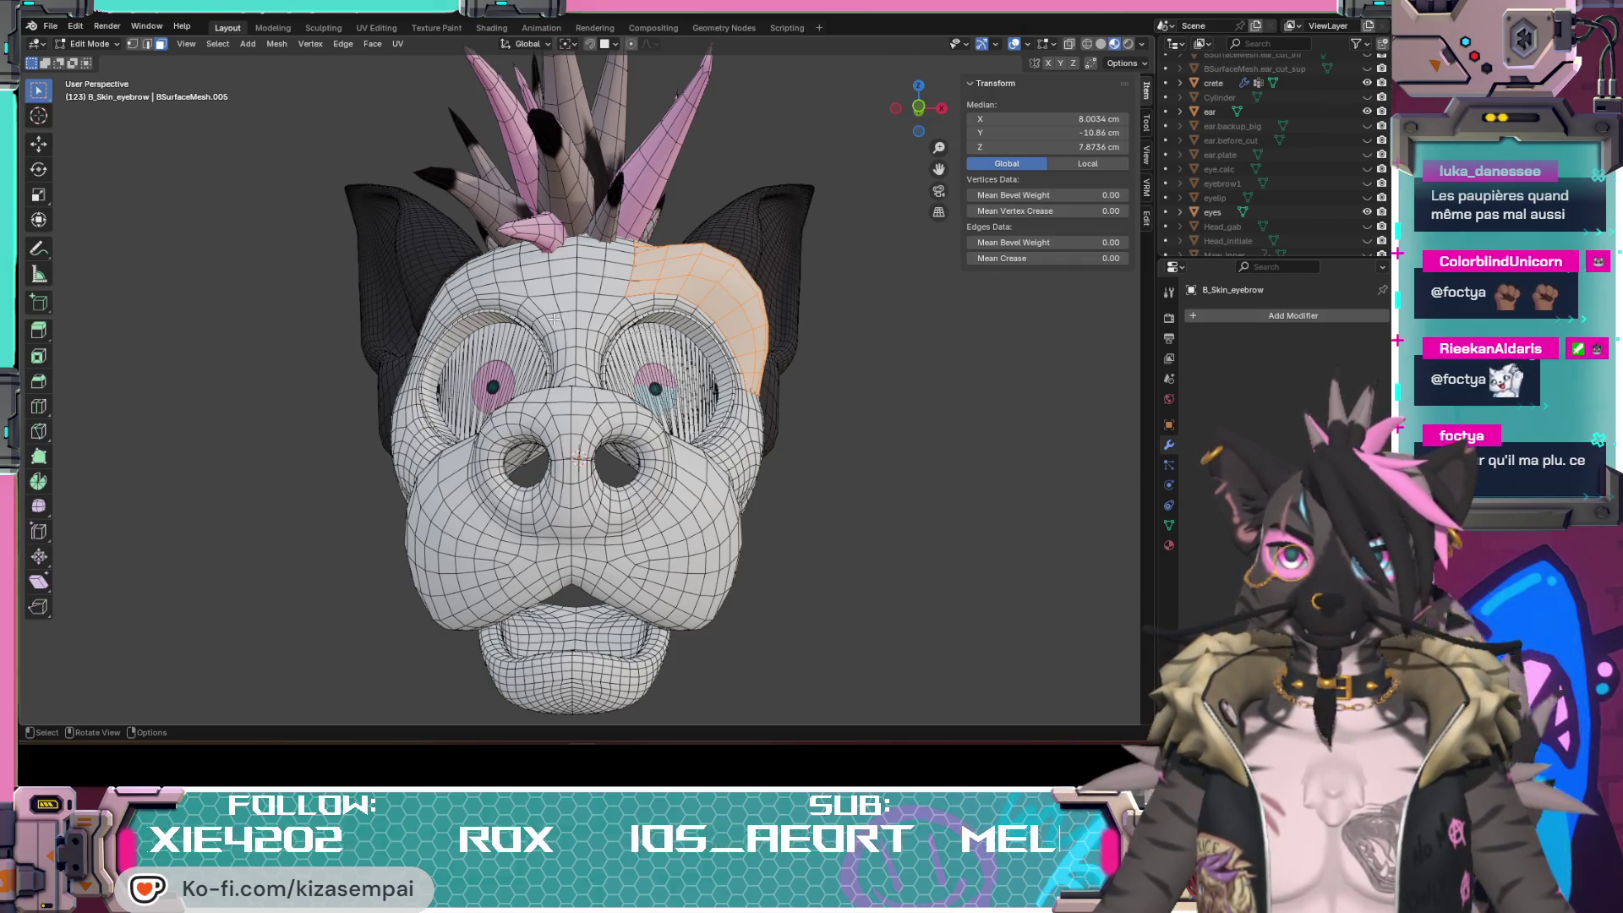
scroll(636, 384, up, 3)
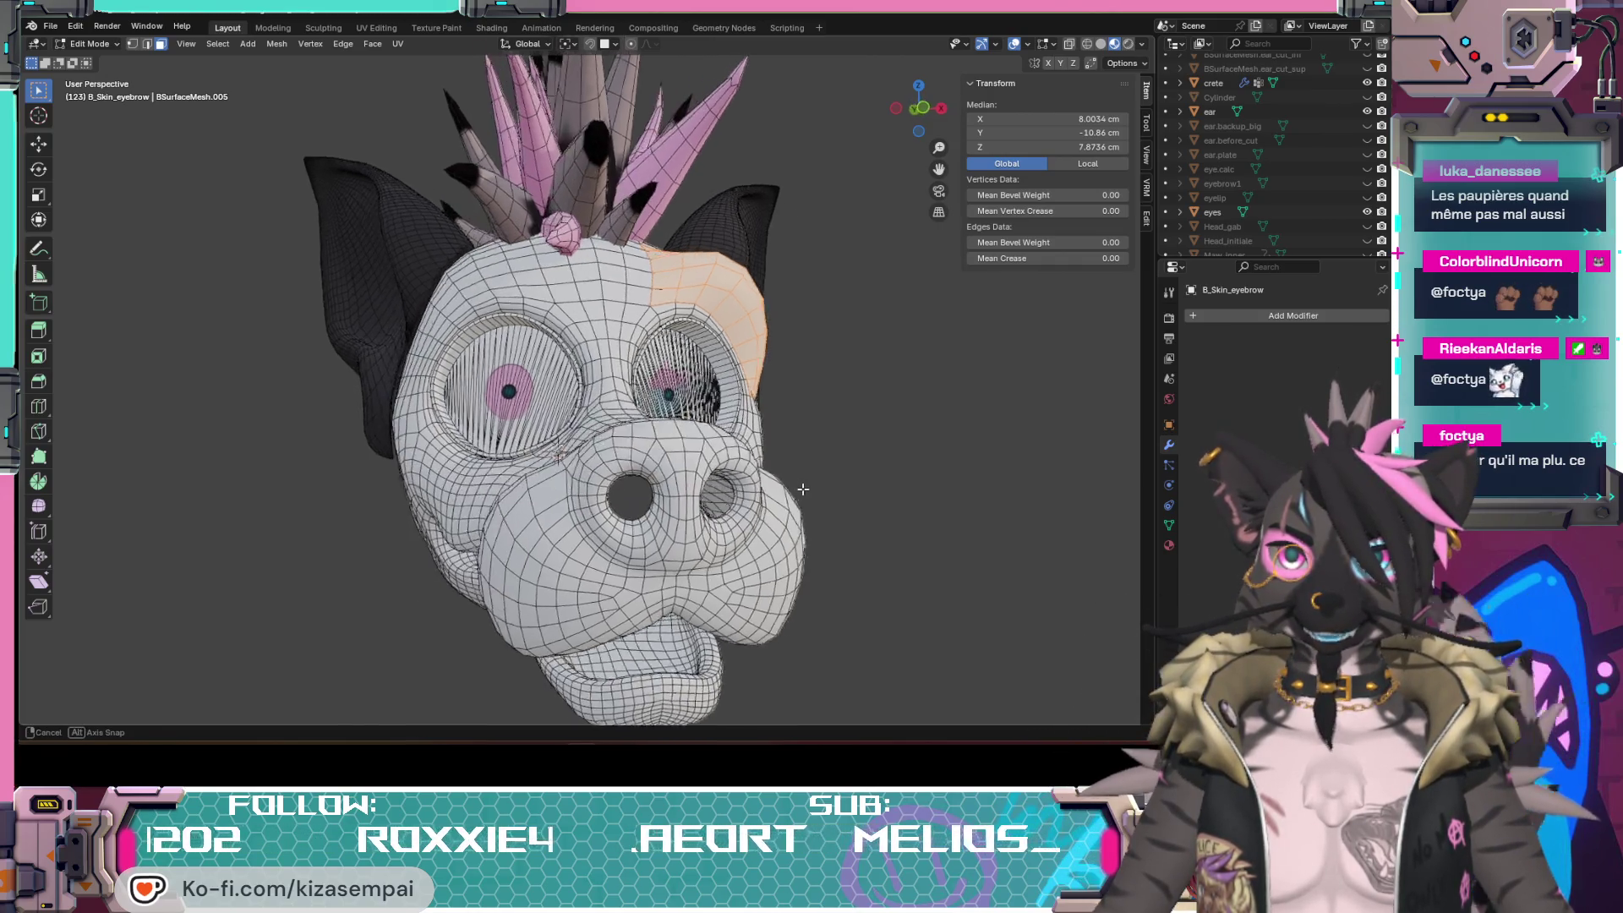
scroll(635, 384, down, 3)
shift+middle_drag(635, 384, 988, 87)
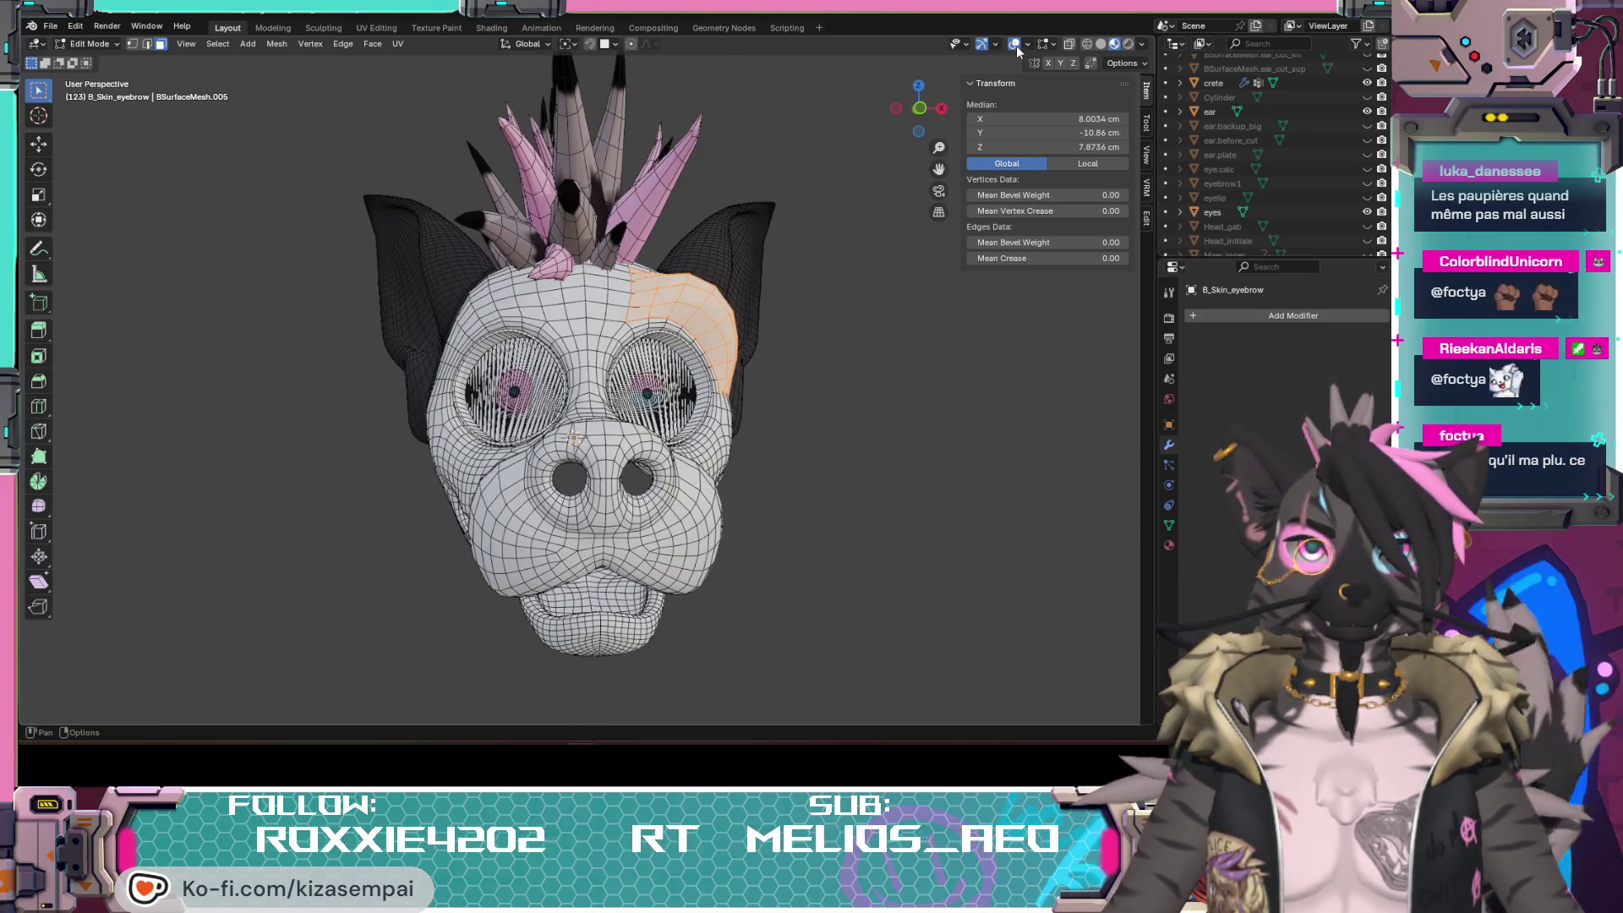
mouse_move(804, 325)
middle_down()
mouse_move(858, 341)
mouse_move(858, 326)
middle_up()
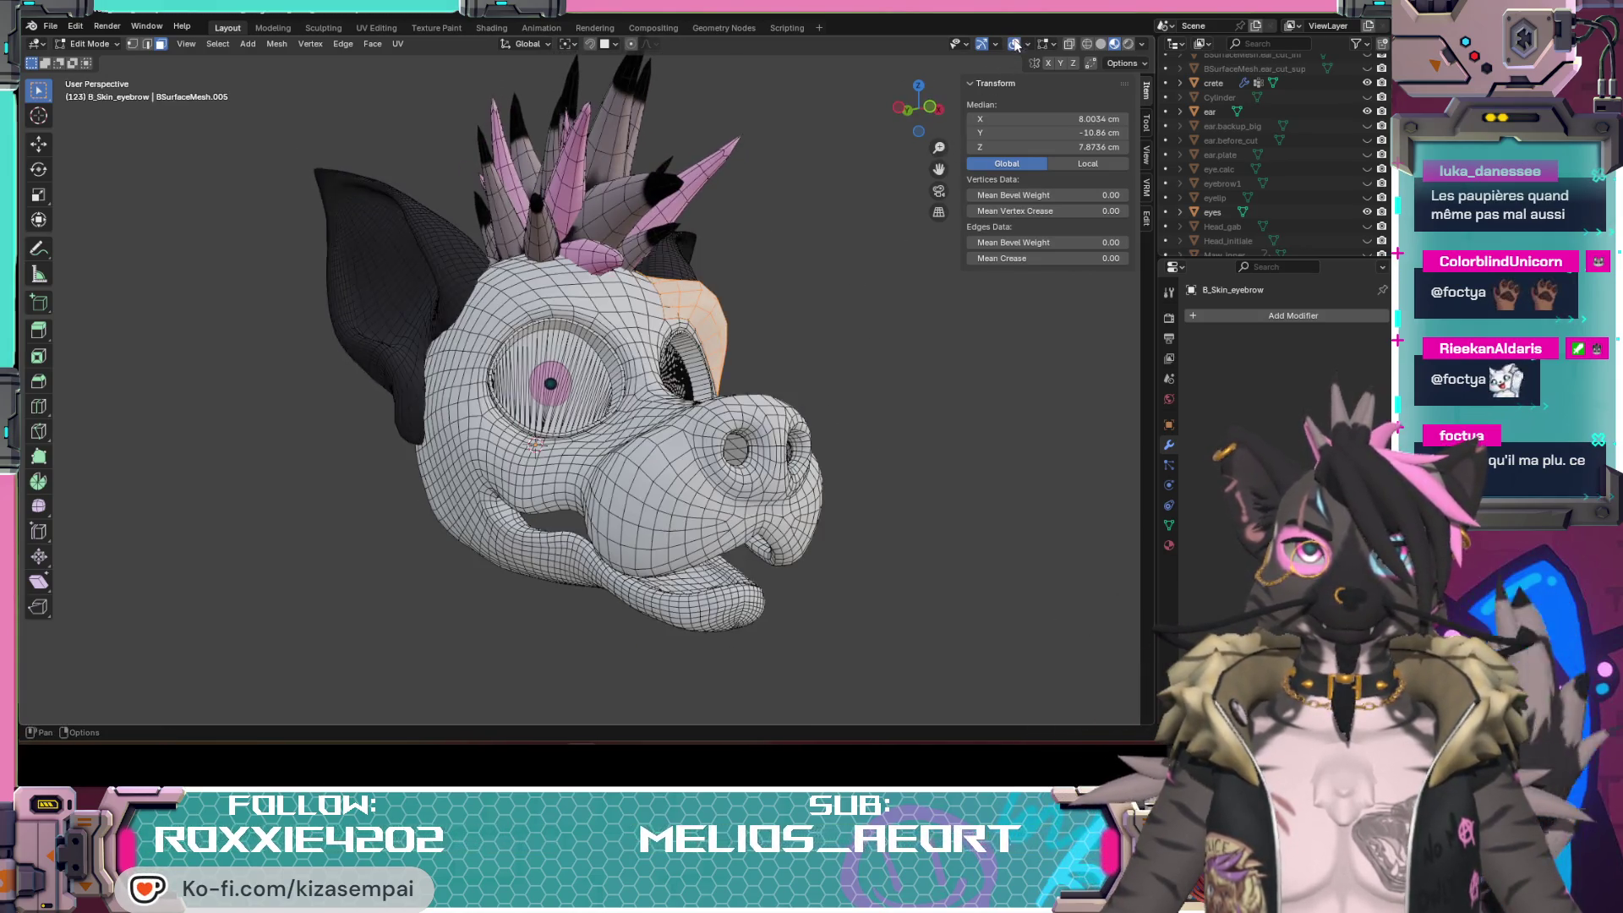
scroll(1299, 190, down, 3)
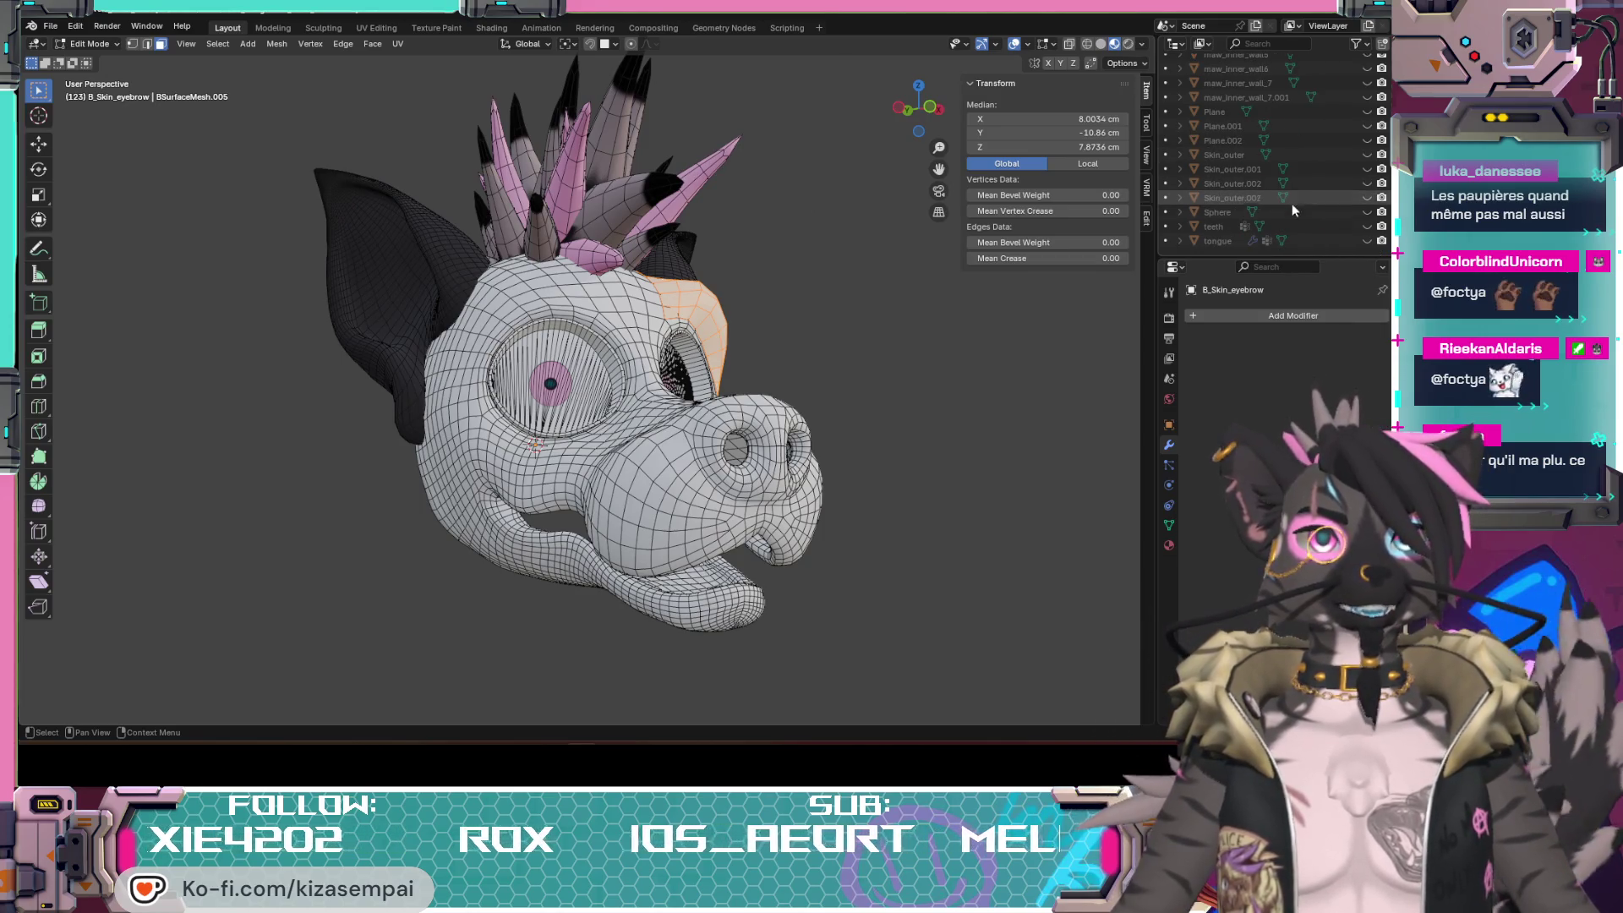
scroll(1292, 203, down, 2)
Step: Unhide the eyelip object in the Outliner and check the eyelids from a three-quarter view
mouse_move(839, 459)
middle_down()
mouse_move(622, 478)
mouse_move(783, 324)
mouse_move(886, 358)
mouse_move(752, 398)
mouse_move(786, 470)
middle_up()
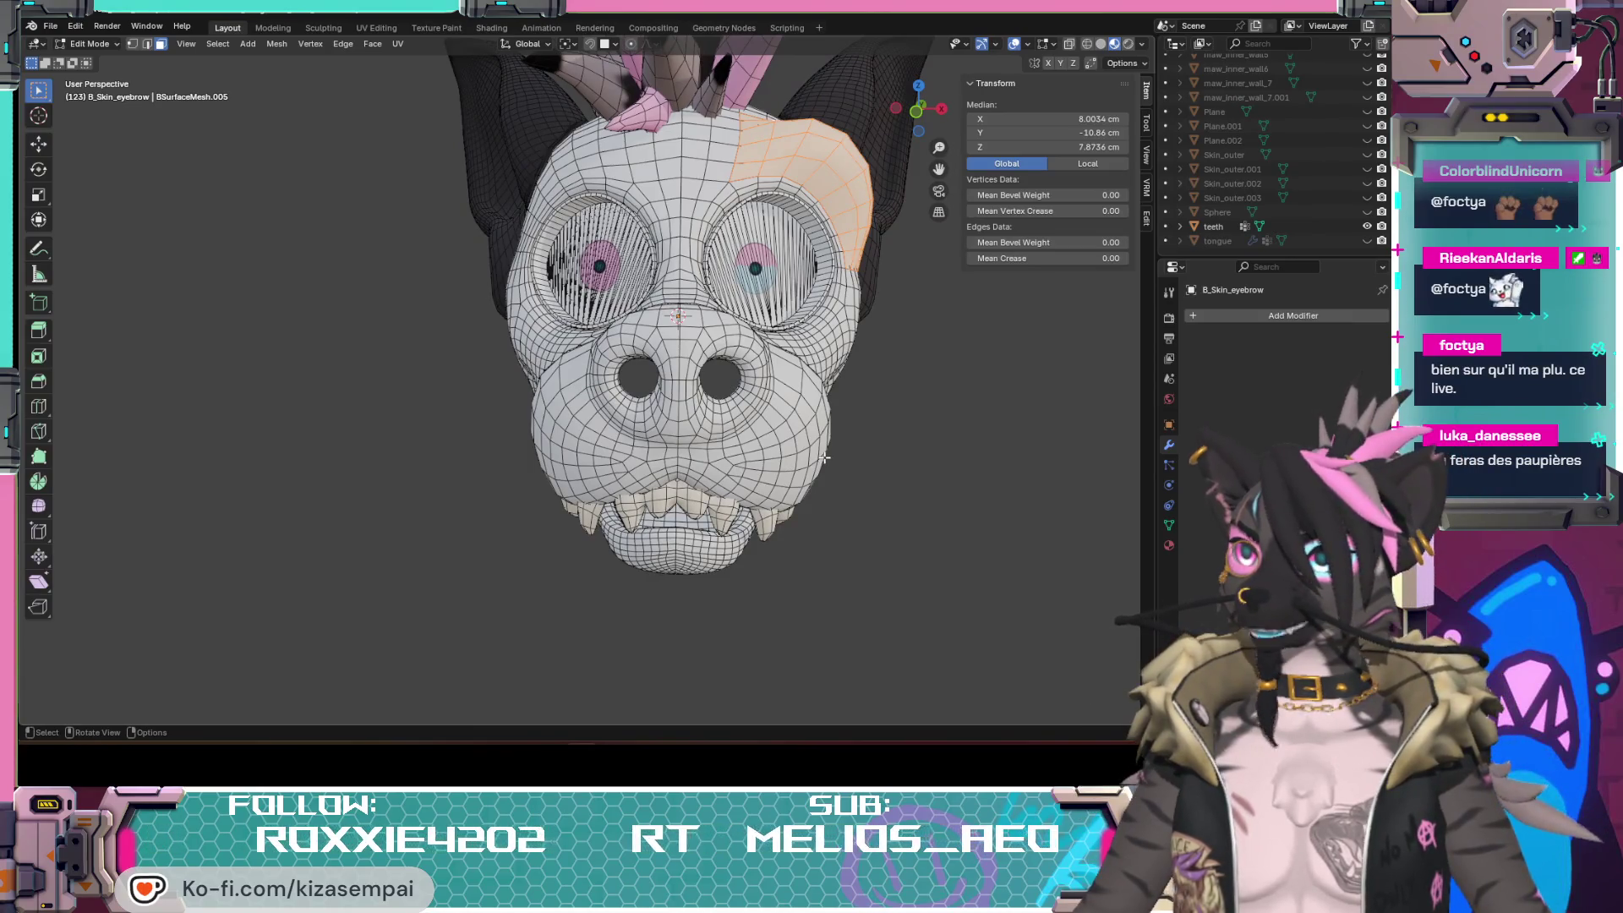
scroll(875, 546, up, 4)
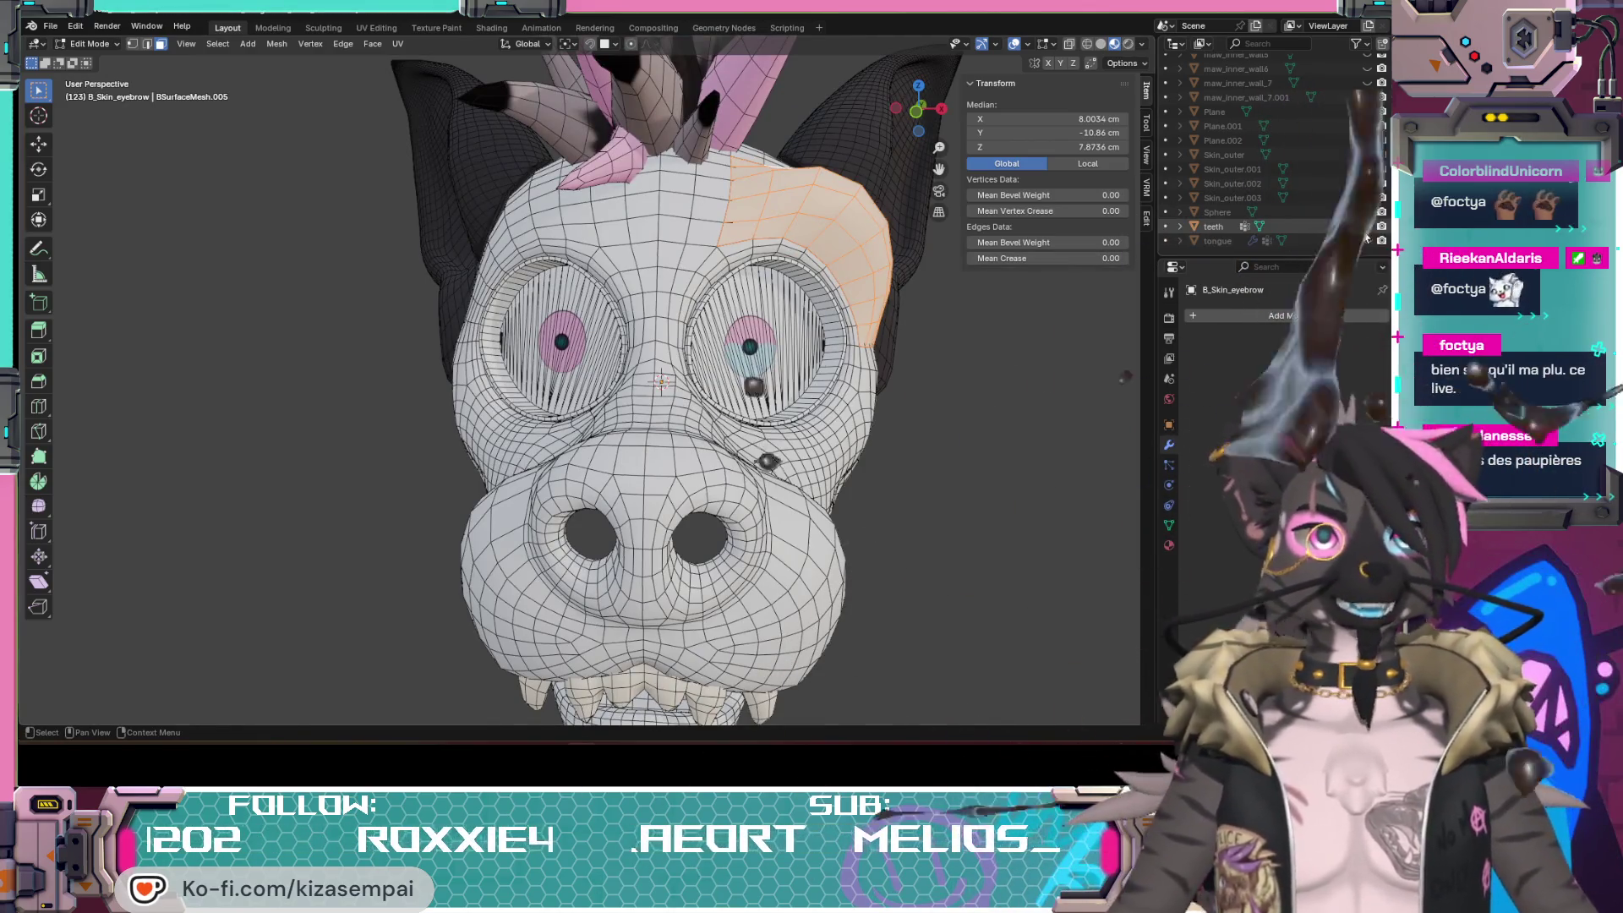
scroll(1345, 219, up, 3)
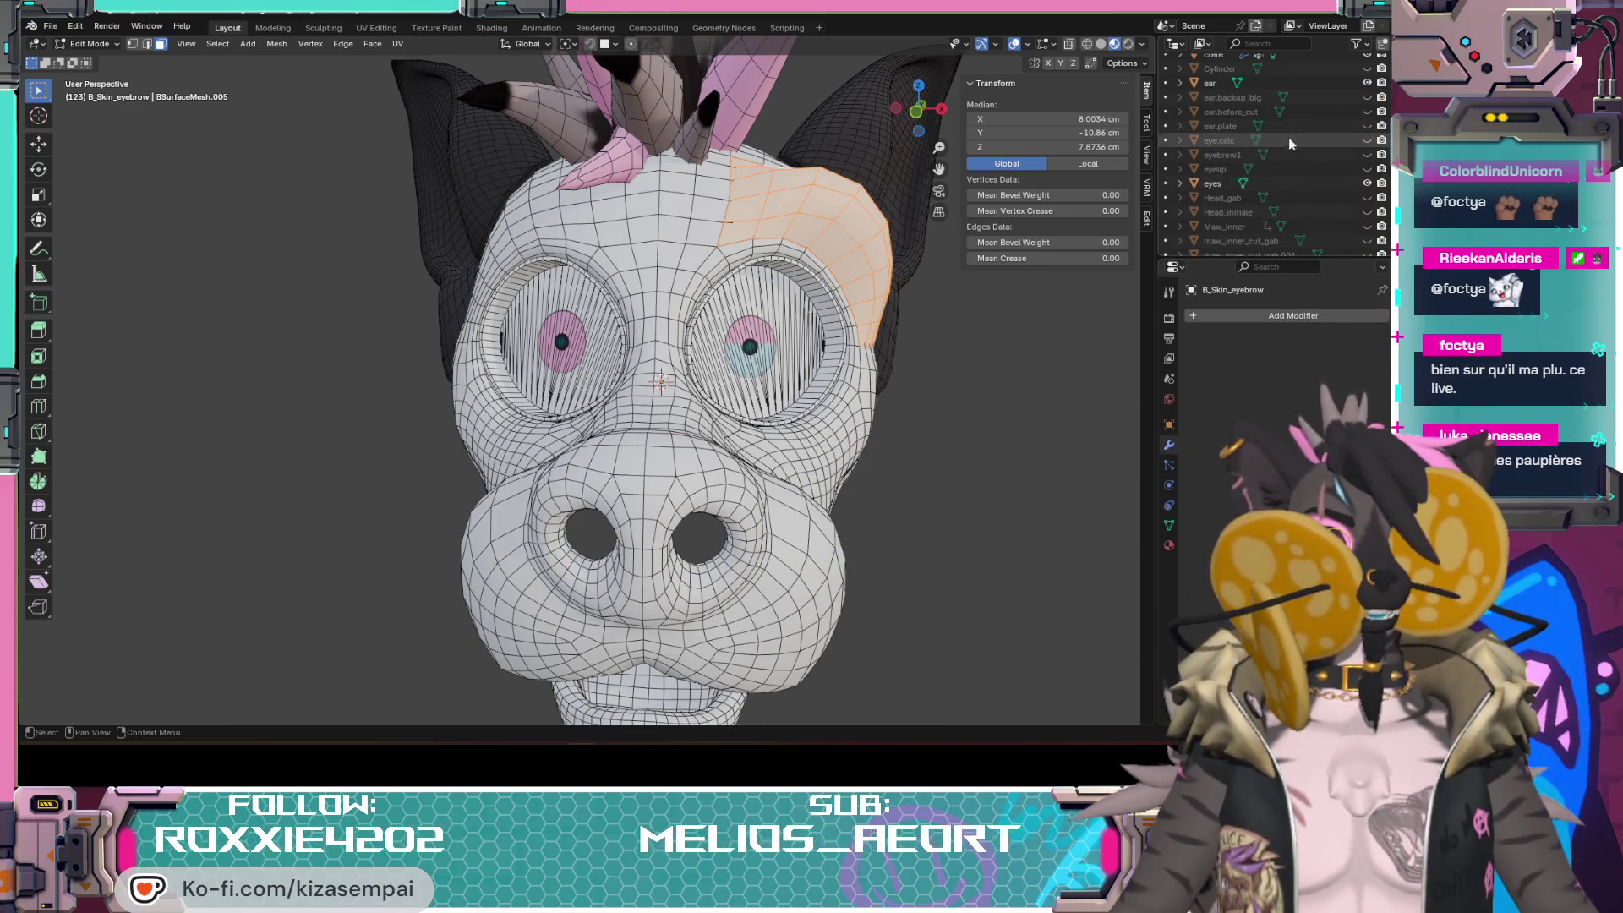
click(1367, 169)
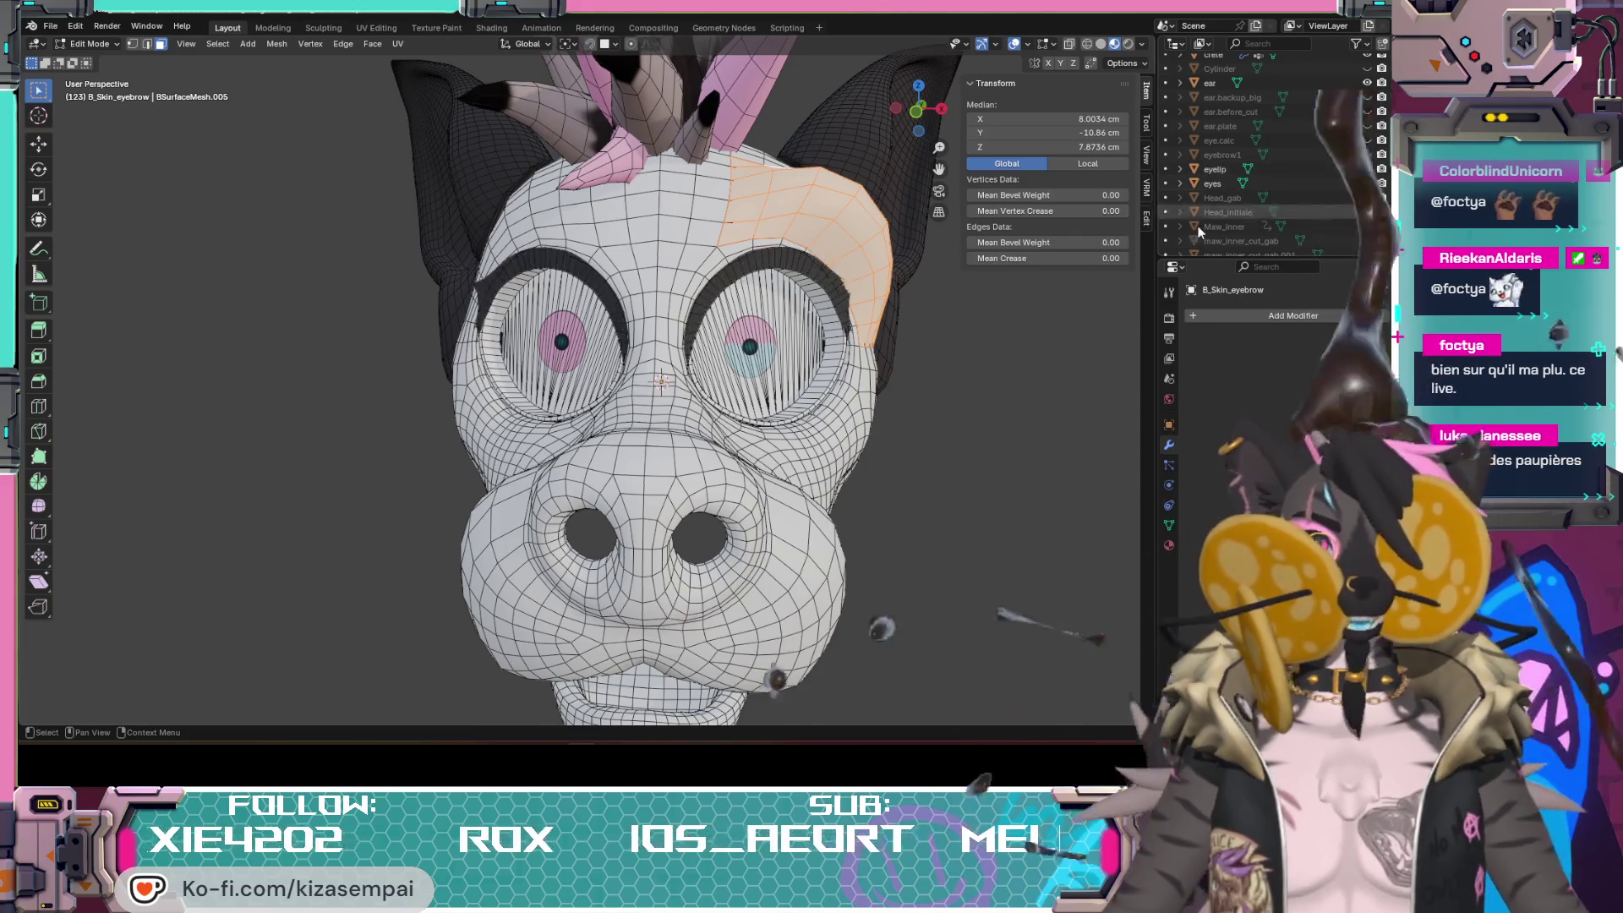
mouse_move(553, 341)
middle_down()
mouse_move(827, 344)
mouse_move(727, 302)
middle_up()
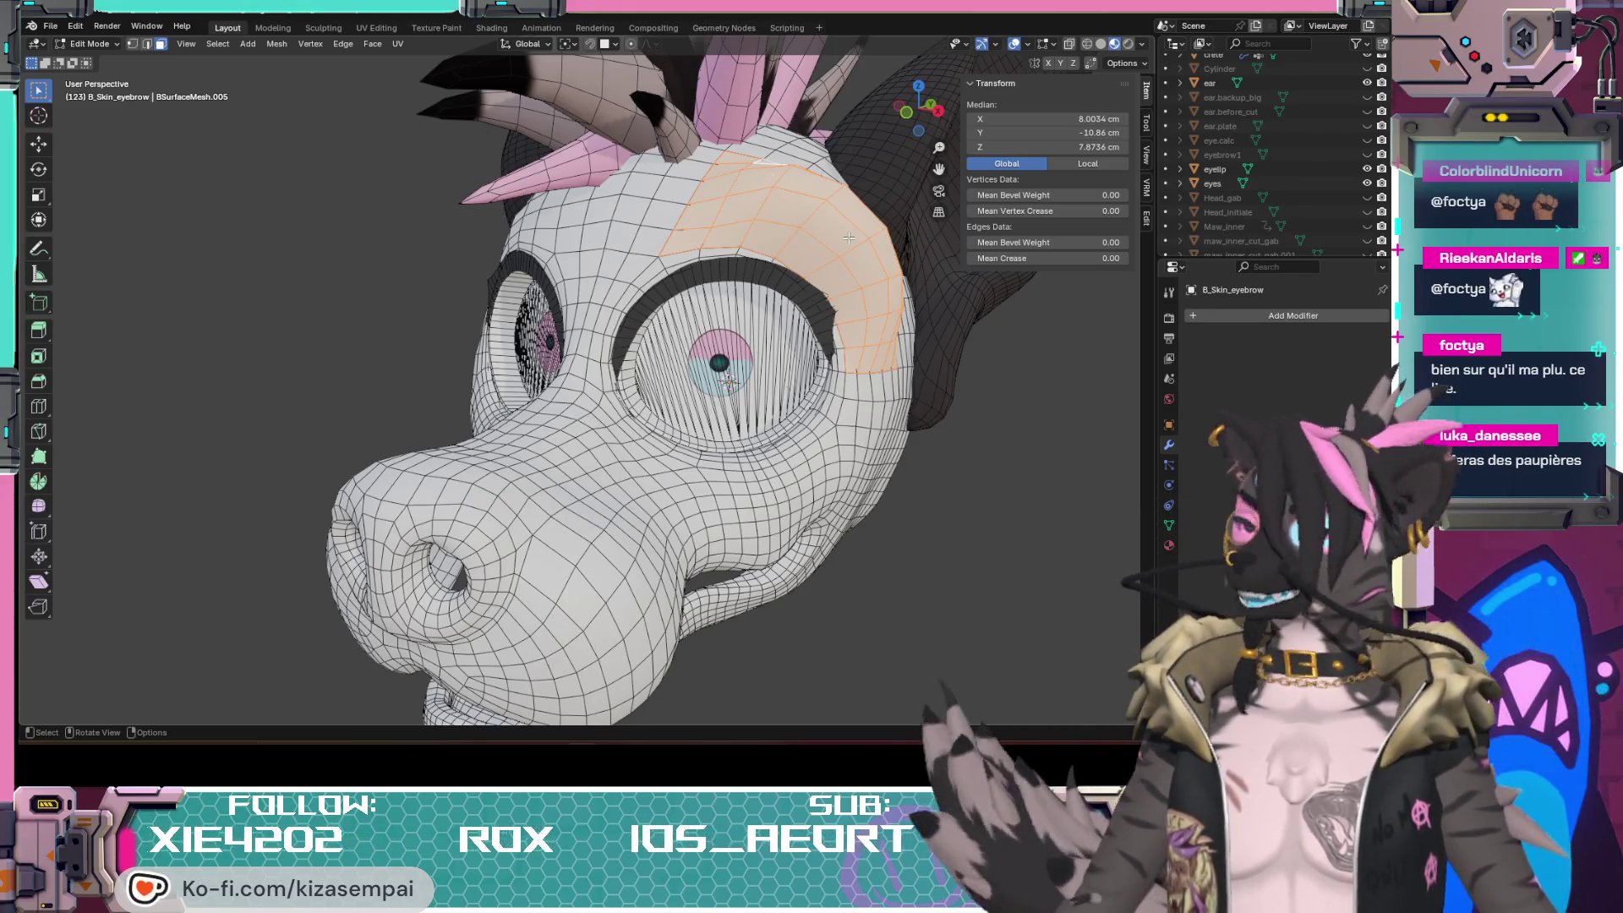
Step: Hide viewport overlays and inspect the head's clean solid shape from the side and below
middle_drag(591, 403, 799, 454)
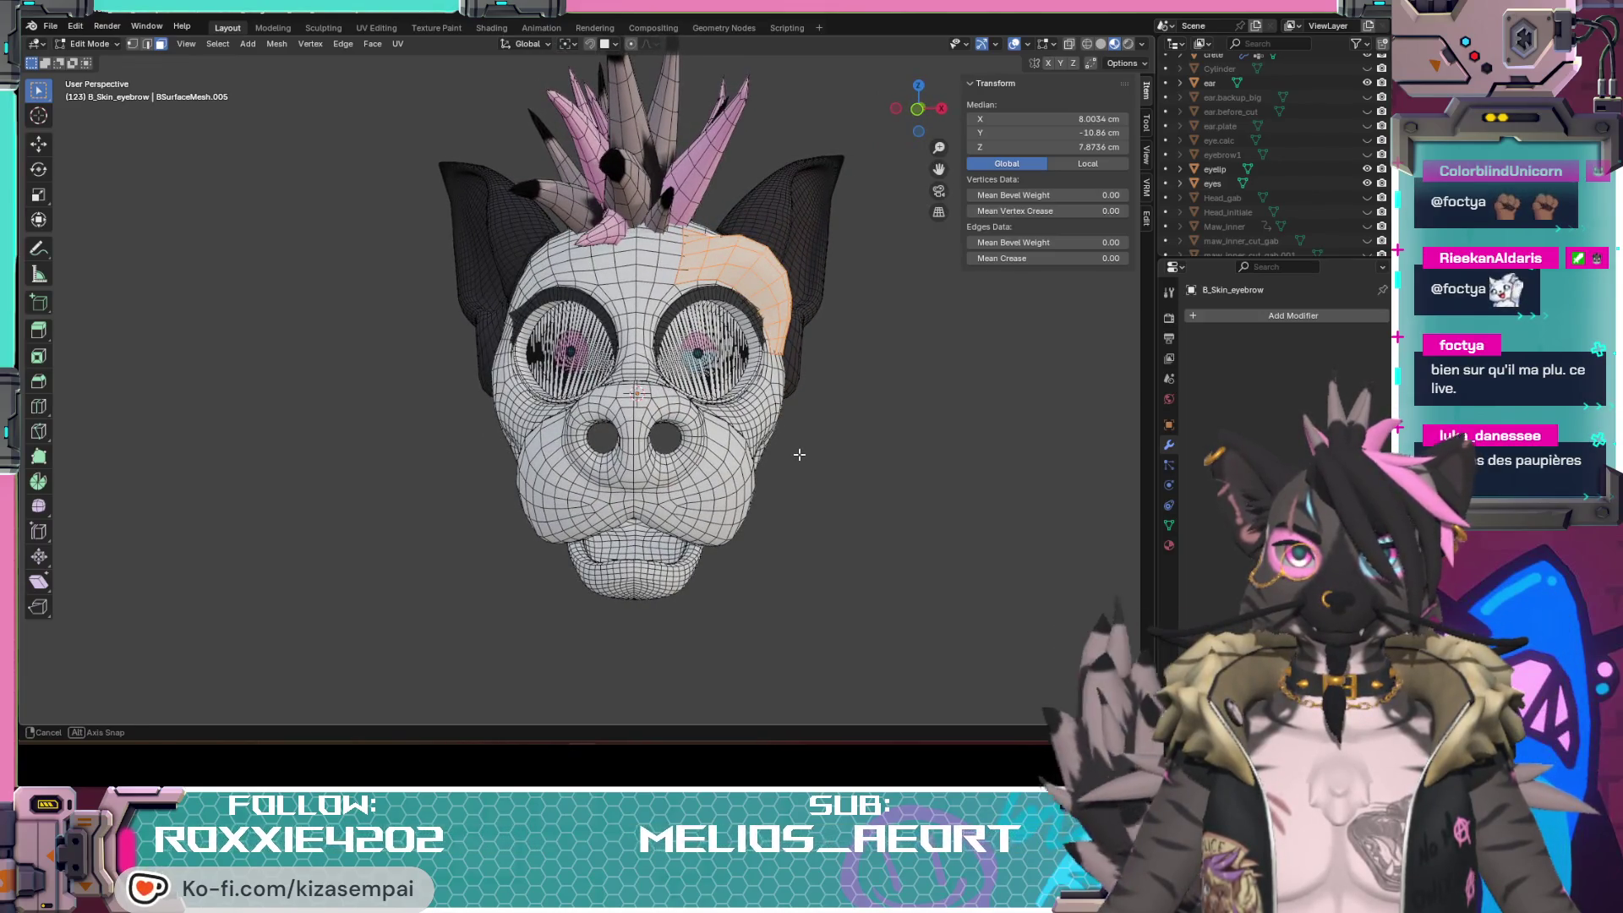
click(1015, 43)
mouse_move(815, 482)
middle_down()
mouse_move(657, 427)
mouse_move(804, 448)
mouse_move(823, 472)
middle_up()
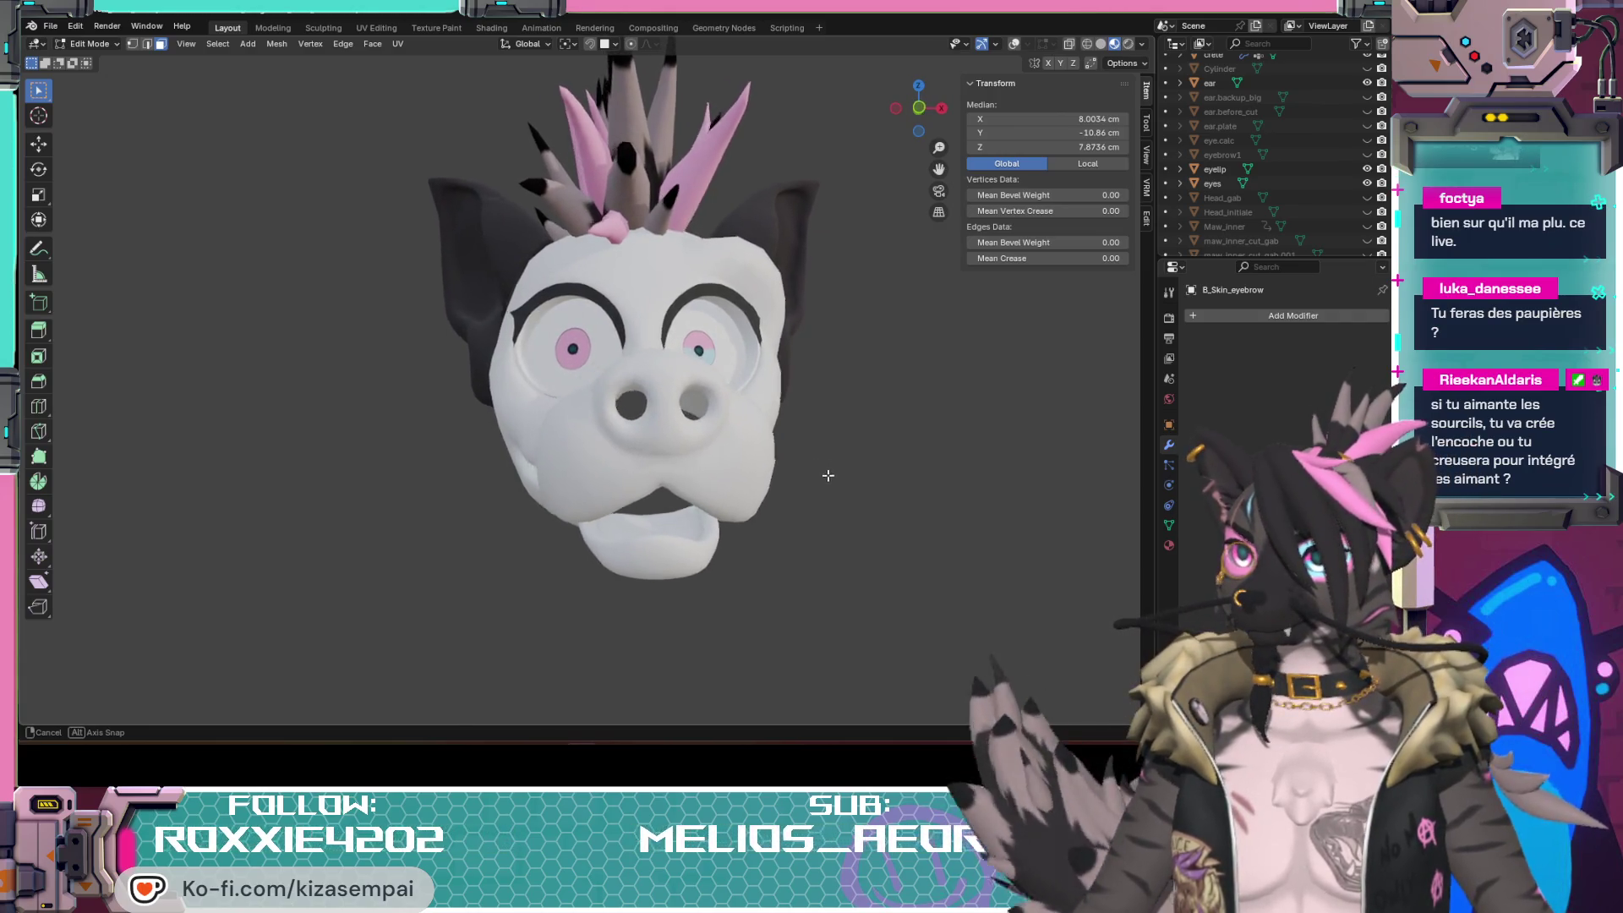
middle_drag(823, 472, 831, 479)
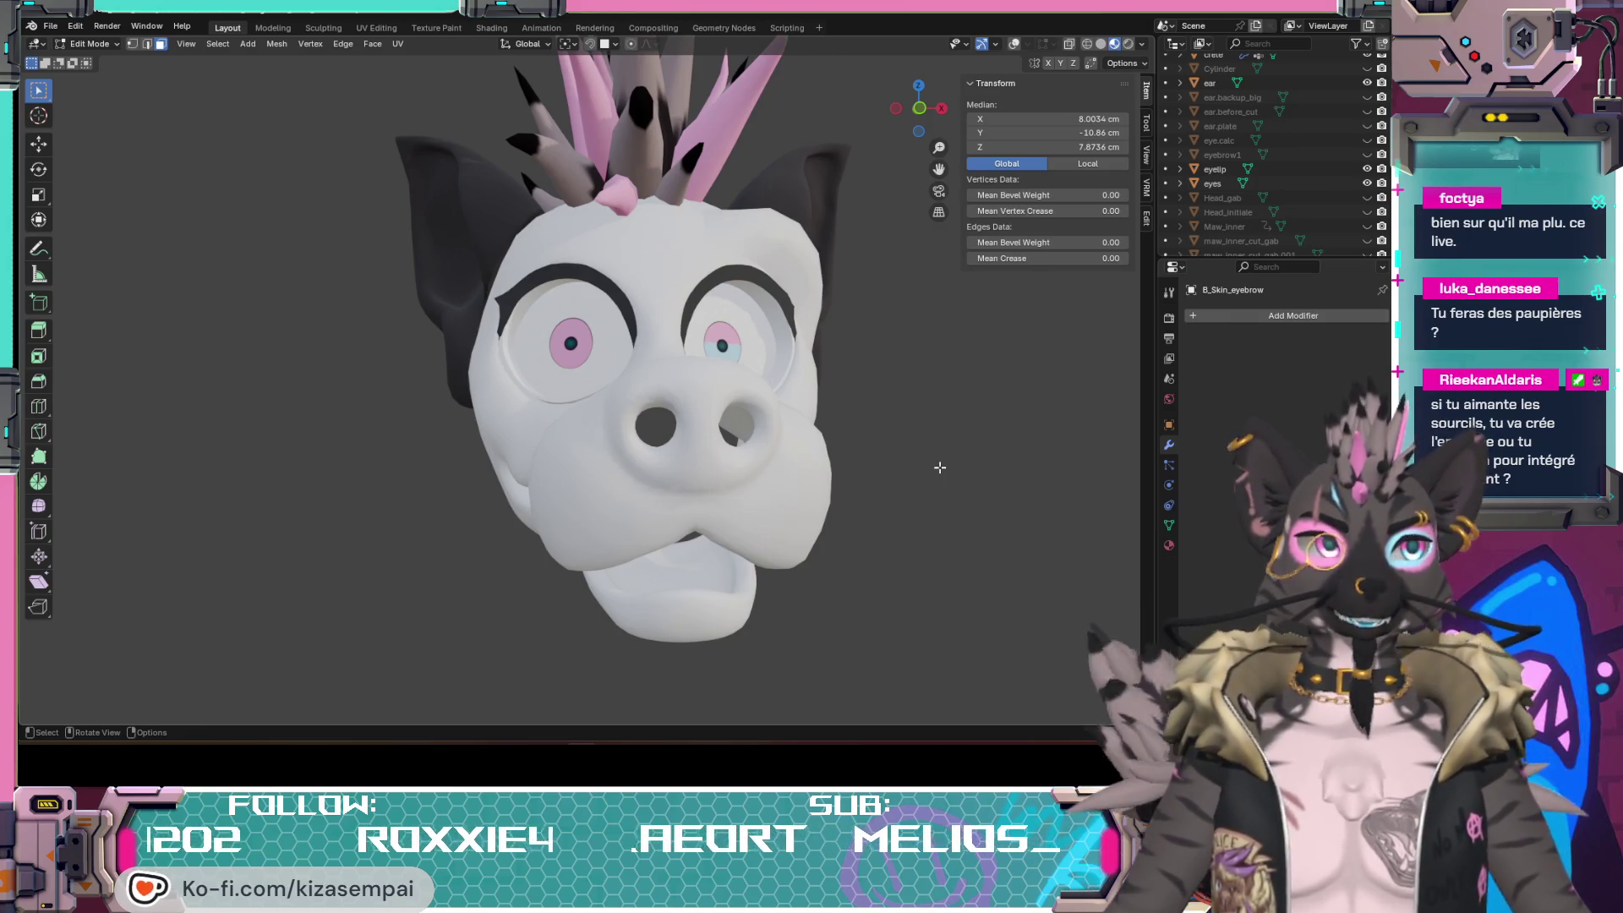
Step: Check the head from a higher and a near-frontal view, then restore the overlays
middle_drag(941, 467, 908, 440)
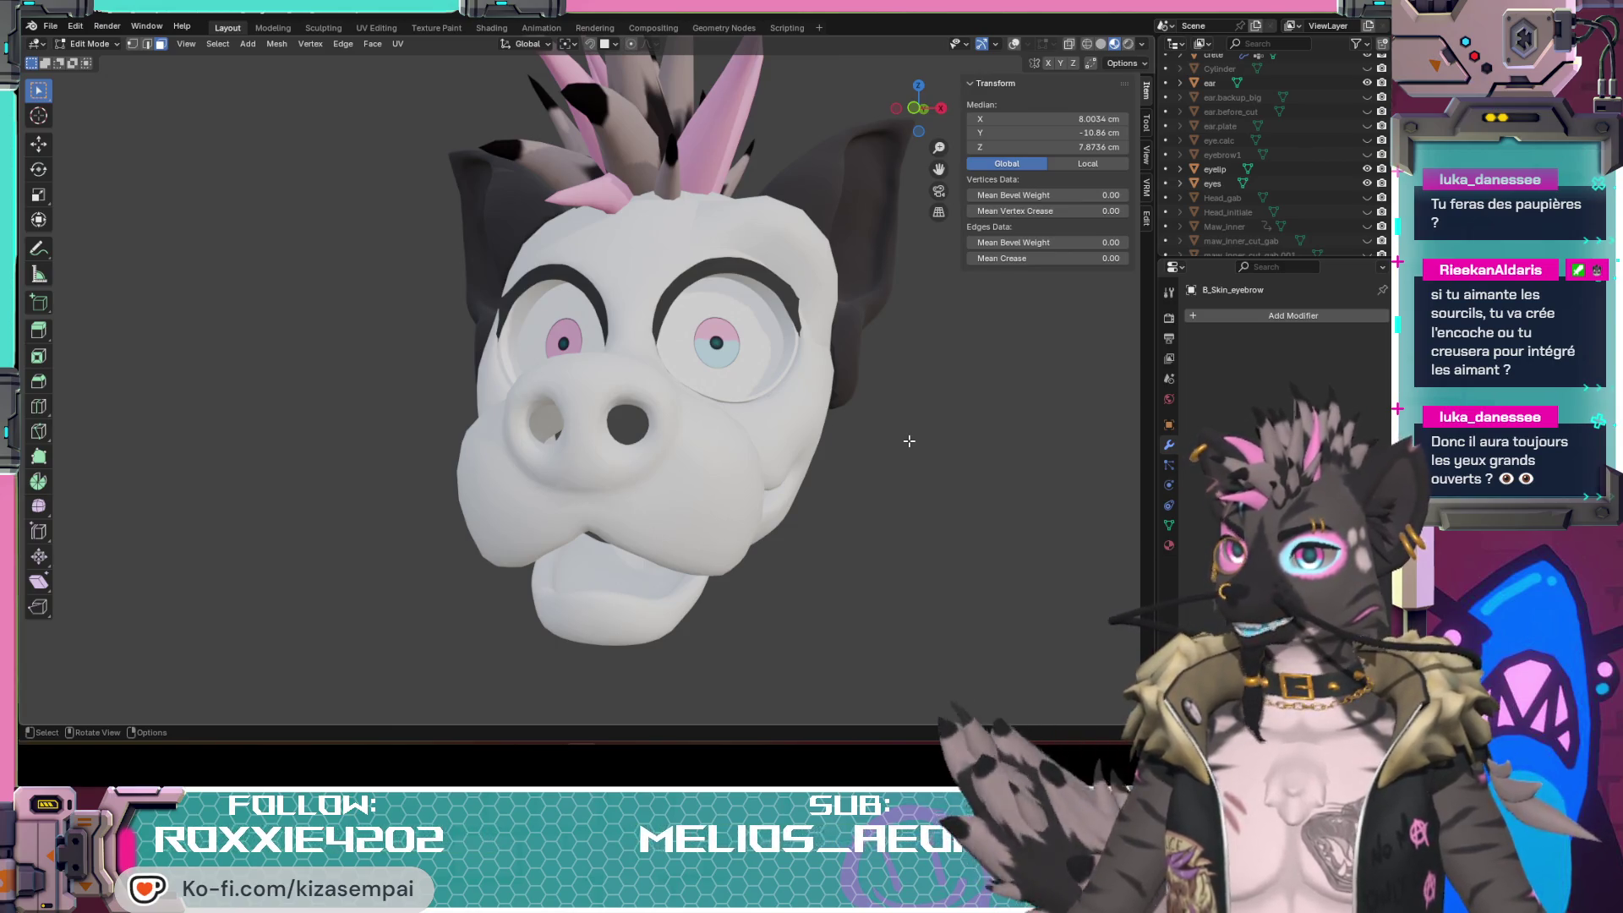
middle_drag(908, 441, 871, 379)
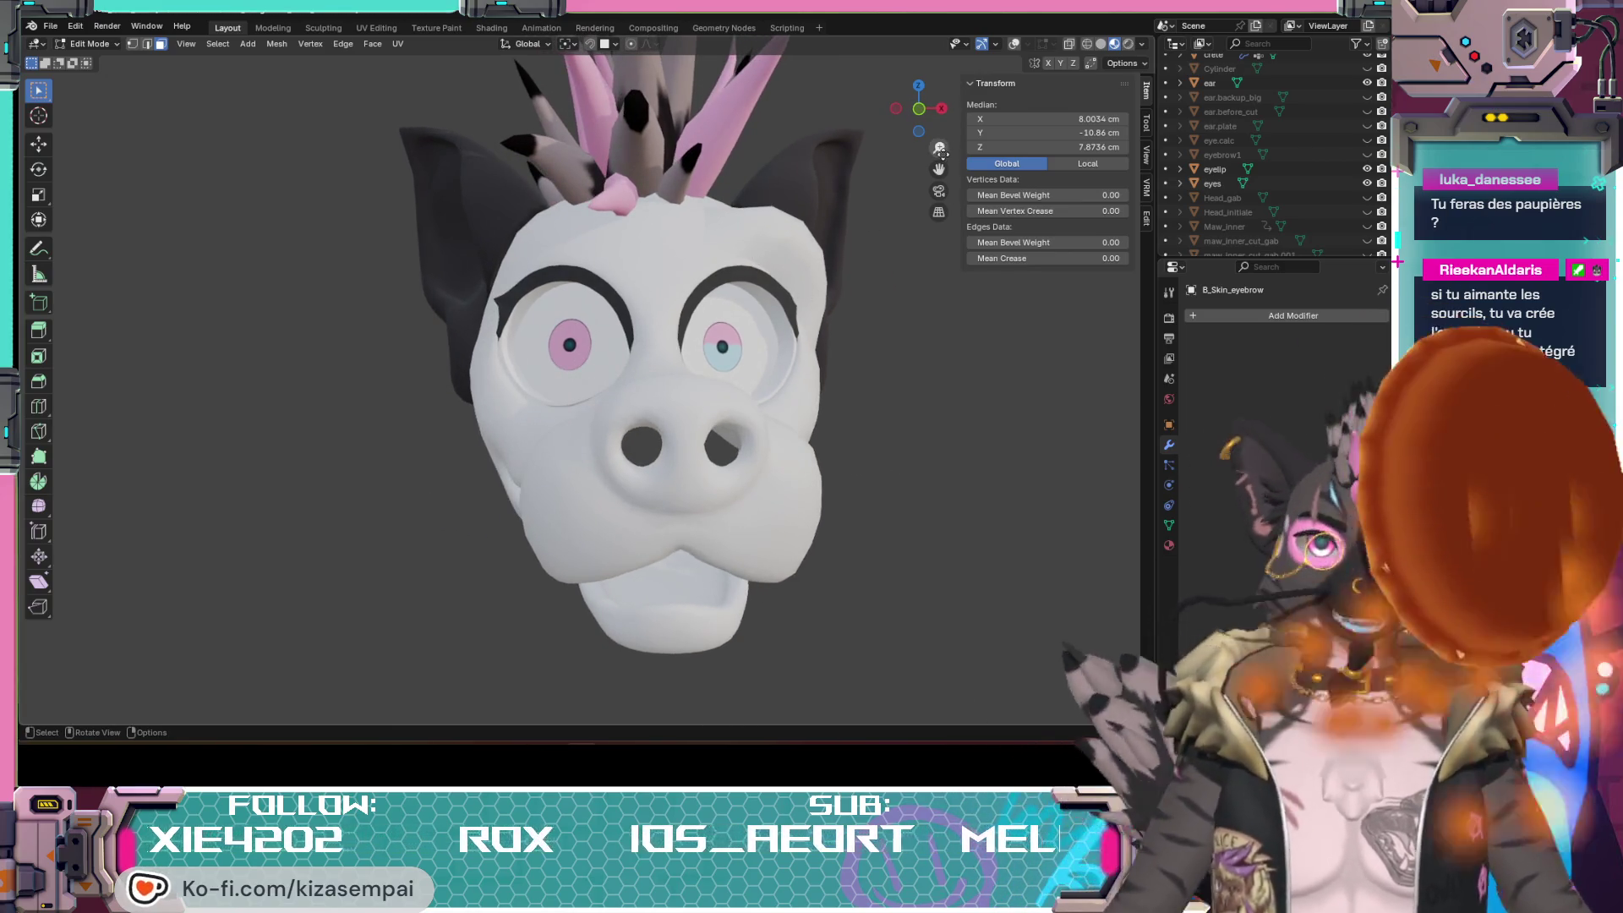
click(1016, 46)
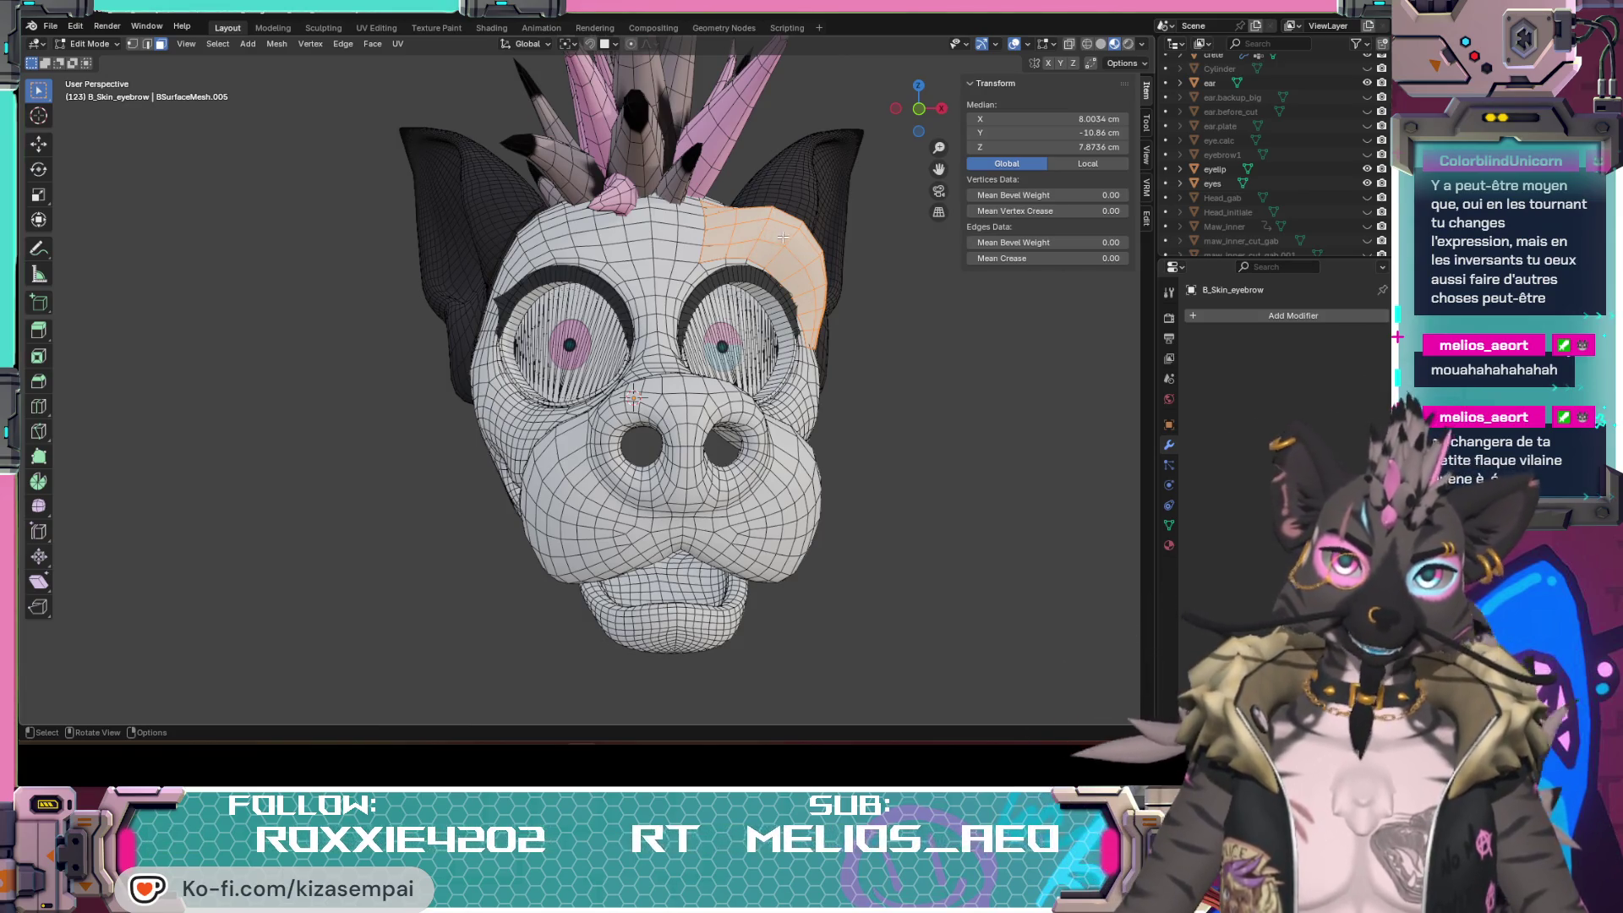
Step: Open Edit > Undo History to see the list of past edits
click(77, 28)
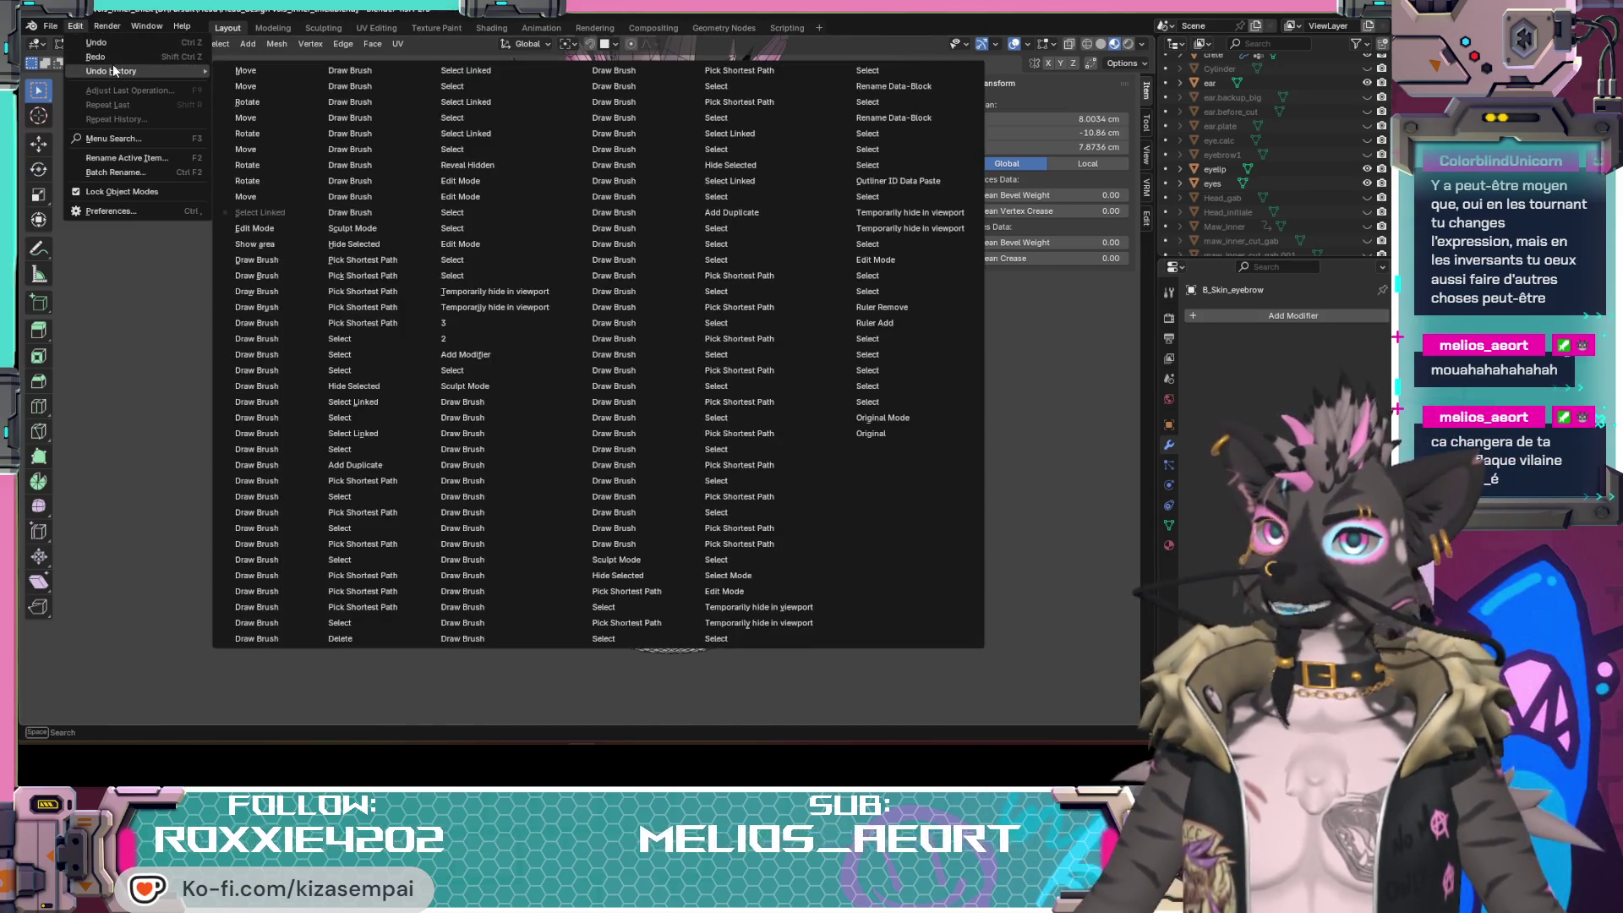
Step: Restore the eyebrow to an earlier undo step and inspect its crescent shape from the side
click(241, 70)
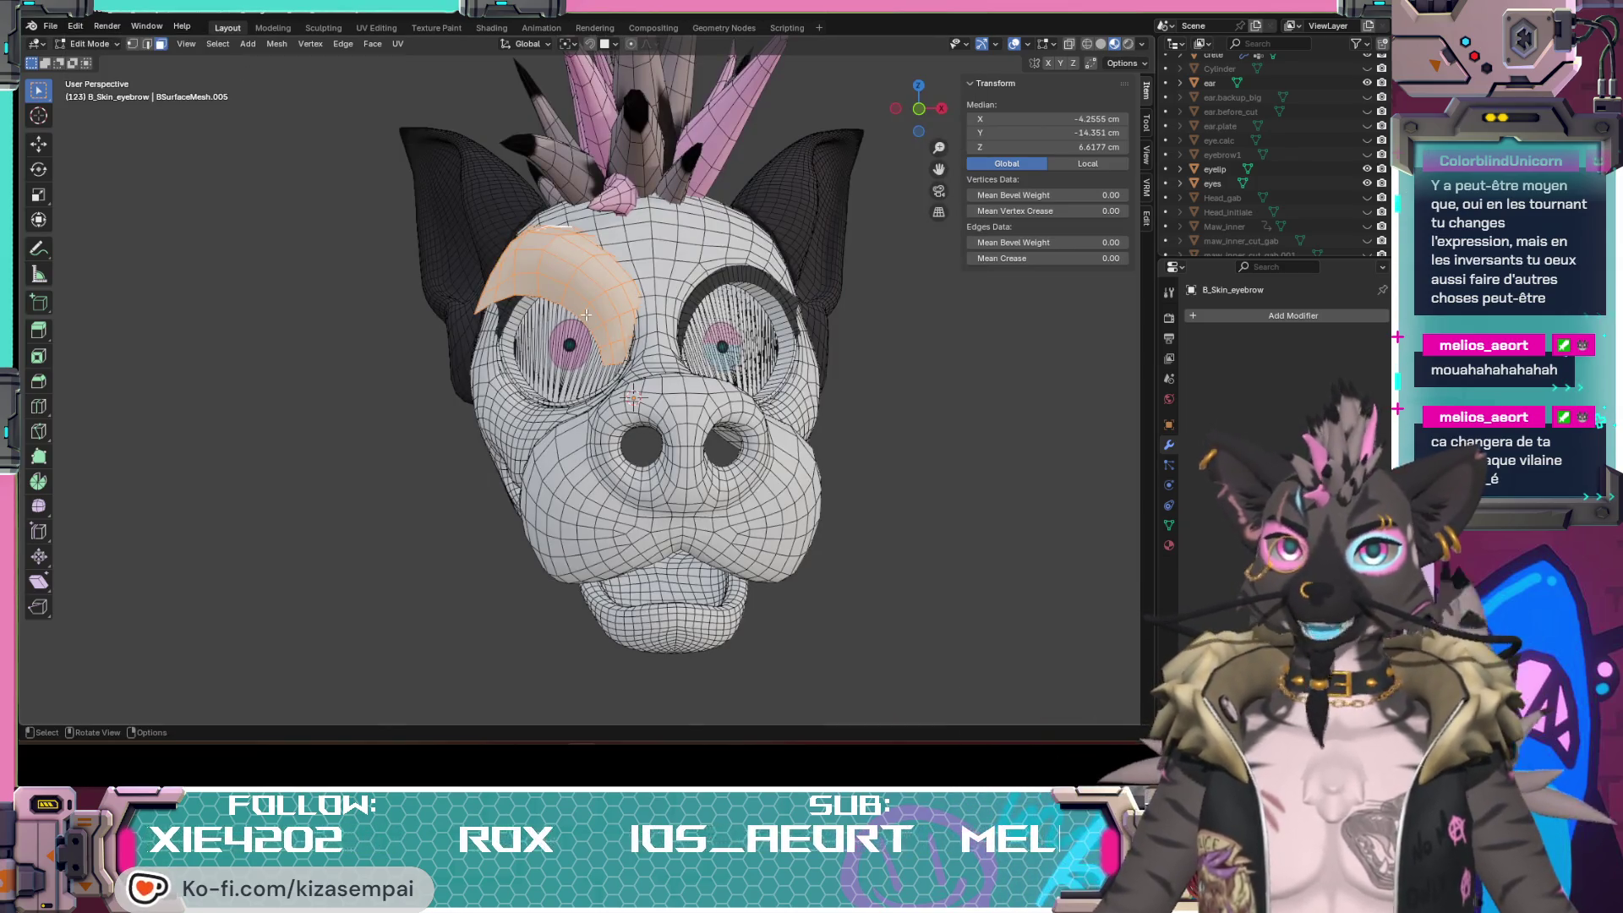
mouse_move(635, 397)
middle_down()
mouse_move(655, 446)
mouse_move(603, 300)
middle_up()
mouse_move(650, 435)
middle_down()
mouse_move(641, 368)
mouse_move(605, 391)
middle_up()
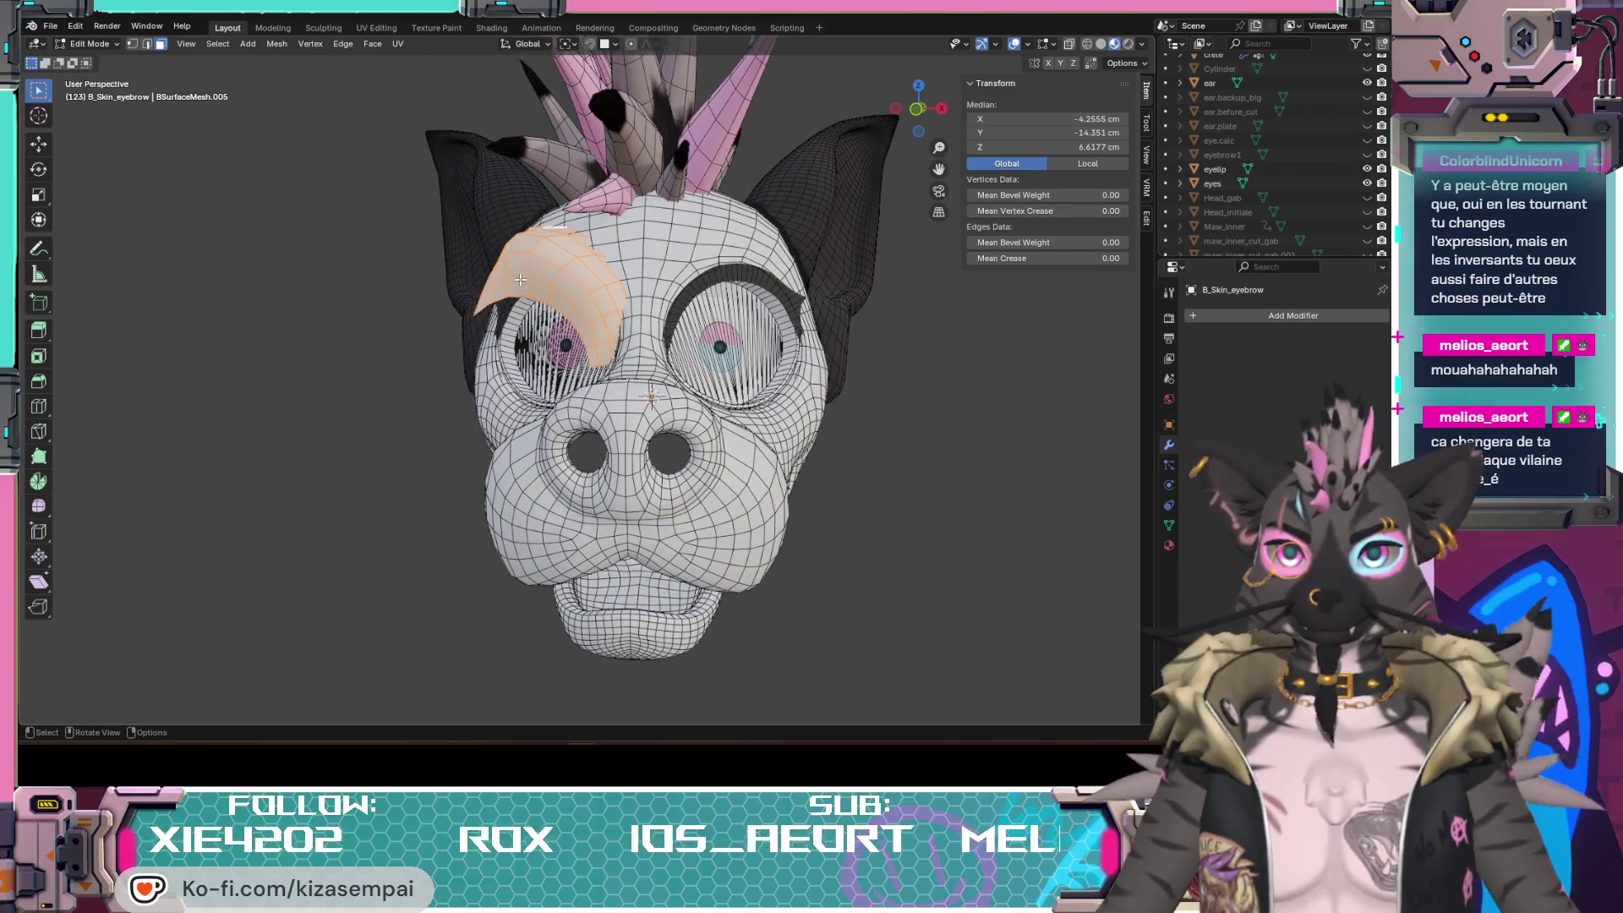
middle_drag(468, 293, 736, 334)
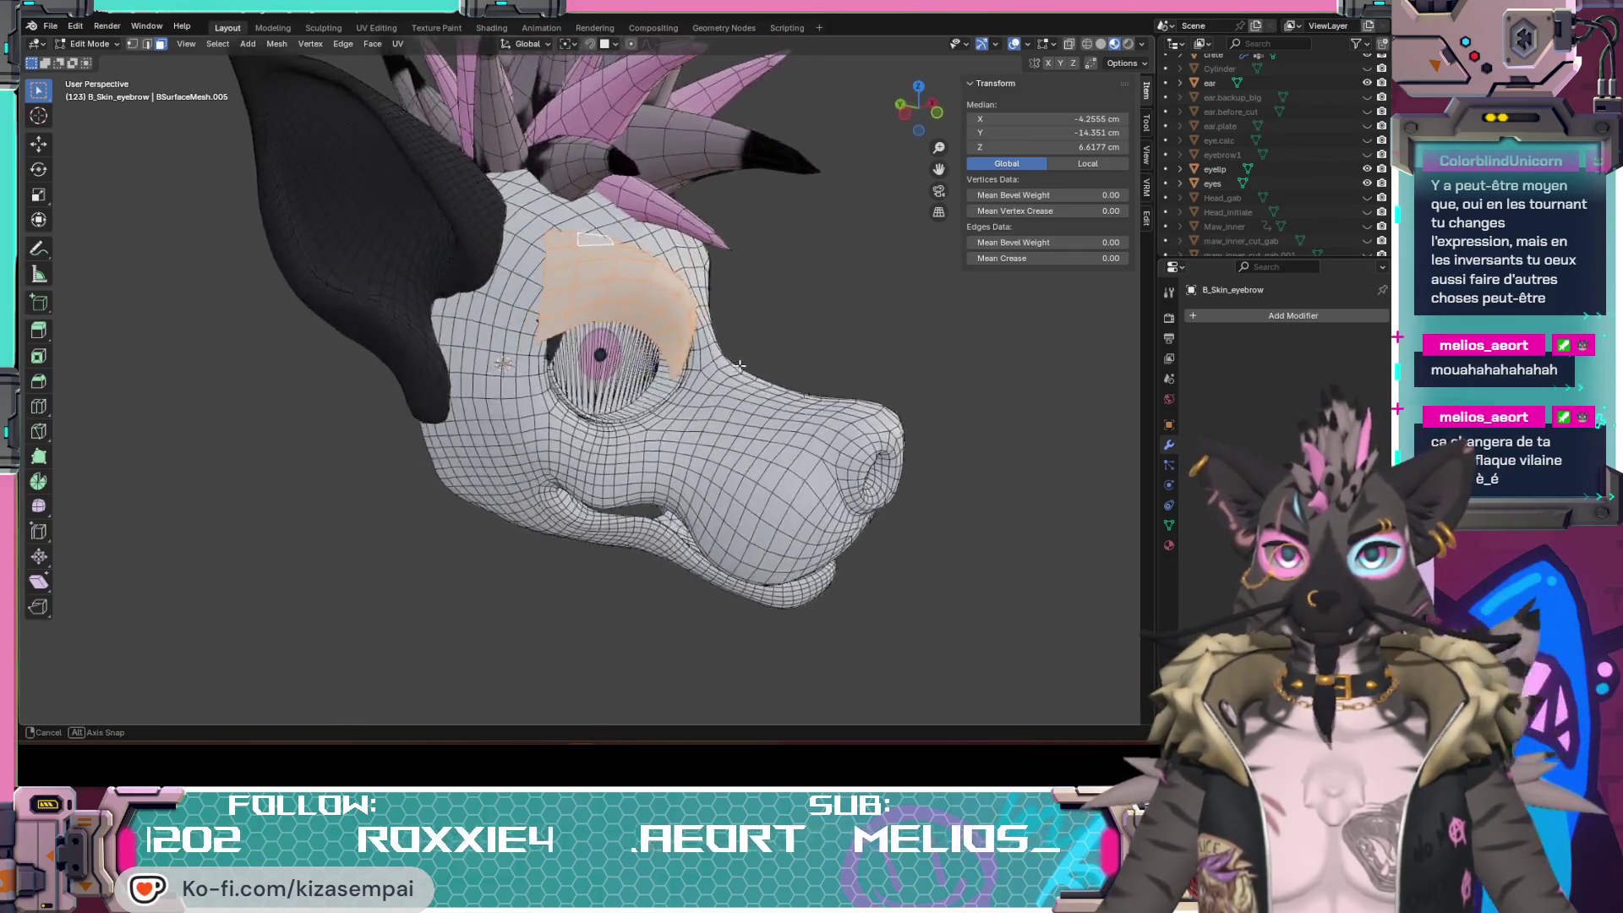
mouse_move(737, 334)
middle_down()
mouse_move(804, 279)
mouse_move(644, 422)
middle_up()
Step: Rotate the eyebrow piece twice so it tilts along the upper rim of the right eye
key(r)
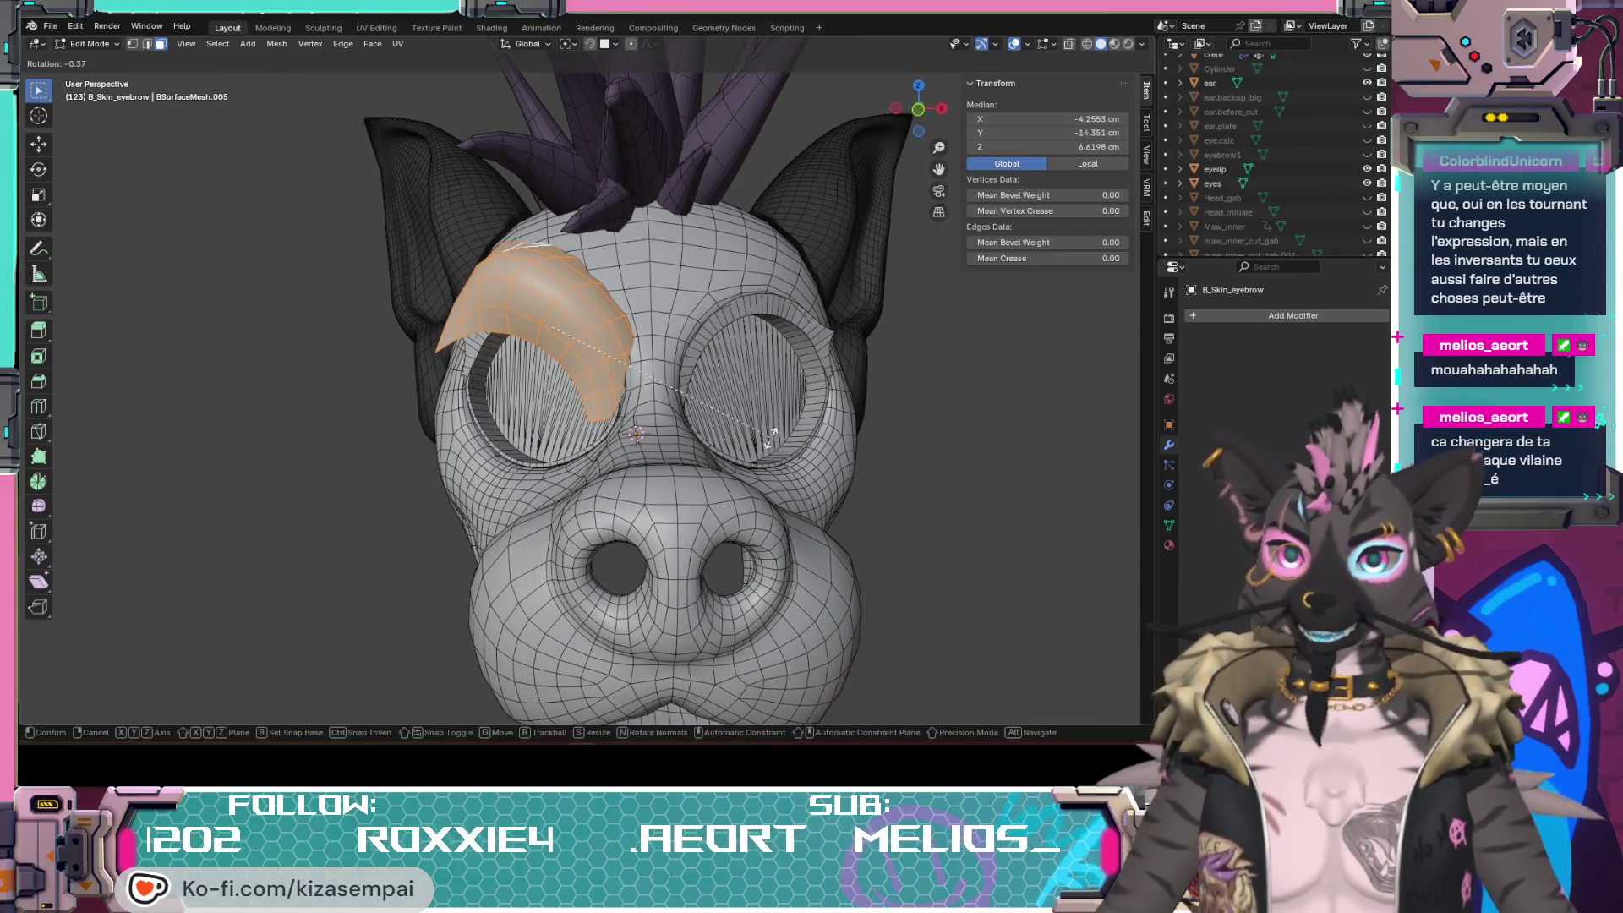
click(799, 372)
mouse_move(670, 433)
middle_down()
mouse_move(774, 457)
mouse_move(701, 537)
mouse_move(535, 539)
middle_up()
key(r)
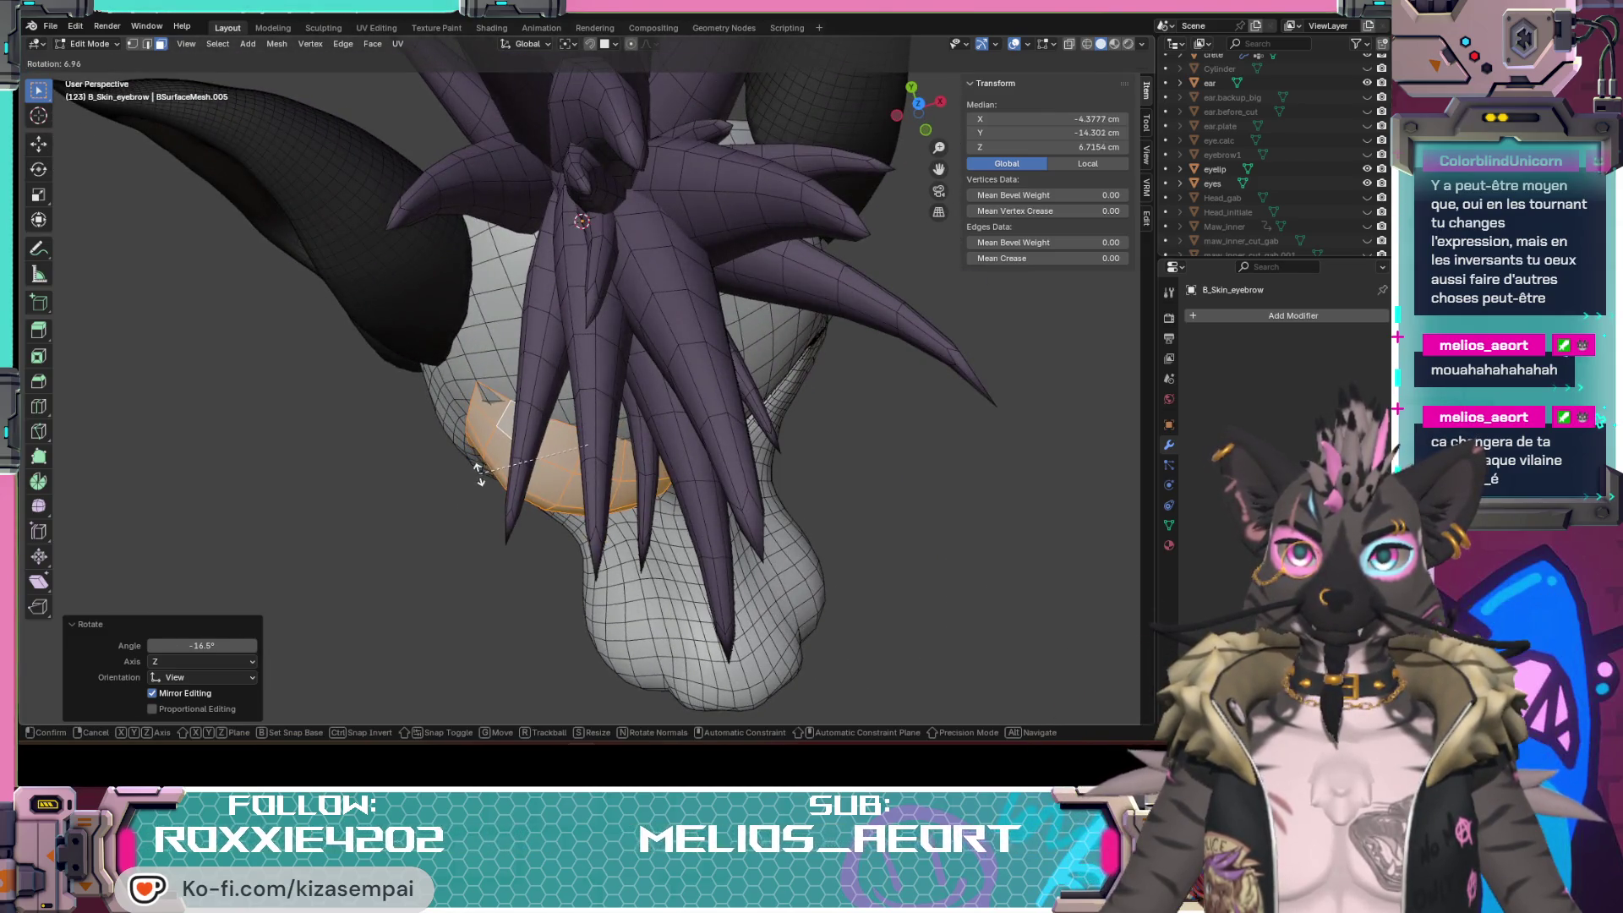
click(480, 471)
Step: Move the eyebrow to sit raised above the eye and check its placement
key(g)
click(598, 453)
mouse_move(597, 453)
middle_down()
mouse_move(774, 580)
mouse_move(756, 469)
mouse_move(721, 510)
middle_up()
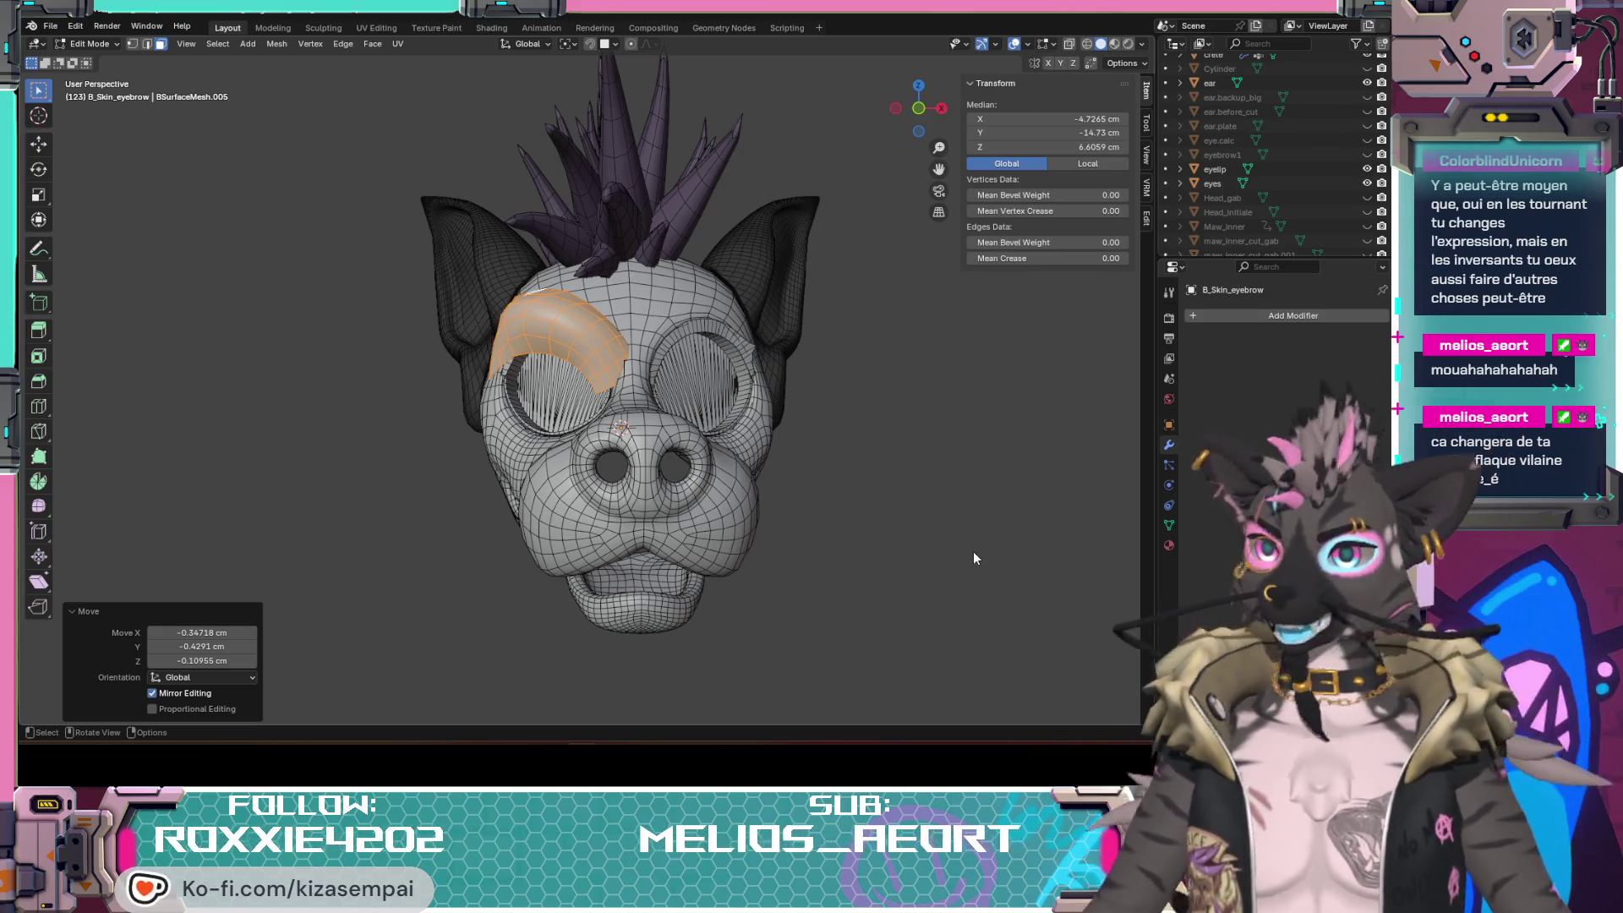
scroll(972, 557, up, 2)
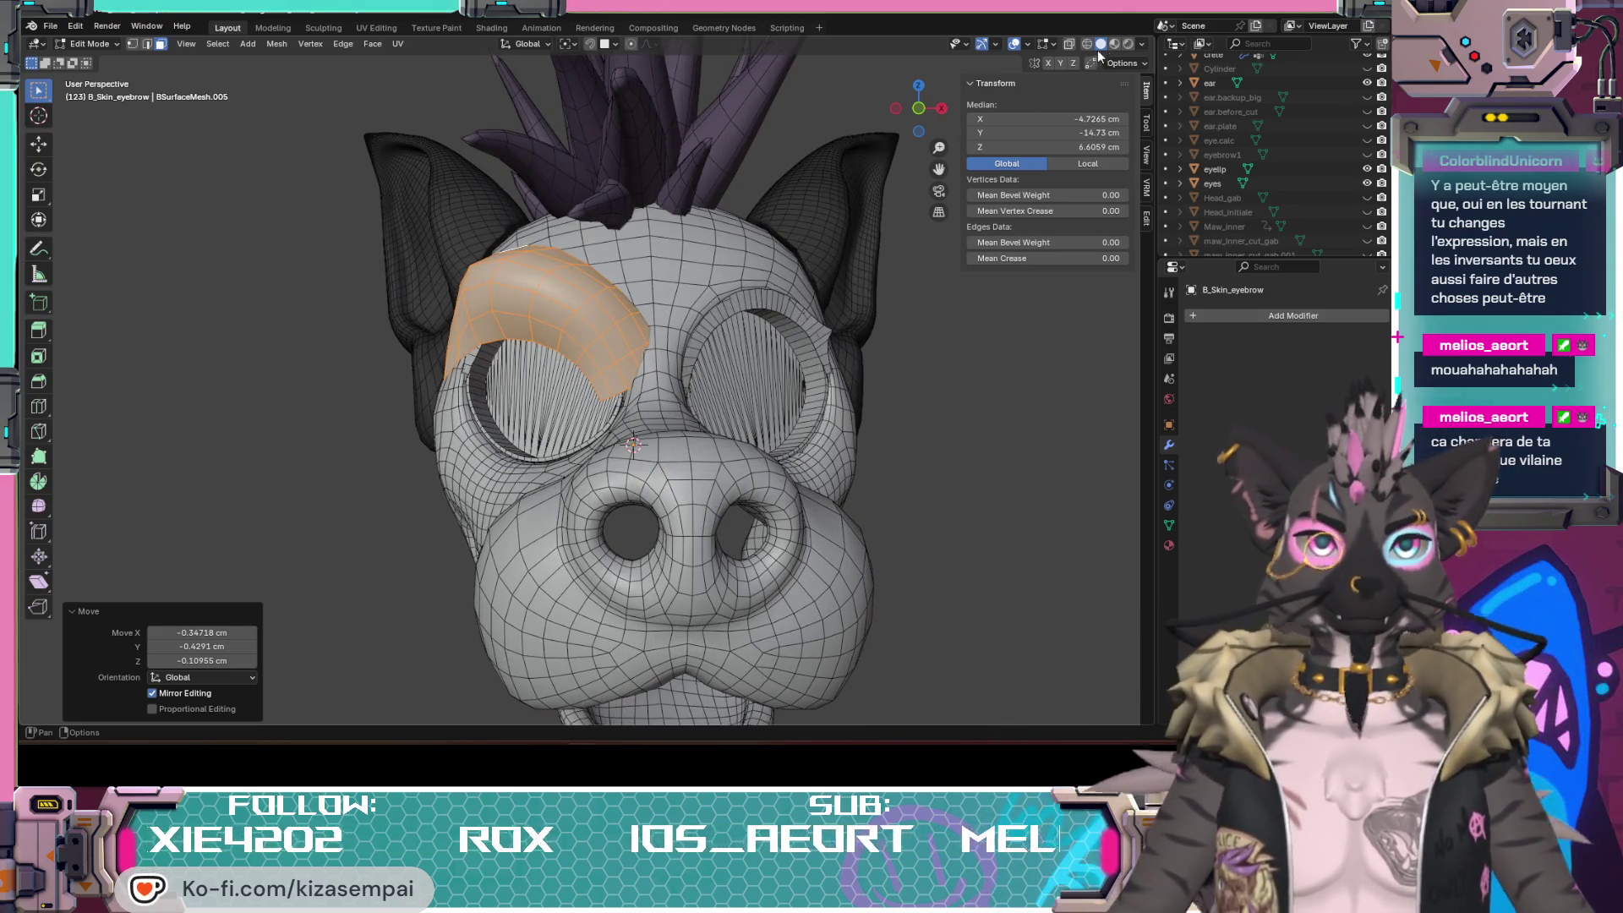
Step: Switch to Material Preview and look over the pink-and-black head and eyebrow from several sides
click(1115, 44)
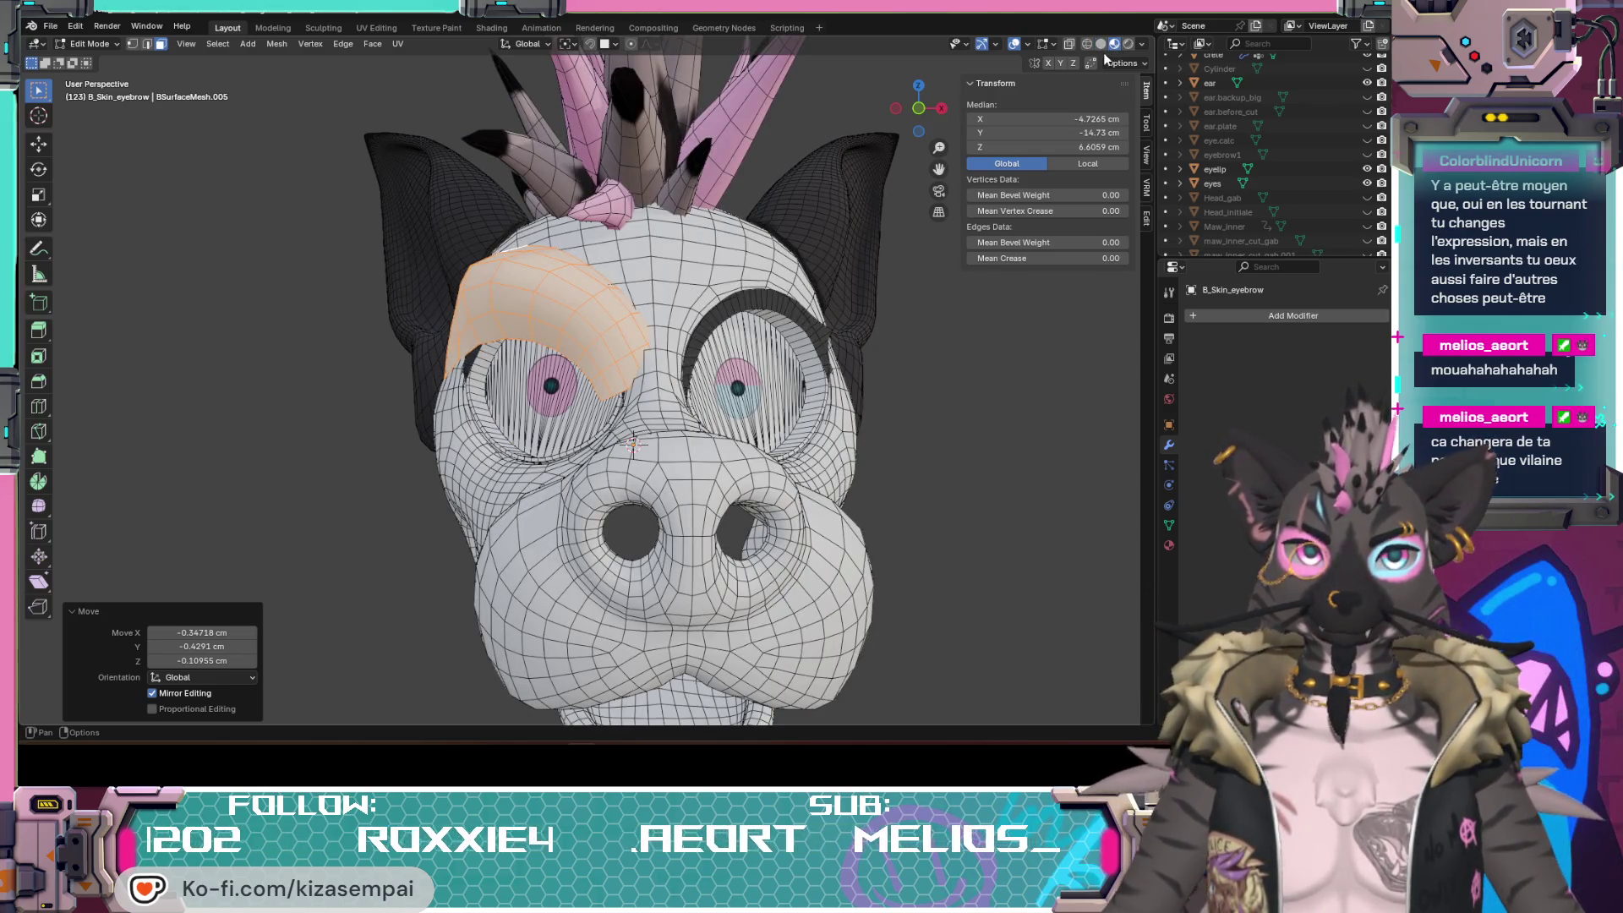
middle_drag(651, 473, 699, 302)
mouse_move(831, 418)
middle_down()
mouse_move(635, 418)
mouse_move(684, 417)
middle_up()
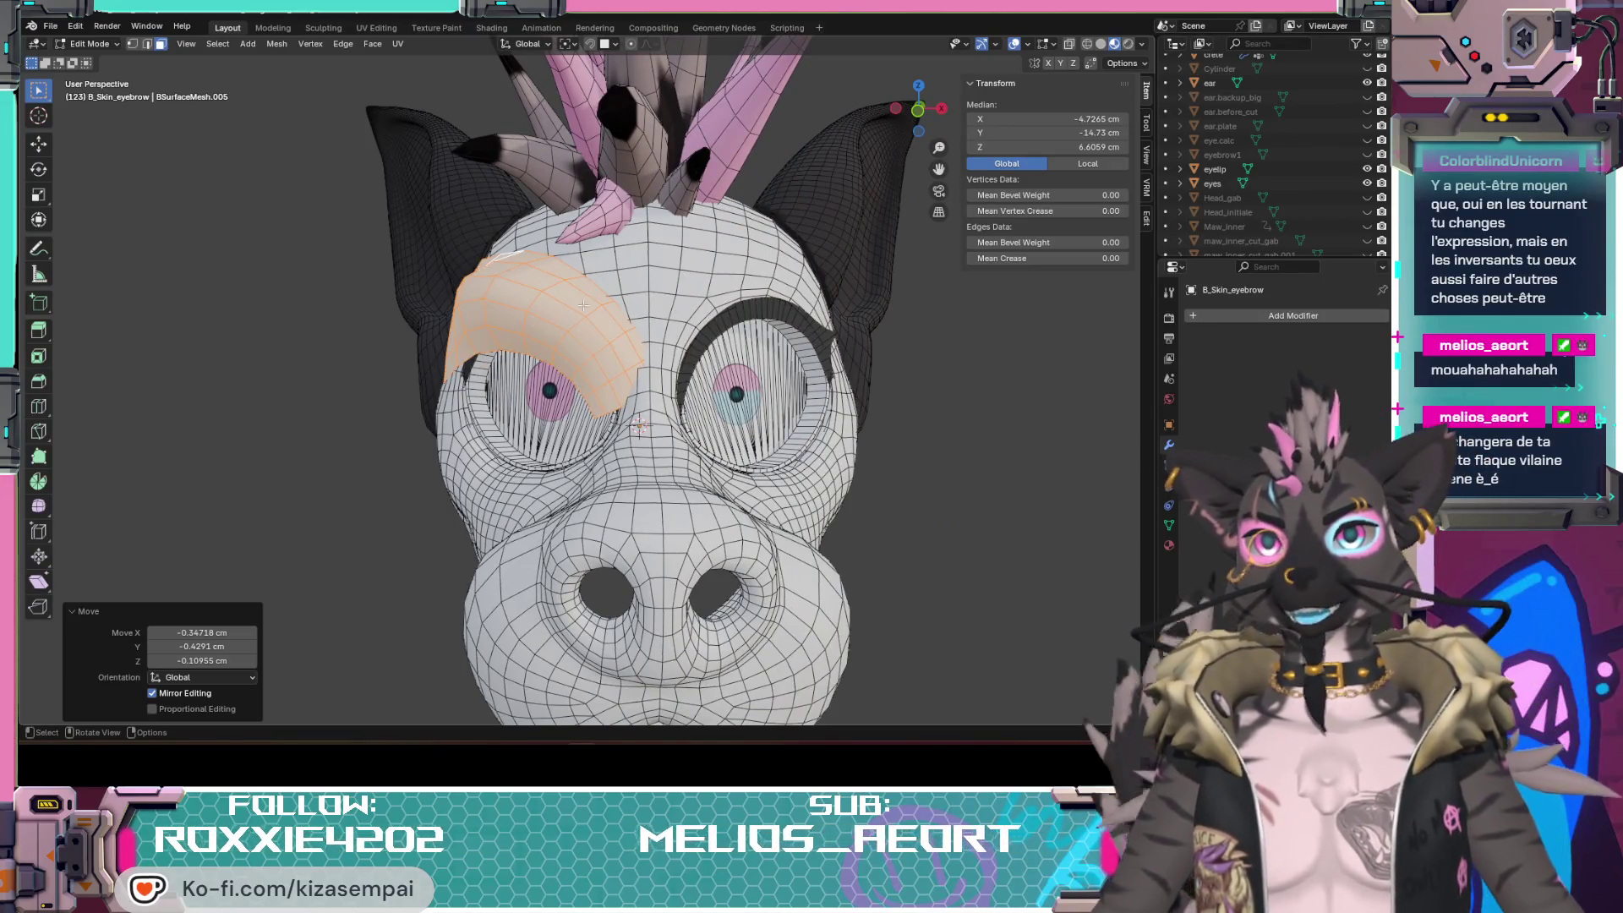
mouse_move(531, 318)
middle_down()
mouse_move(853, 411)
mouse_move(625, 352)
middle_up()
scroll(632, 466, down, 3)
mouse_move(633, 467)
middle_down()
mouse_move(669, 388)
mouse_move(829, 418)
mouse_move(585, 384)
middle_up()
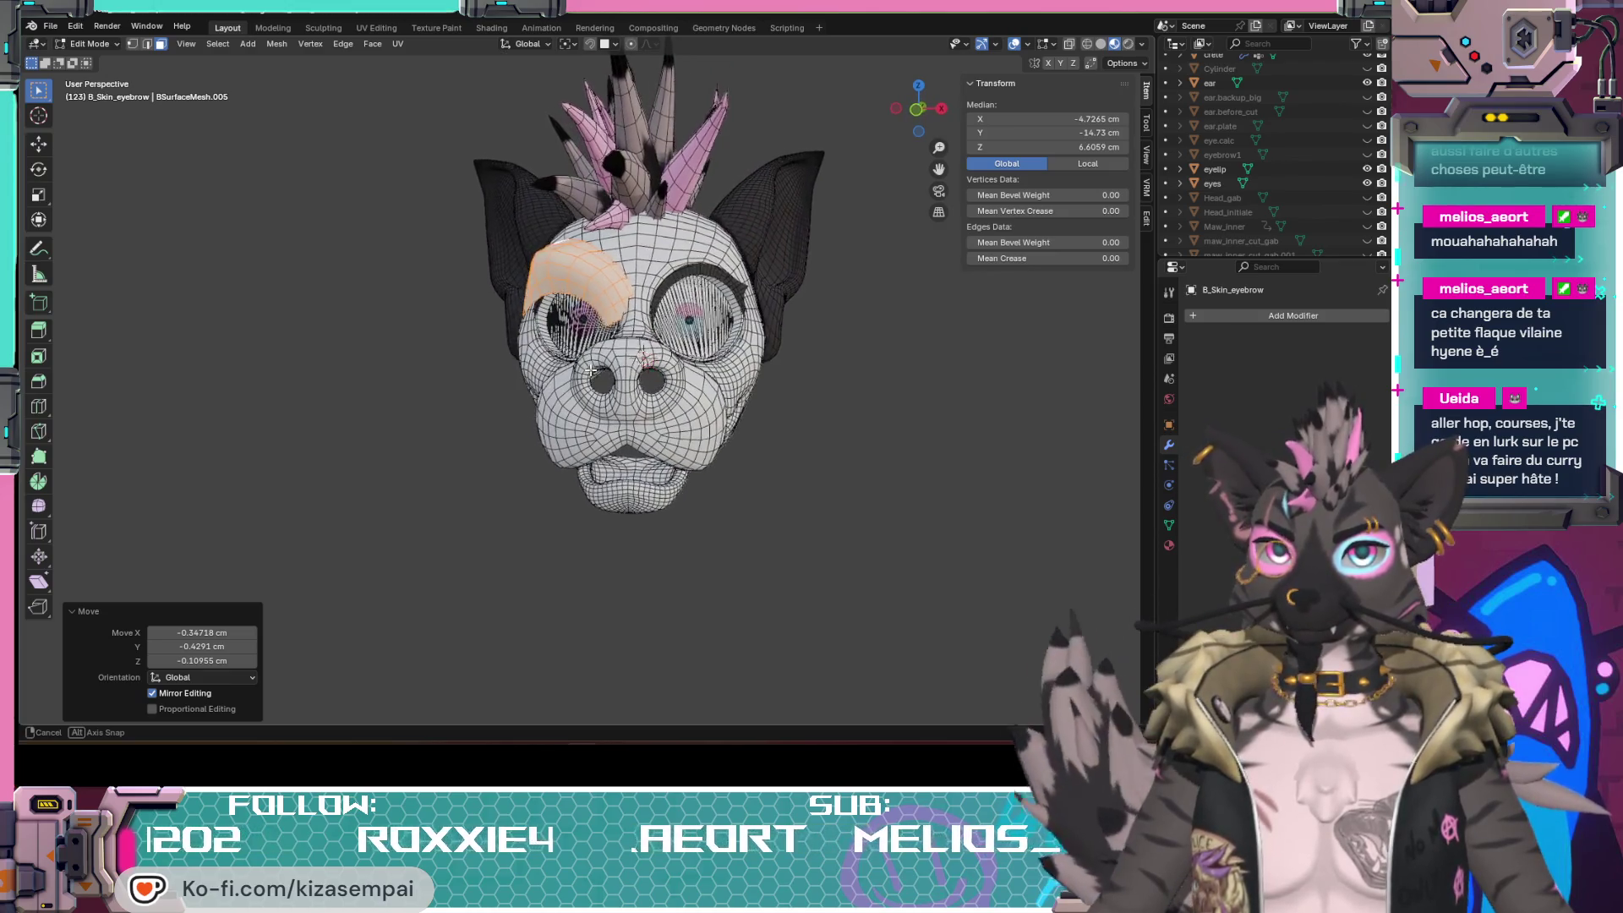
middle_drag(811, 369, 556, 379)
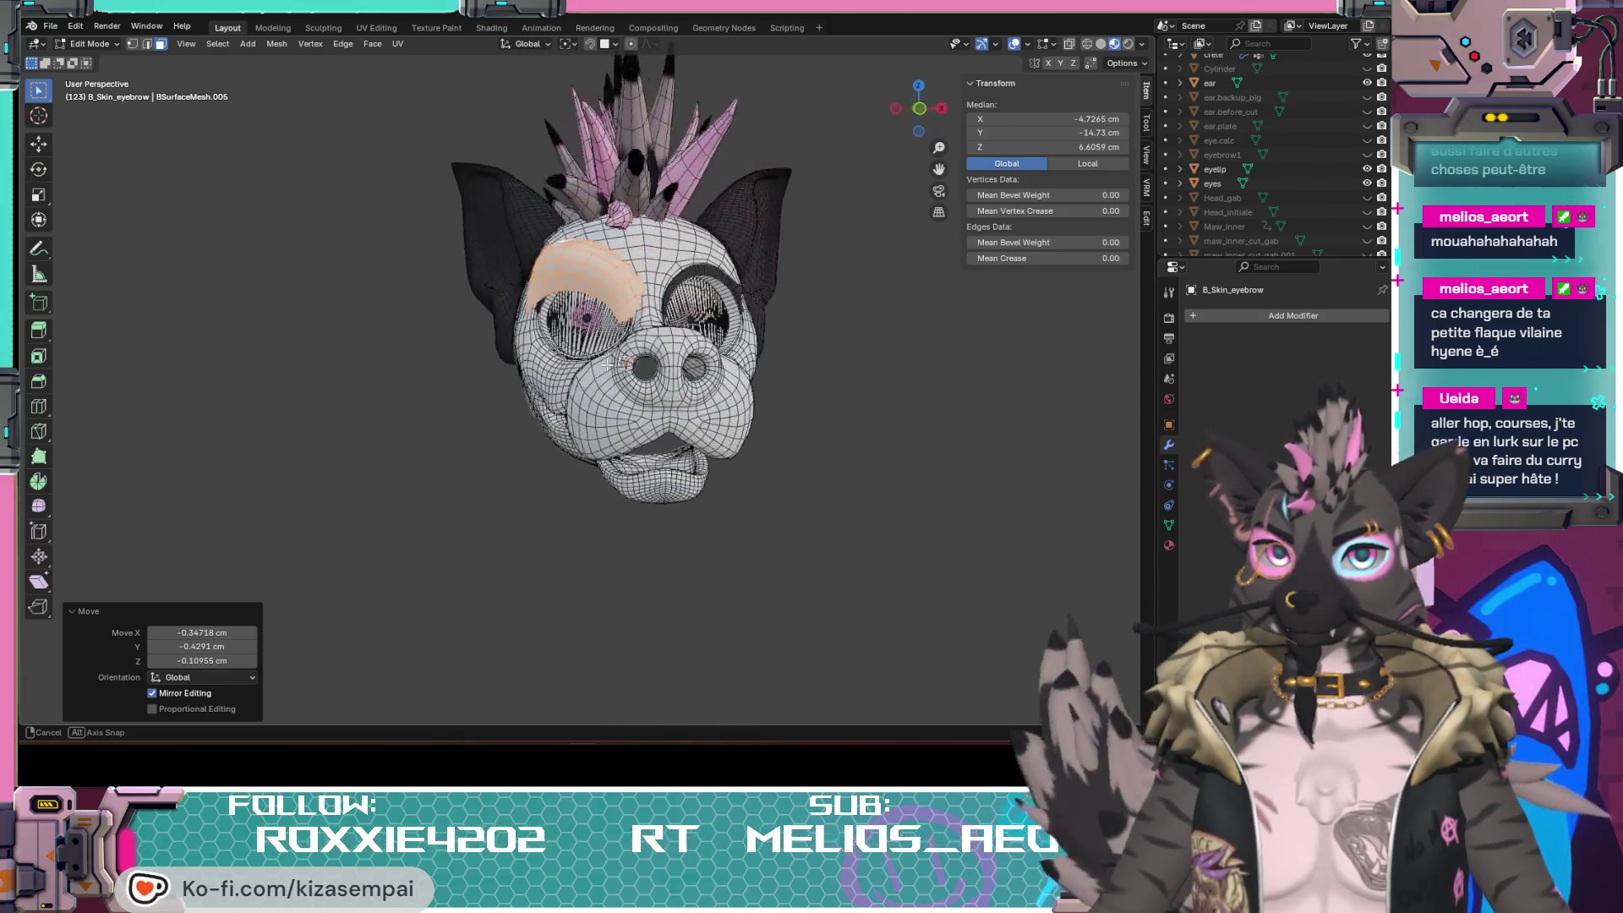
mouse_move(701, 376)
middle_down()
mouse_move(838, 366)
mouse_move(586, 392)
middle_up()
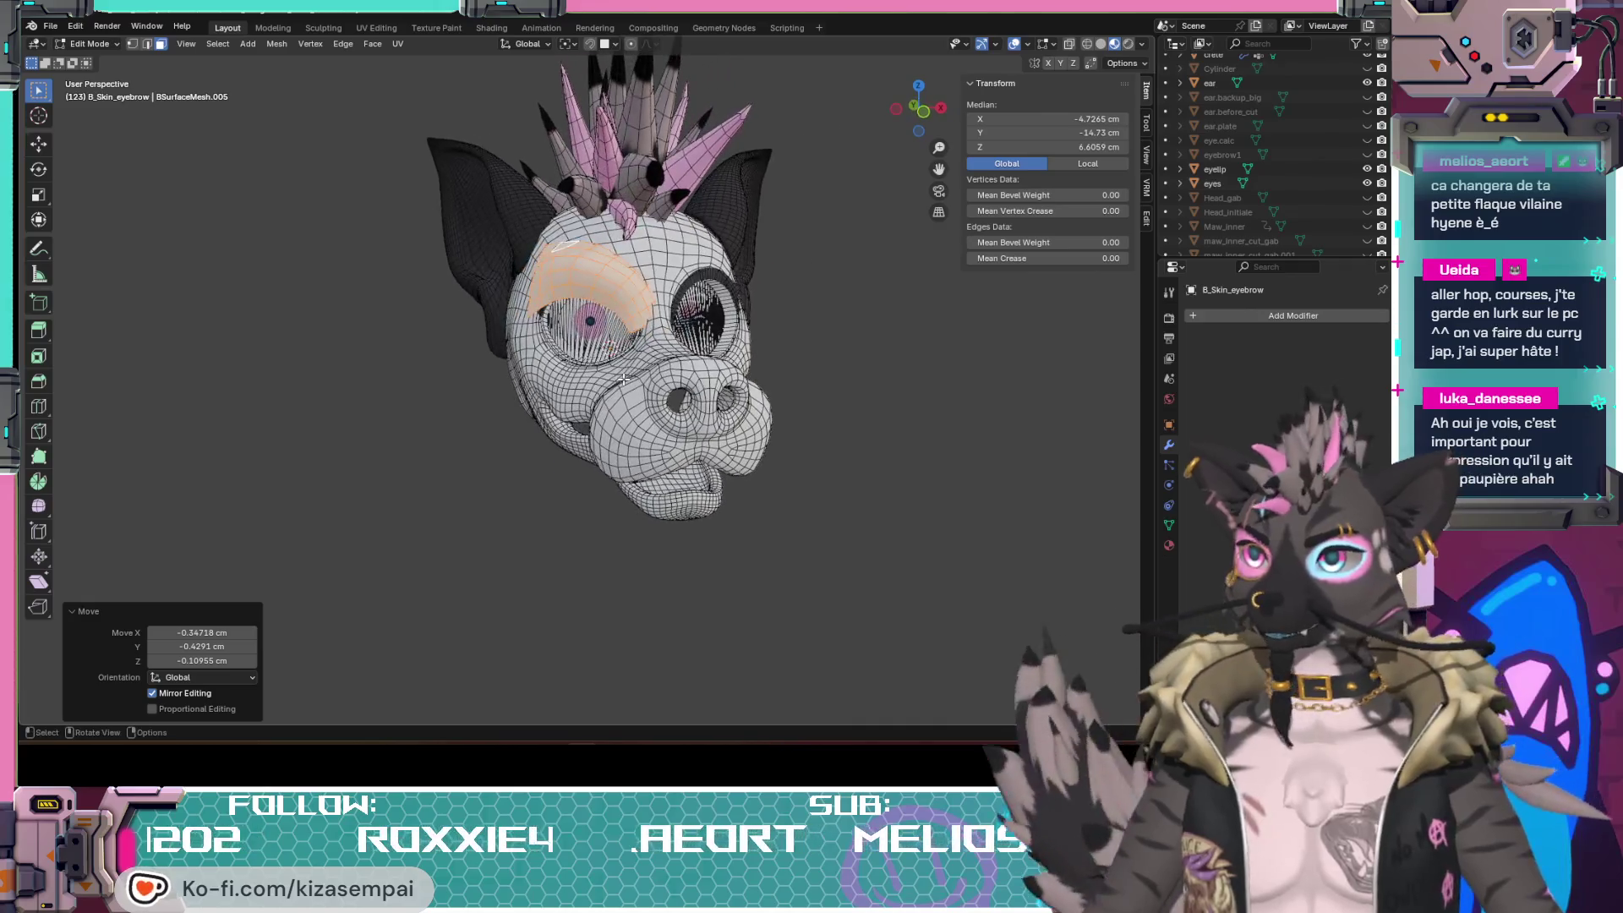
middle_drag(586, 389, 677, 449)
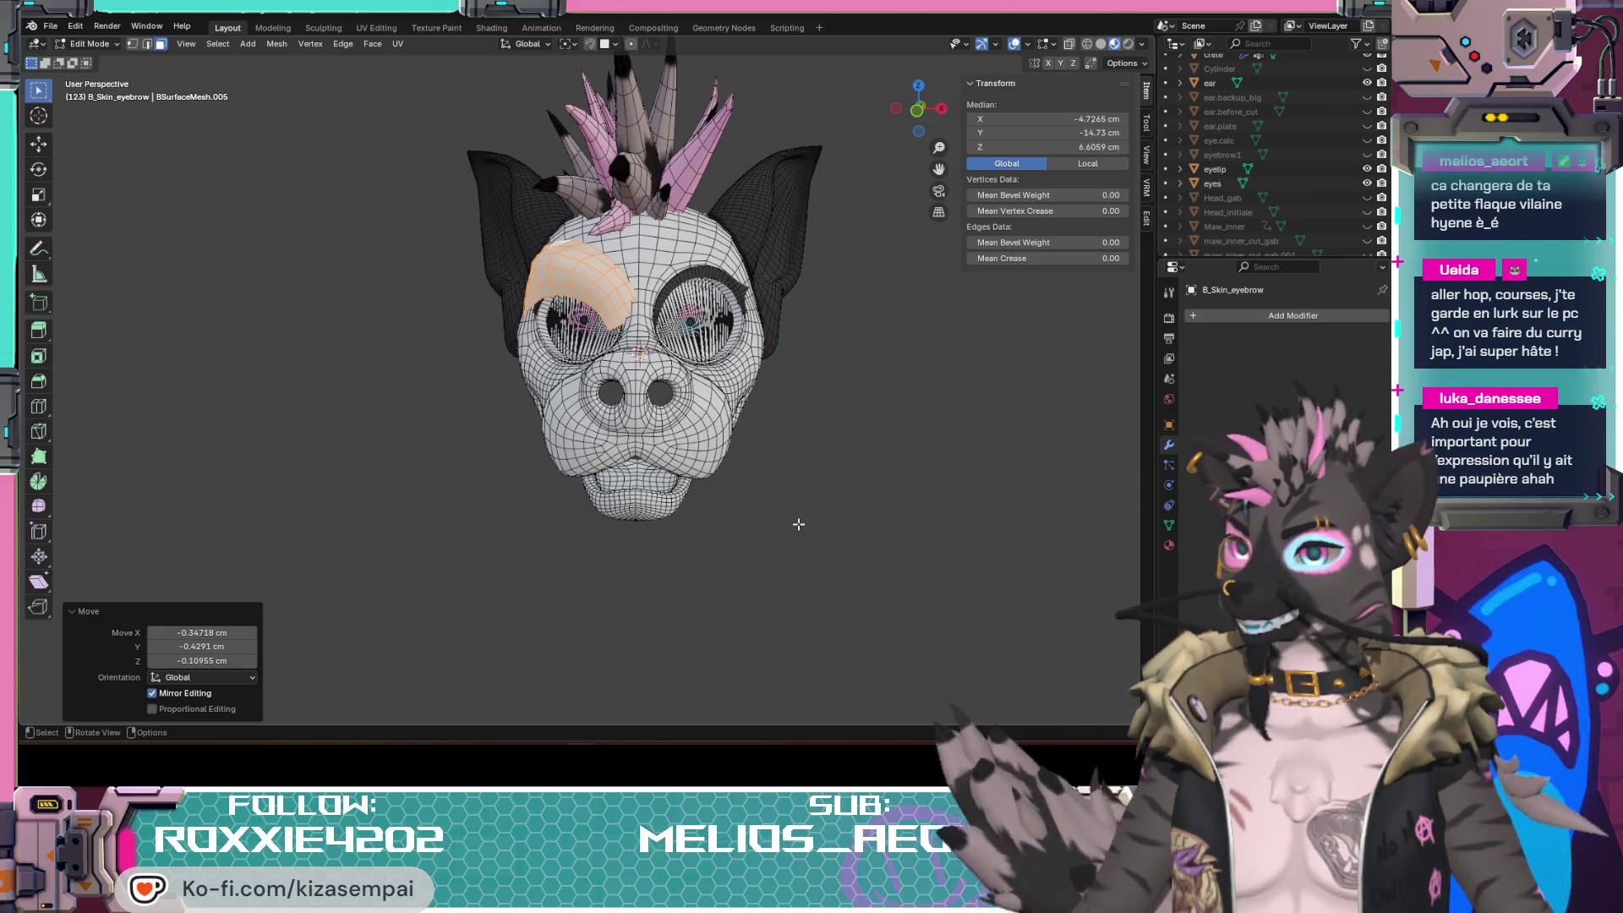
scroll(717, 398, up, 4)
scroll(672, 305, down, 2)
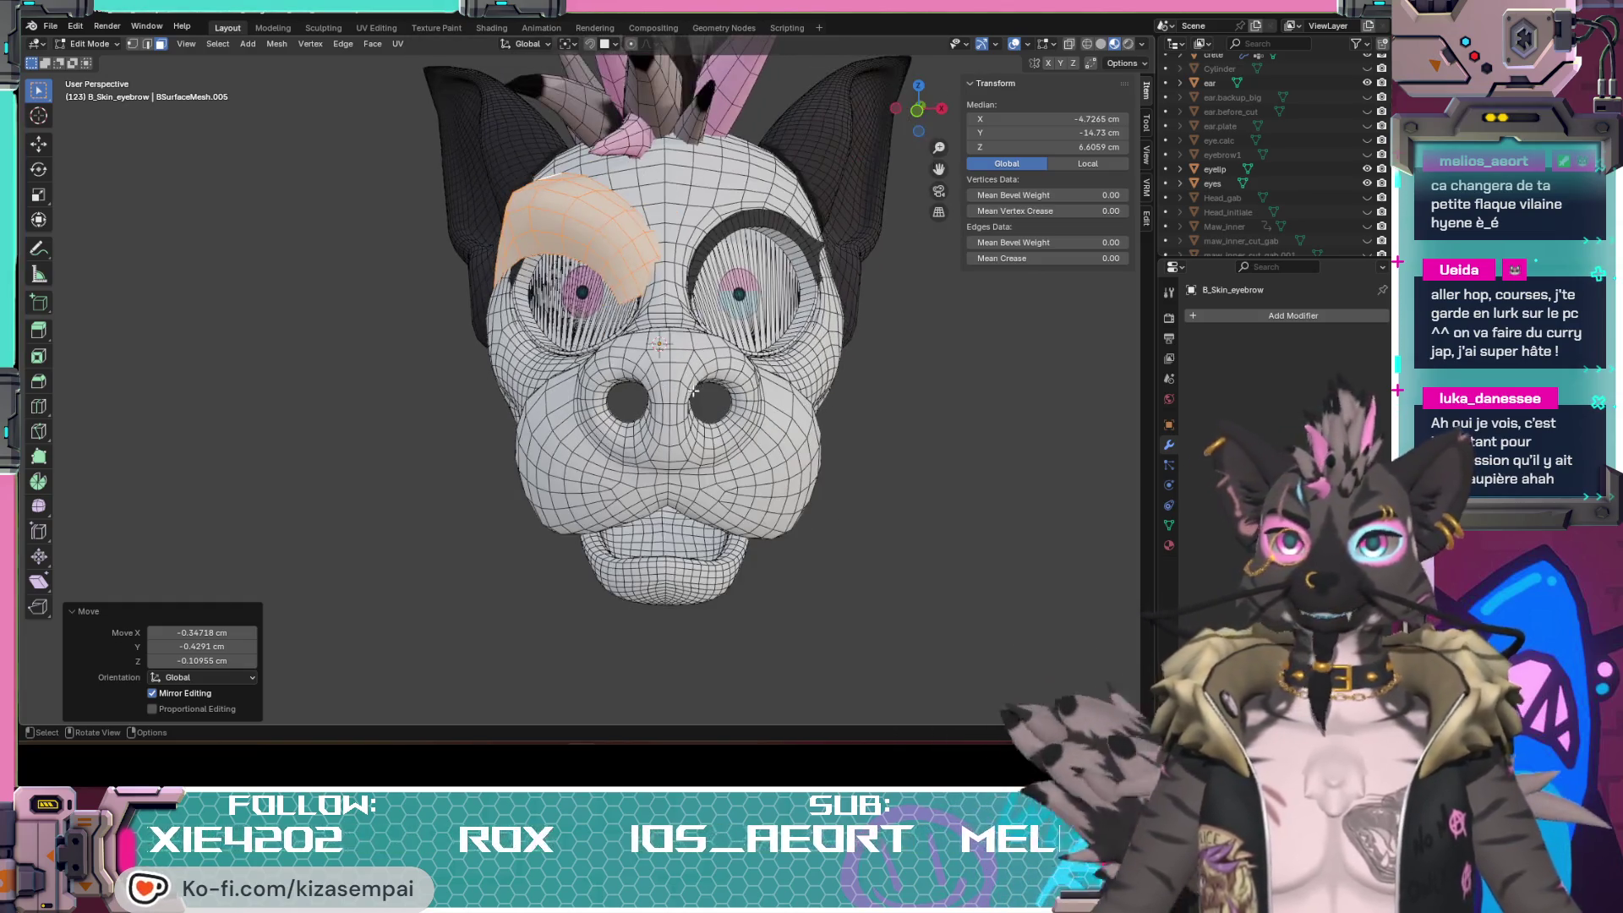
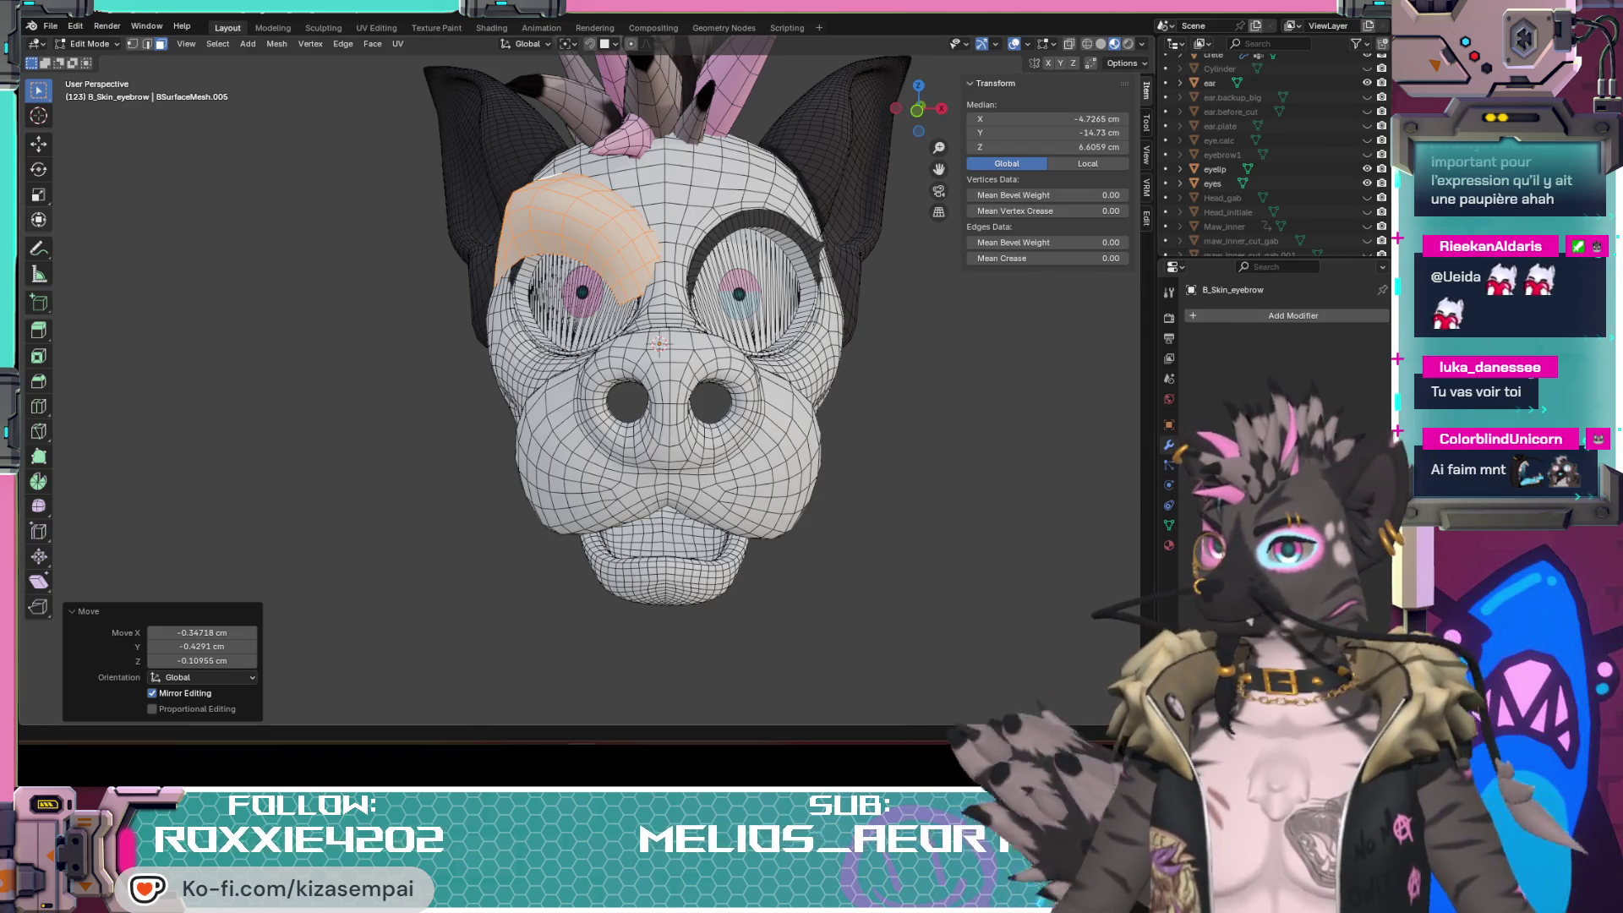
Step: Orbit around the hyena head to inspect the eyebrow patch from the side and front
mouse_move(609, 280)
middle_down()
mouse_move(674, 257)
mouse_move(647, 414)
mouse_move(616, 382)
mouse_move(721, 285)
middle_up()
scroll(673, 257, up, 3)
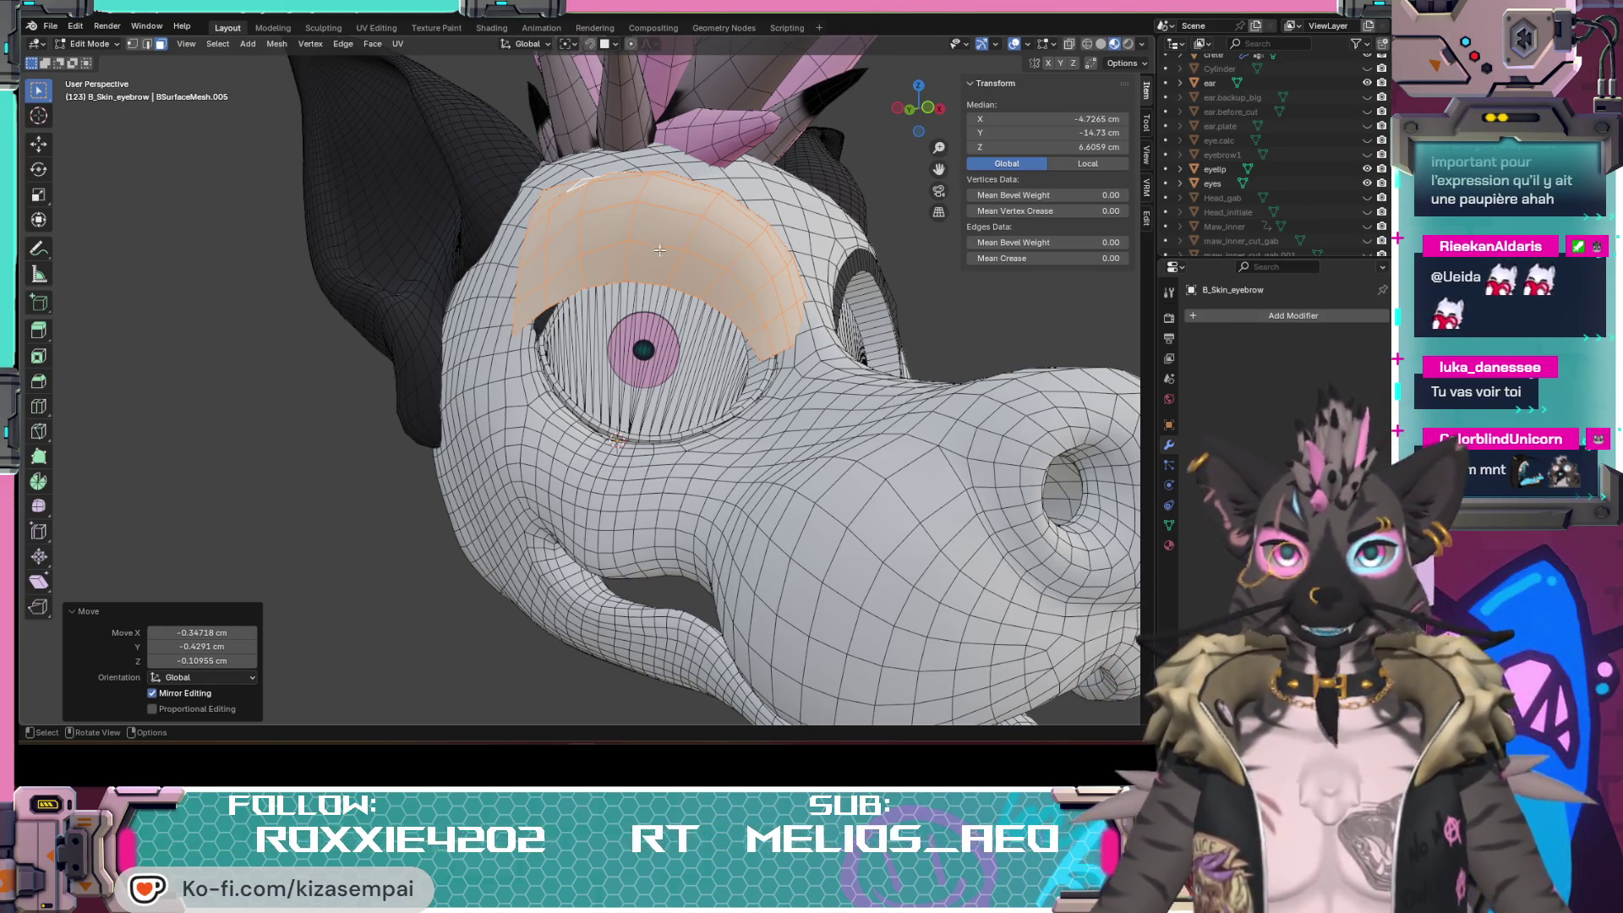
middle_drag(713, 308, 682, 380)
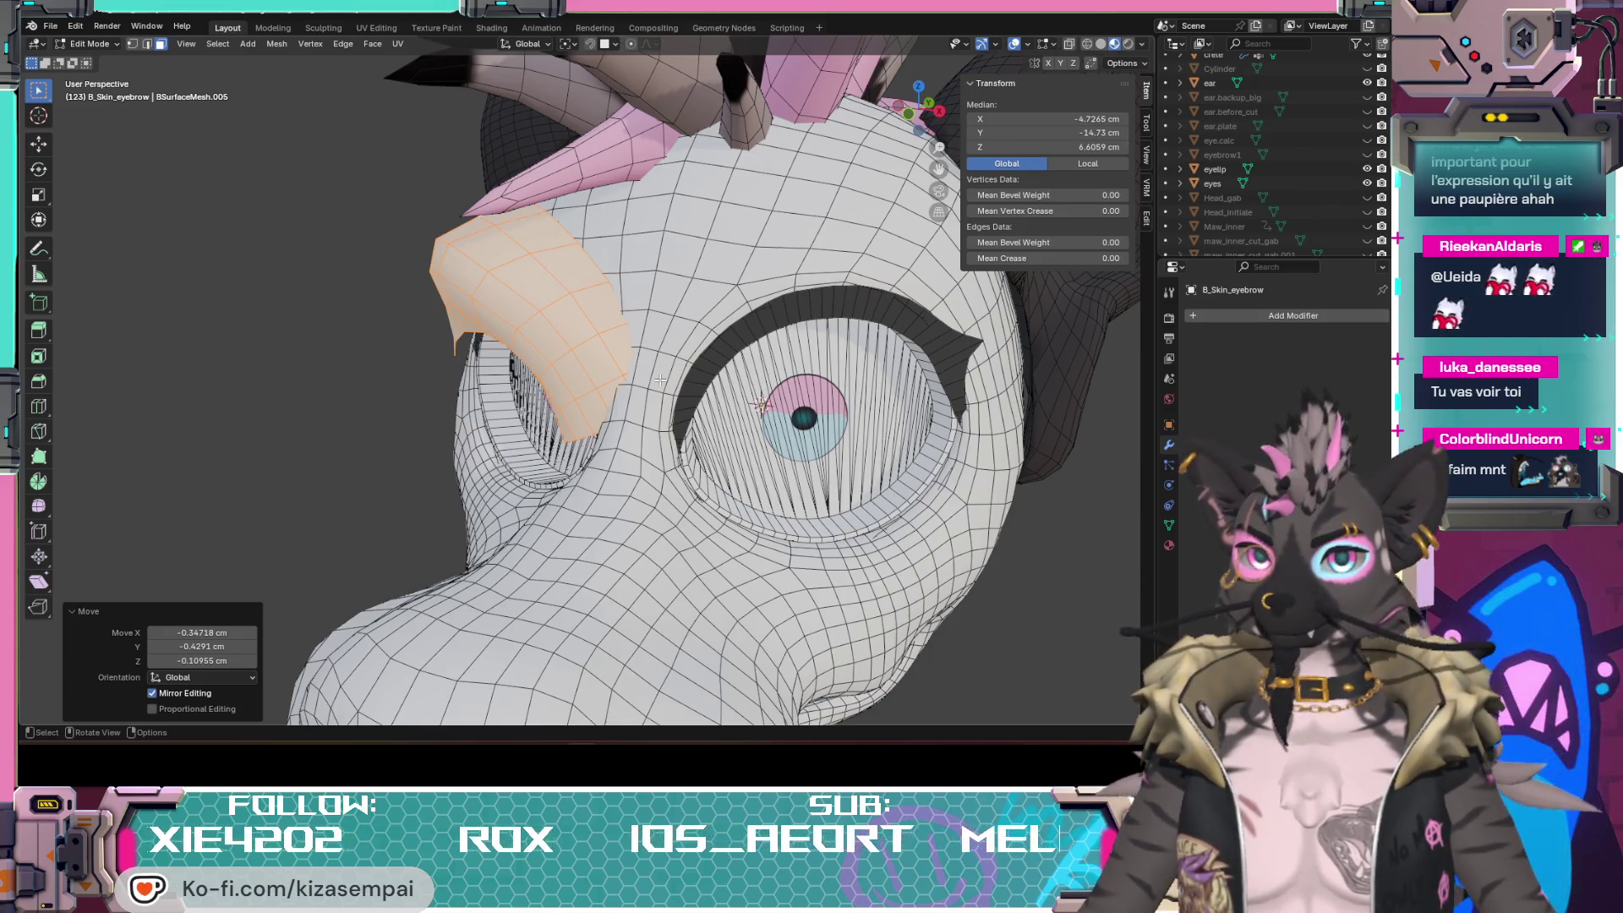
mouse_move(634, 365)
middle_down()
mouse_move(643, 393)
mouse_move(839, 405)
middle_up()
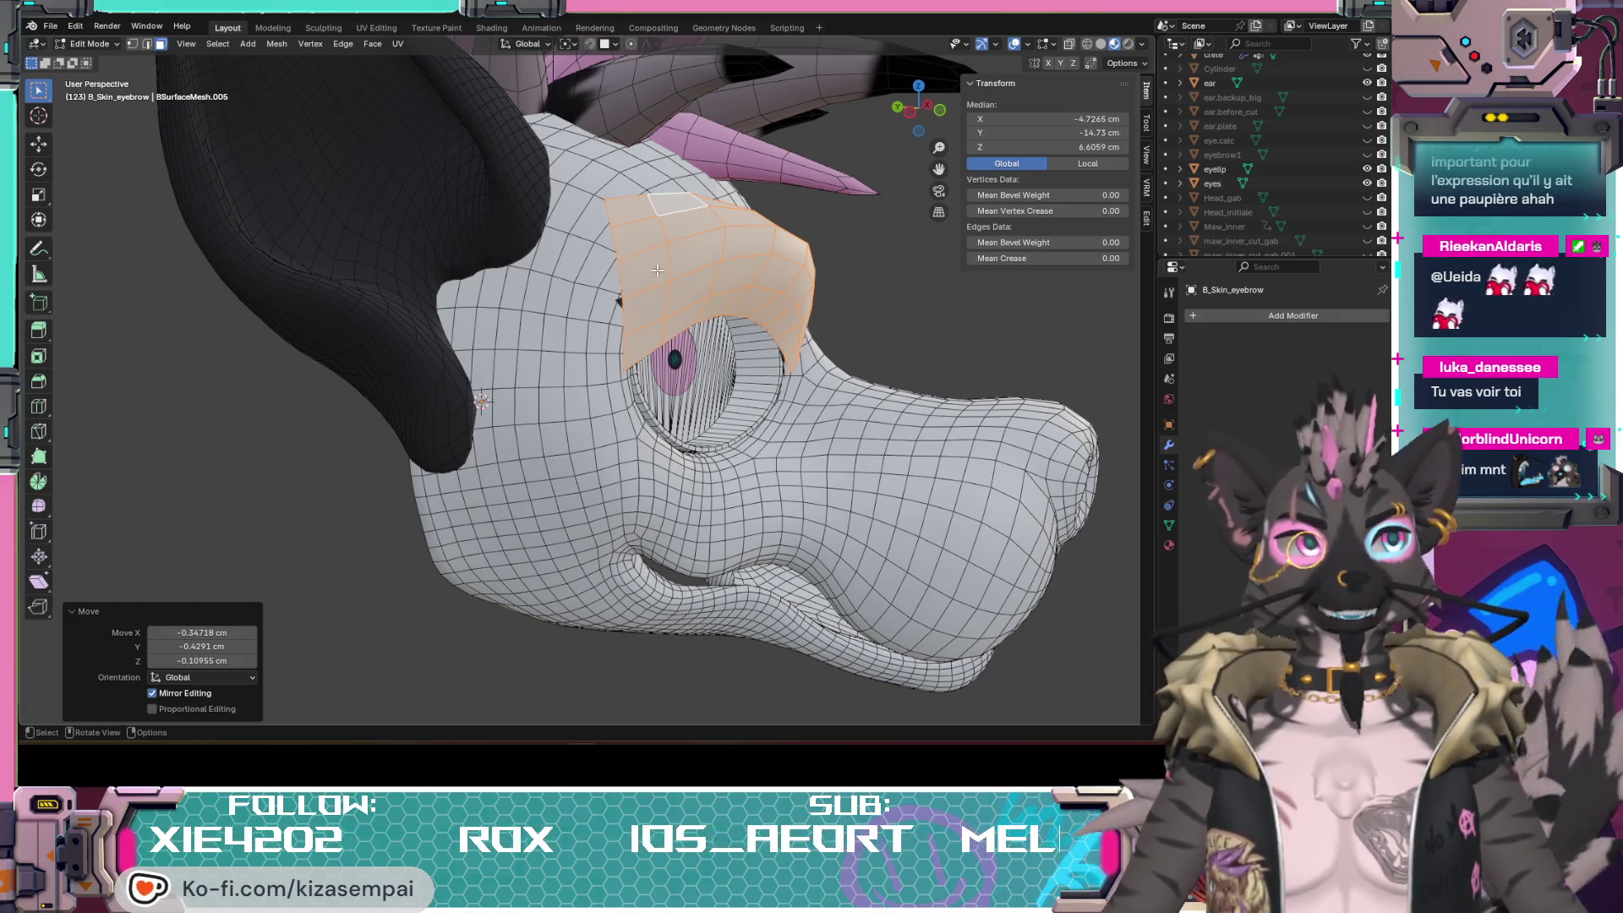
middle_drag(938, 346, 750, 397)
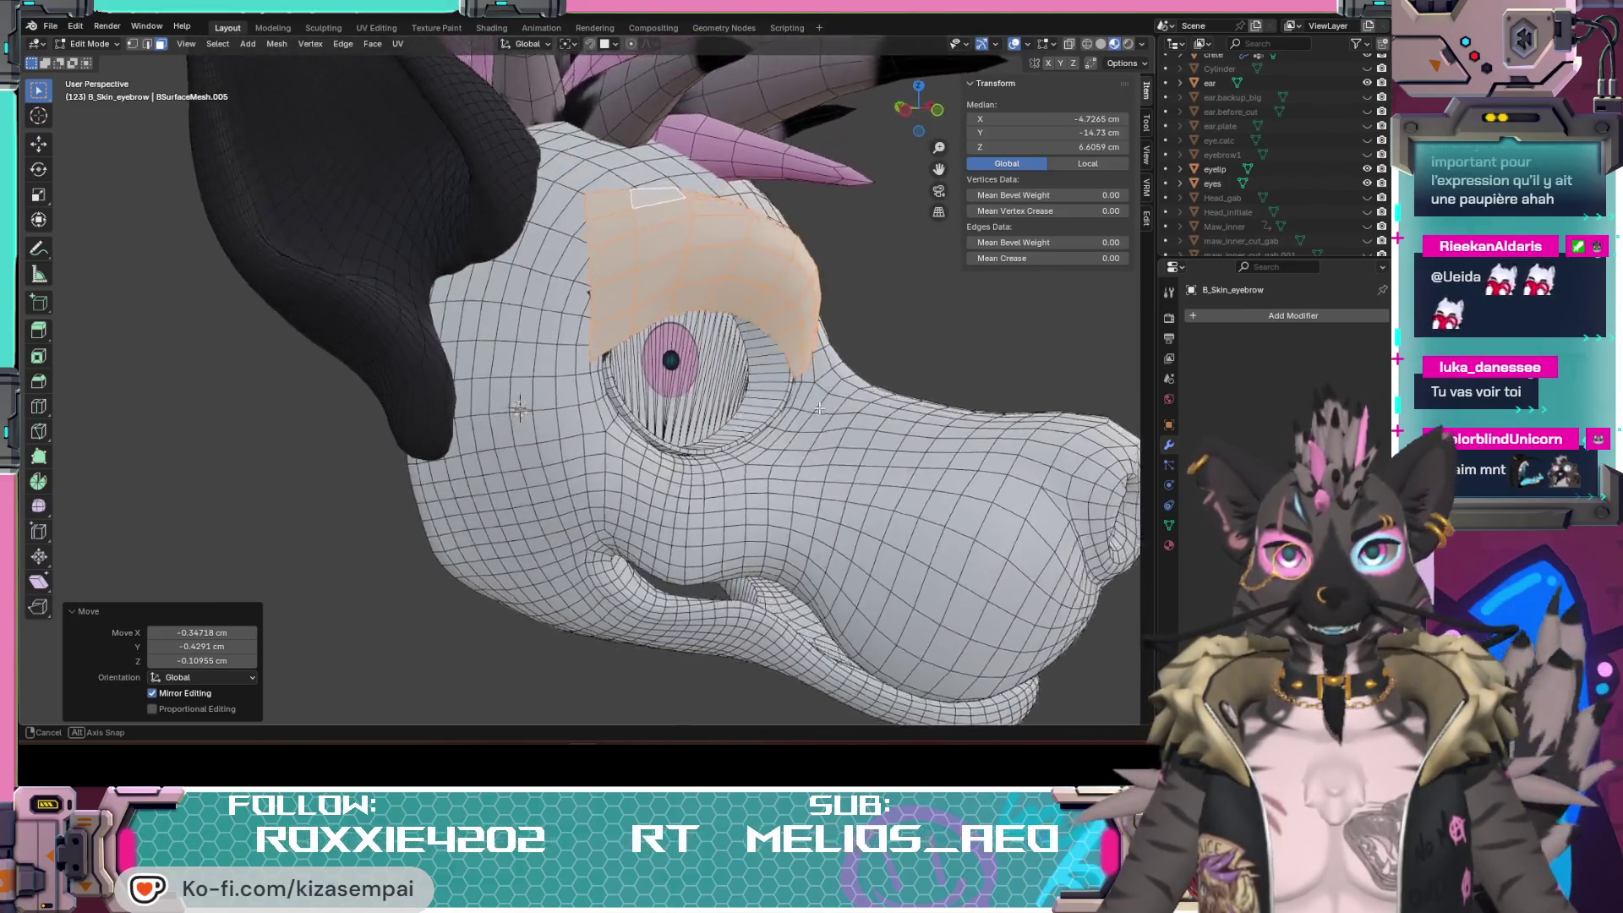
middle_drag(749, 397, 733, 387)
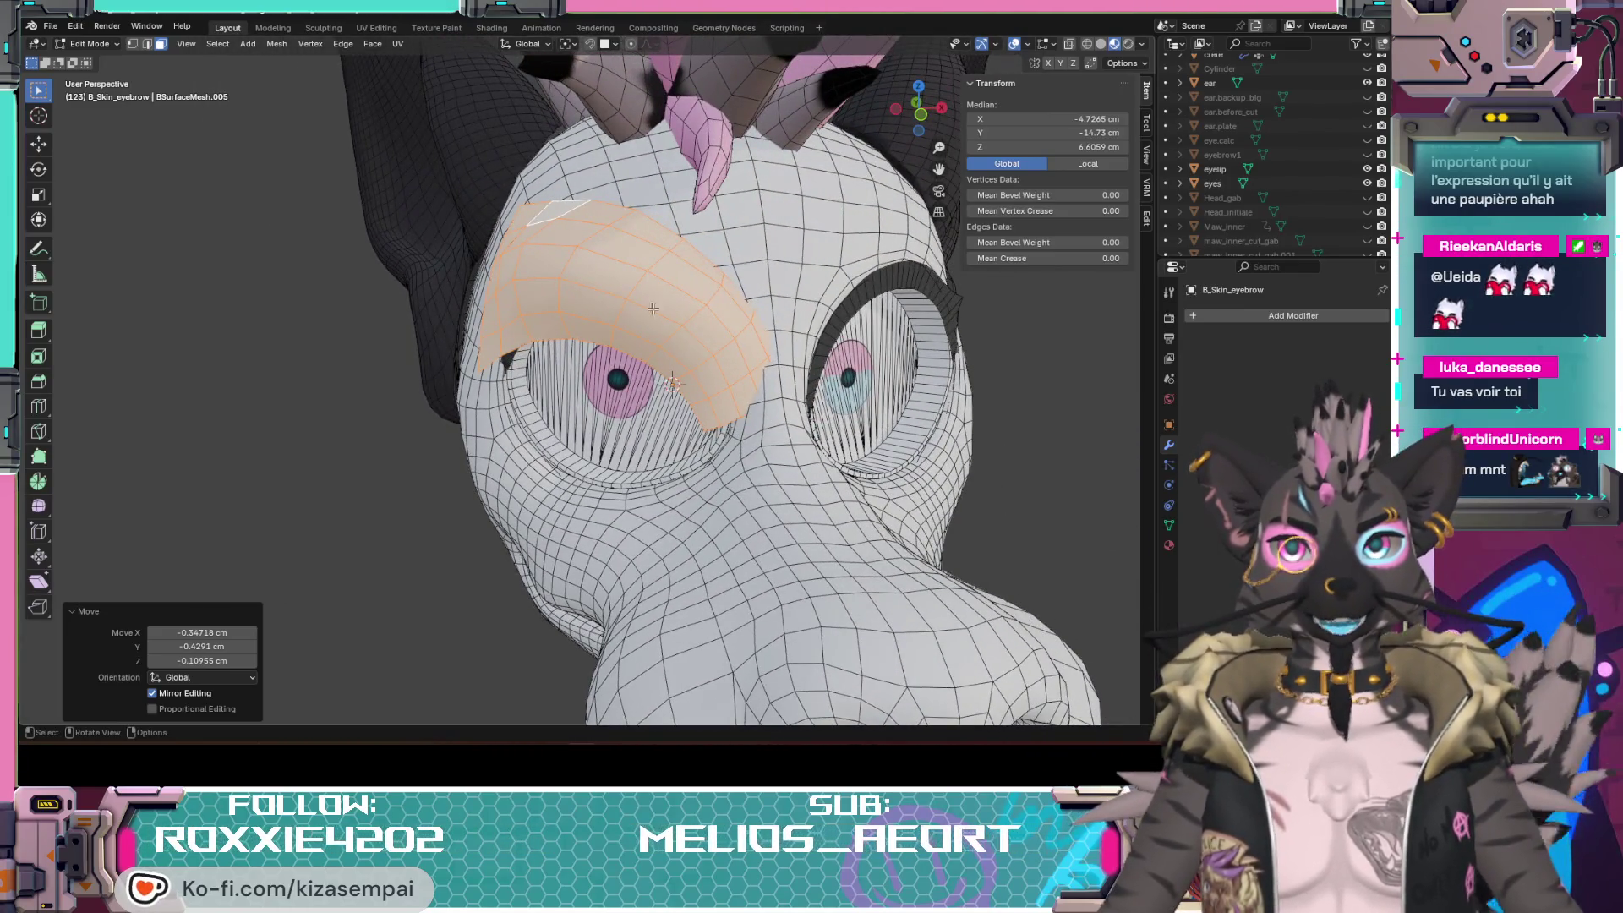
mouse_move(672, 382)
middle_down()
mouse_move(600, 429)
mouse_move(887, 403)
middle_up()
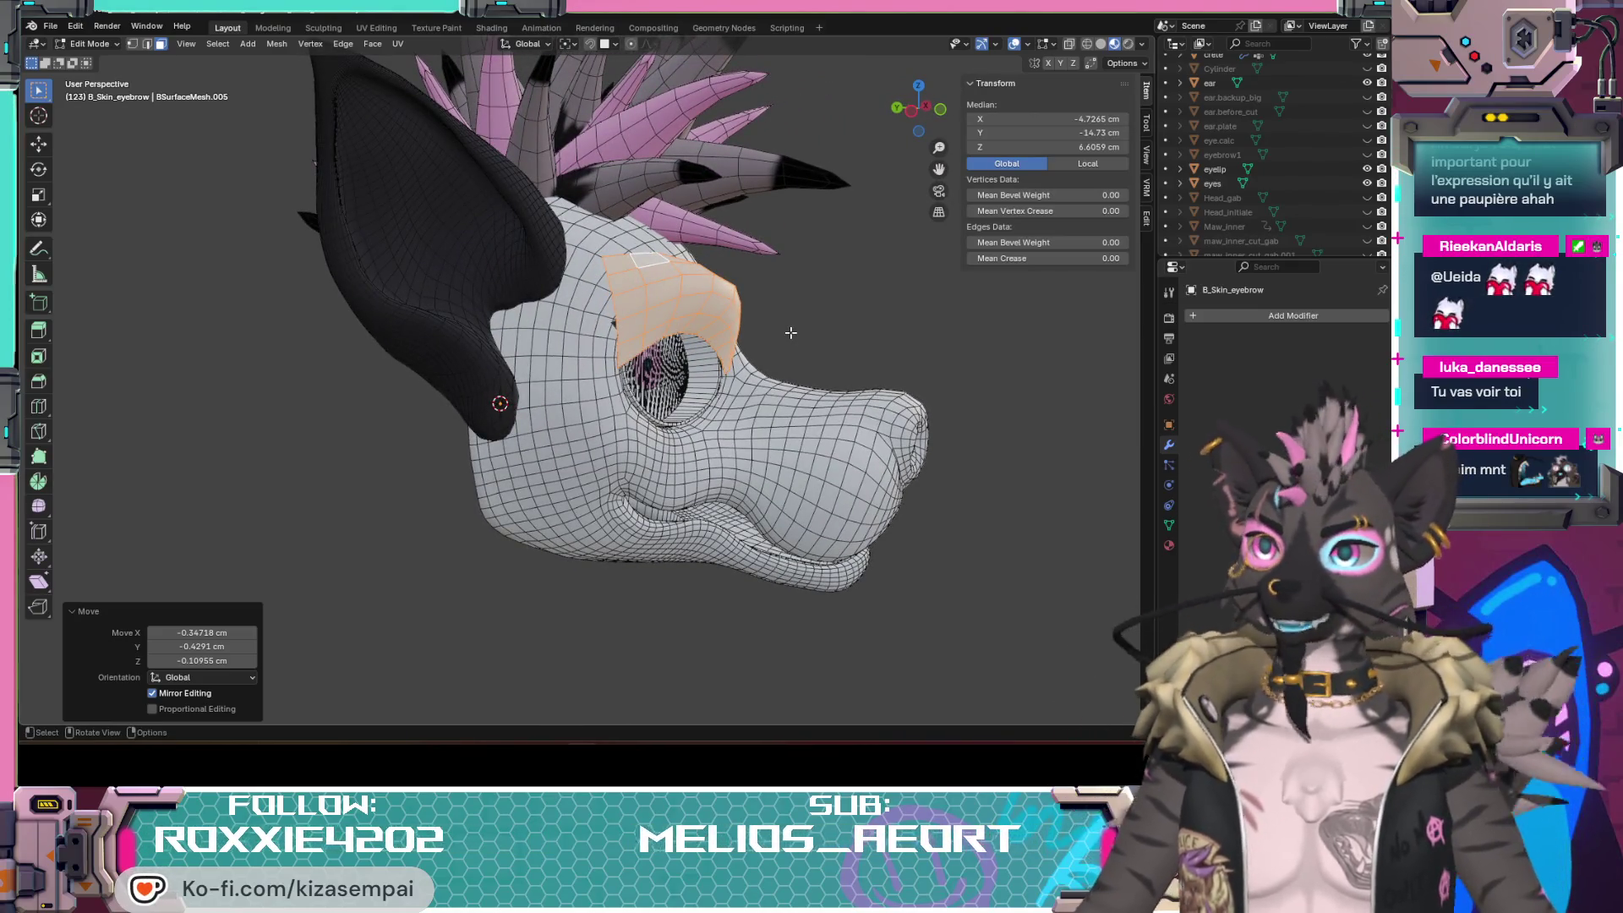
scroll(616, 357, up, 2)
middle_drag(618, 360, 775, 371)
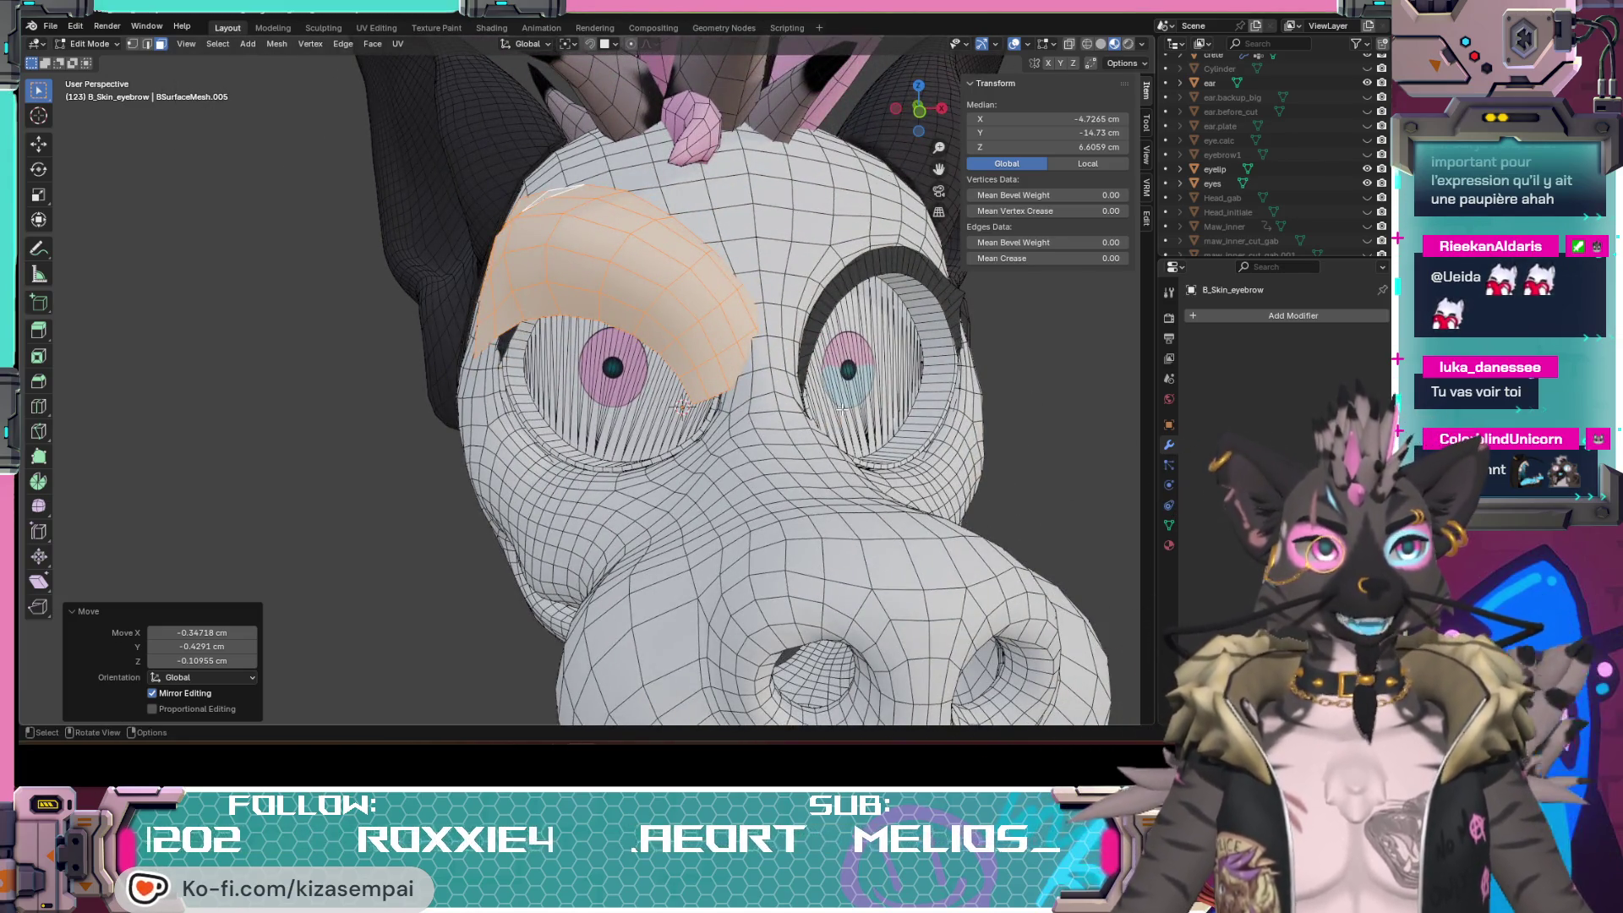
middle_drag(548, 290, 755, 357)
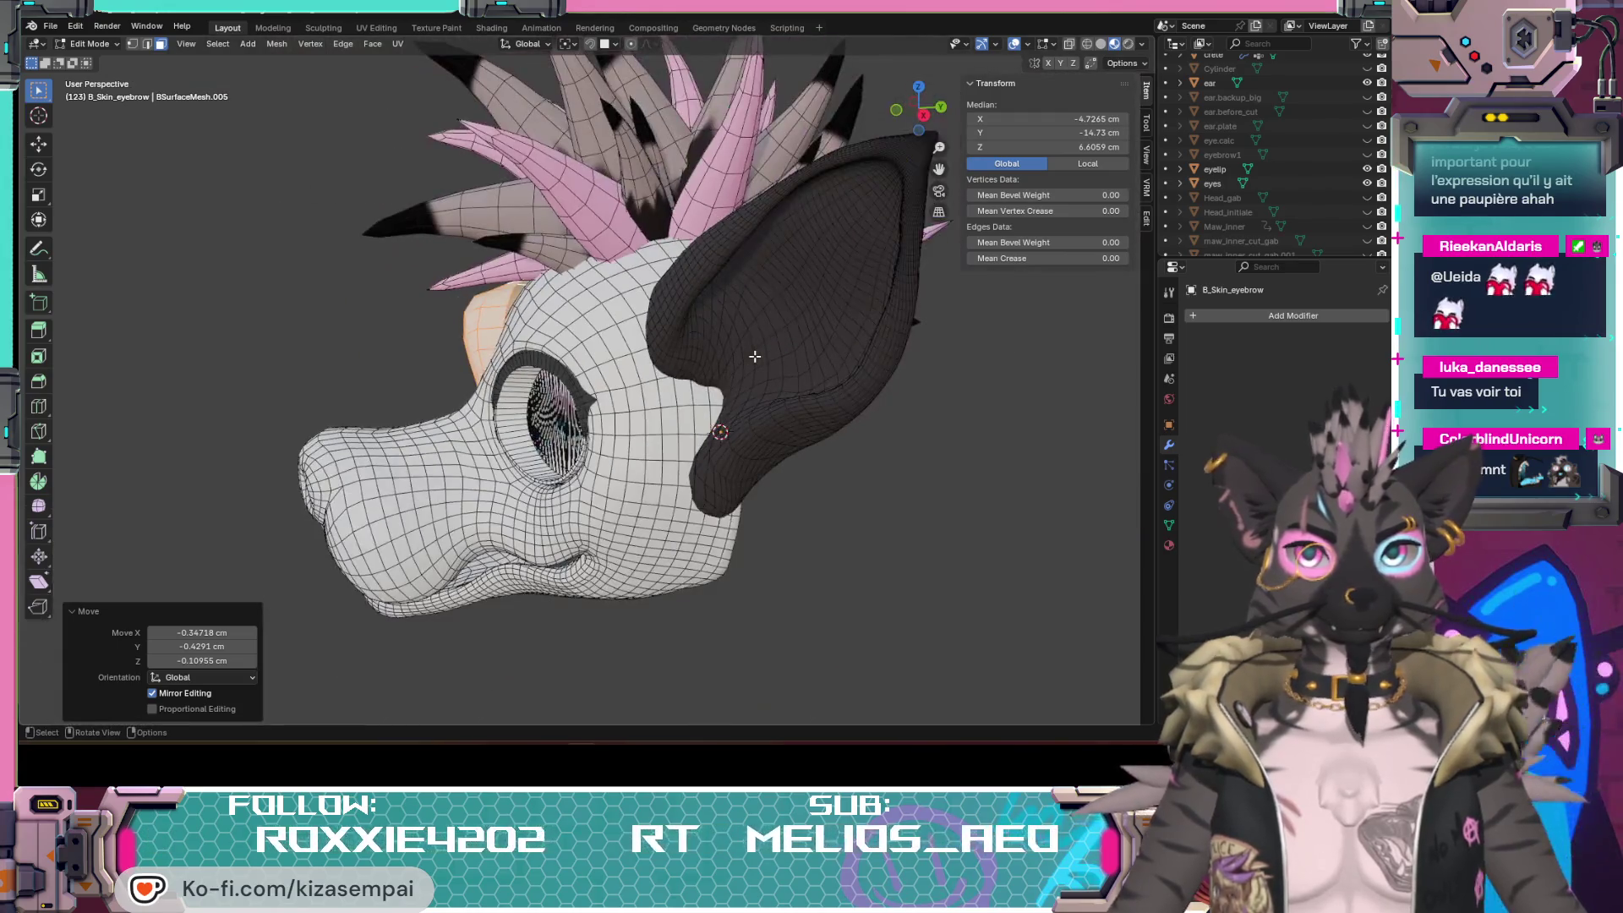
mouse_move(635, 445)
middle_down()
mouse_move(533, 418)
mouse_move(670, 407)
mouse_move(743, 436)
mouse_move(719, 494)
middle_up()
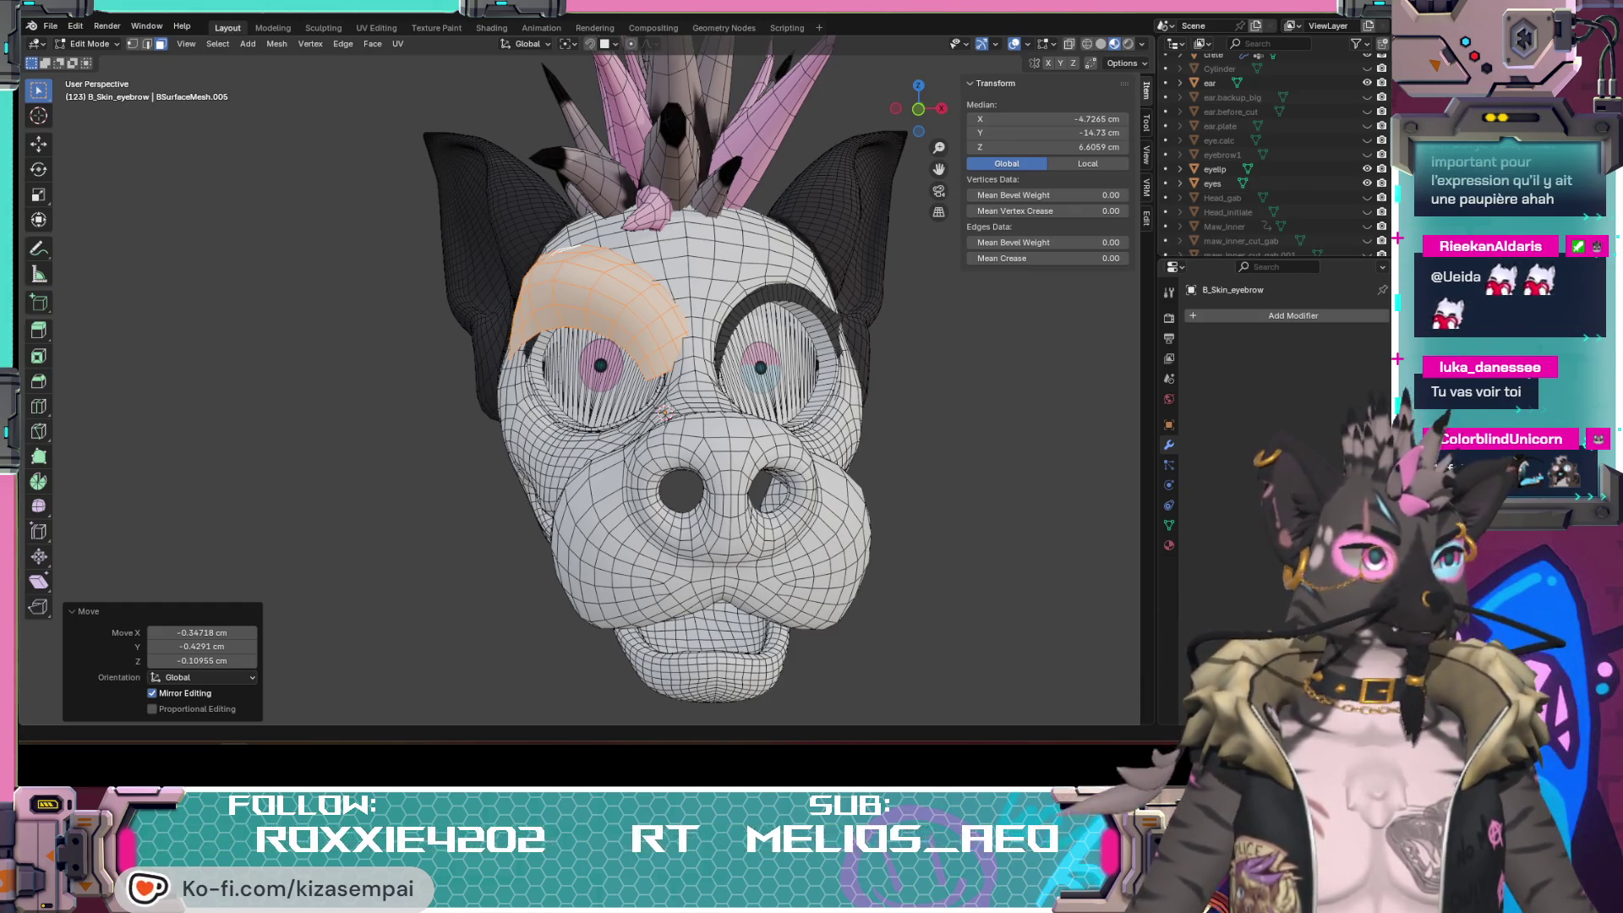
Step: Check the costume-head reference photo, then orbit the model to compare the eyebrow against it
key(alt+Tab)
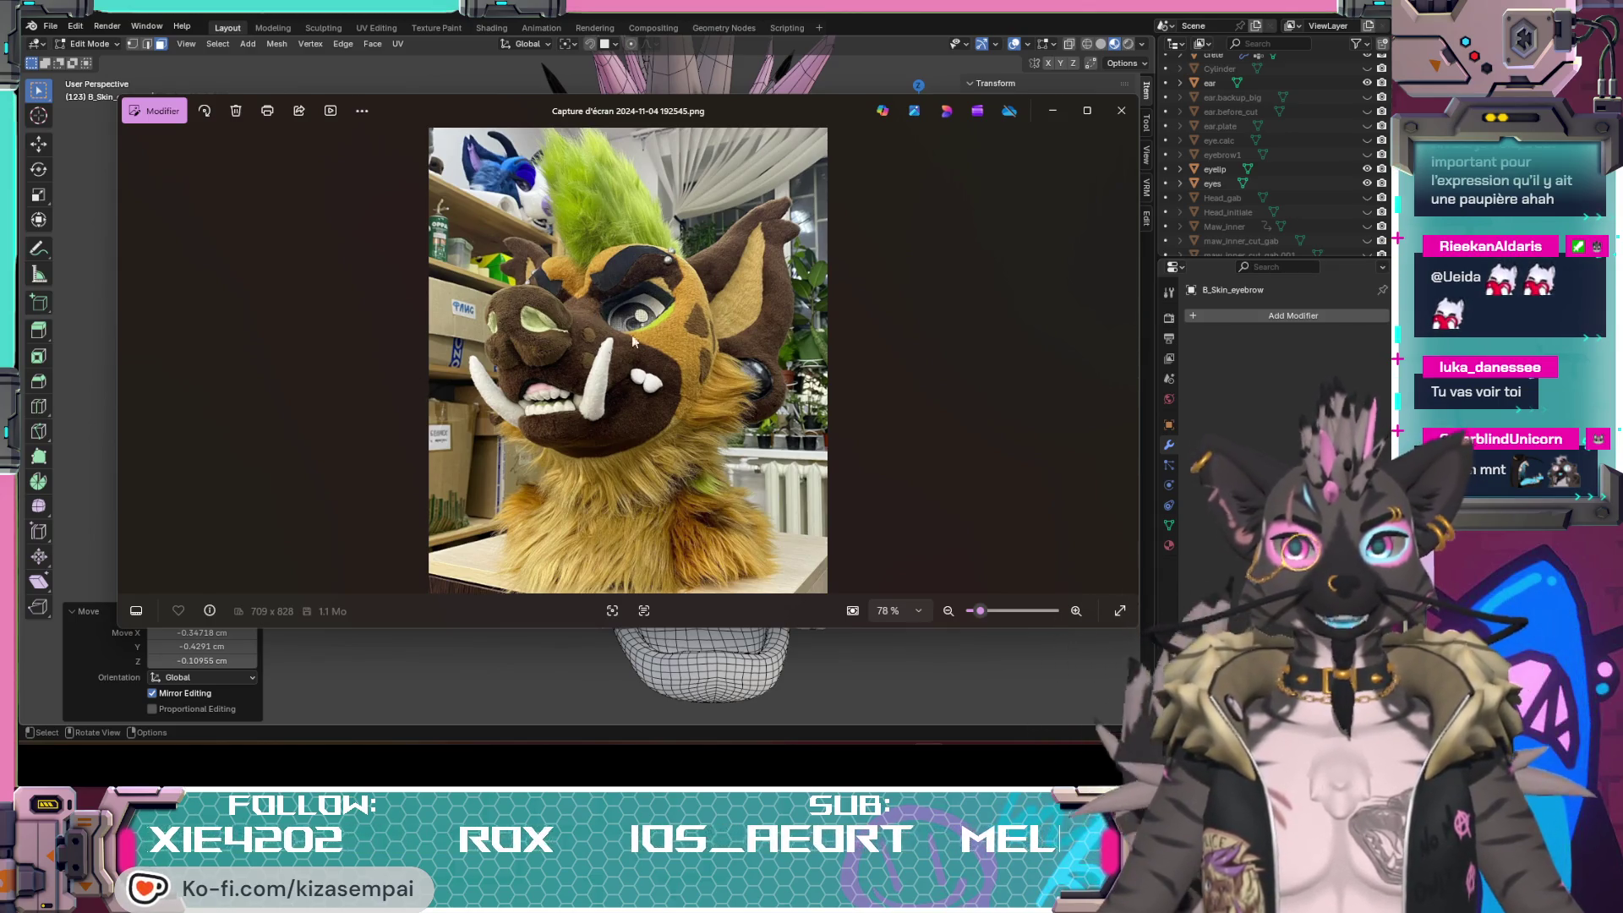
click(1118, 115)
mouse_move(639, 467)
middle_down()
mouse_move(704, 482)
mouse_move(504, 264)
middle_up()
scroll(504, 264, up, 2)
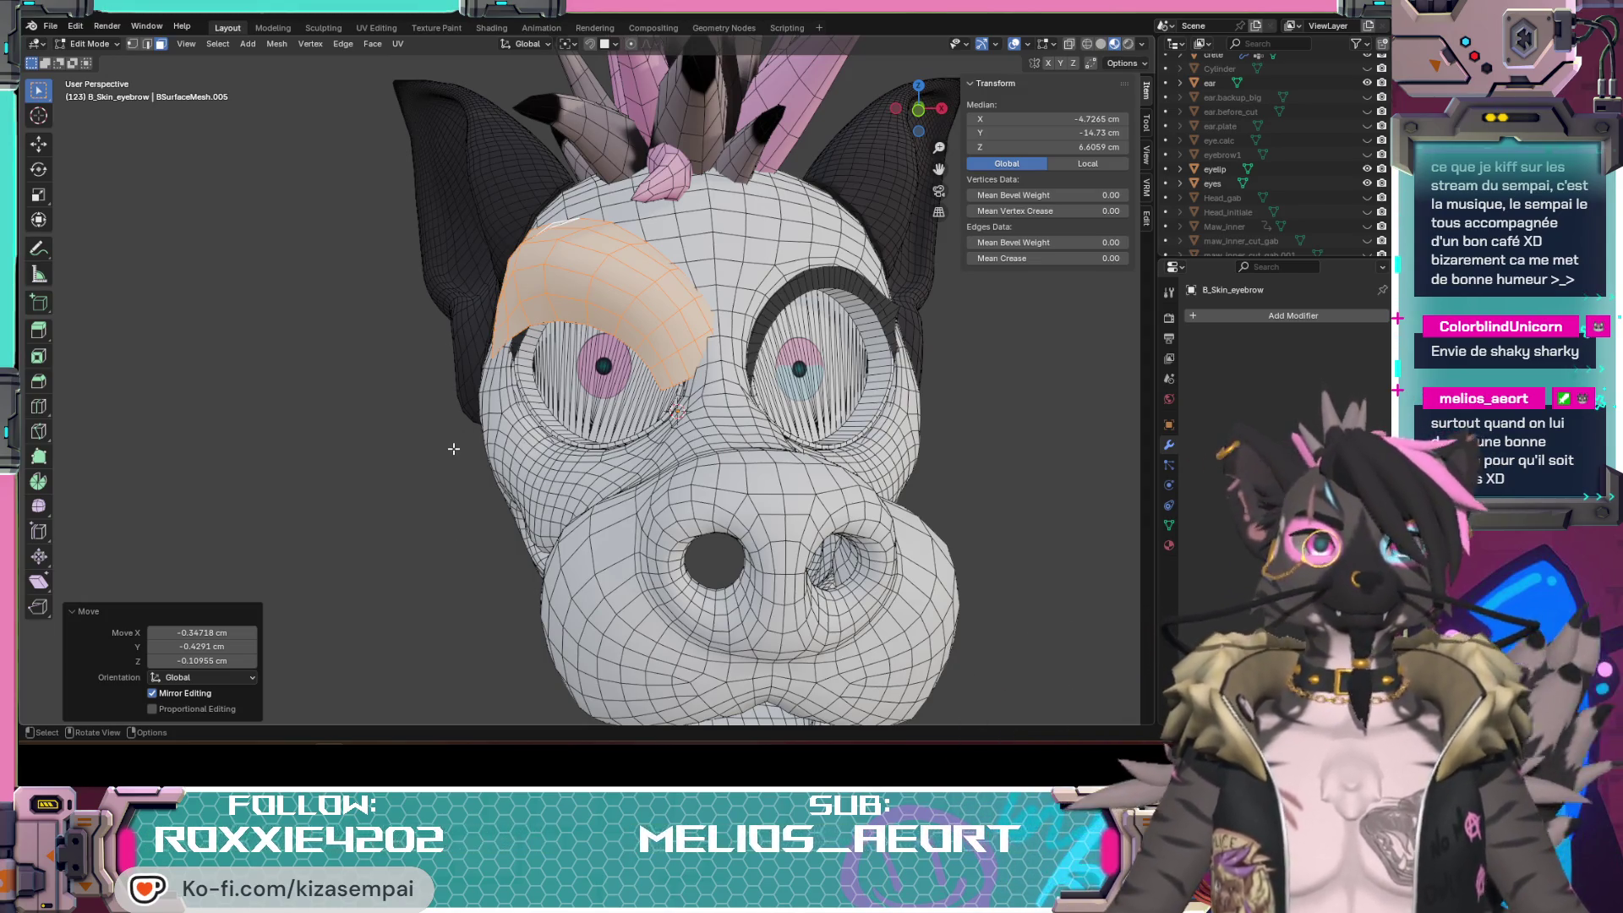
mouse_move(690, 486)
middle_down()
mouse_move(680, 512)
mouse_move(672, 484)
middle_up()
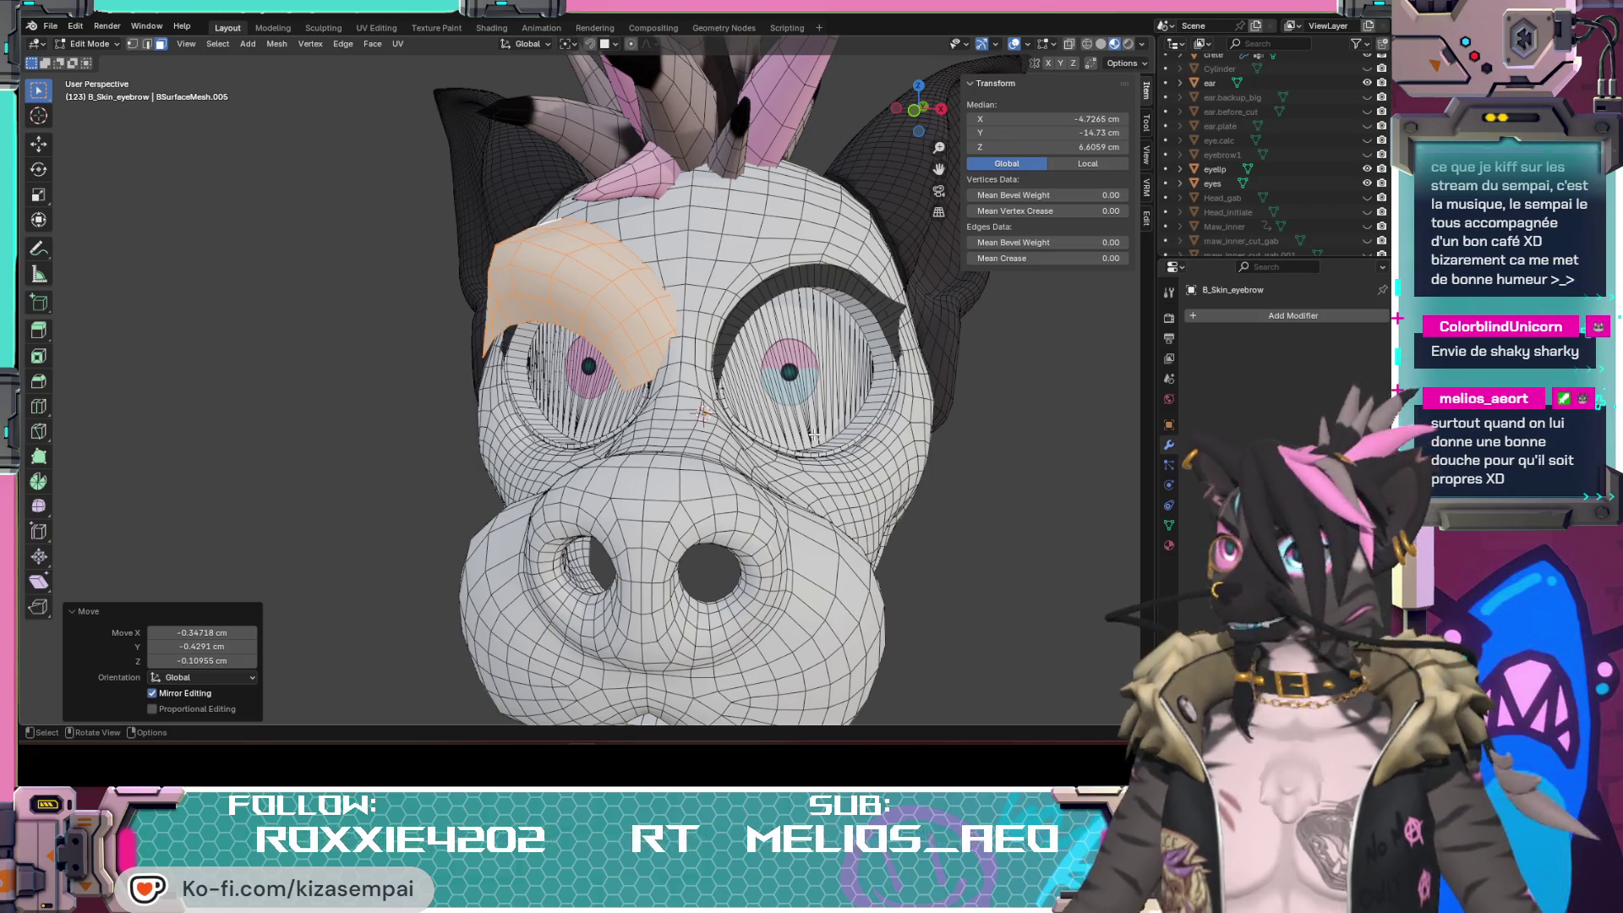
middle_drag(811, 435, 712, 544)
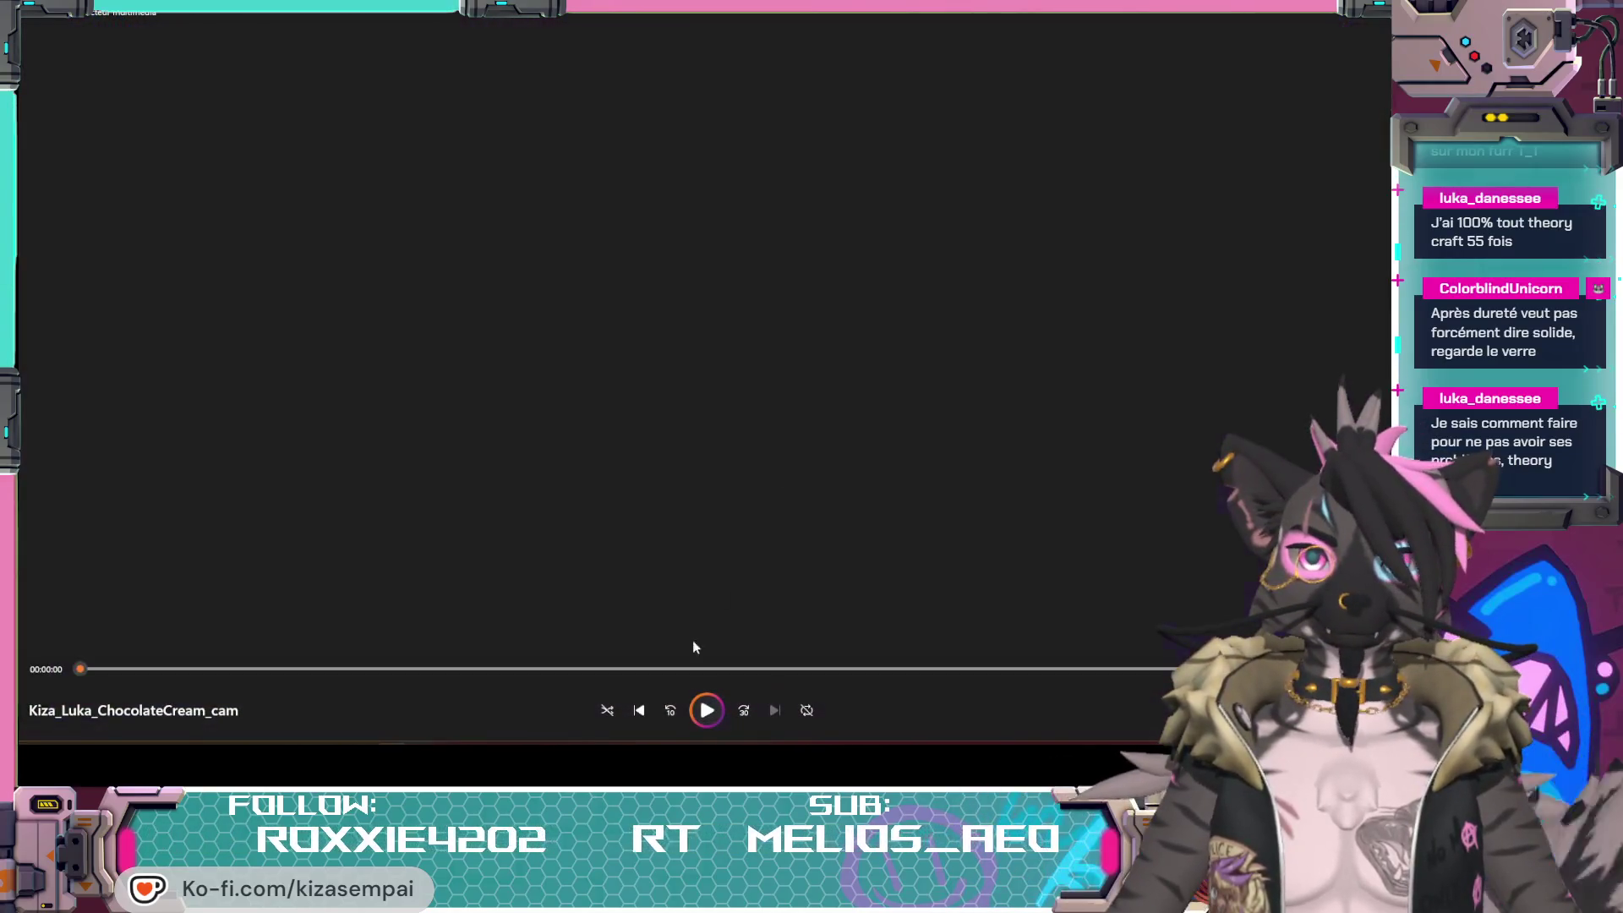
Step: Back in Blender, look over the eyebrow fit from several angles and bring up Edit > Undo History
key(alt+Tab)
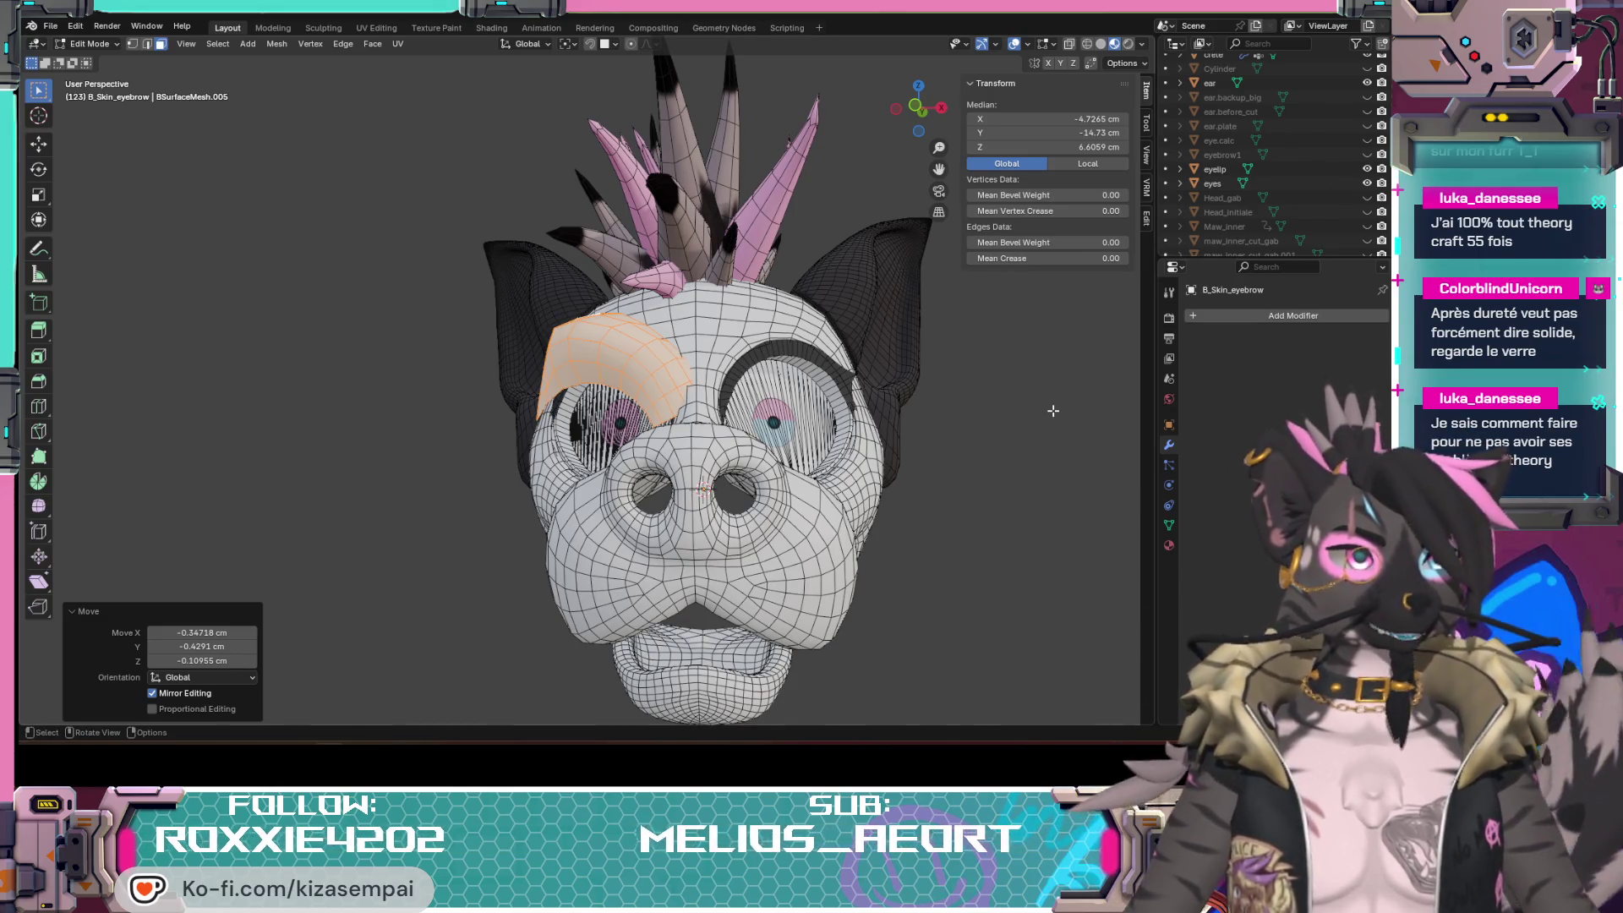
mouse_move(916, 428)
middle_down()
mouse_move(913, 524)
mouse_move(851, 437)
middle_up()
scroll(912, 524, up, 3)
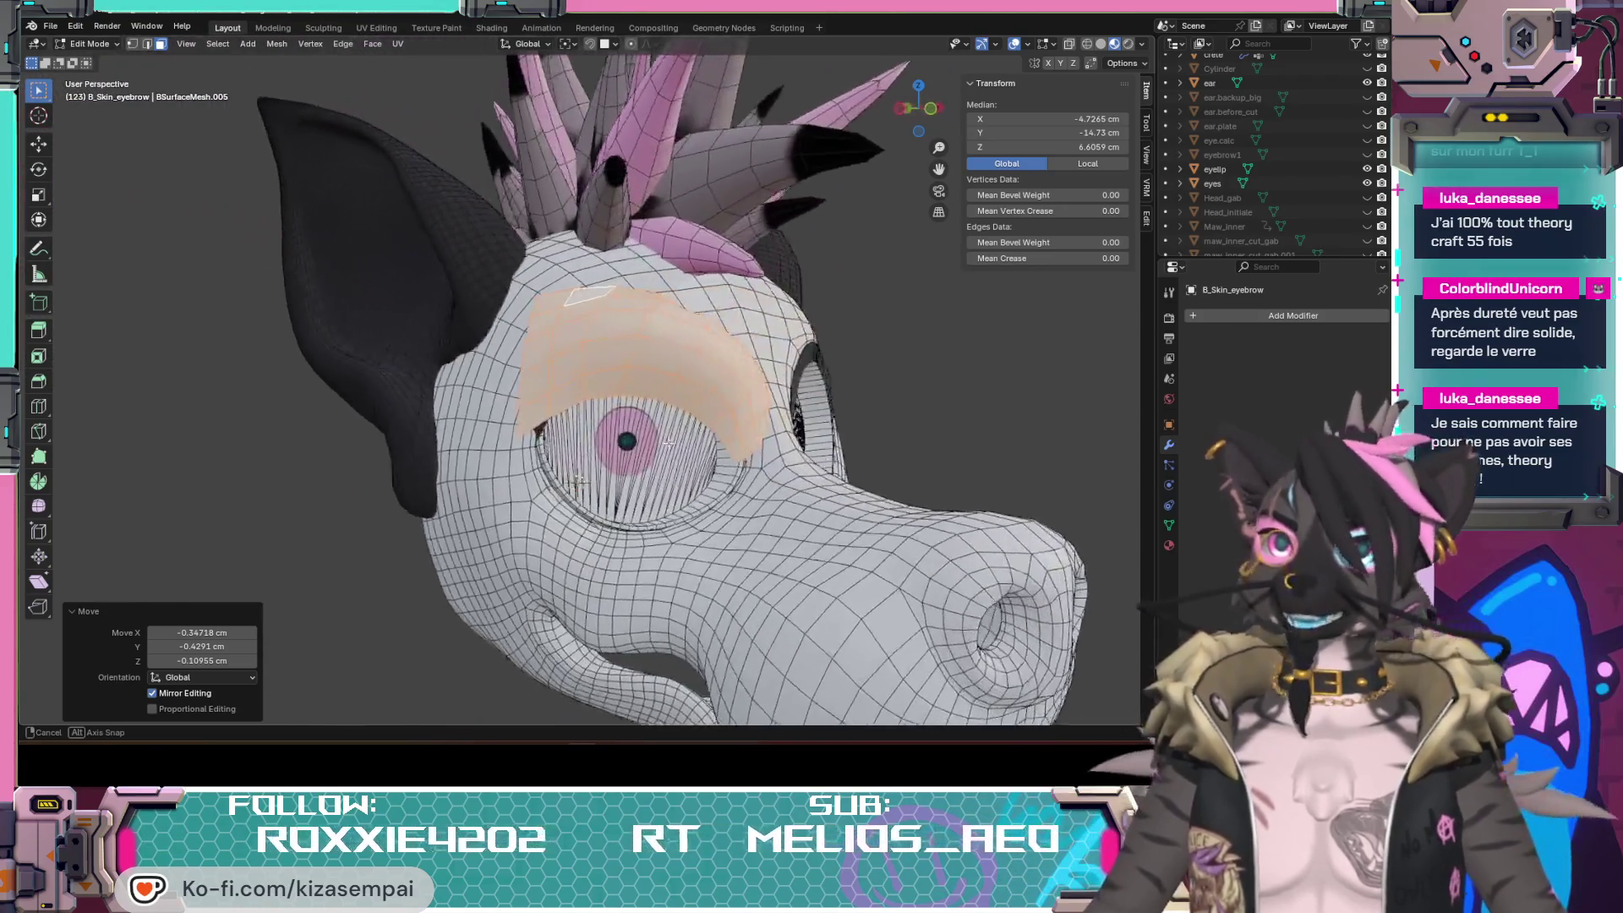
mouse_move(851, 436)
middle_down()
mouse_move(645, 447)
mouse_move(720, 467)
middle_up()
scroll(645, 447, down, 3)
scroll(646, 448, up, 2)
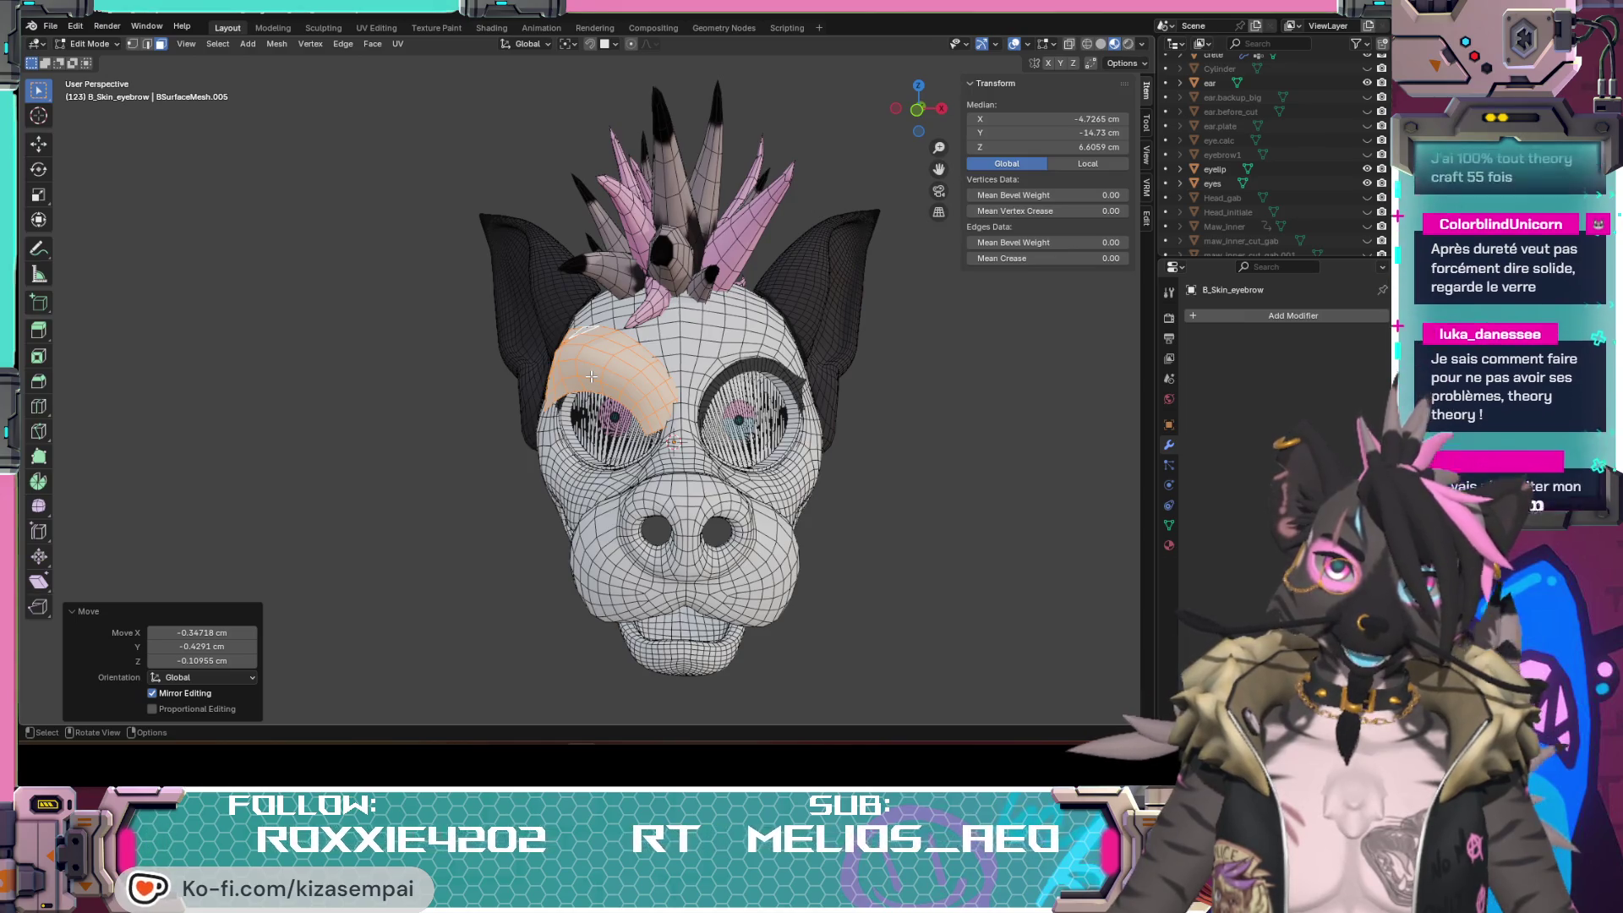
mouse_move(591, 375)
middle_down()
mouse_move(757, 389)
mouse_move(640, 361)
mouse_move(568, 370)
mouse_move(589, 377)
middle_up()
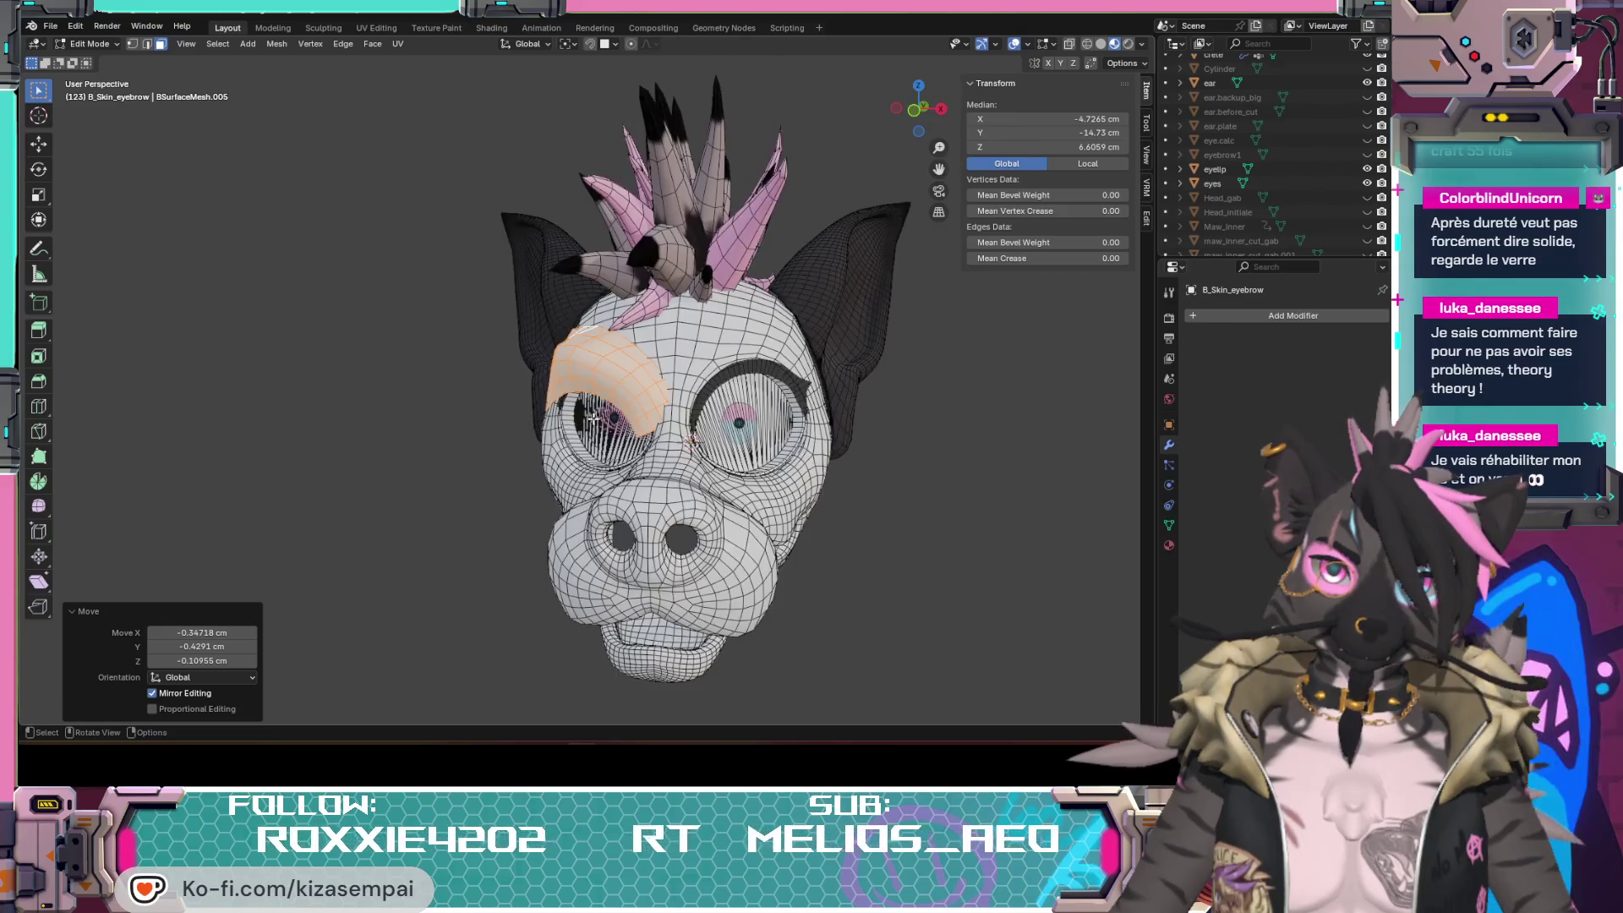
scroll(589, 377, up, 4)
mouse_move(590, 377)
middle_down()
mouse_move(680, 498)
mouse_move(595, 392)
mouse_move(844, 378)
middle_up()
scroll(613, 415, up, 3)
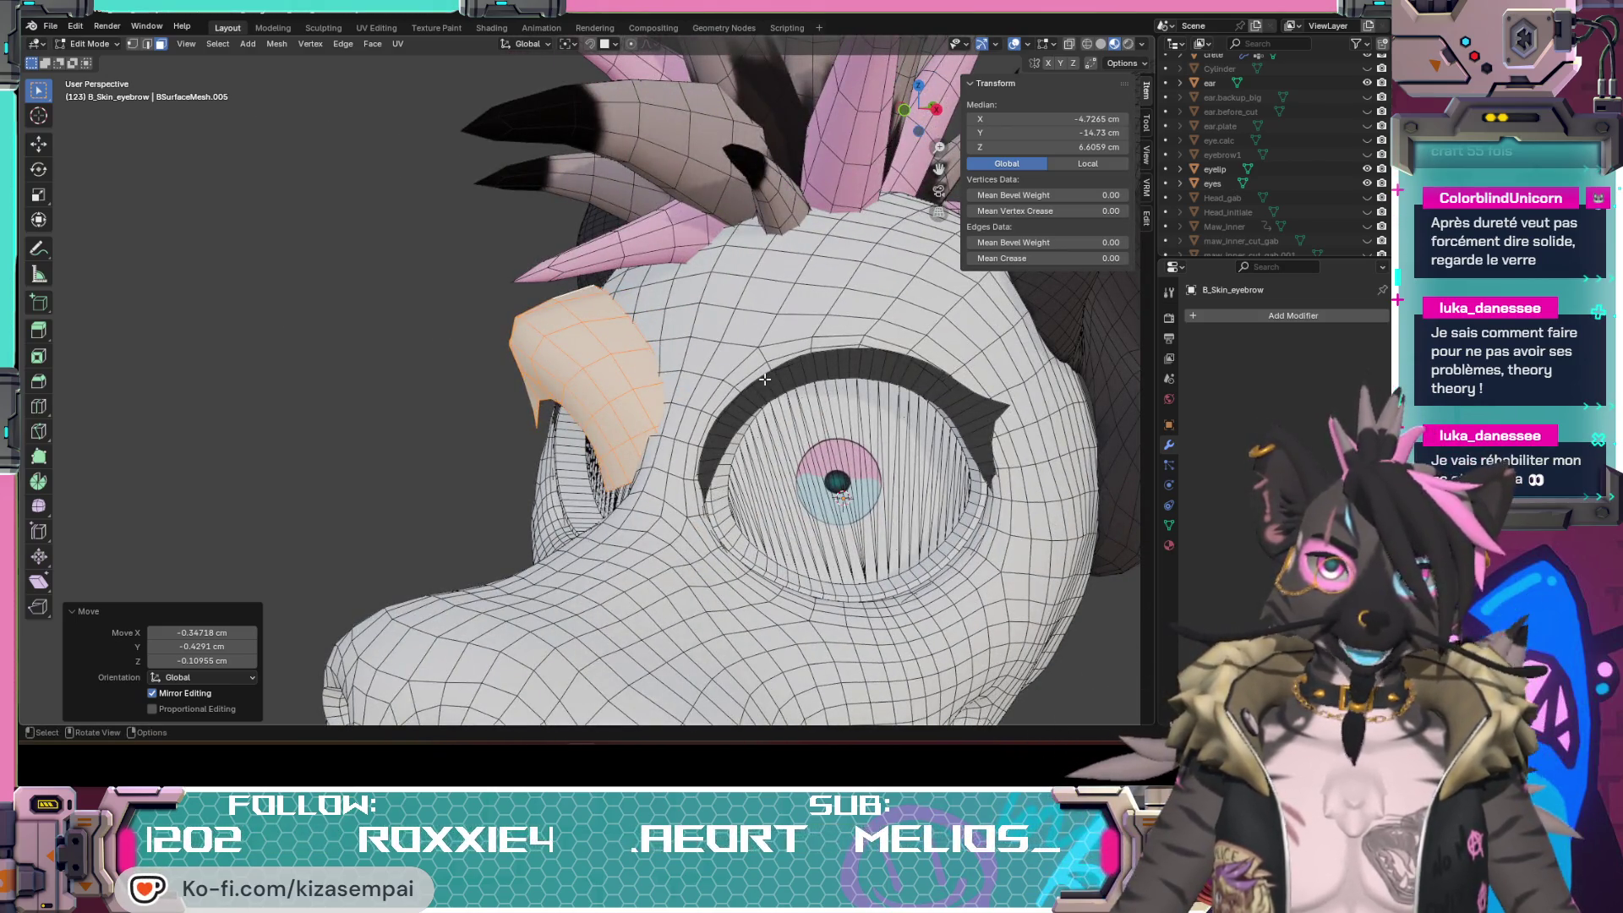
scroll(971, 442, down, 2)
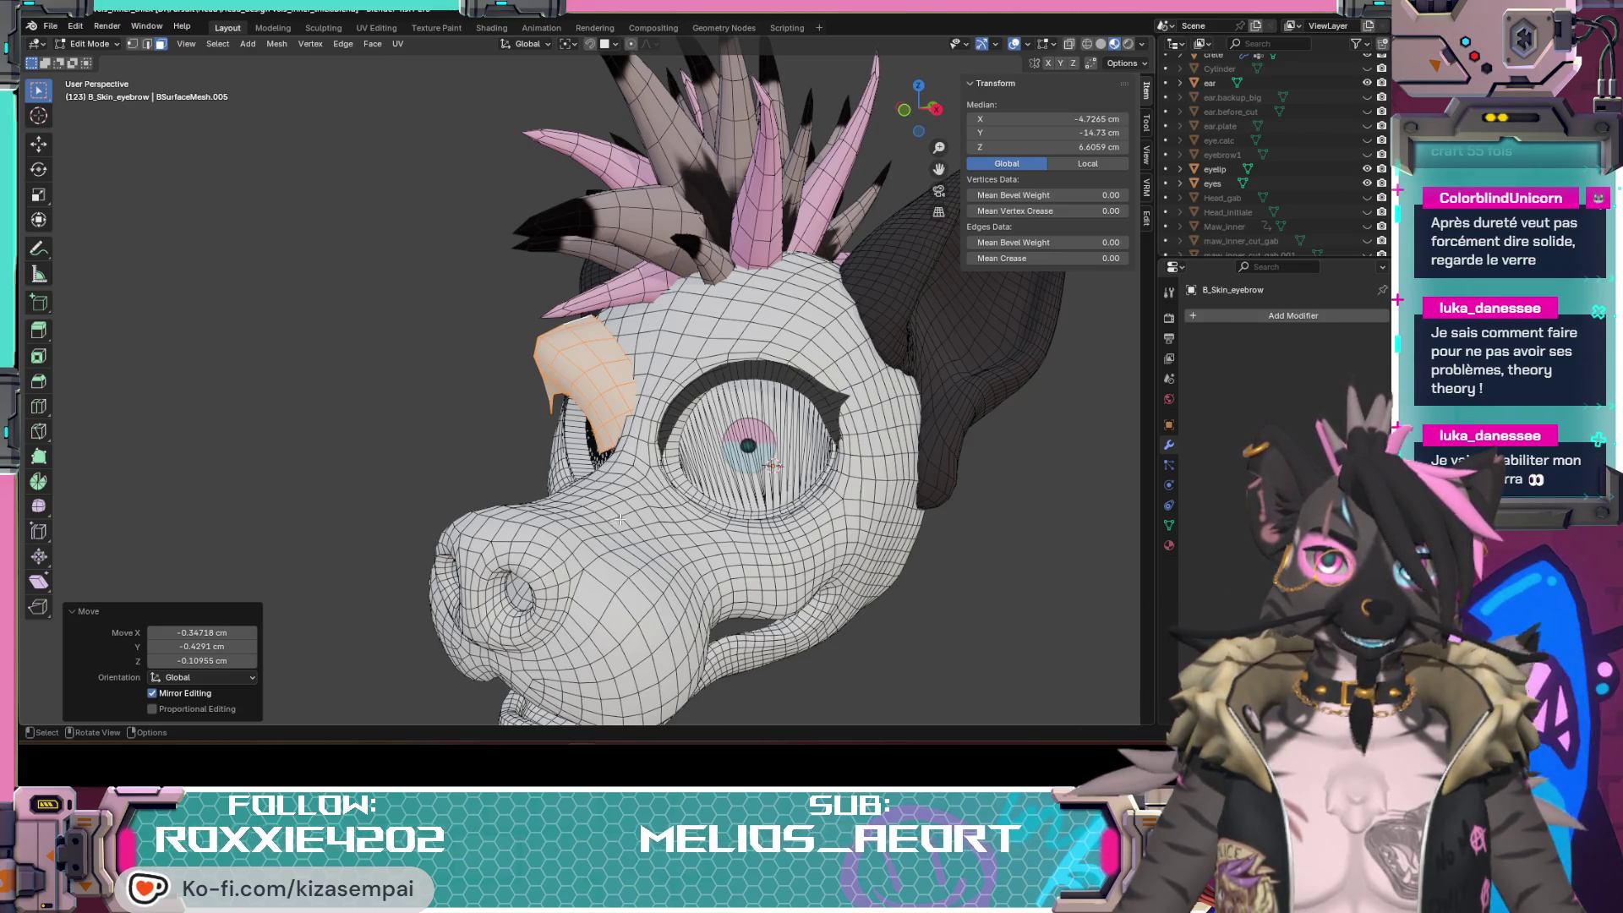
middle_drag(815, 426, 629, 526)
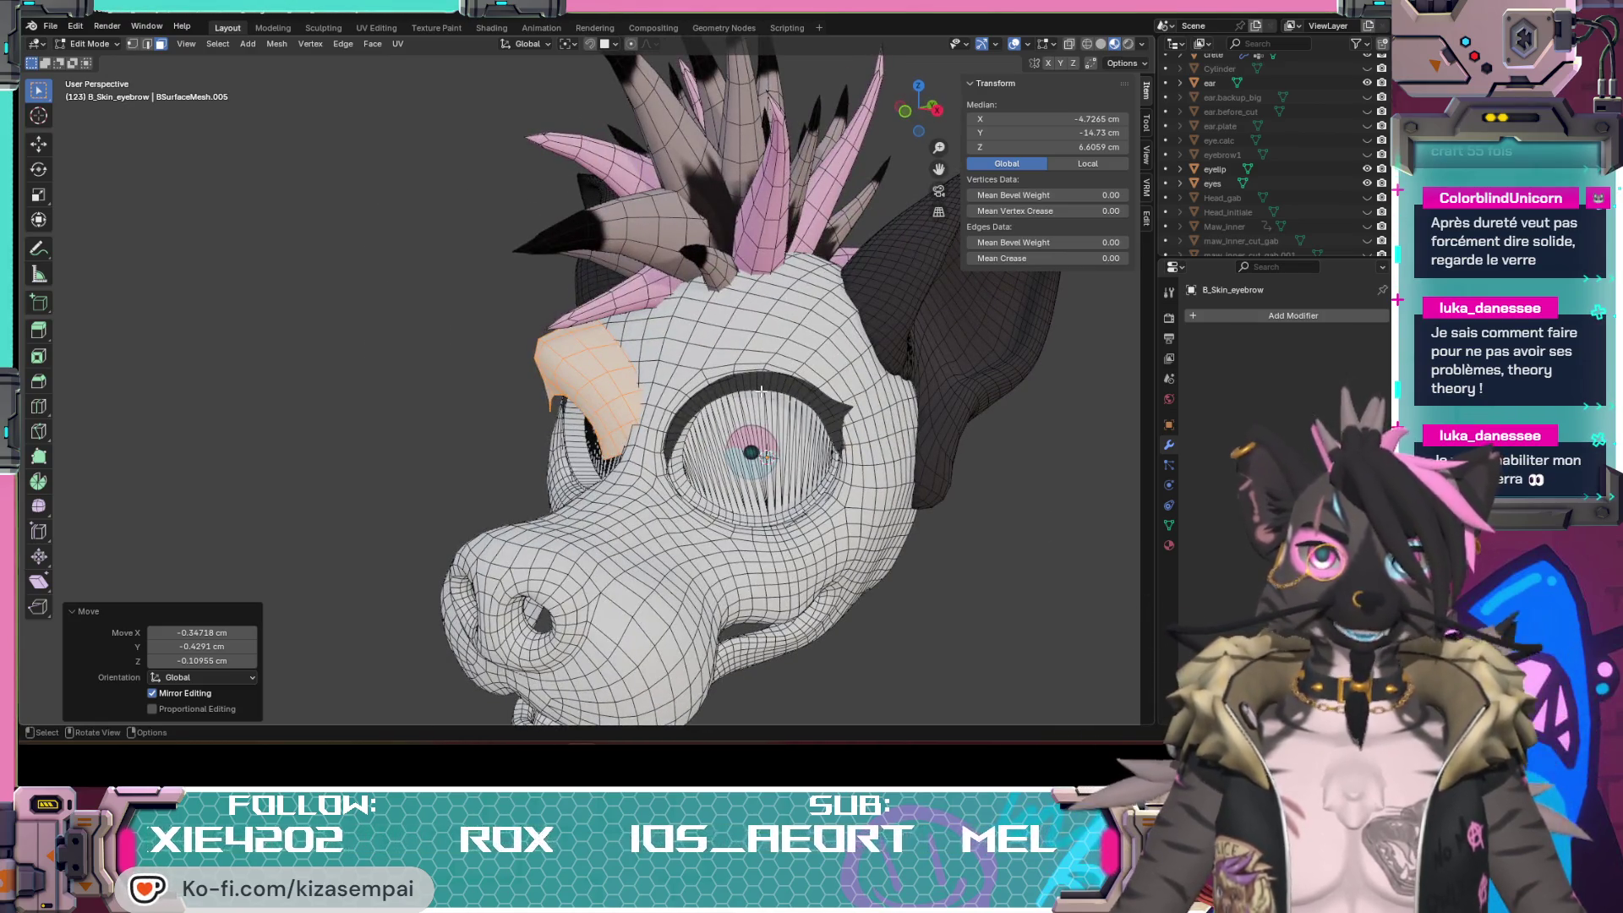
click(76, 25)
mouse_move(112, 72)
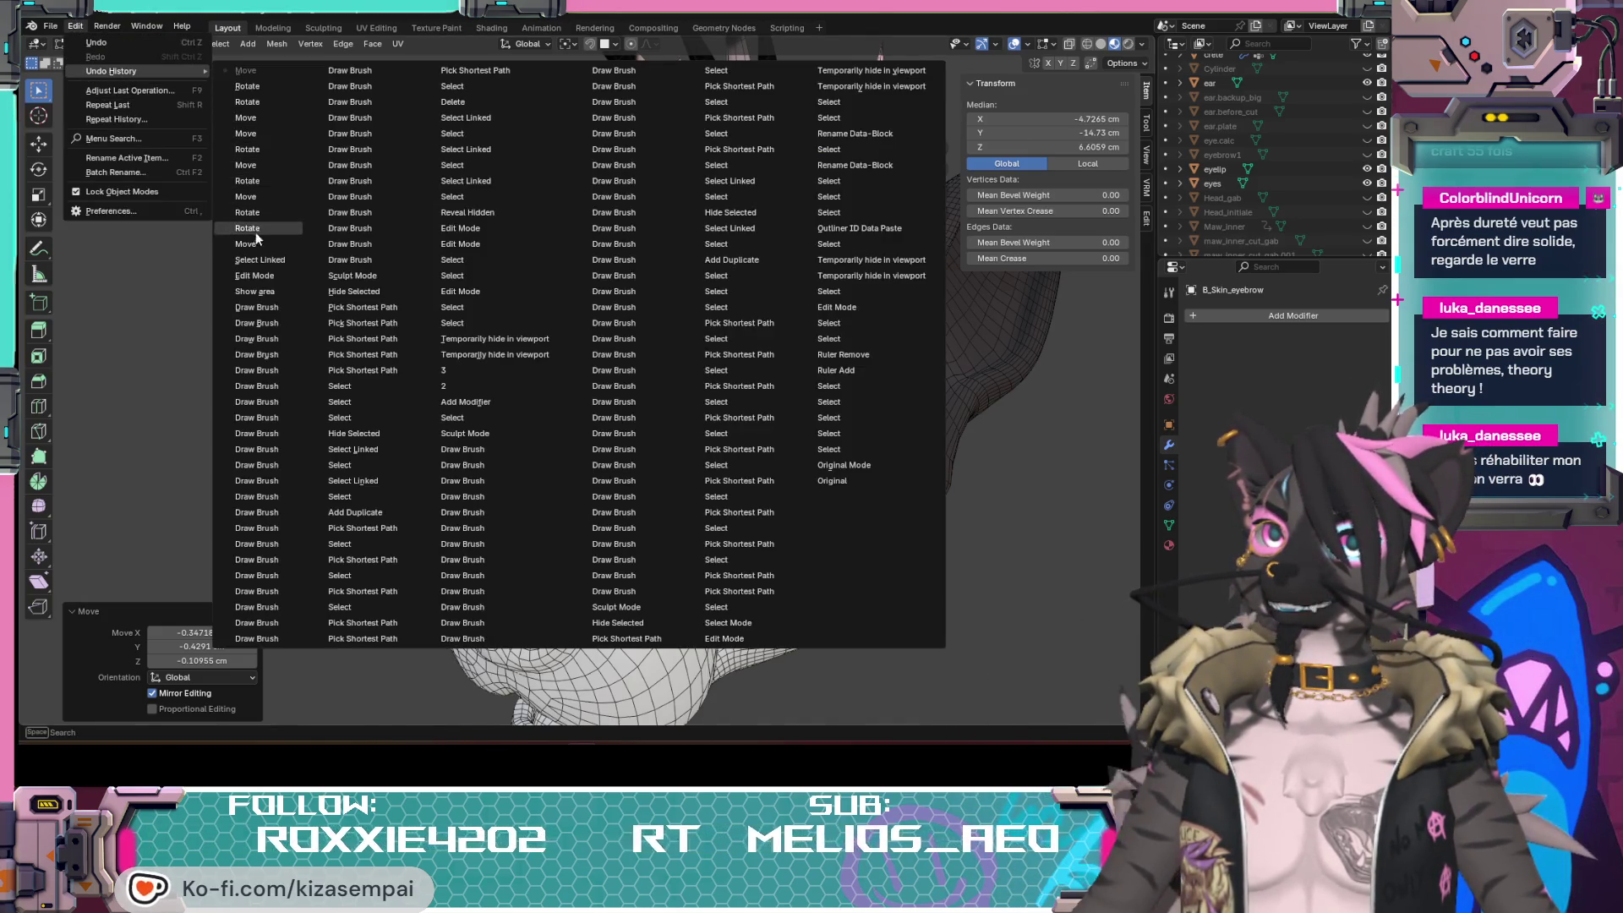
Step: Revert to an earlier Undo History entry and orbit to check where the eyebrow patch now sits
click(253, 261)
middle_drag(812, 419, 838, 387)
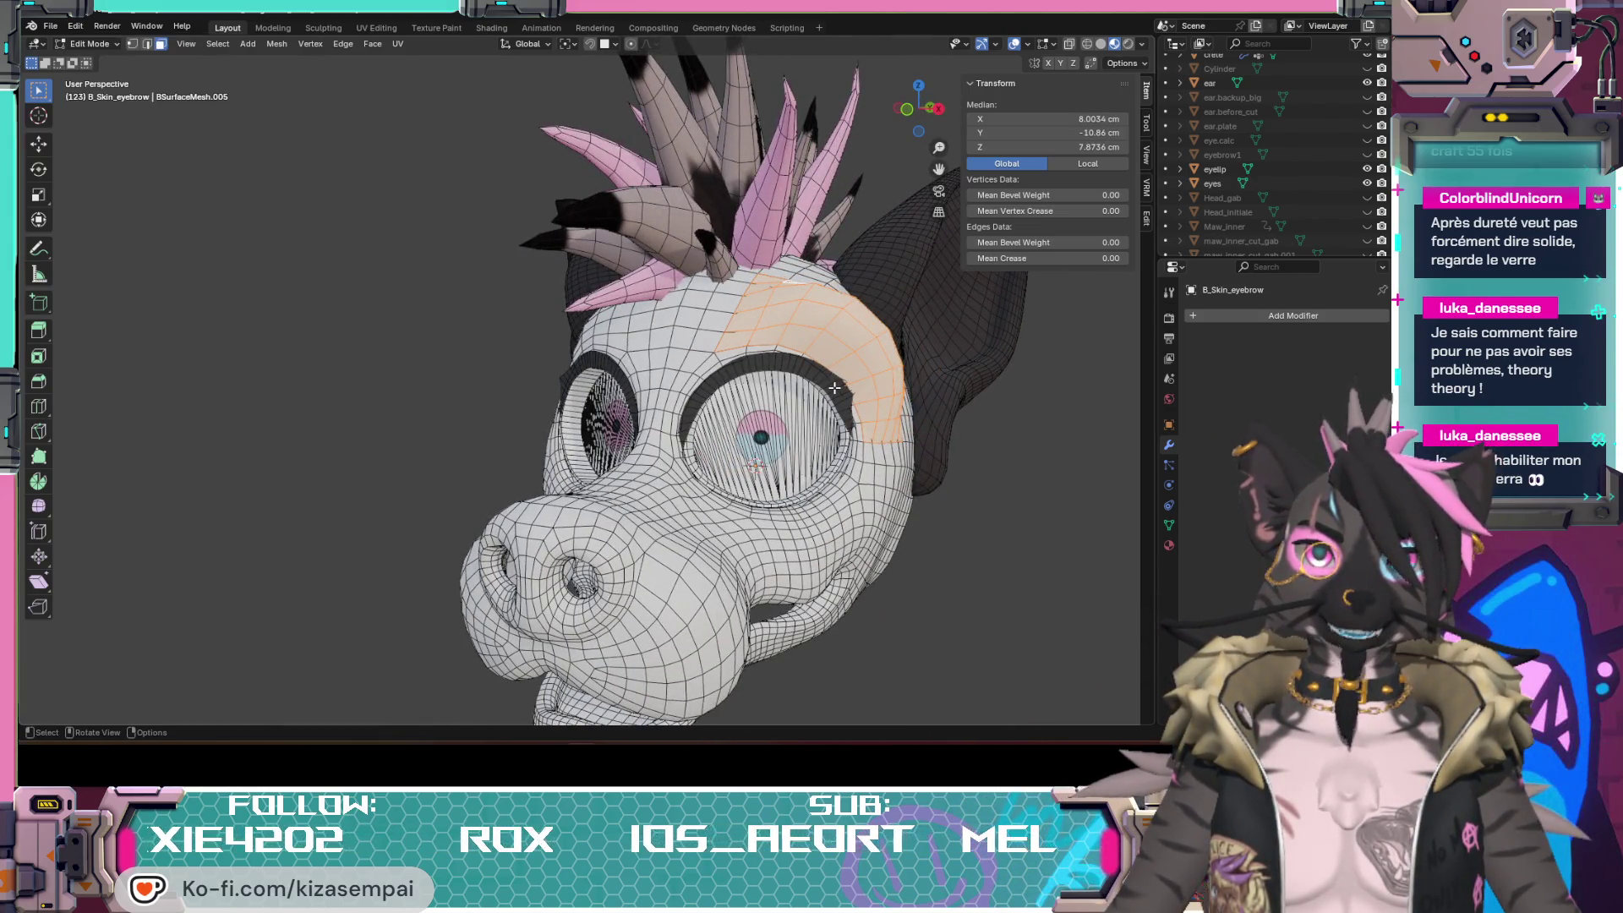
mouse_move(828, 397)
middle_down()
mouse_move(856, 572)
mouse_move(691, 460)
middle_up()
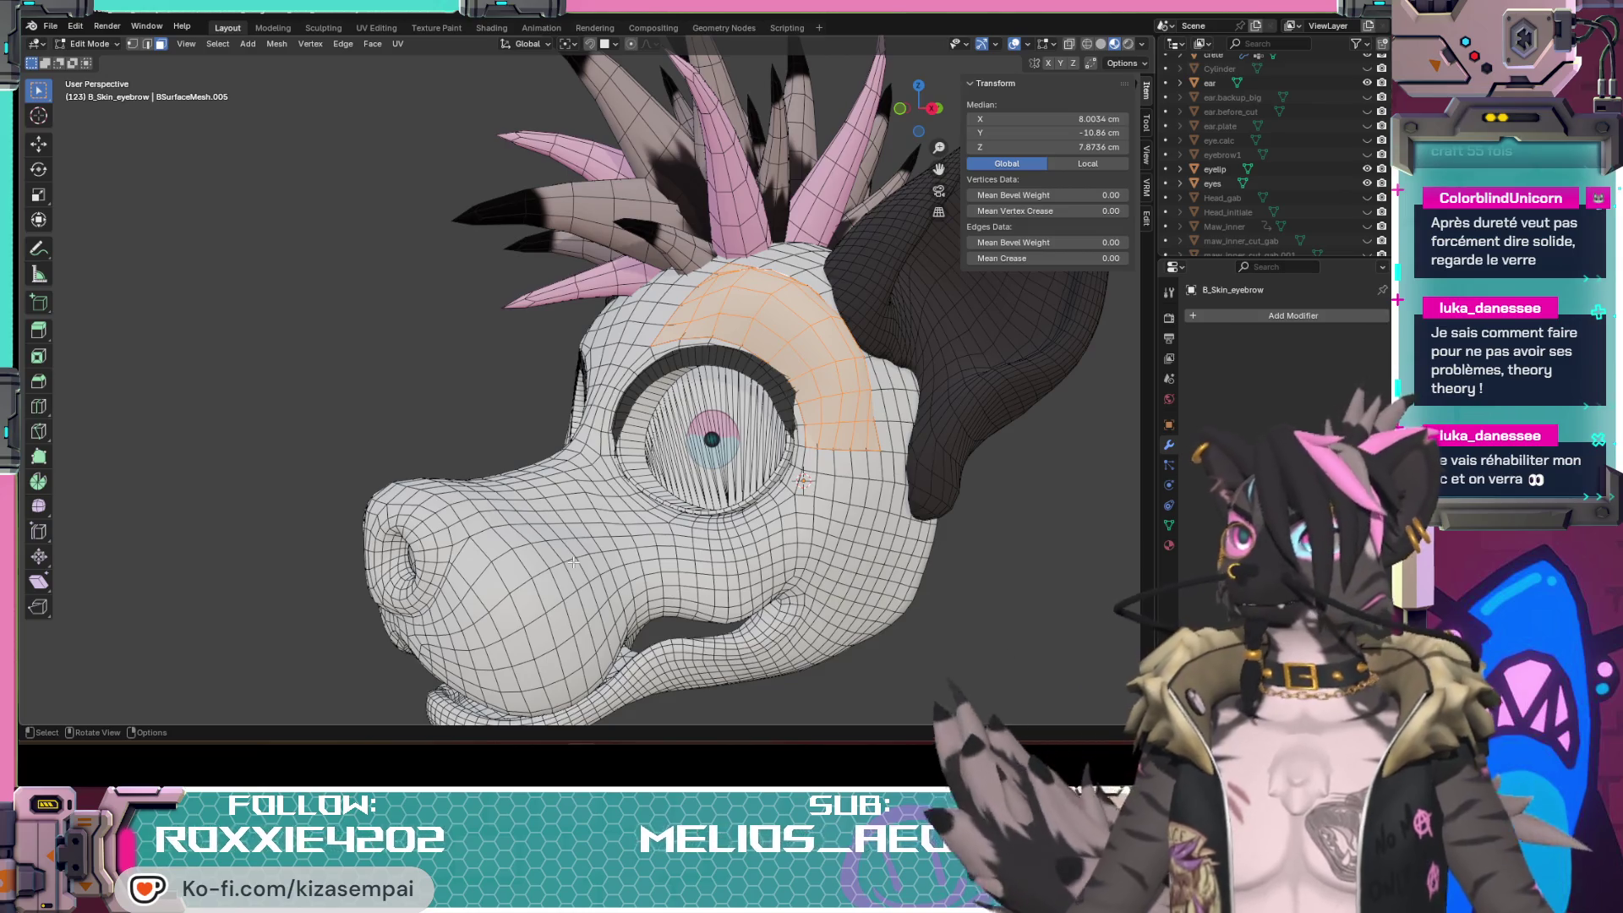
middle_drag(864, 481, 668, 521)
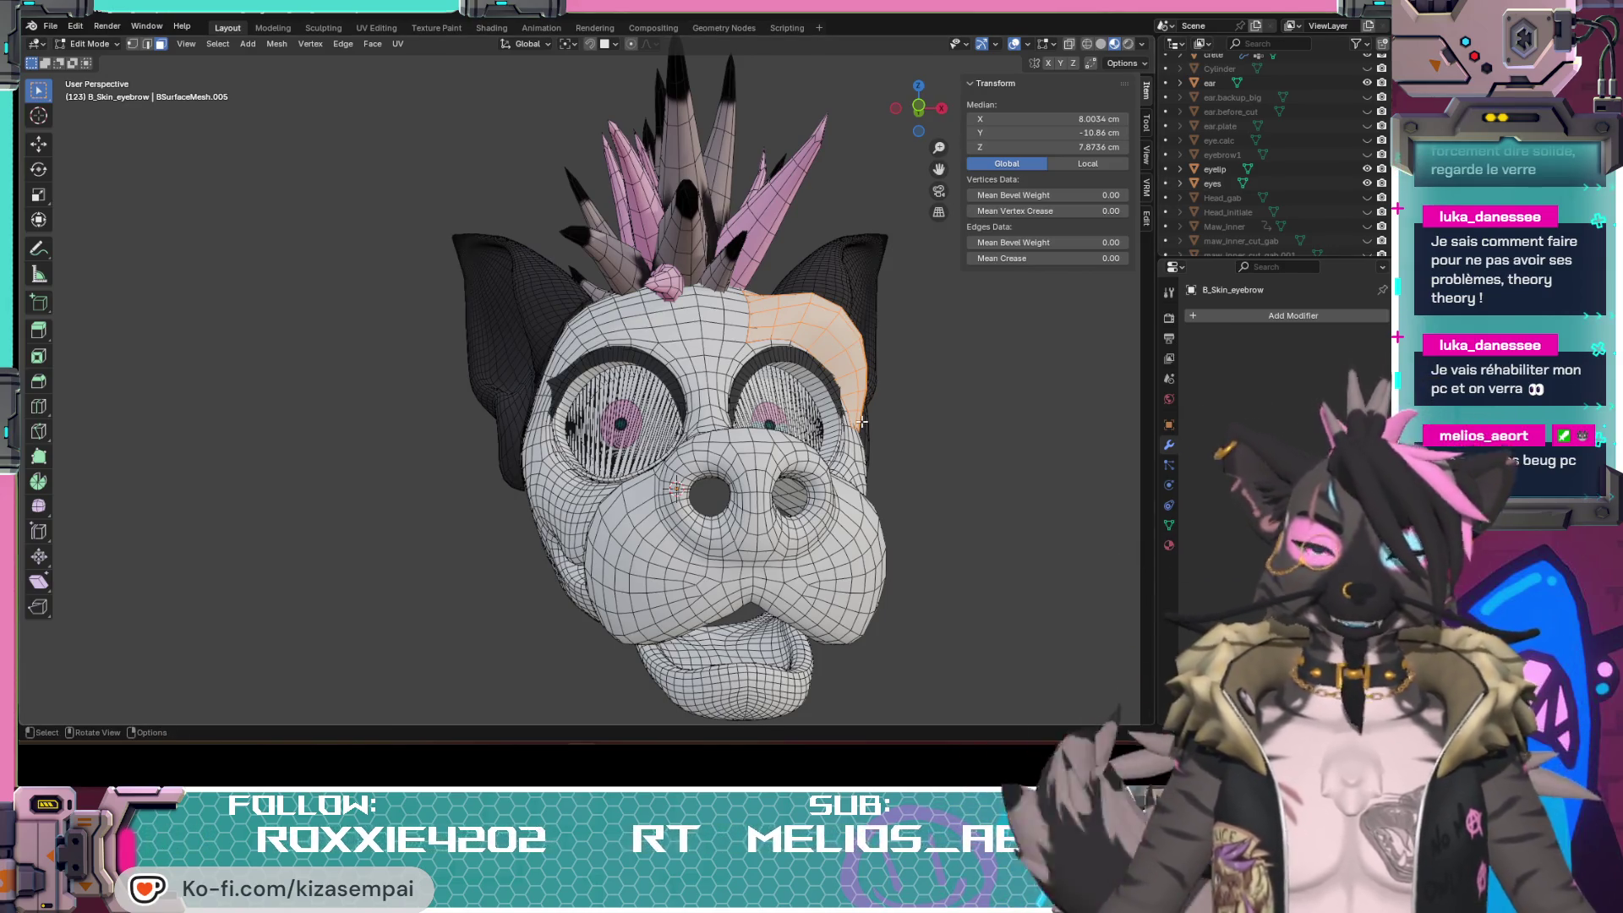
scroll(864, 422, up, 3)
Step: View both eyes from the front and start moving the eyebrow patch (G) over the eye
mouse_move(862, 422)
middle_down()
mouse_move(857, 537)
mouse_move(757, 354)
mouse_move(663, 365)
middle_up()
scroll(858, 536, up, 2)
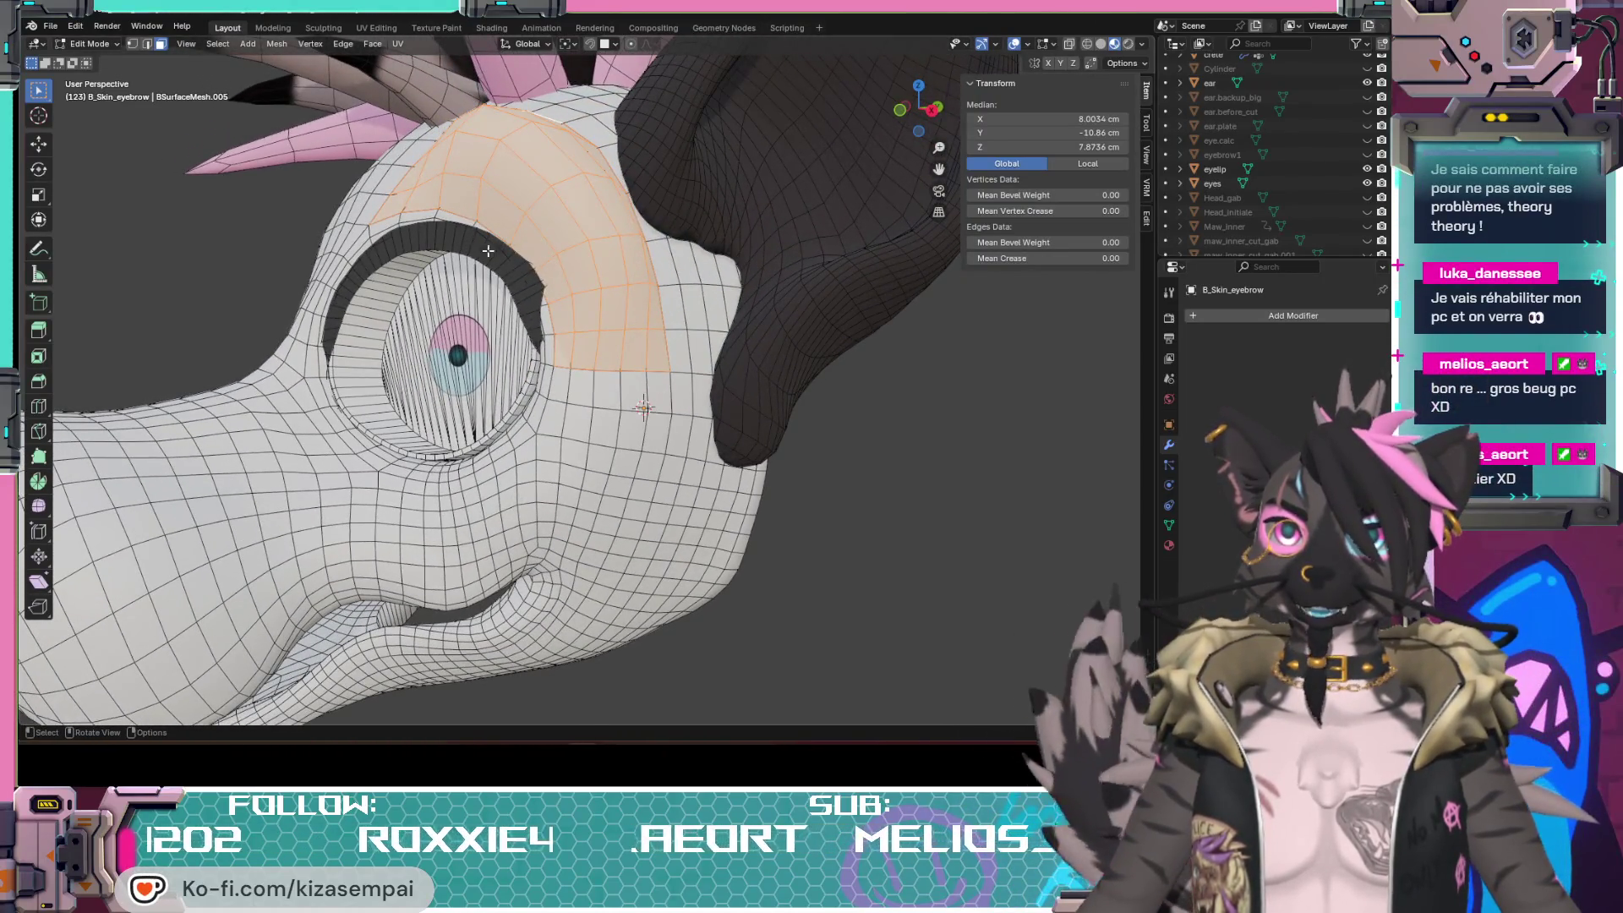
mouse_move(488, 252)
middle_down()
mouse_move(620, 363)
mouse_move(572, 380)
mouse_move(669, 304)
middle_up()
scroll(621, 364, down, 2)
scroll(596, 371, down, 3)
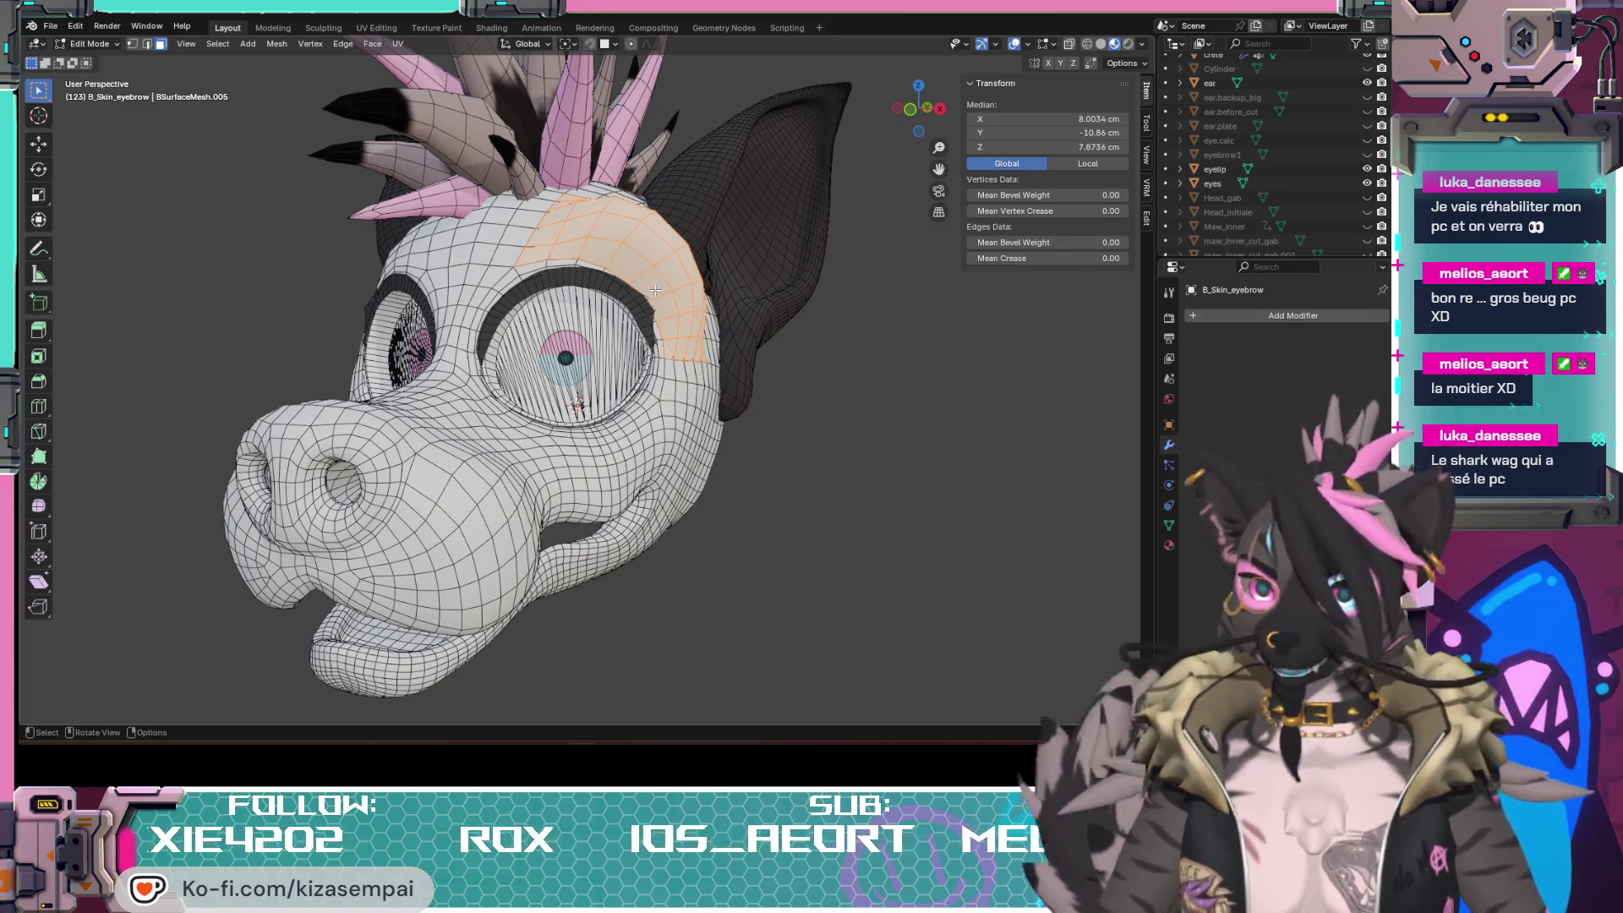
key(g)
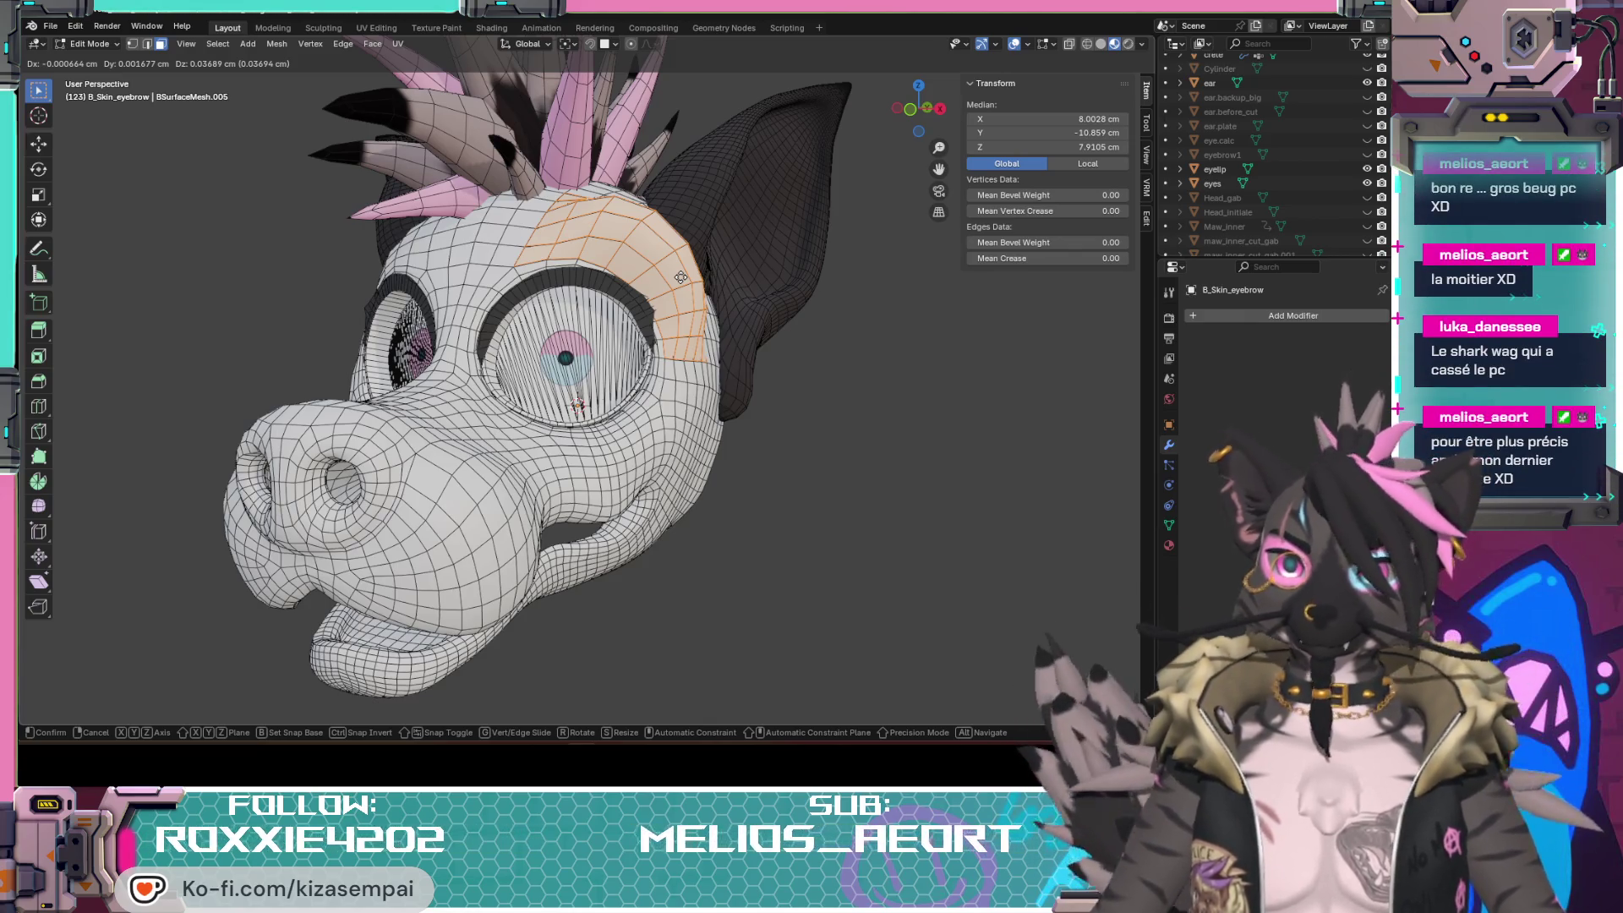
click(706, 307)
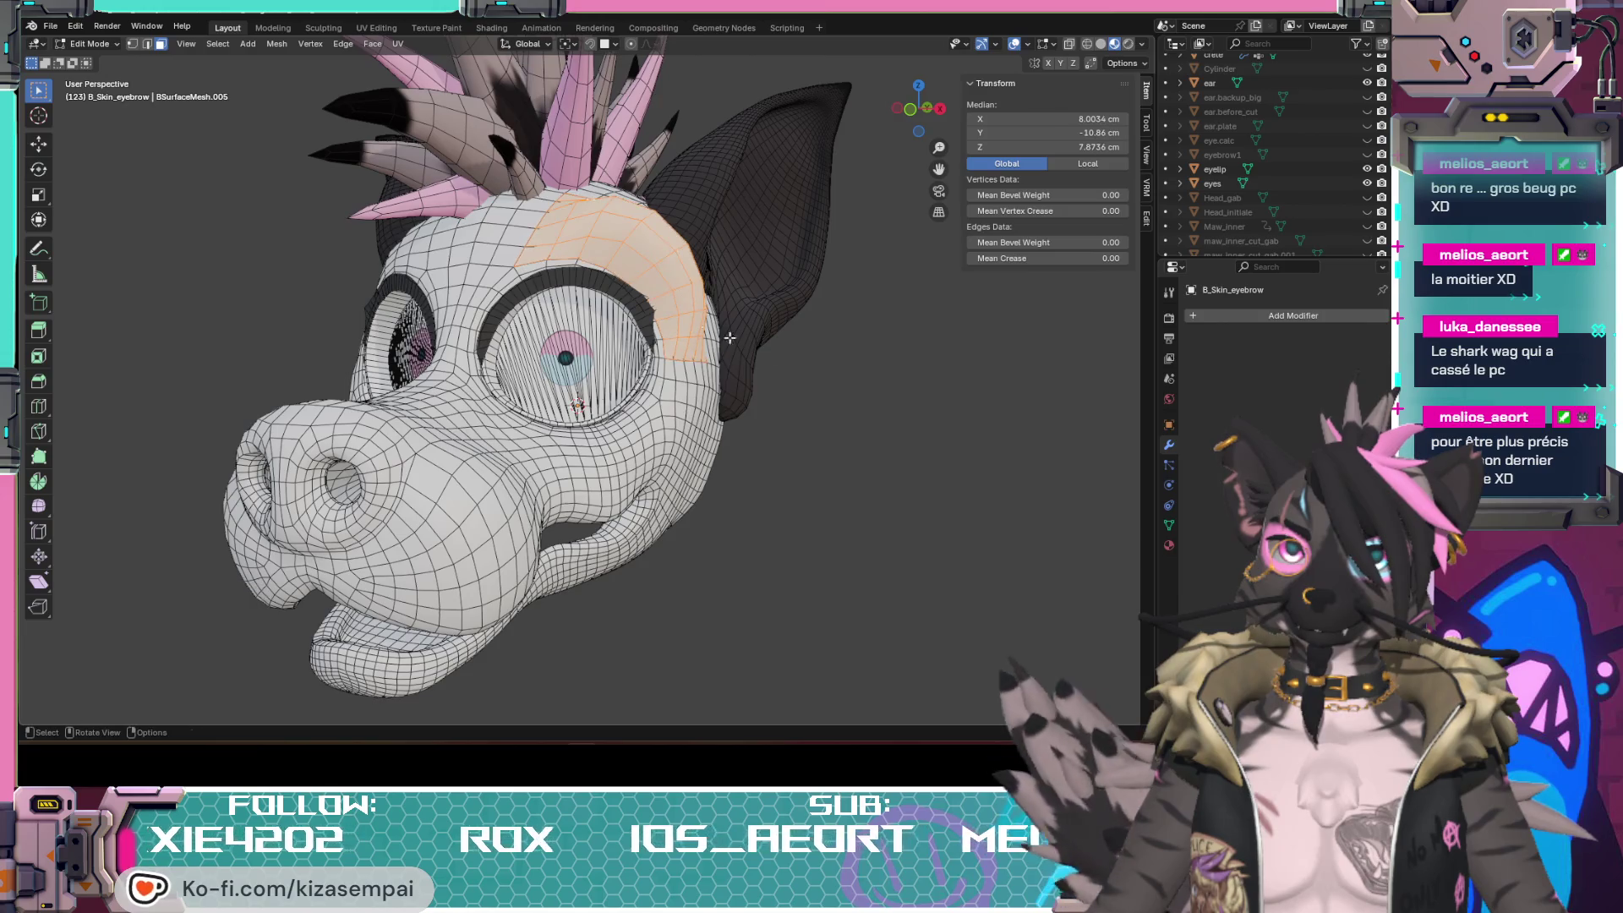
click(77, 27)
mouse_move(252, 75)
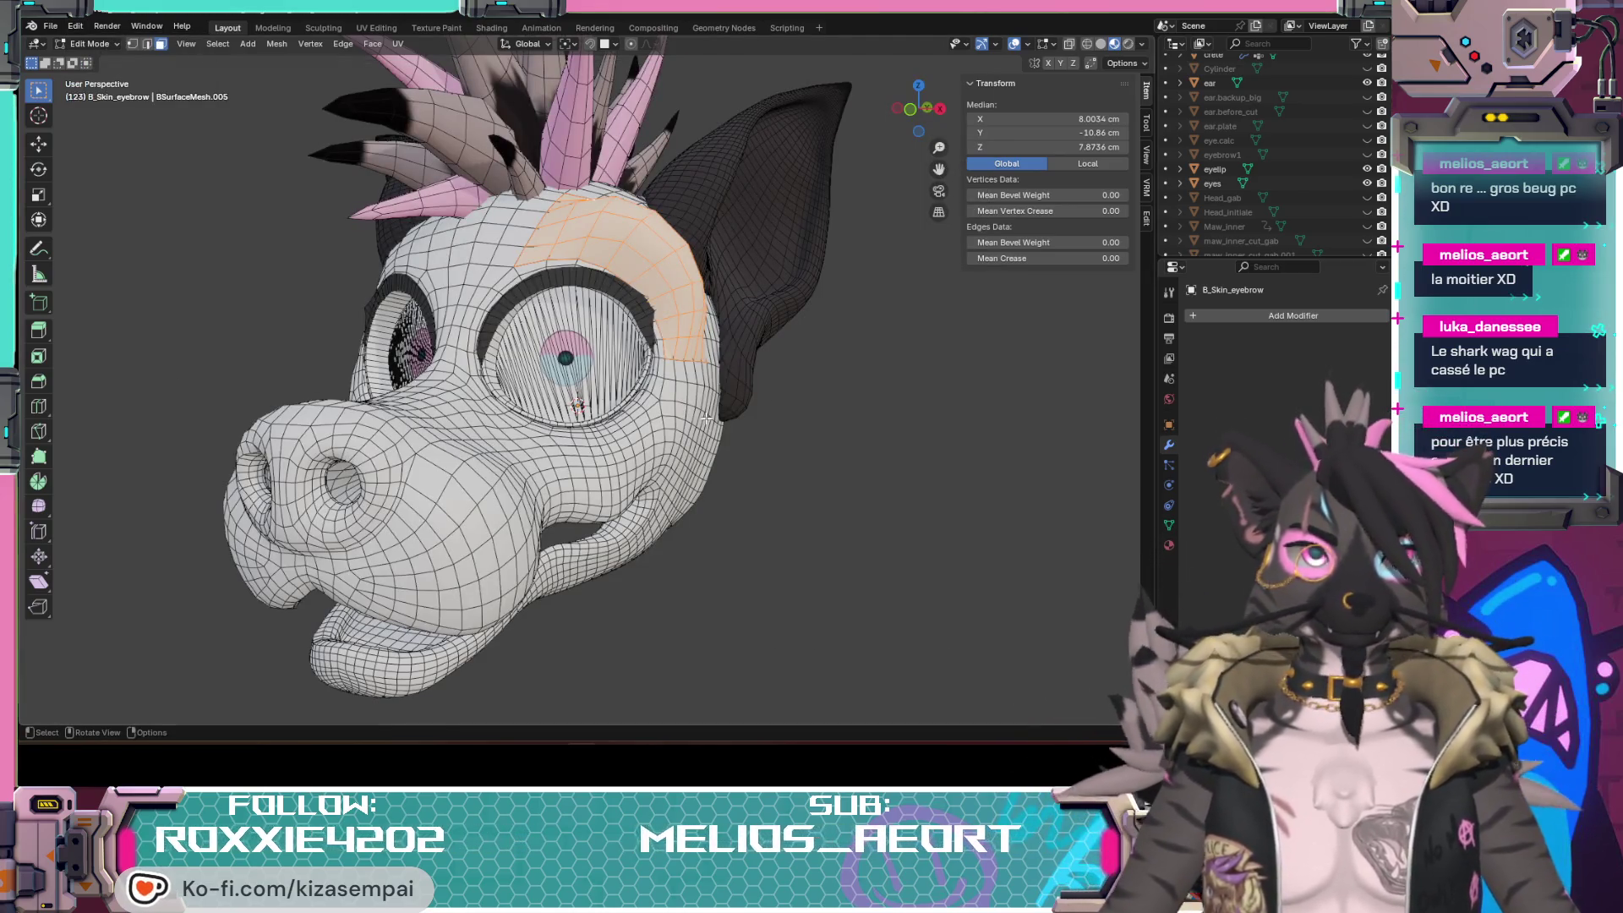
middle_drag(707, 418, 737, 440)
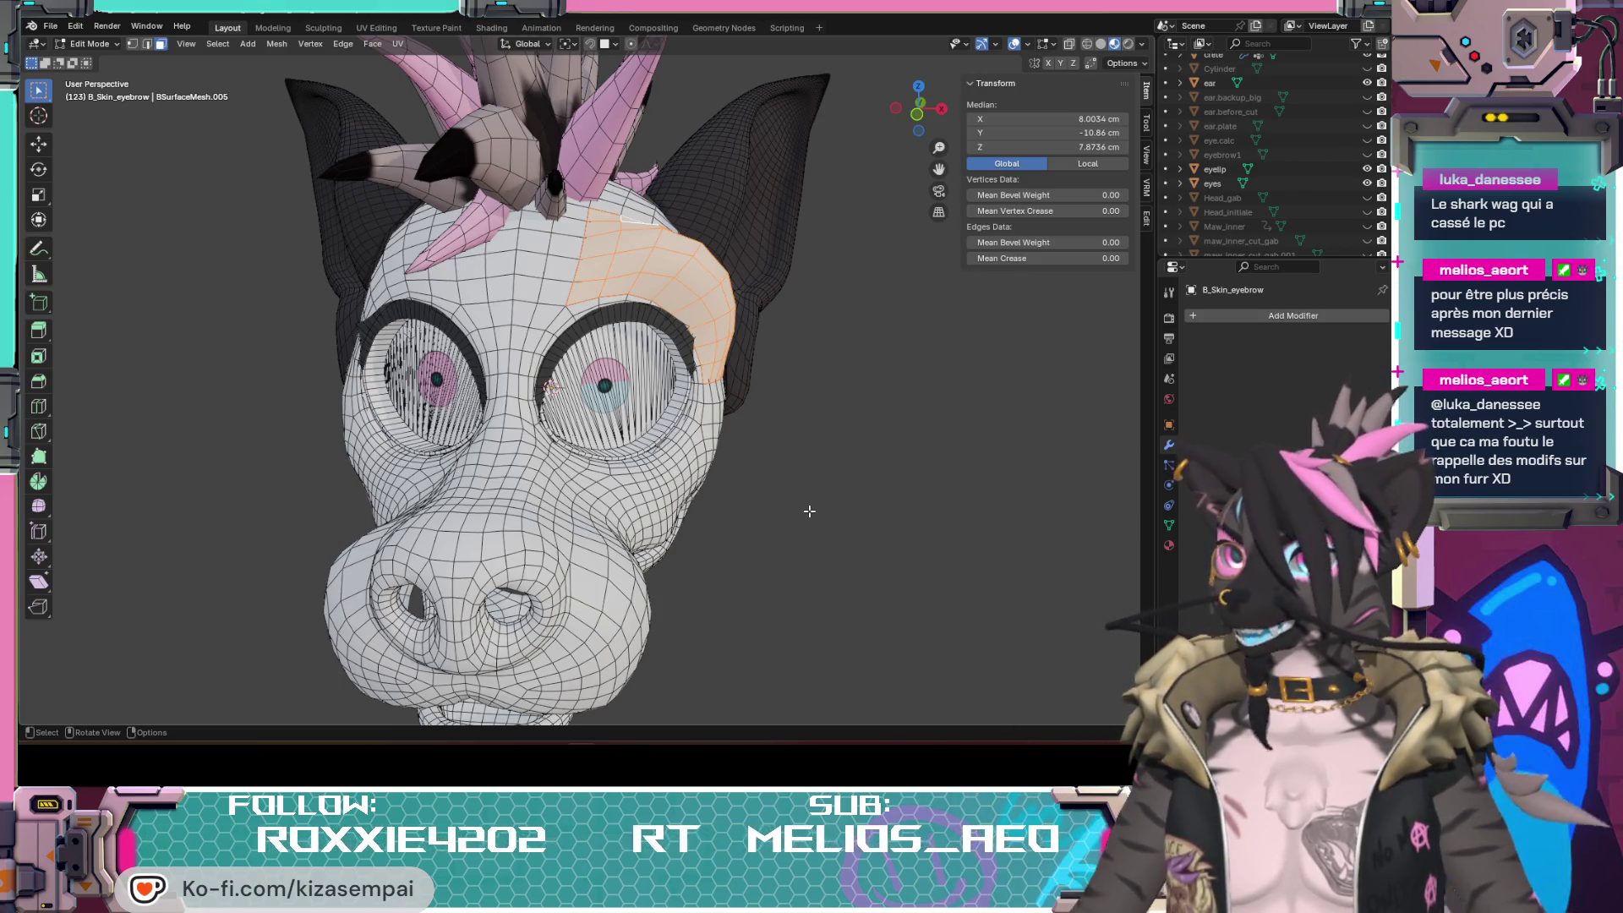
middle_drag(639, 391, 600, 425)
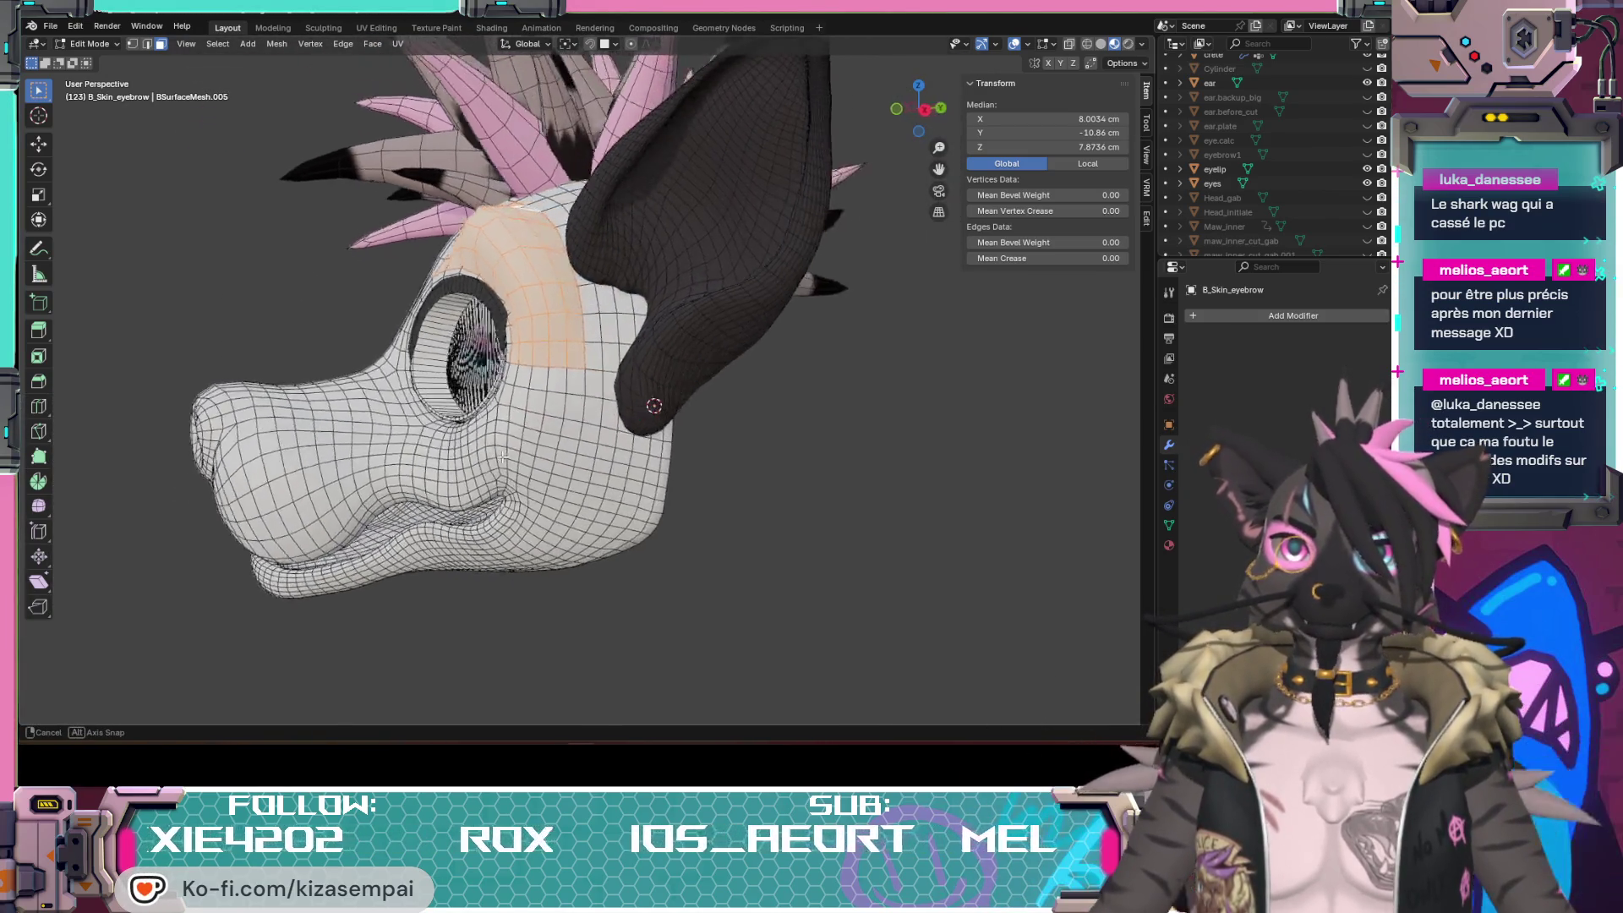
middle_drag(530, 441, 548, 487)
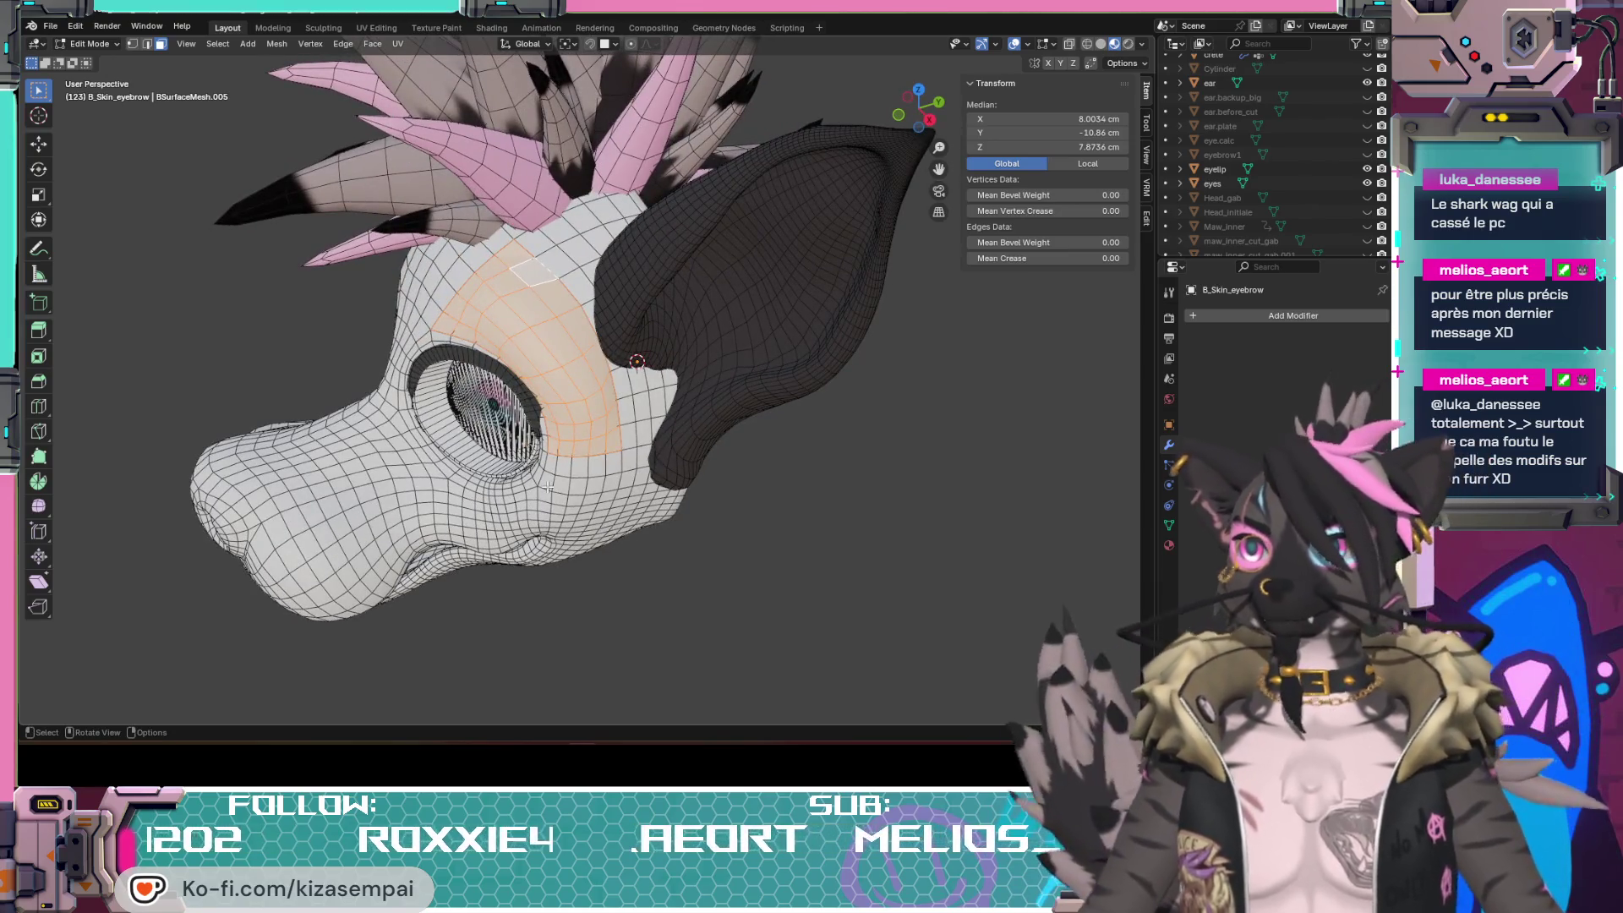
scroll(548, 486, up, 3)
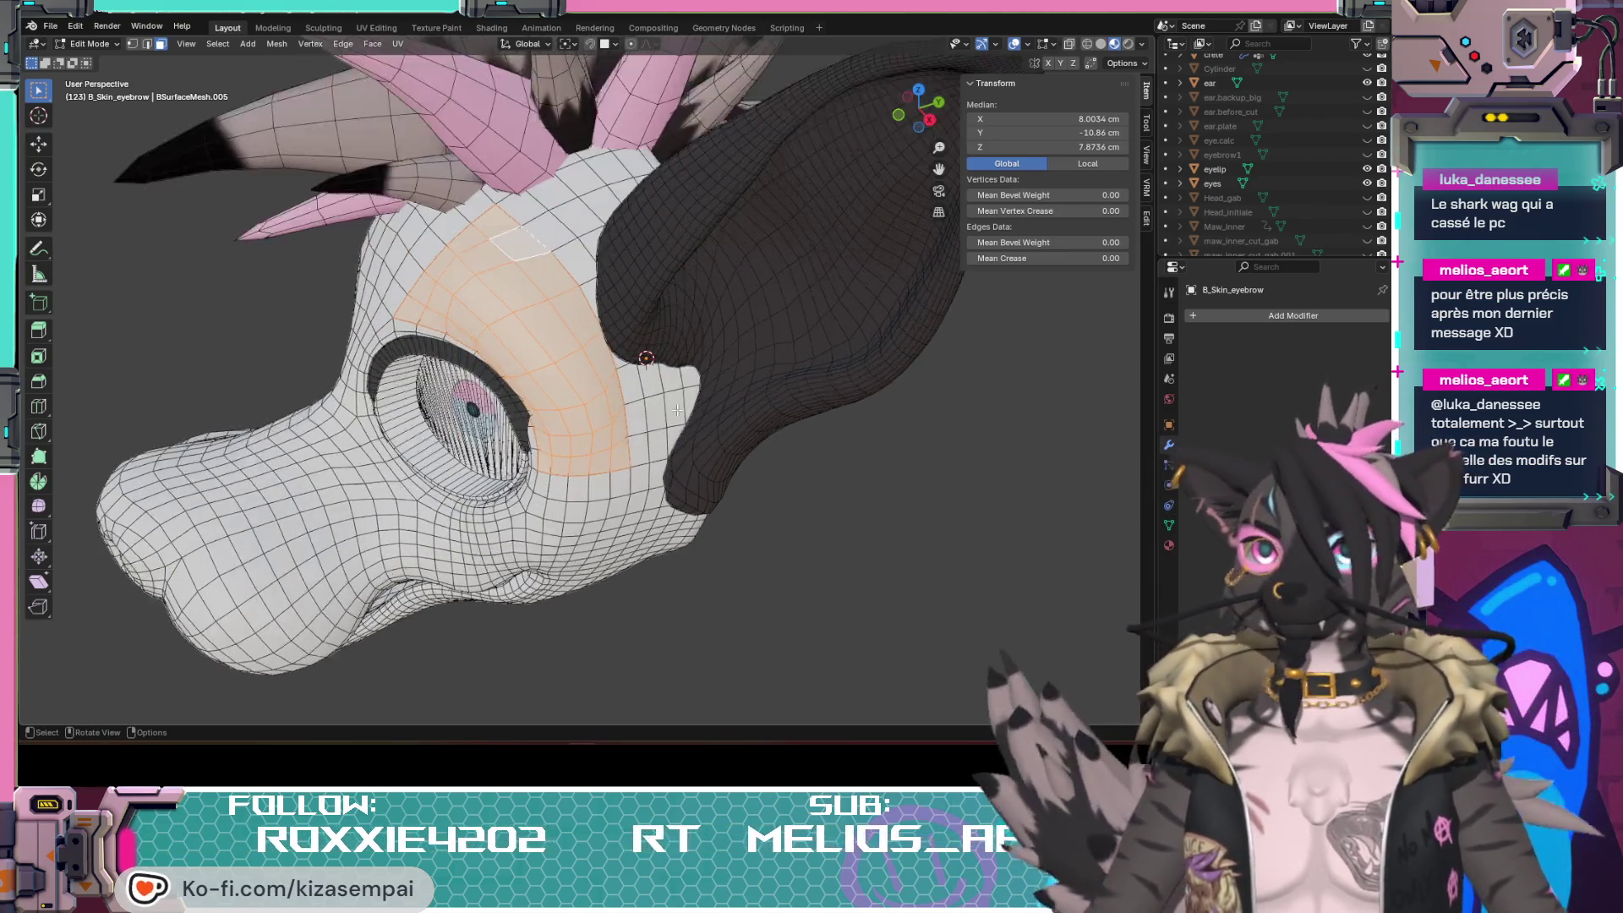
mouse_move(548, 486)
middle_down()
mouse_move(568, 530)
mouse_move(626, 546)
middle_up()
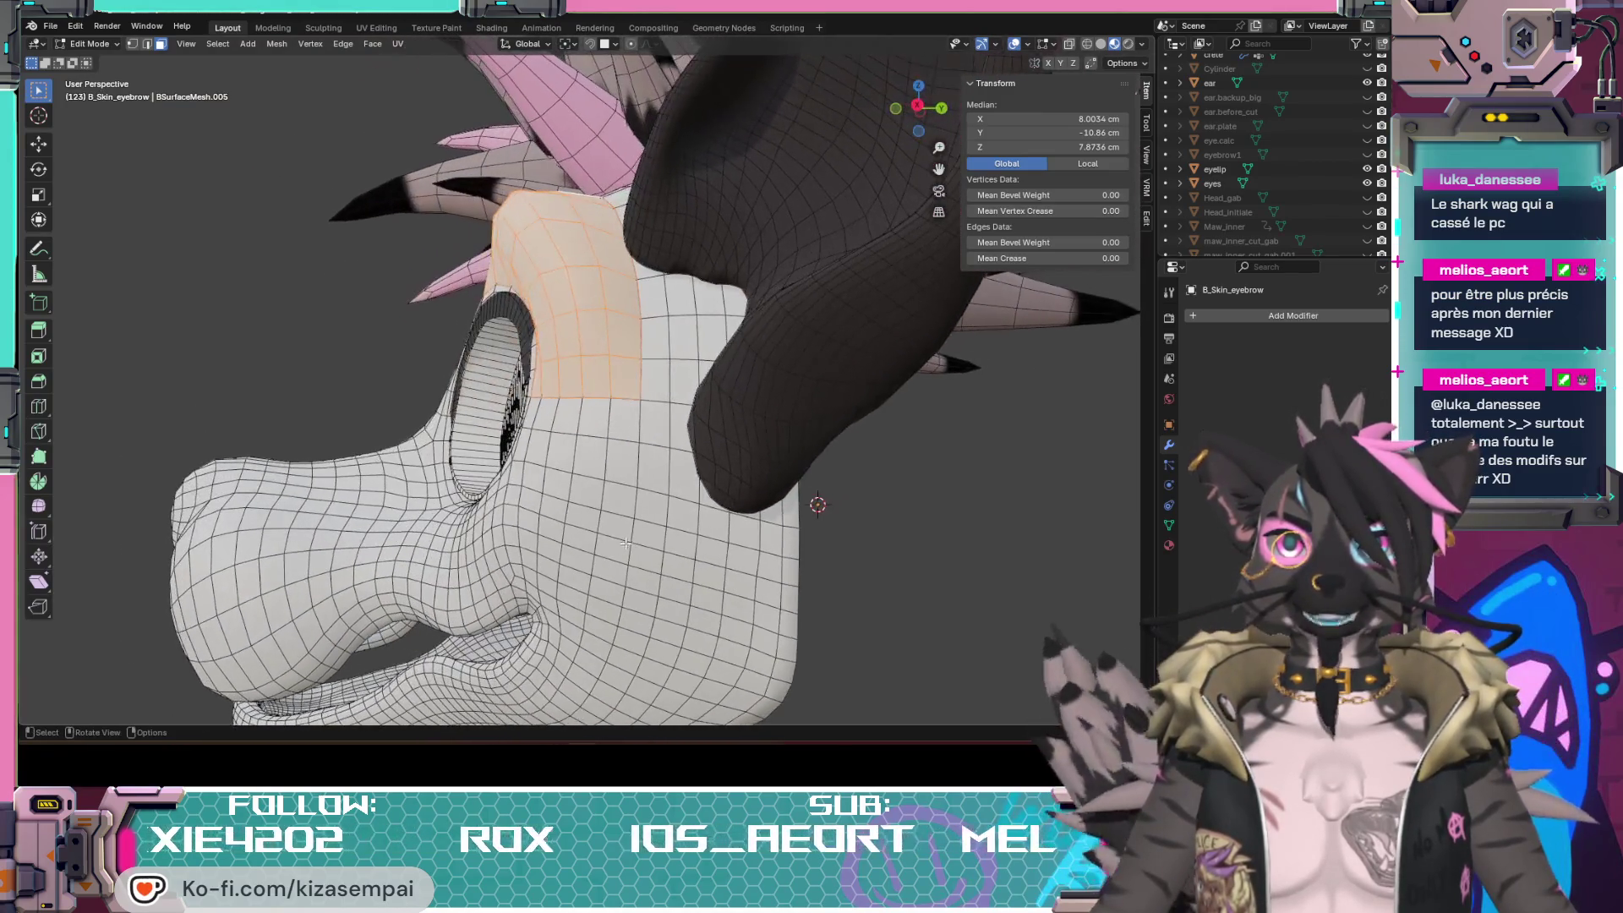
scroll(673, 399, up, 3)
mouse_move(673, 398)
middle_down()
mouse_move(648, 440)
mouse_move(627, 416)
mouse_move(647, 508)
middle_up()
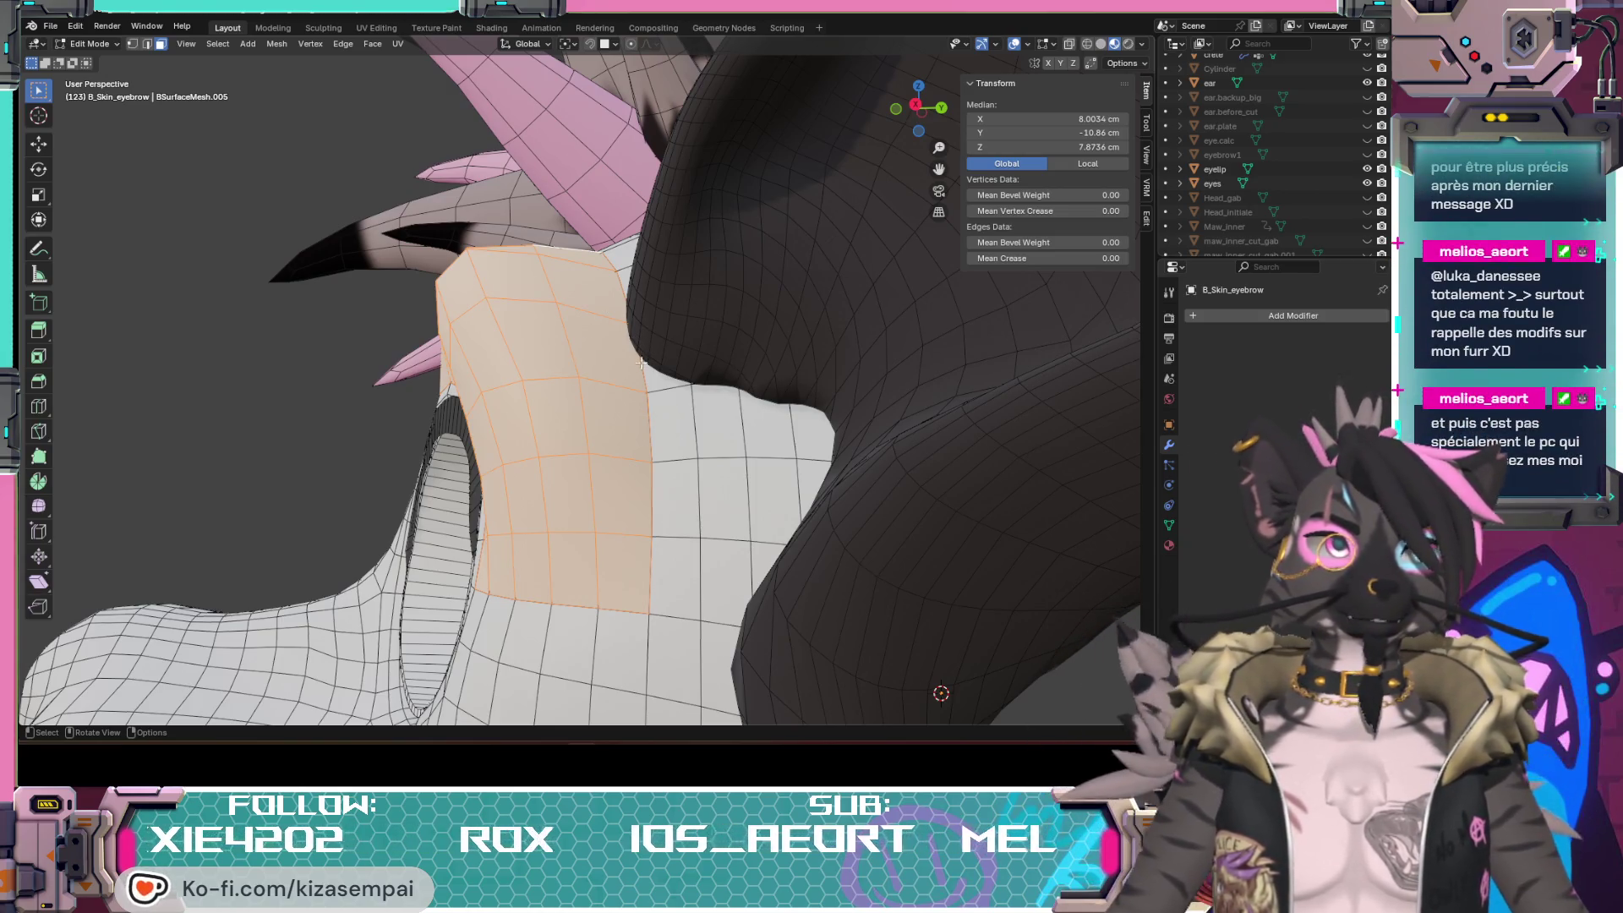
mouse_move(638, 383)
middle_down()
mouse_move(692, 410)
mouse_move(701, 453)
mouse_move(599, 359)
middle_up()
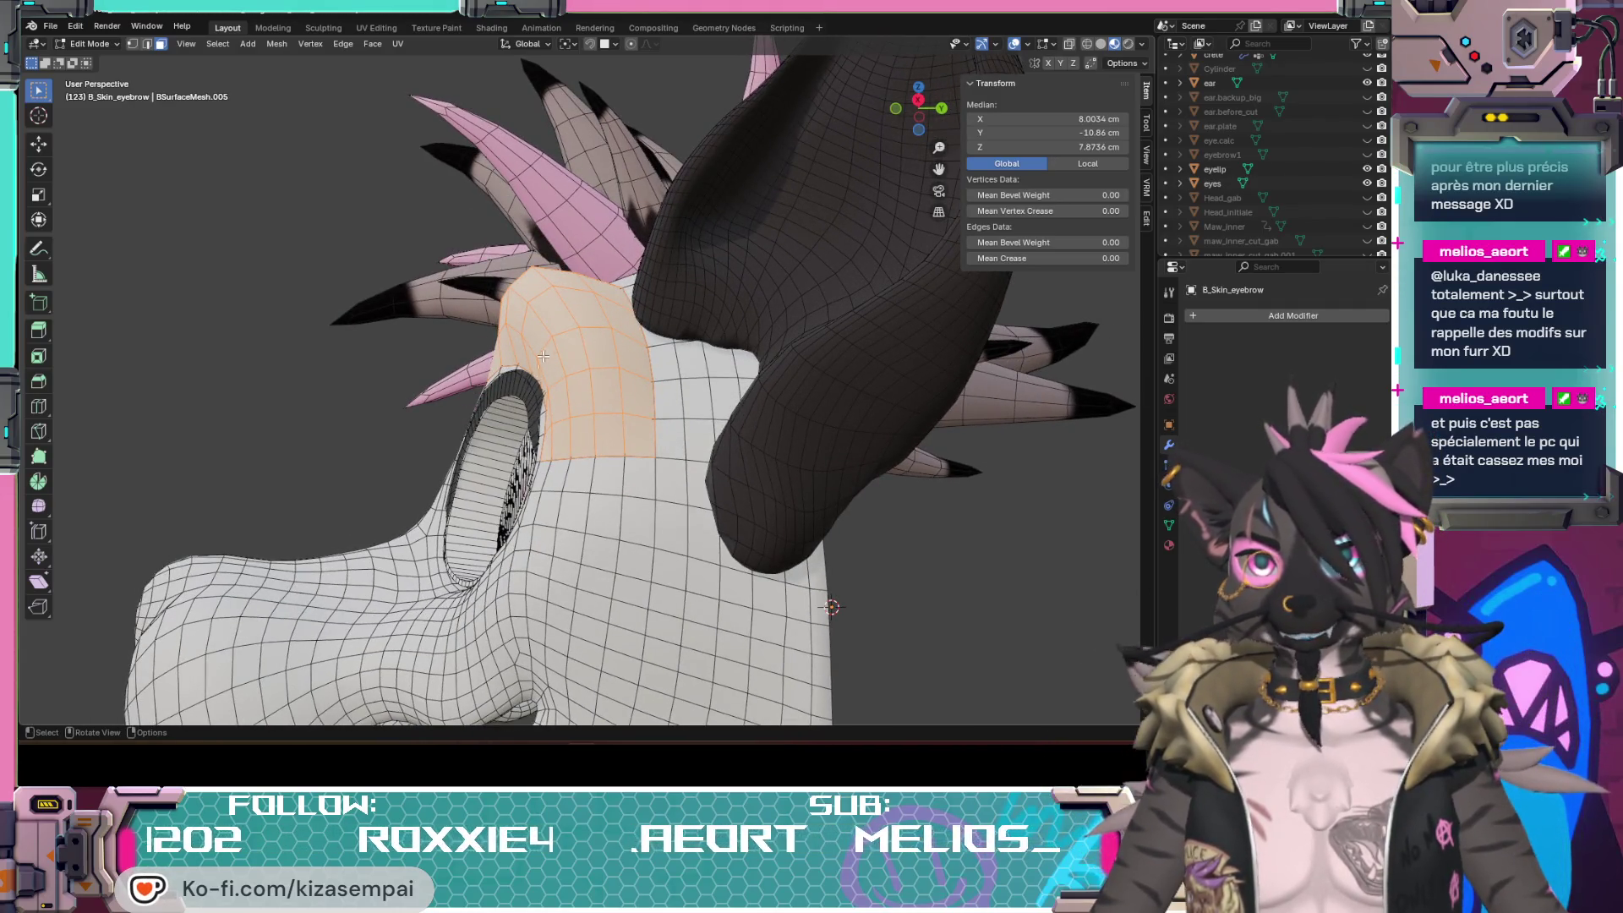
middle_drag(496, 371, 558, 405)
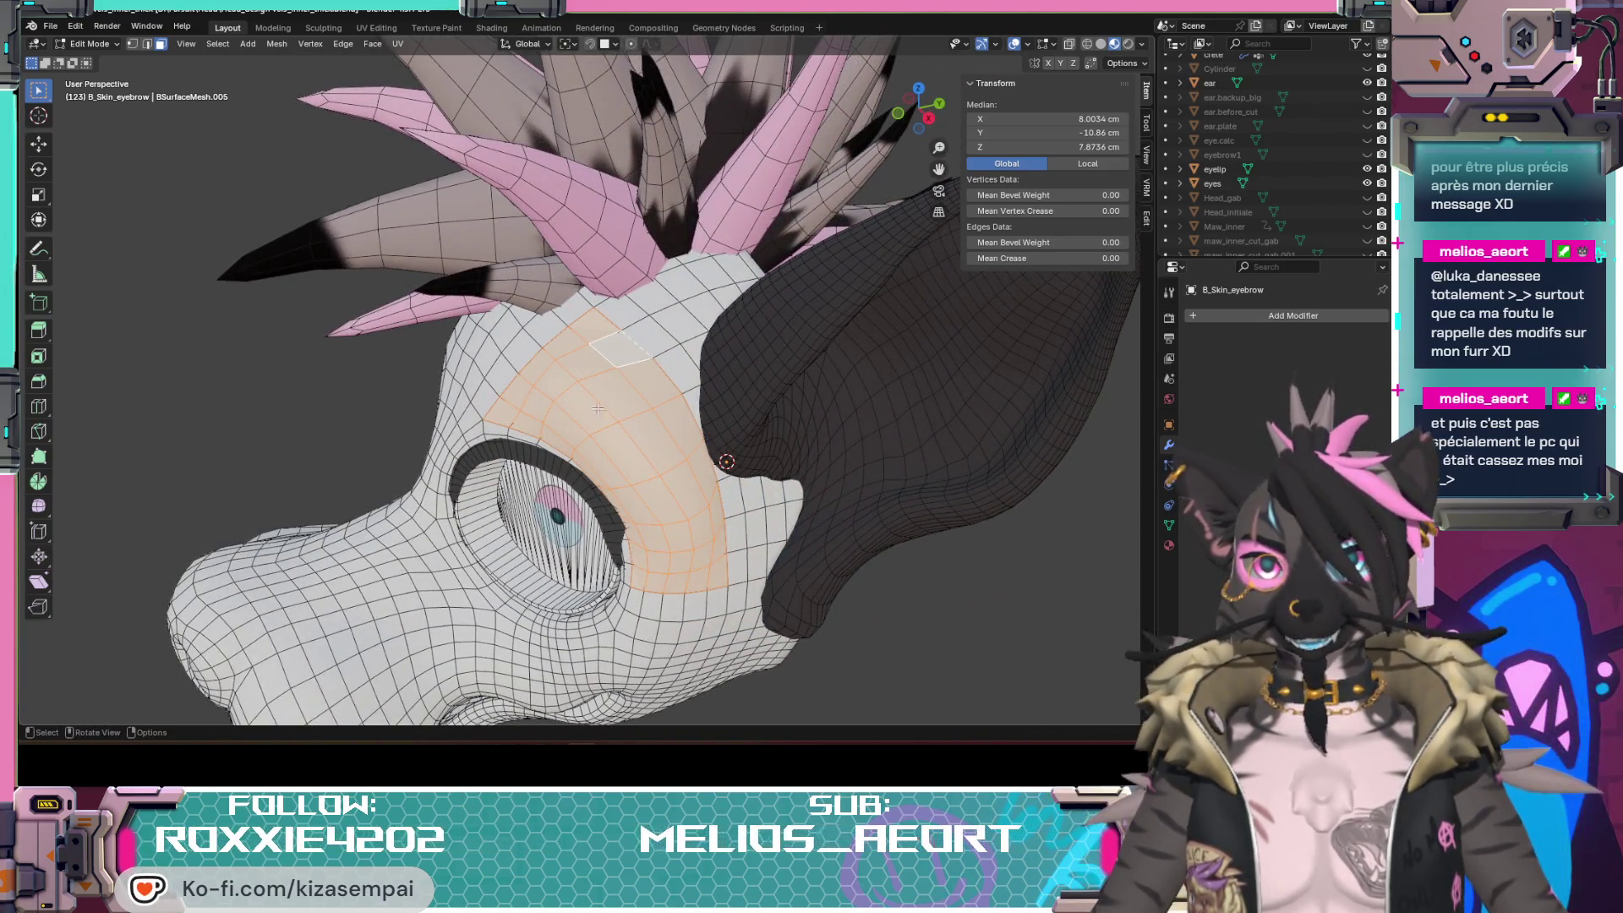
middle_drag(597, 406, 544, 389)
mouse_move(623, 547)
middle_down()
mouse_move(606, 536)
mouse_move(590, 333)
middle_up()
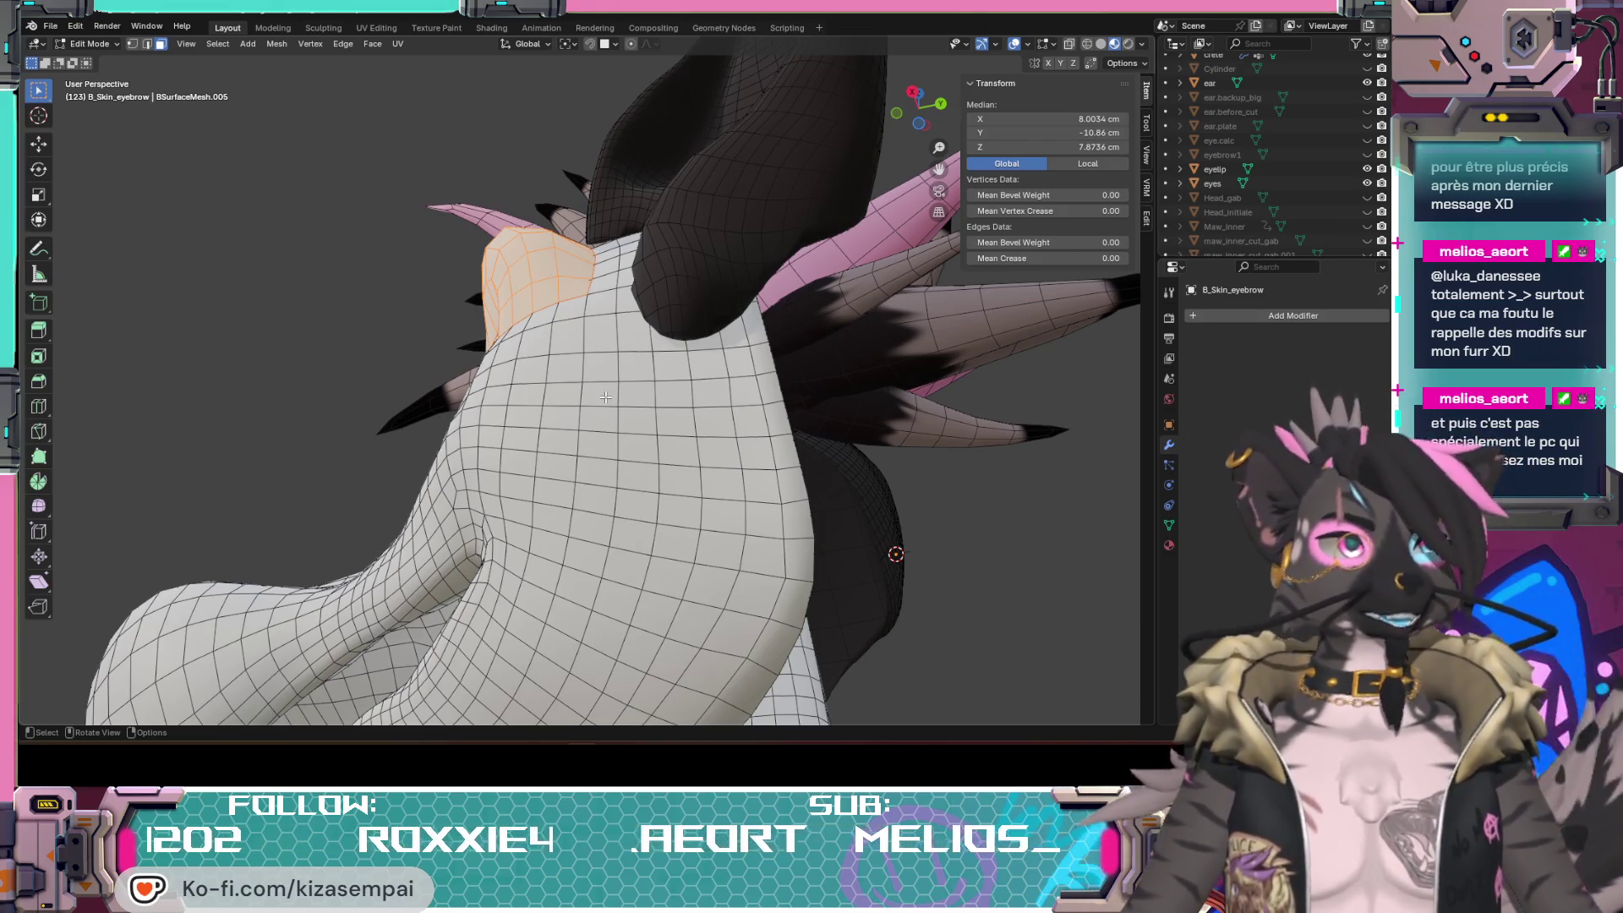
mouse_move(606, 398)
middle_down()
mouse_move(784, 485)
mouse_move(452, 454)
mouse_move(839, 465)
mouse_move(573, 243)
mouse_move(454, 248)
mouse_move(719, 438)
mouse_move(666, 397)
mouse_move(848, 343)
middle_up()
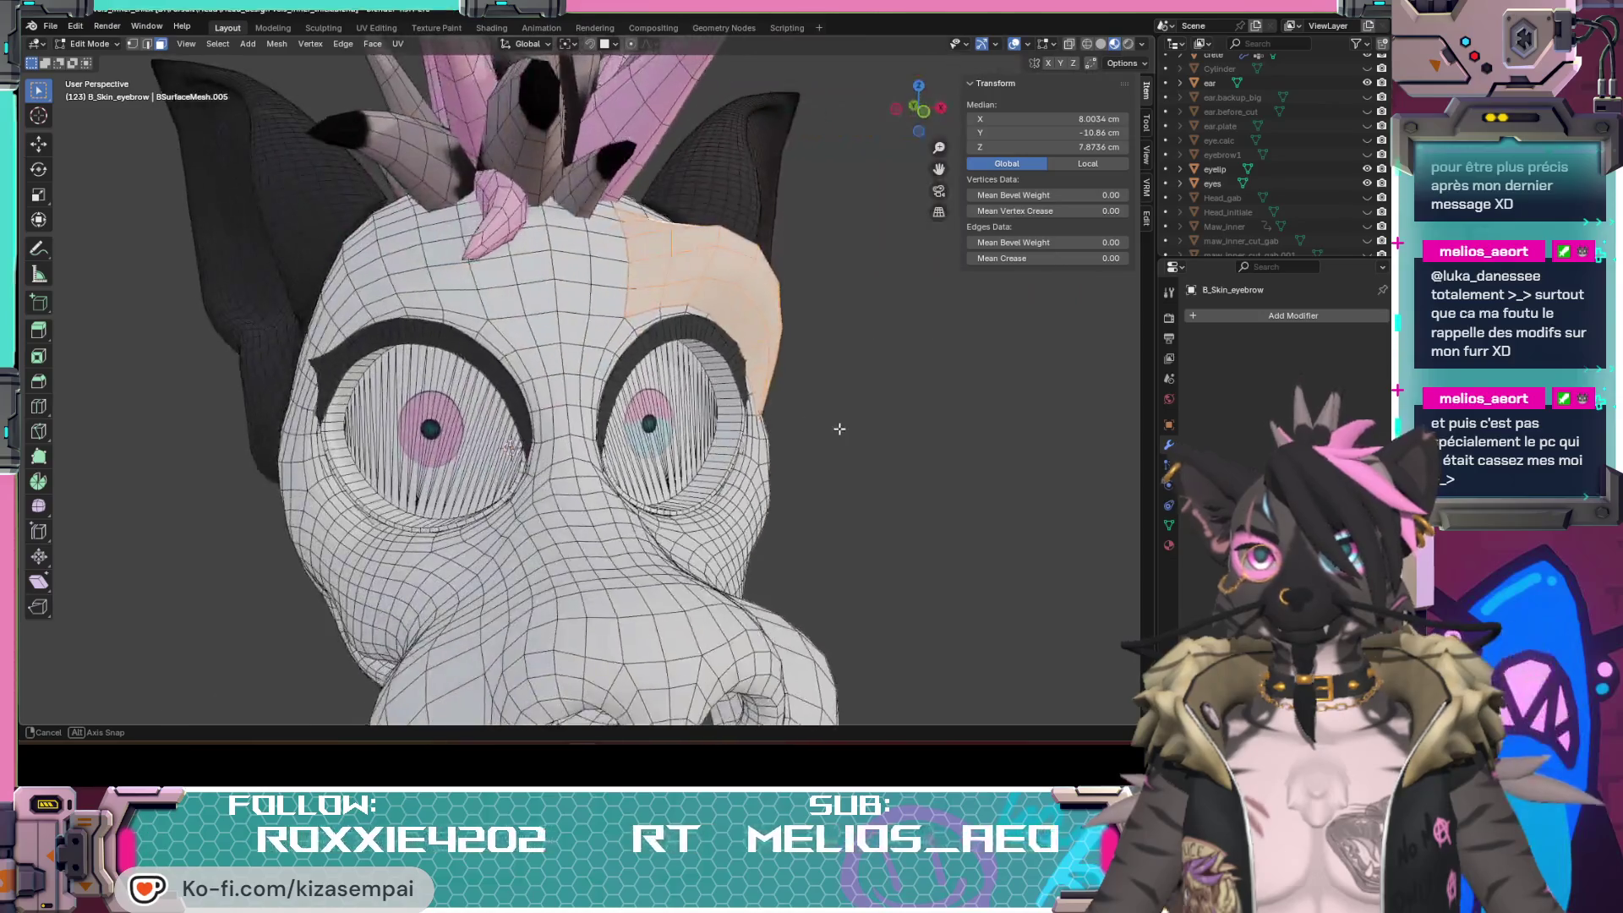
click(920, 110)
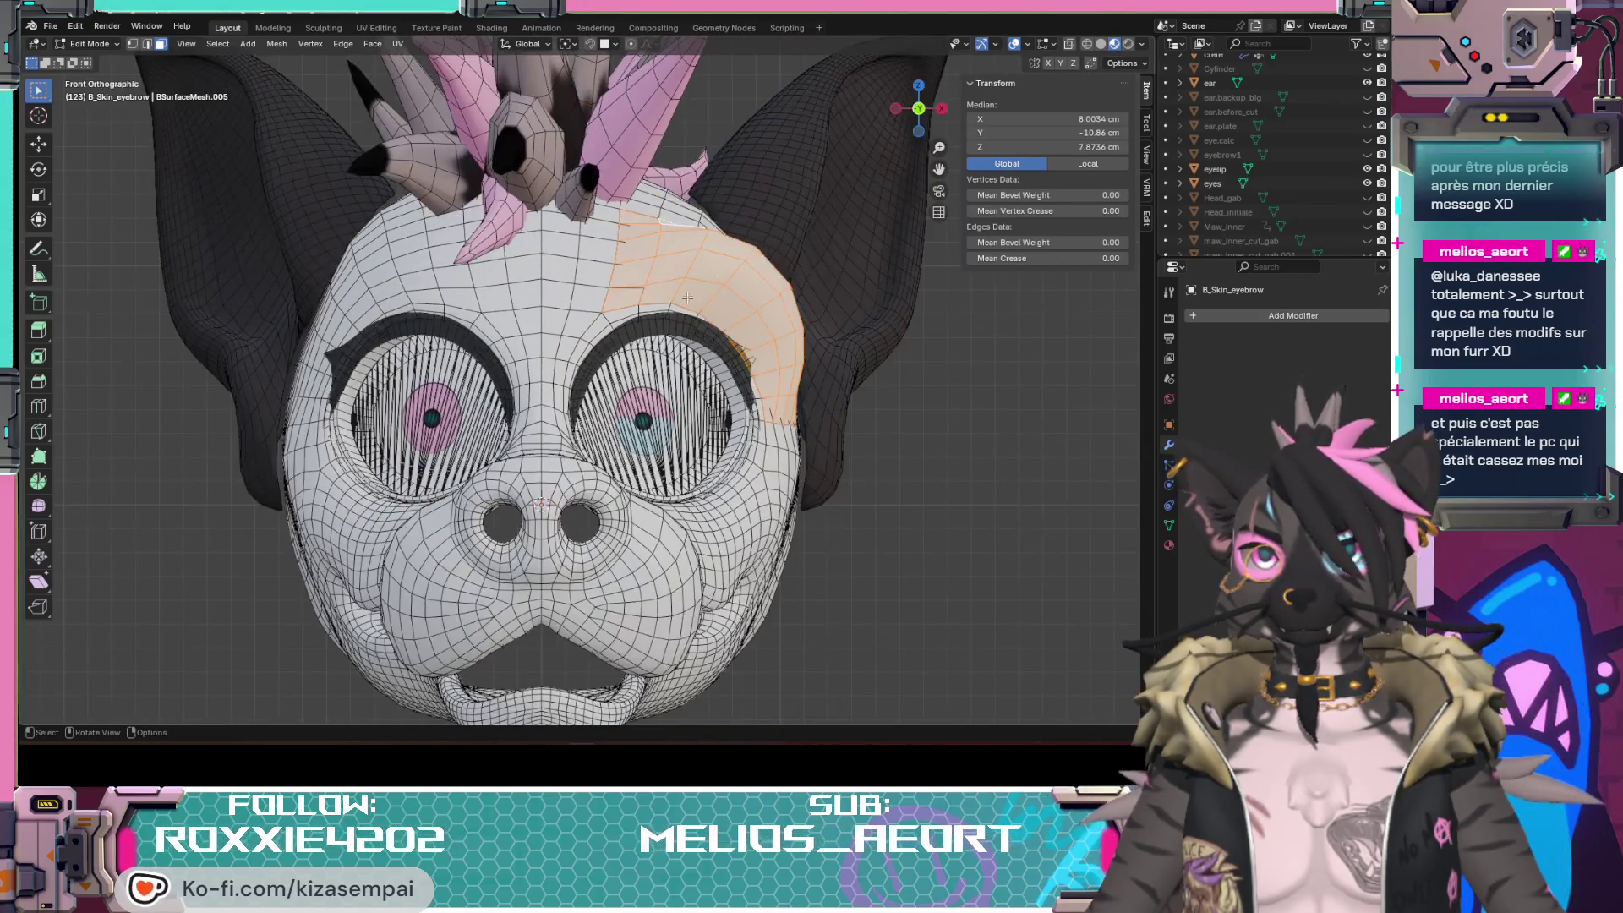
Step: Move the eyebrow patch across to the other eye, lower it and give it a first rotation
key(g)
click(447, 347)
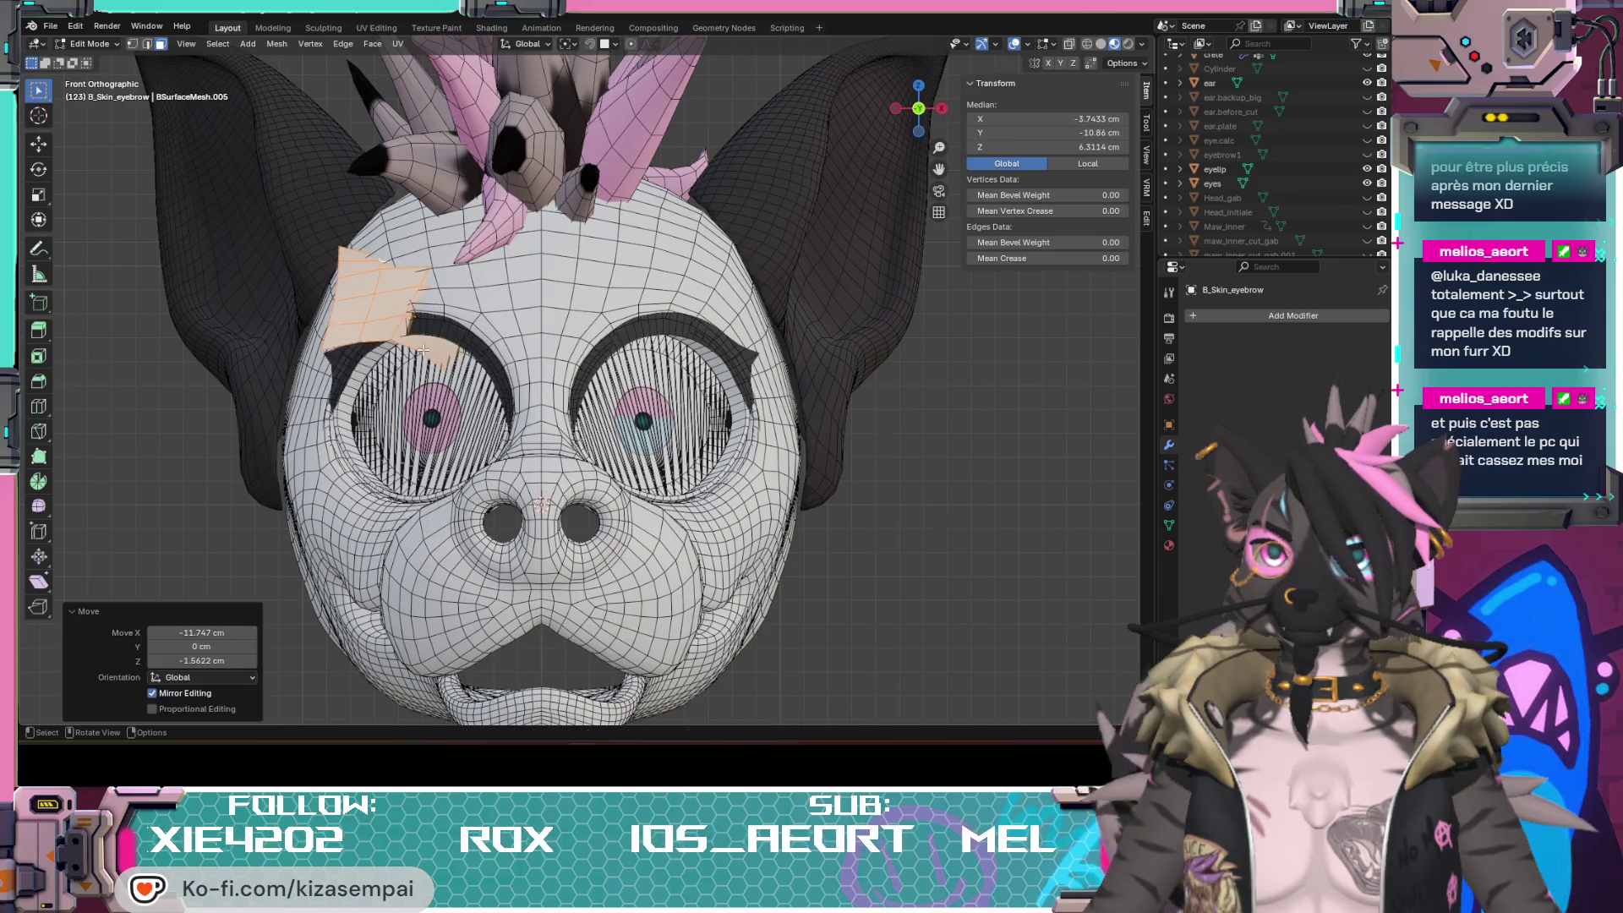
middle_drag(448, 347, 424, 478)
key(g)
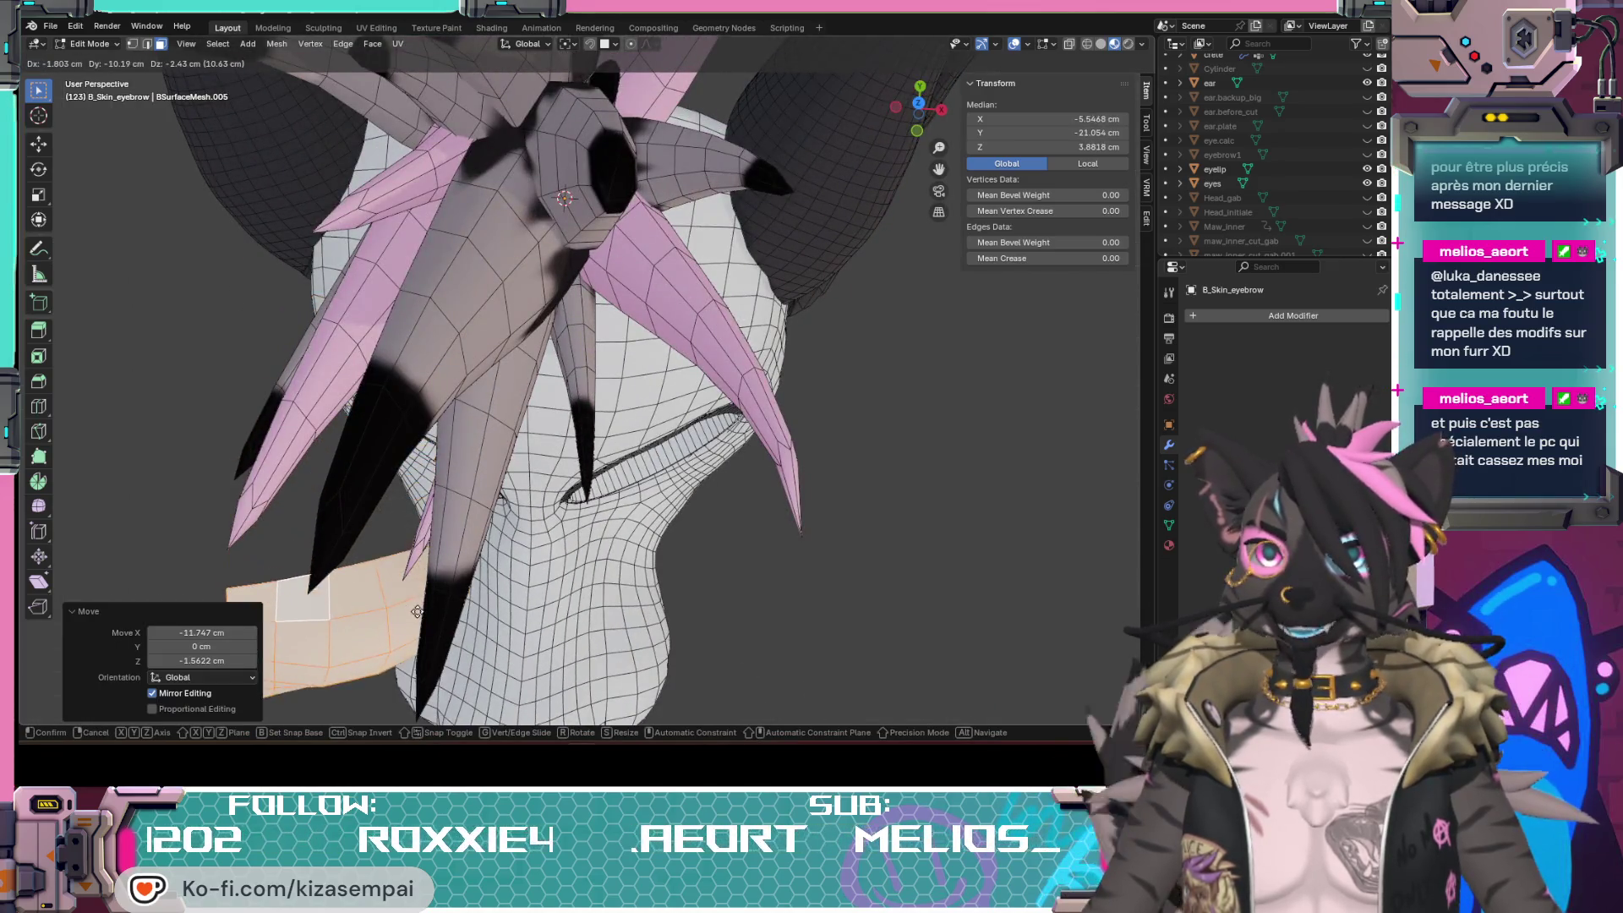
click(455, 574)
key(r)
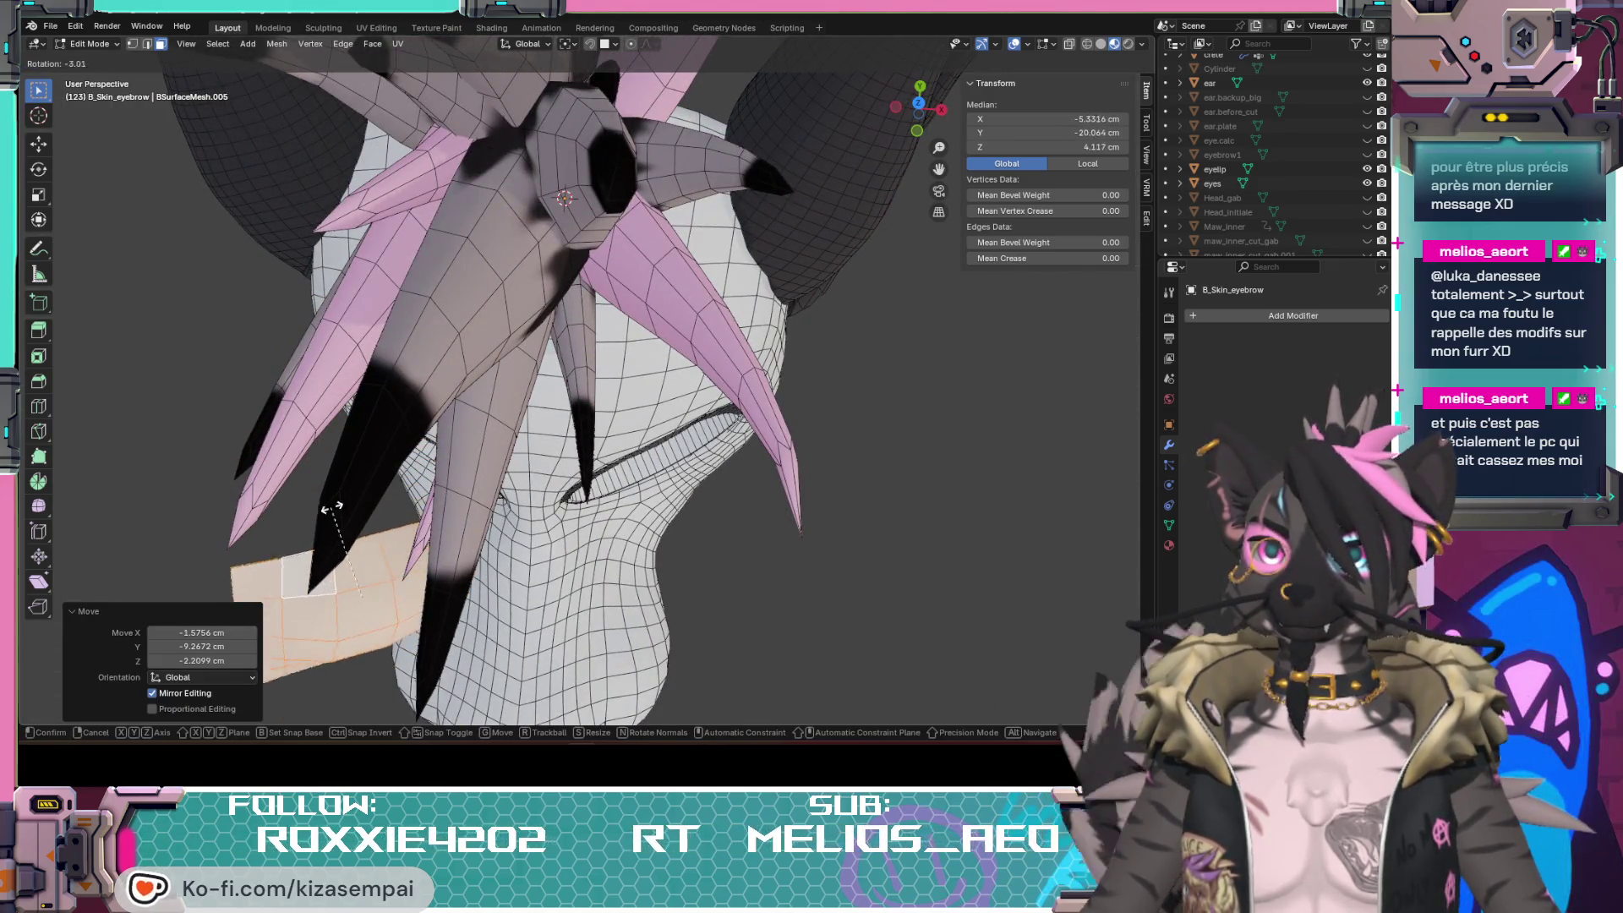
click(381, 545)
Step: Rotate the patch to follow the brow and nudge it into place over the eye with further moves
mouse_move(381, 545)
middle_down()
mouse_move(582, 442)
mouse_move(641, 386)
mouse_move(721, 361)
middle_up()
key(r)
click(640, 387)
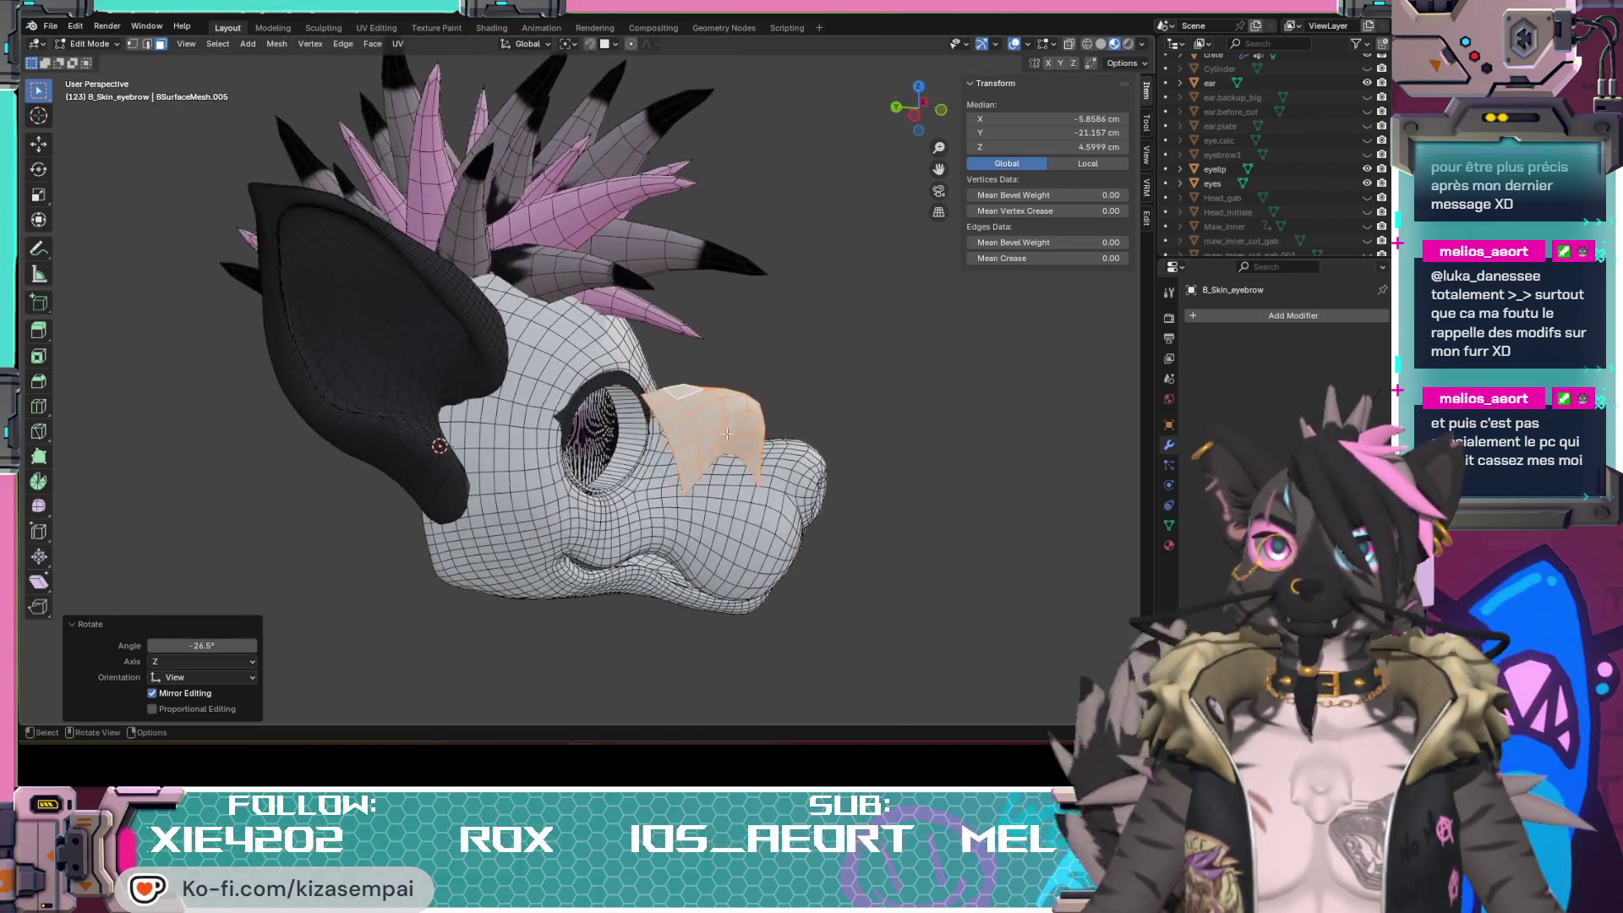
key(g)
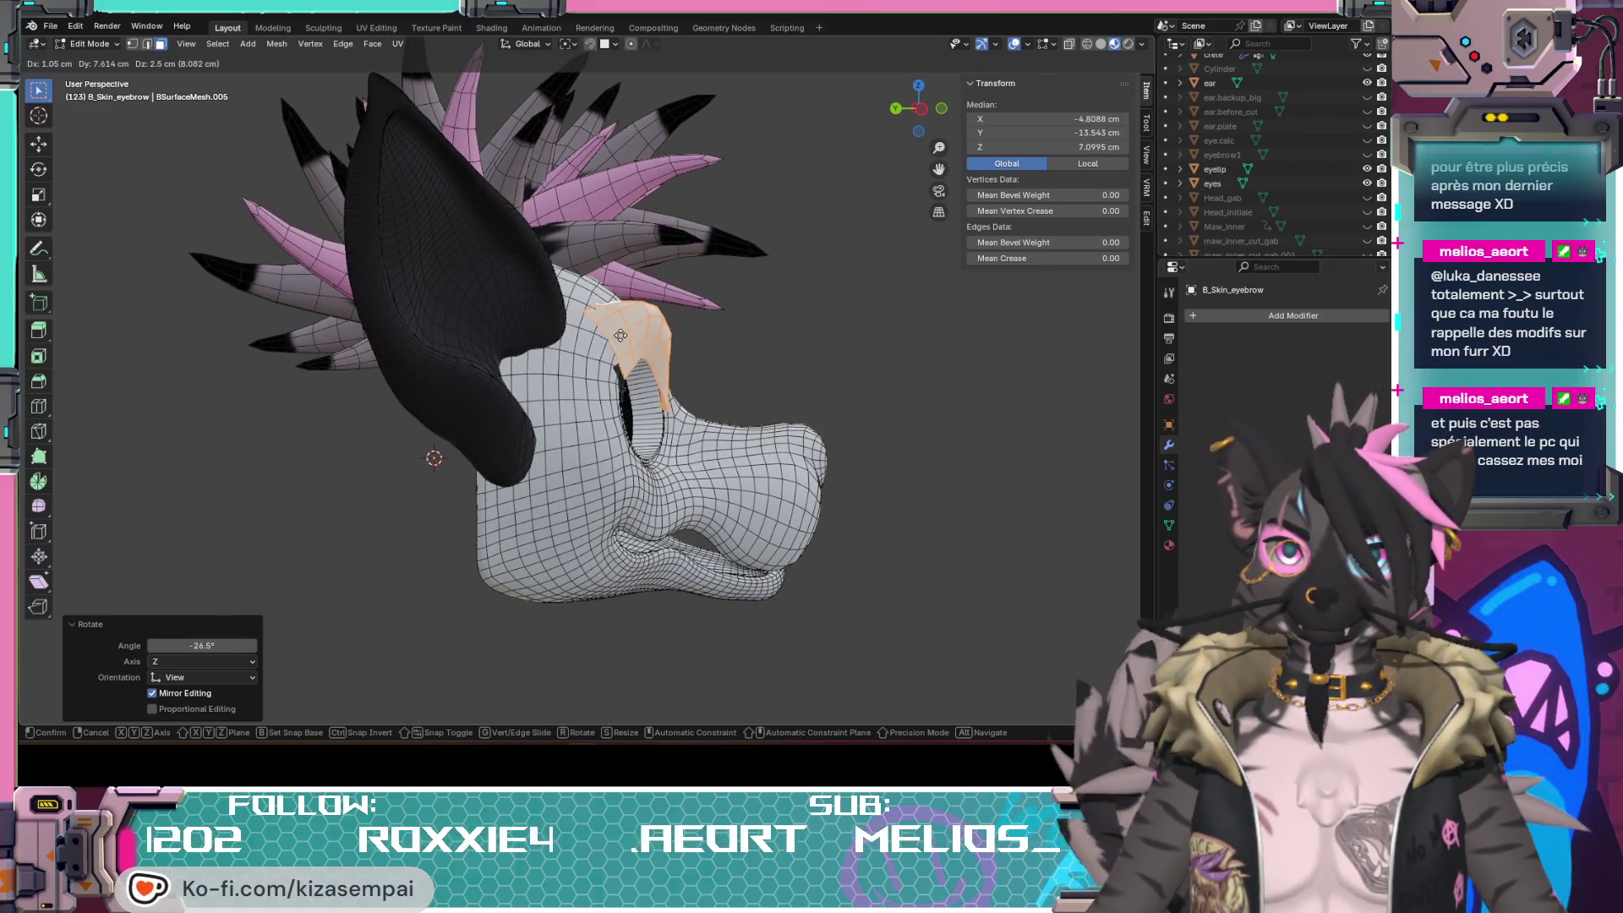
click(635, 368)
mouse_move(634, 368)
middle_down()
mouse_move(648, 403)
mouse_move(580, 357)
middle_up()
key(g)
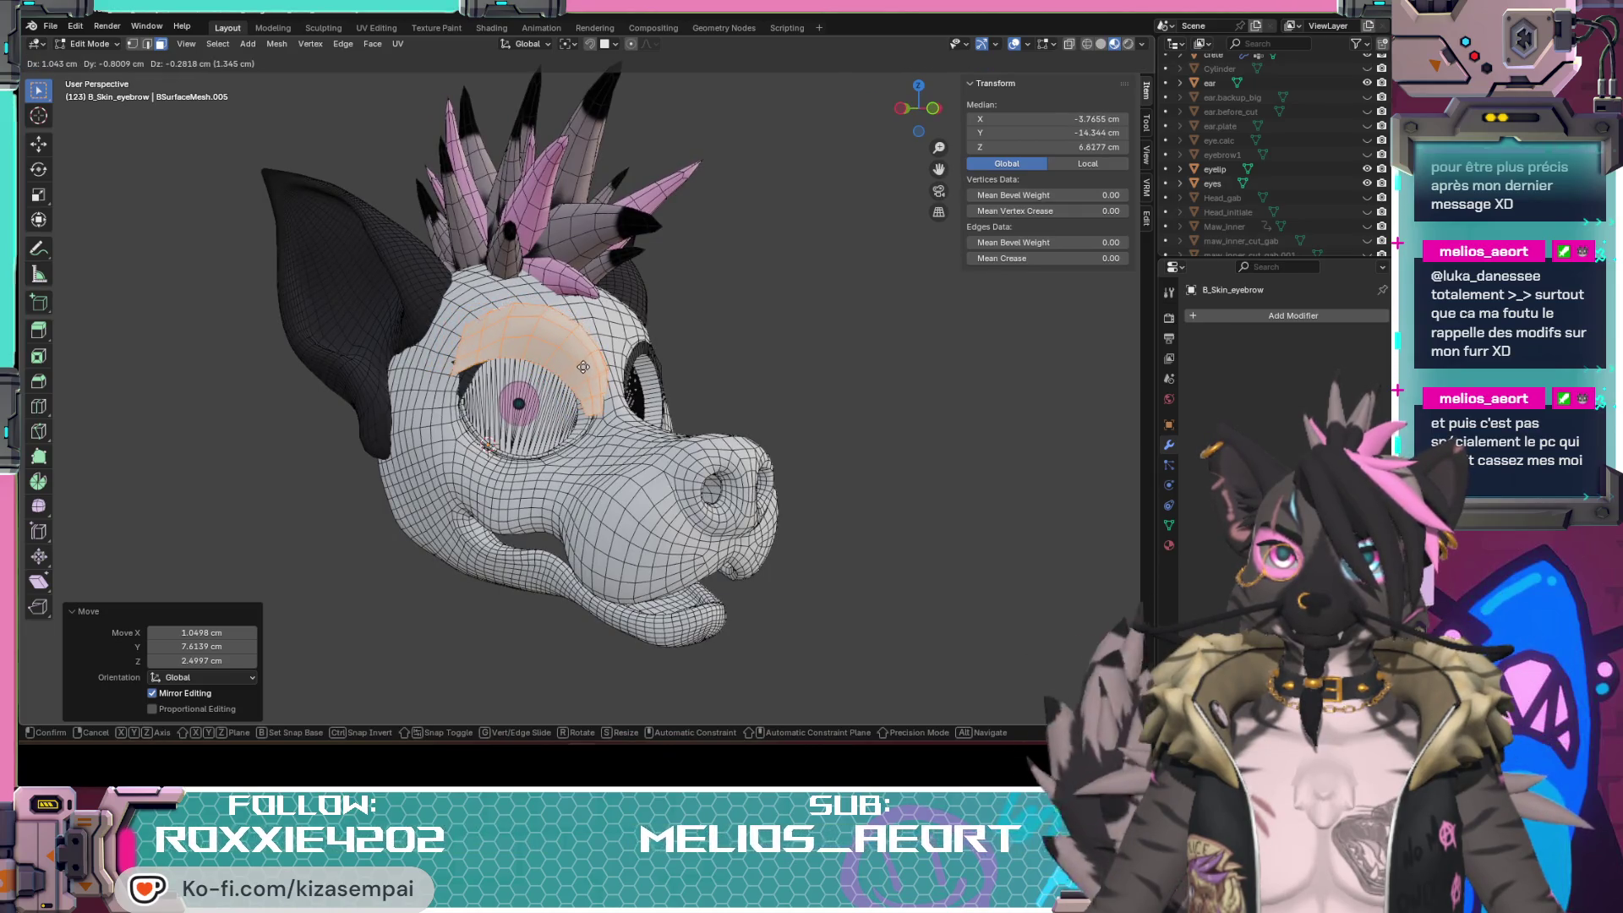
click(508, 426)
mouse_move(507, 426)
middle_down()
mouse_move(529, 418)
mouse_move(531, 558)
mouse_move(533, 520)
middle_up()
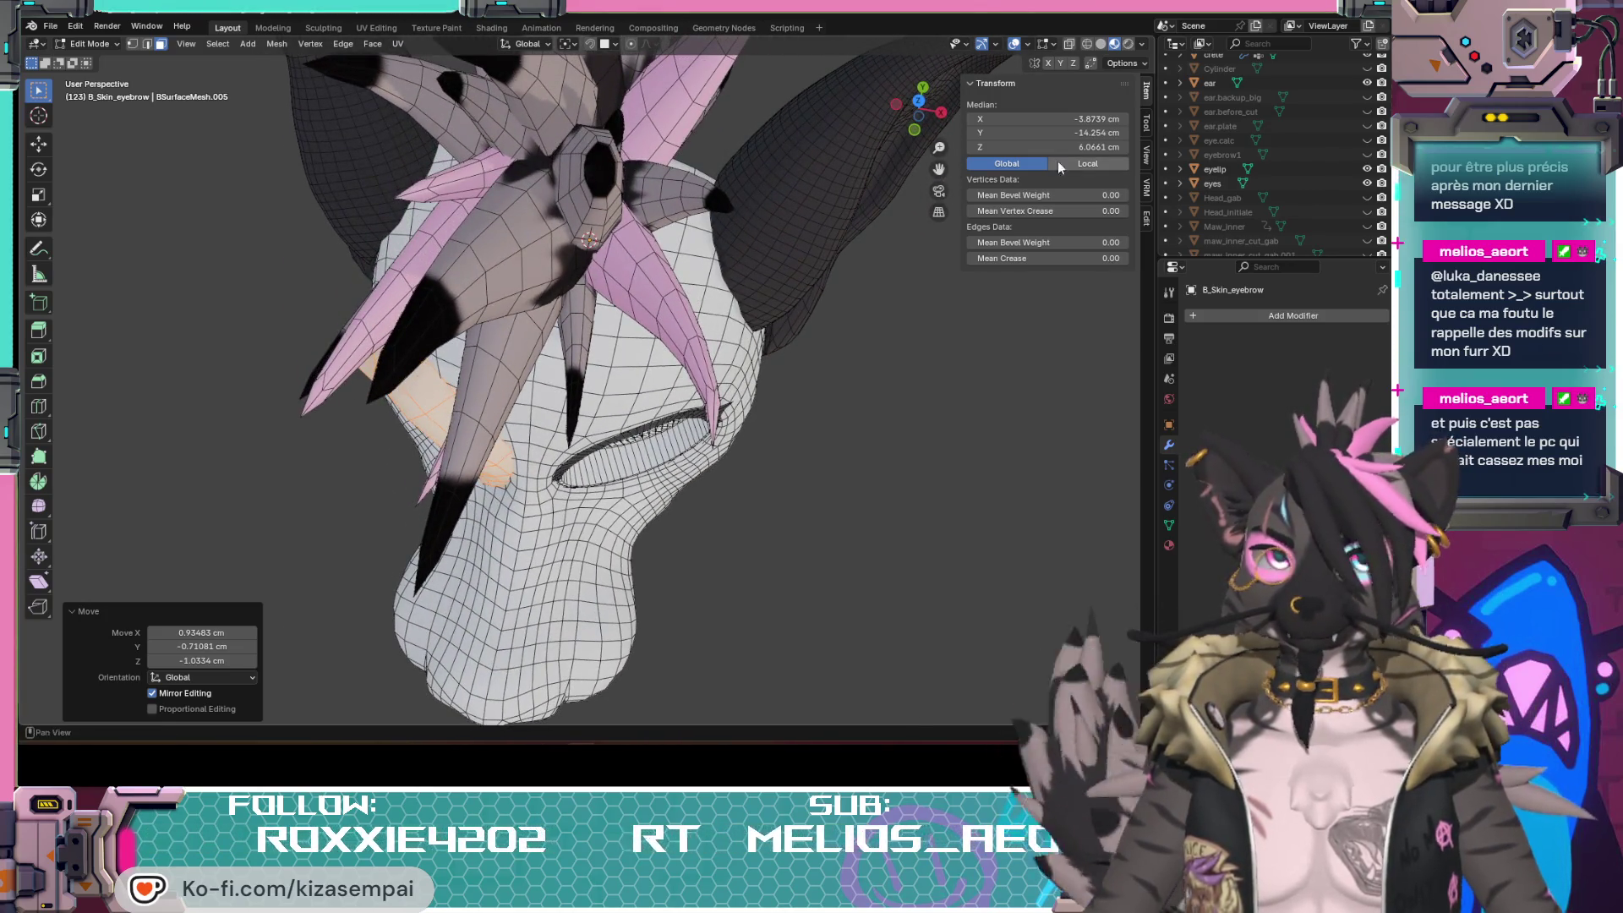
scroll(1333, 114, up, 2)
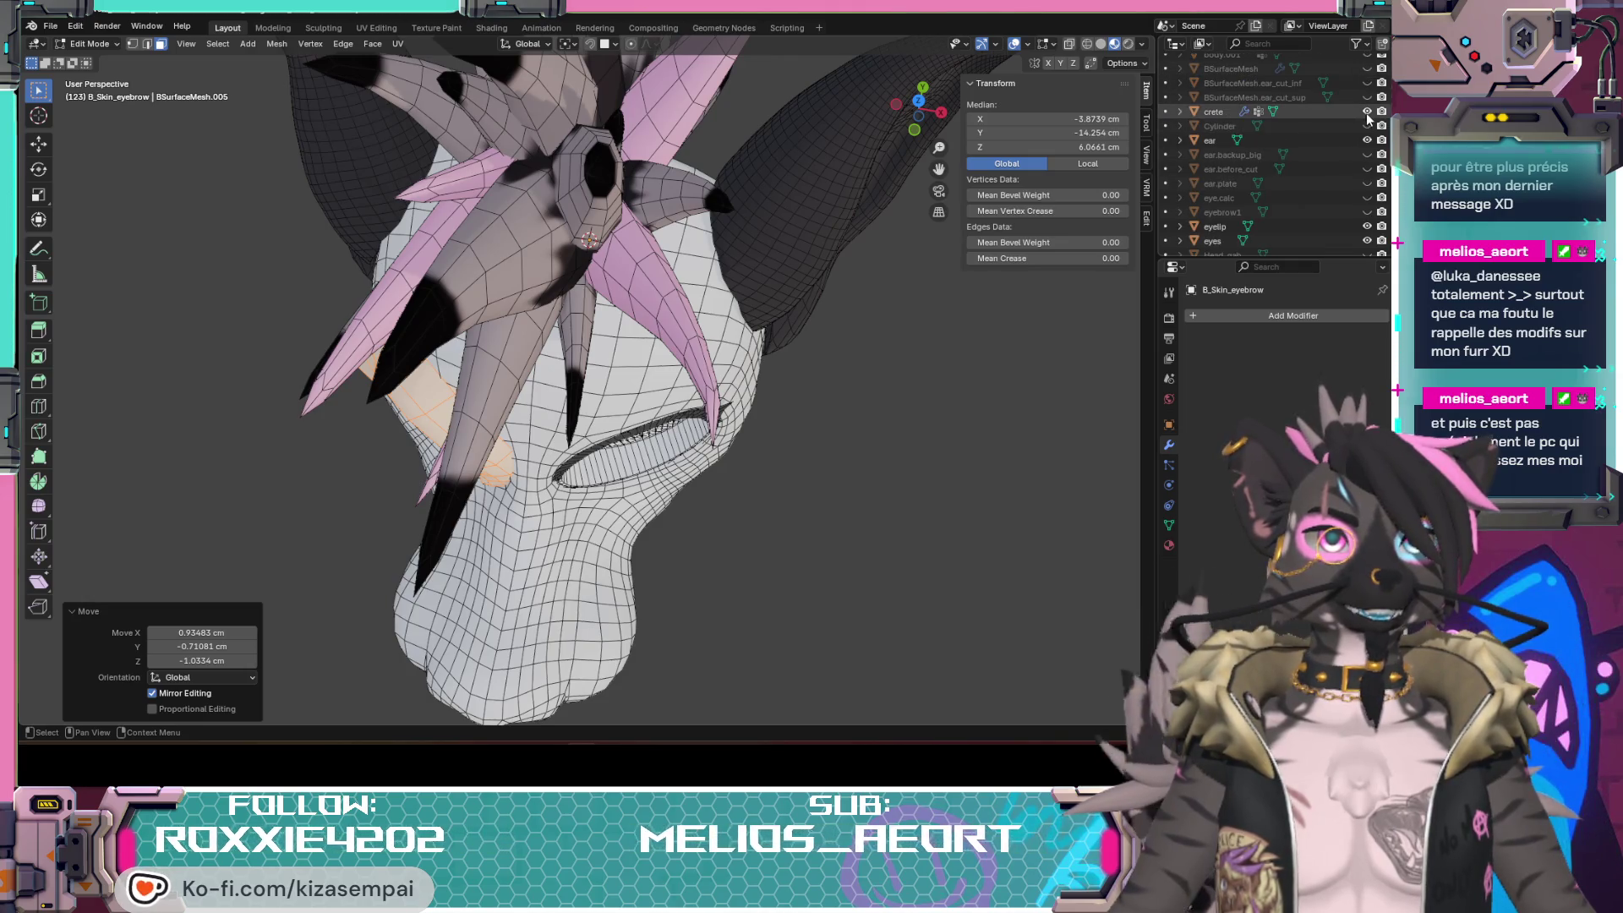
Step: Hide the crete object, shift the eyebrow patch down-left and tilt it about -10° along the brow
click(1367, 112)
middle_drag(529, 412, 501, 438)
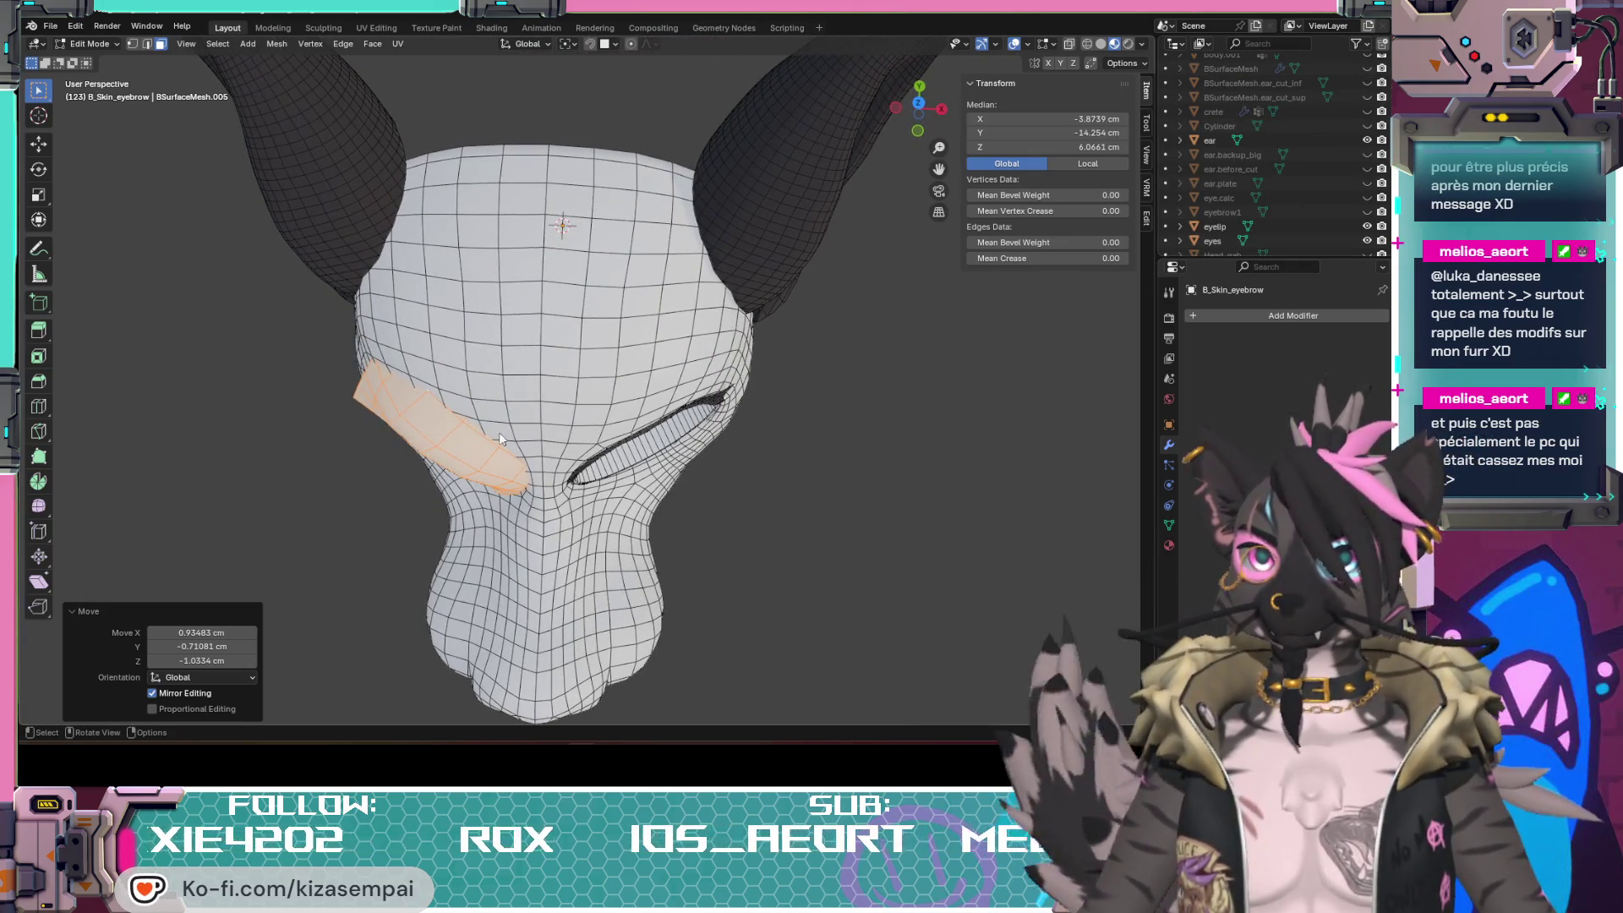
key(g)
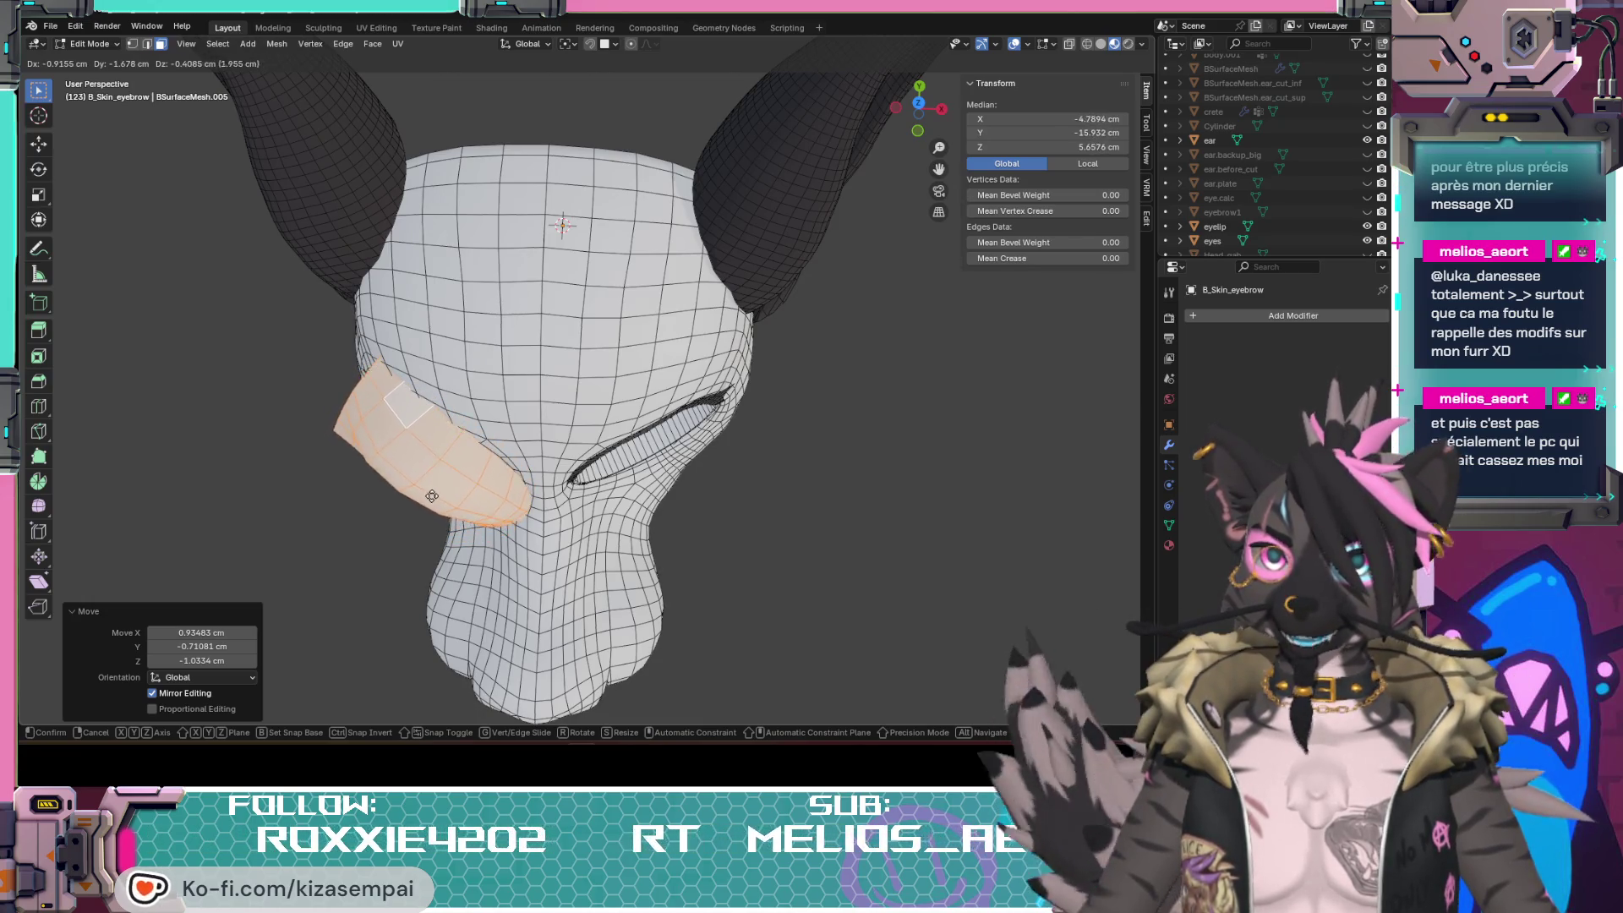
click(436, 494)
mouse_move(434, 494)
middle_down()
mouse_move(591, 575)
mouse_move(603, 468)
middle_up()
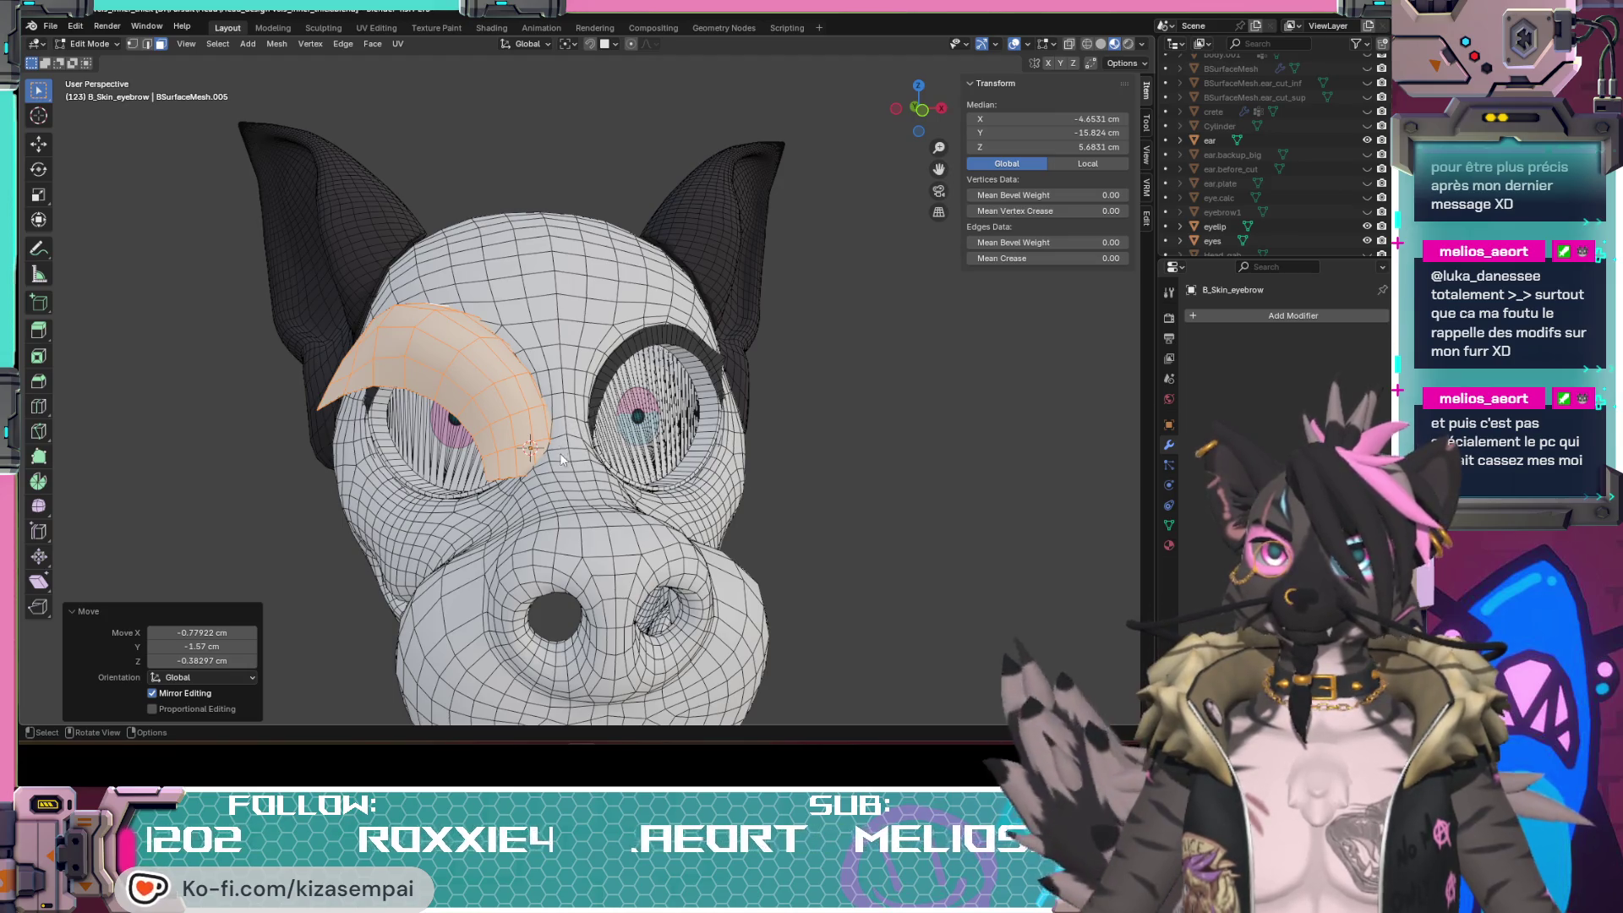
key(r)
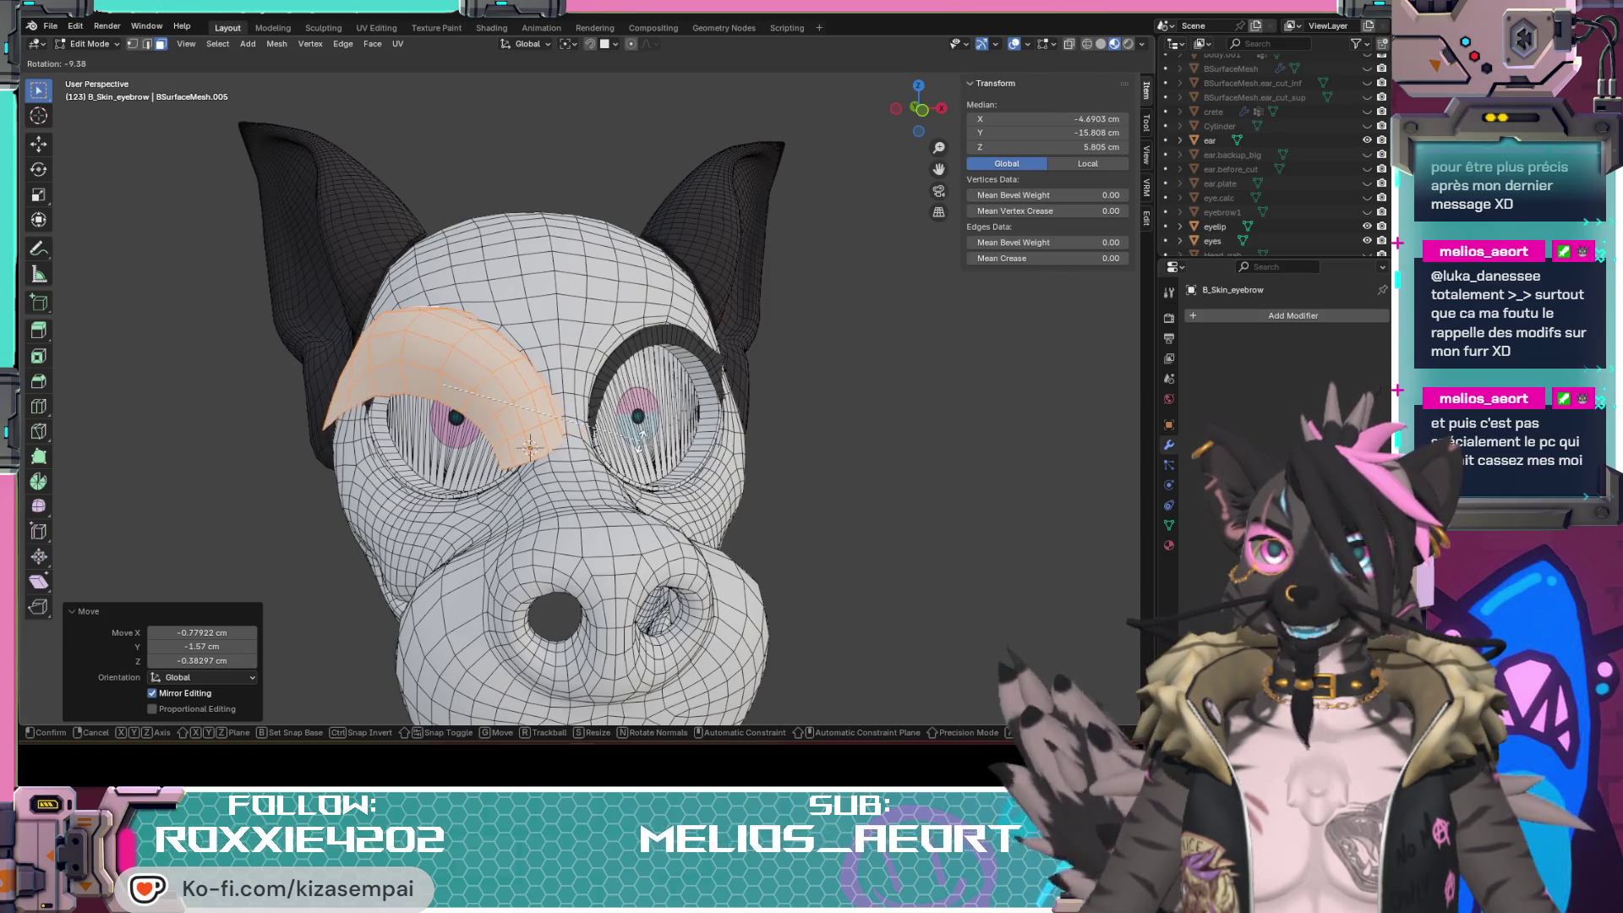
click(530, 447)
mouse_move(530, 448)
middle_down()
mouse_move(656, 540)
mouse_move(589, 659)
mouse_move(481, 505)
middle_up()
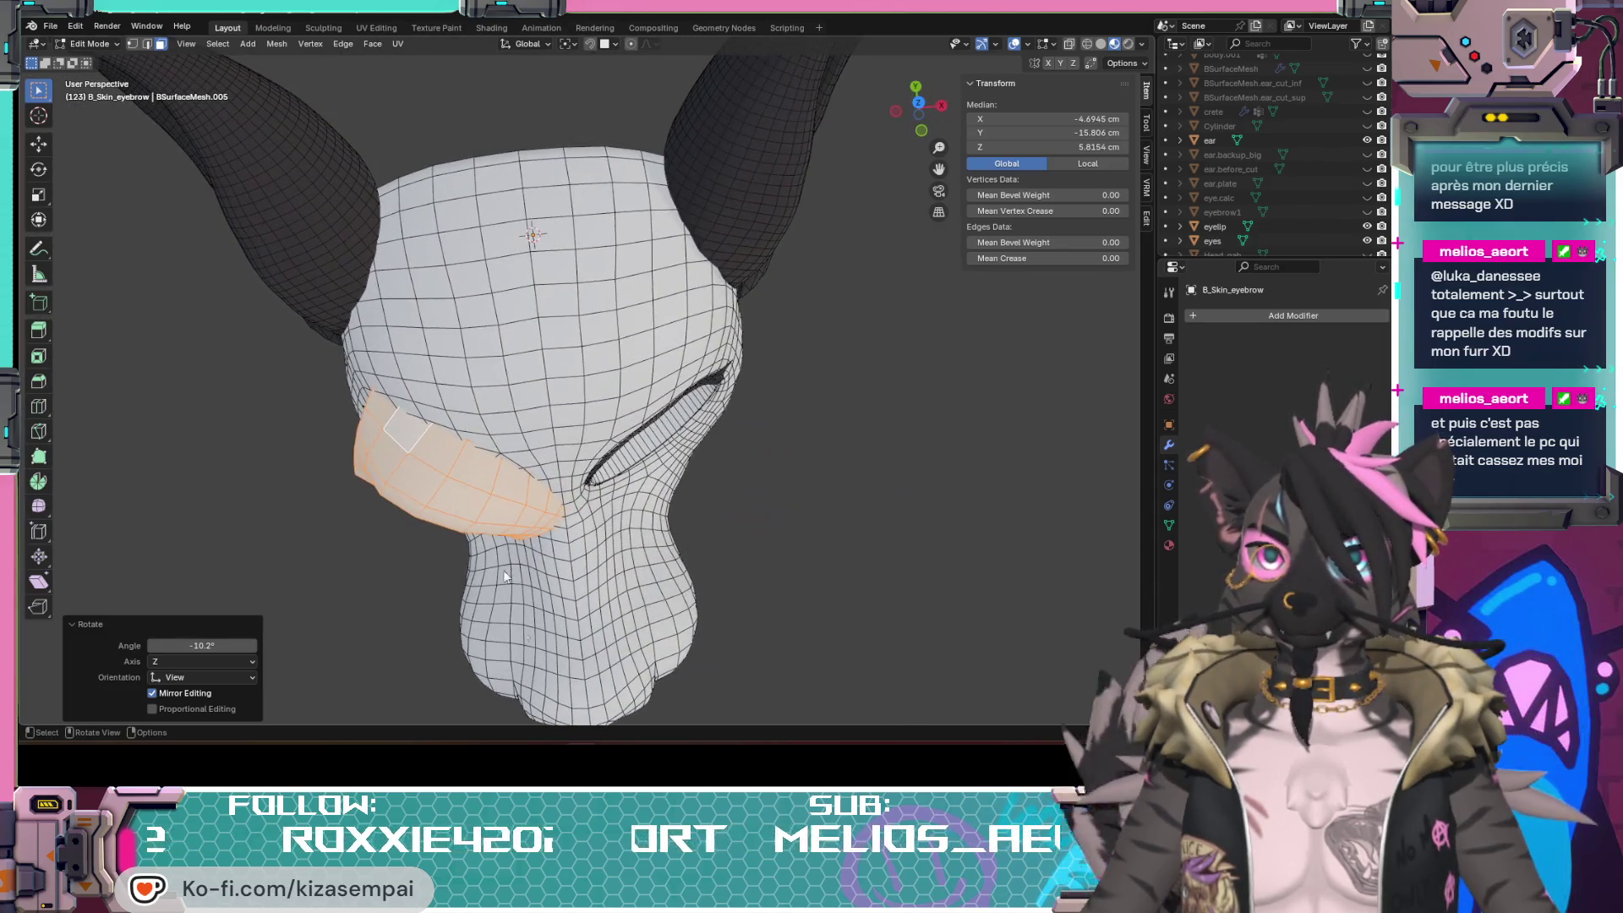
Step: Nudge the eyebrow patch, raise it, apply the typed 20° rotation and reposition it on the brow
key(g)
click(463, 499)
mouse_move(462, 499)
middle_down()
mouse_move(504, 386)
mouse_move(734, 503)
mouse_move(779, 477)
middle_up()
key(g)
click(508, 368)
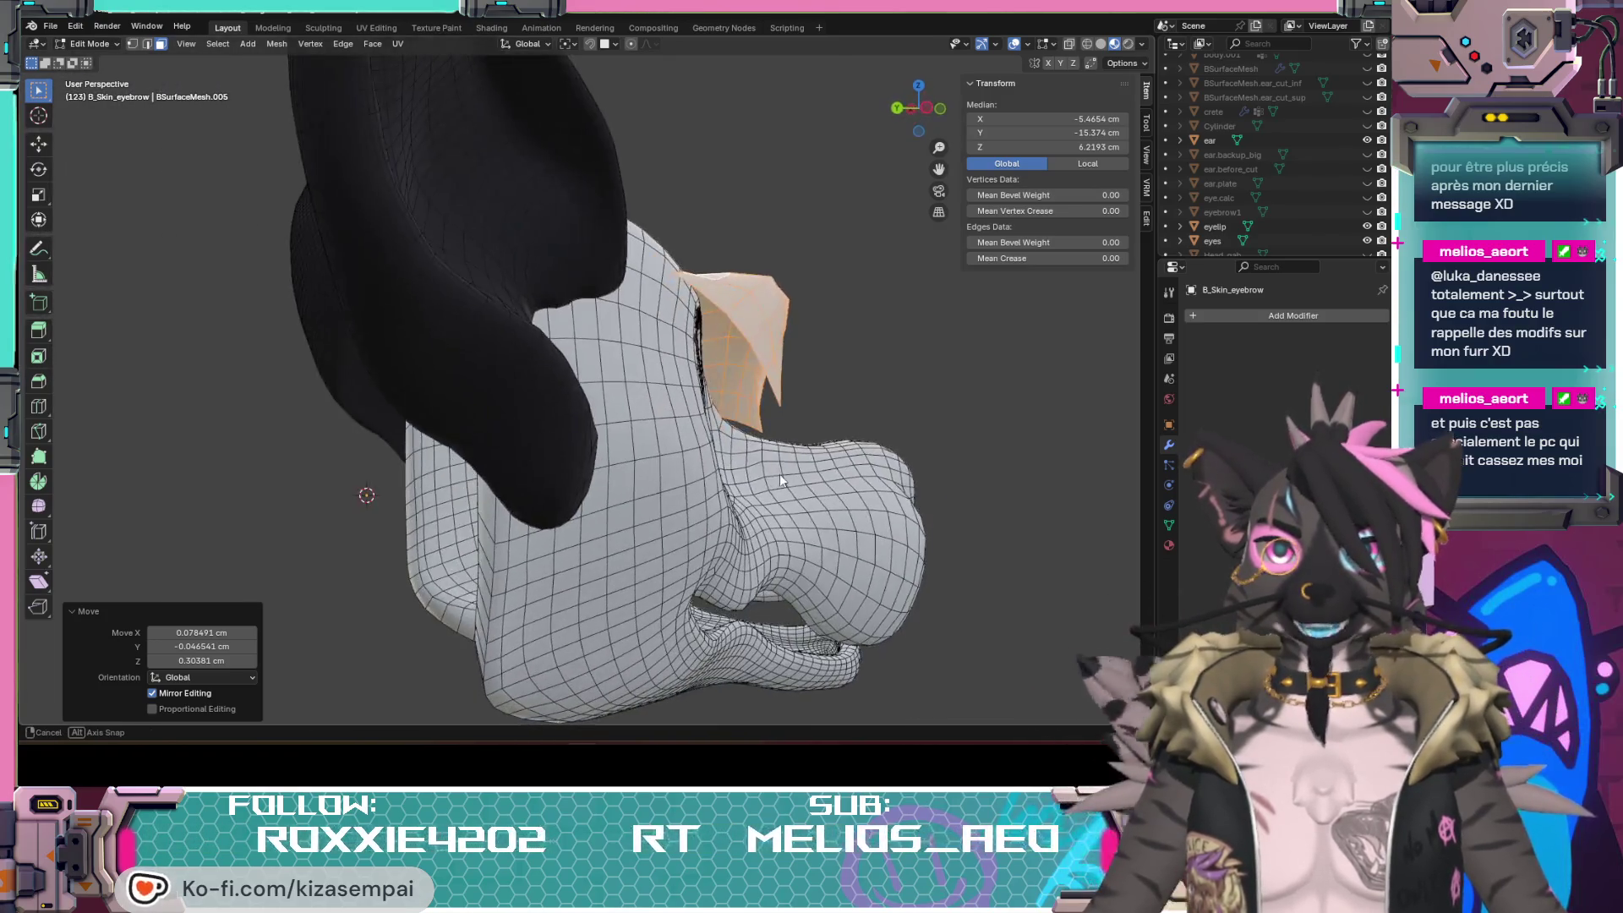
text(r20)
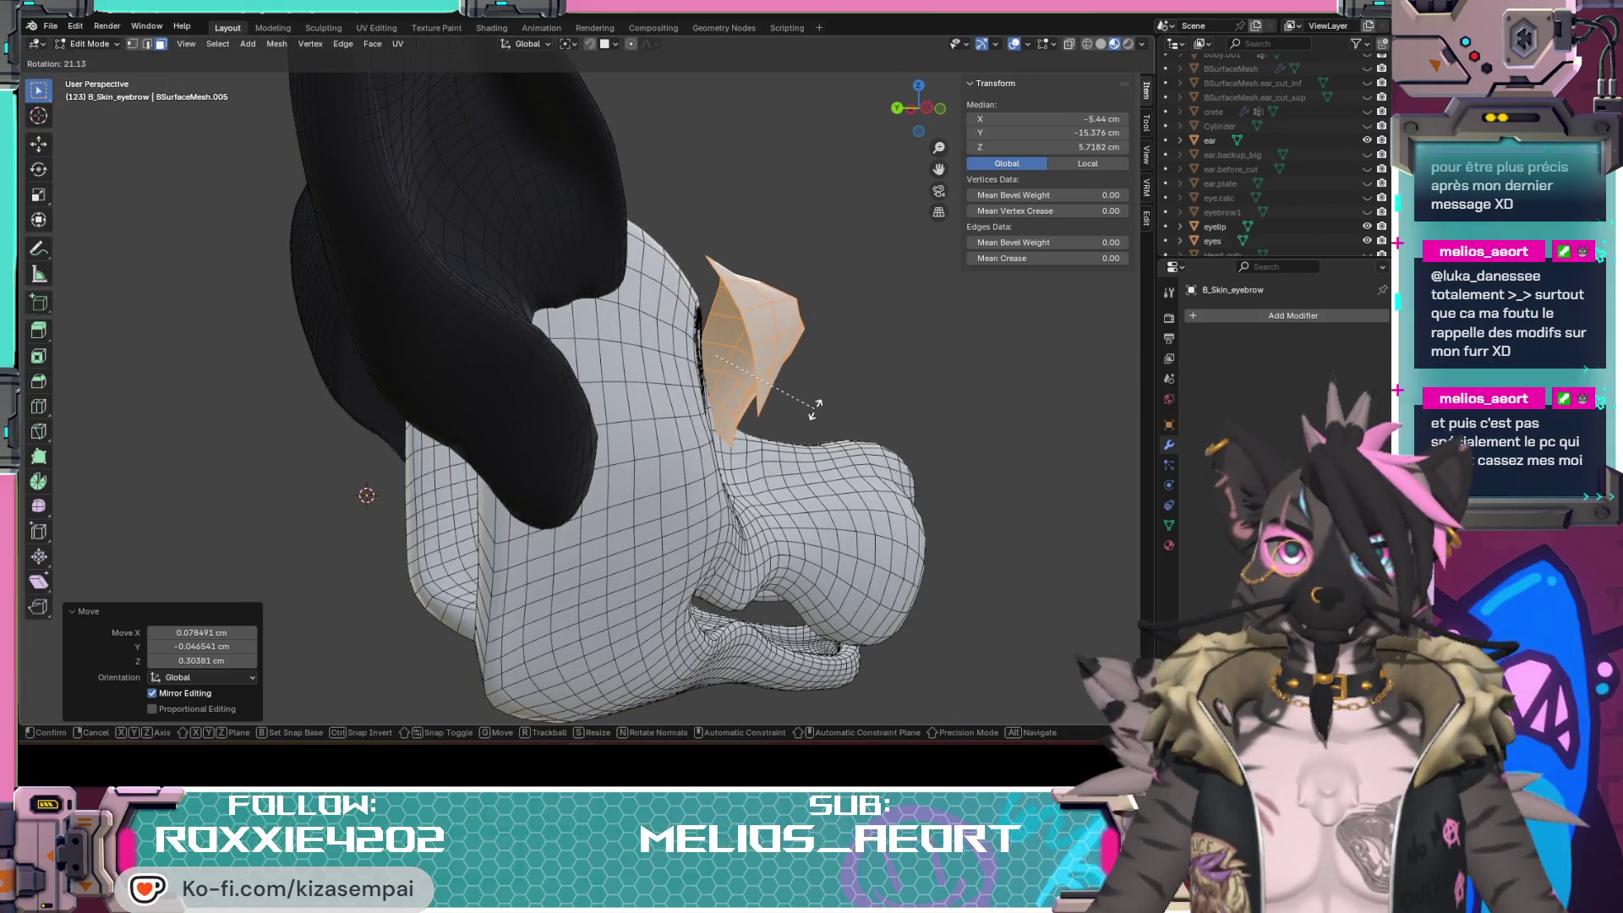
key(Return)
key(g)
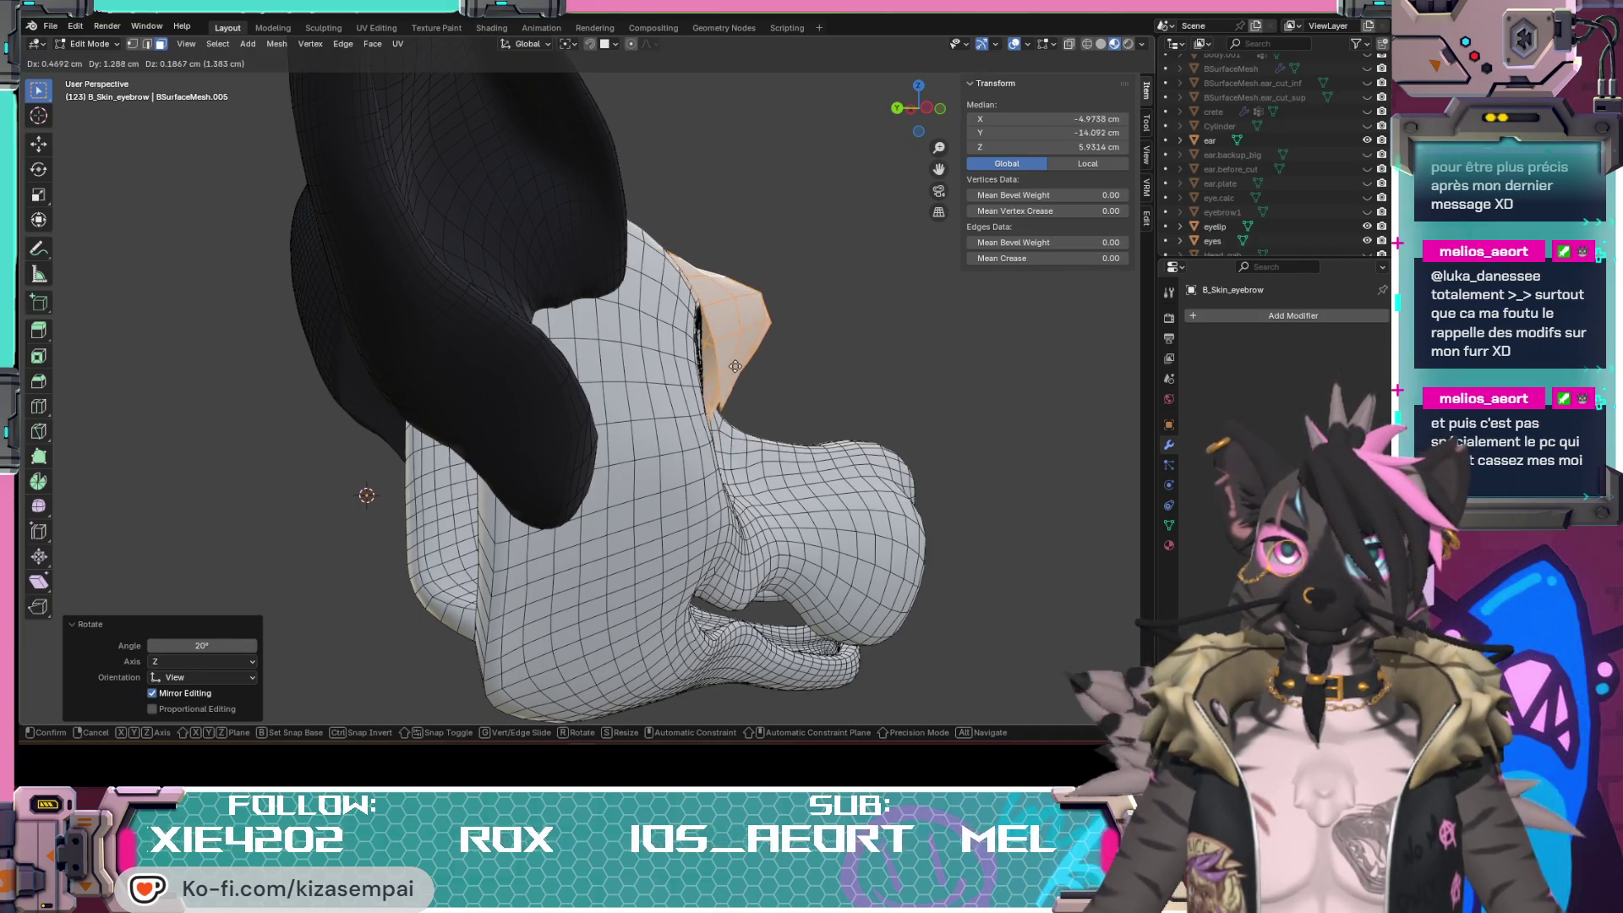
click(684, 381)
Step: Alternate small rotations and moves, then redo the last rotation with a smaller angle so the patch hugs the brow ridge
middle_drag(685, 380, 553, 494)
key(r)
click(548, 495)
key(g)
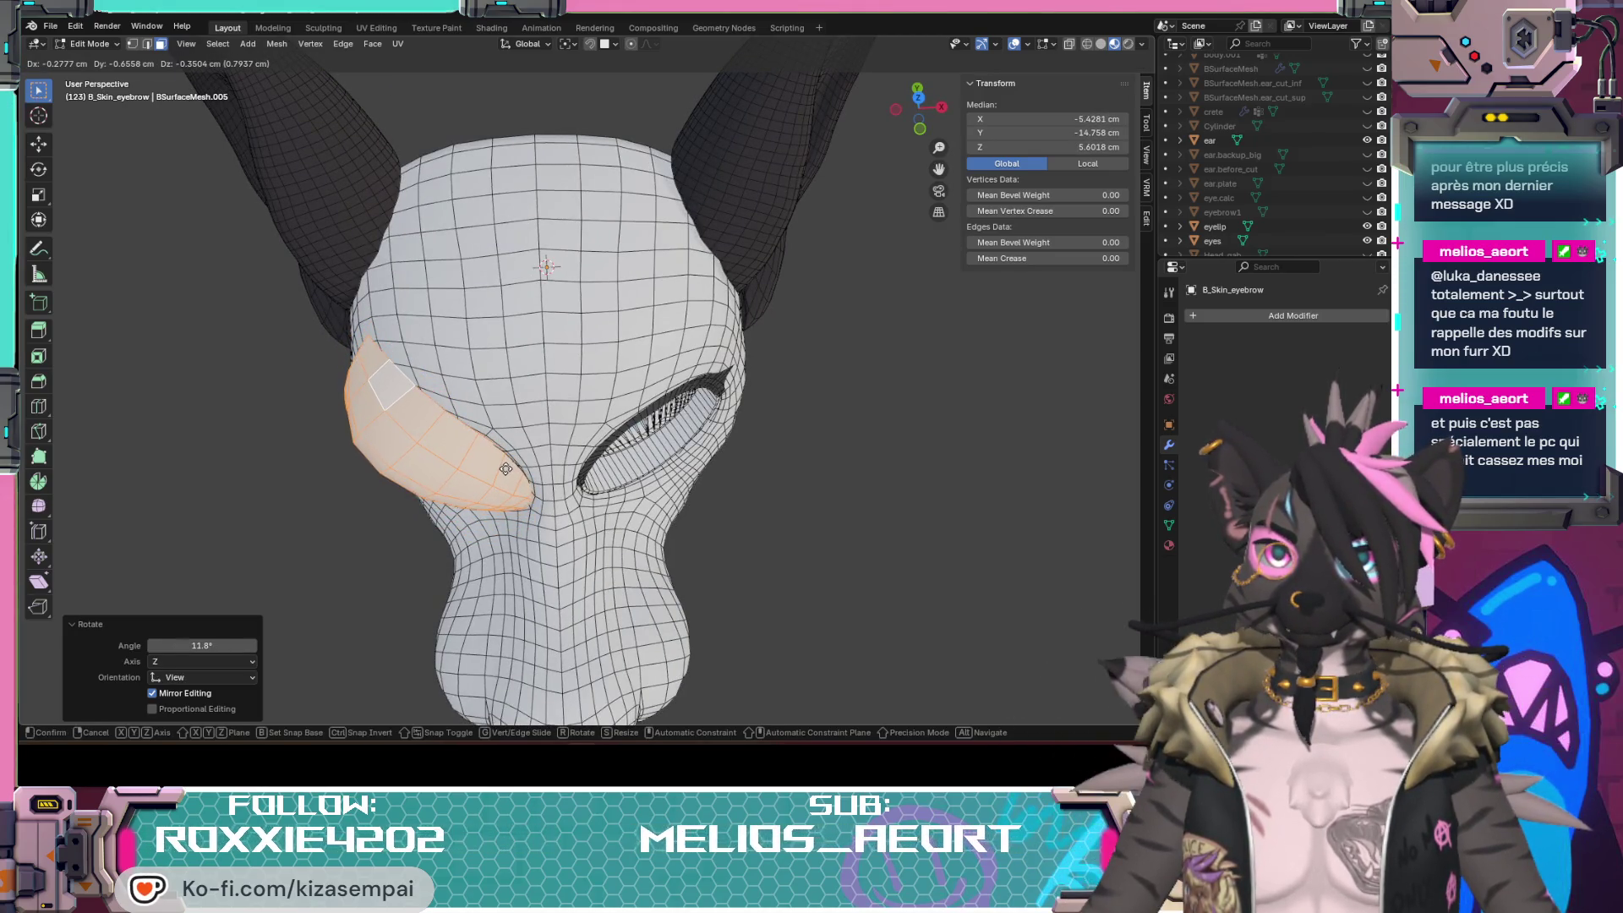
click(609, 368)
mouse_move(609, 368)
middle_down()
mouse_move(535, 427)
mouse_move(744, 356)
mouse_move(591, 462)
mouse_move(675, 460)
mouse_move(872, 342)
middle_up()
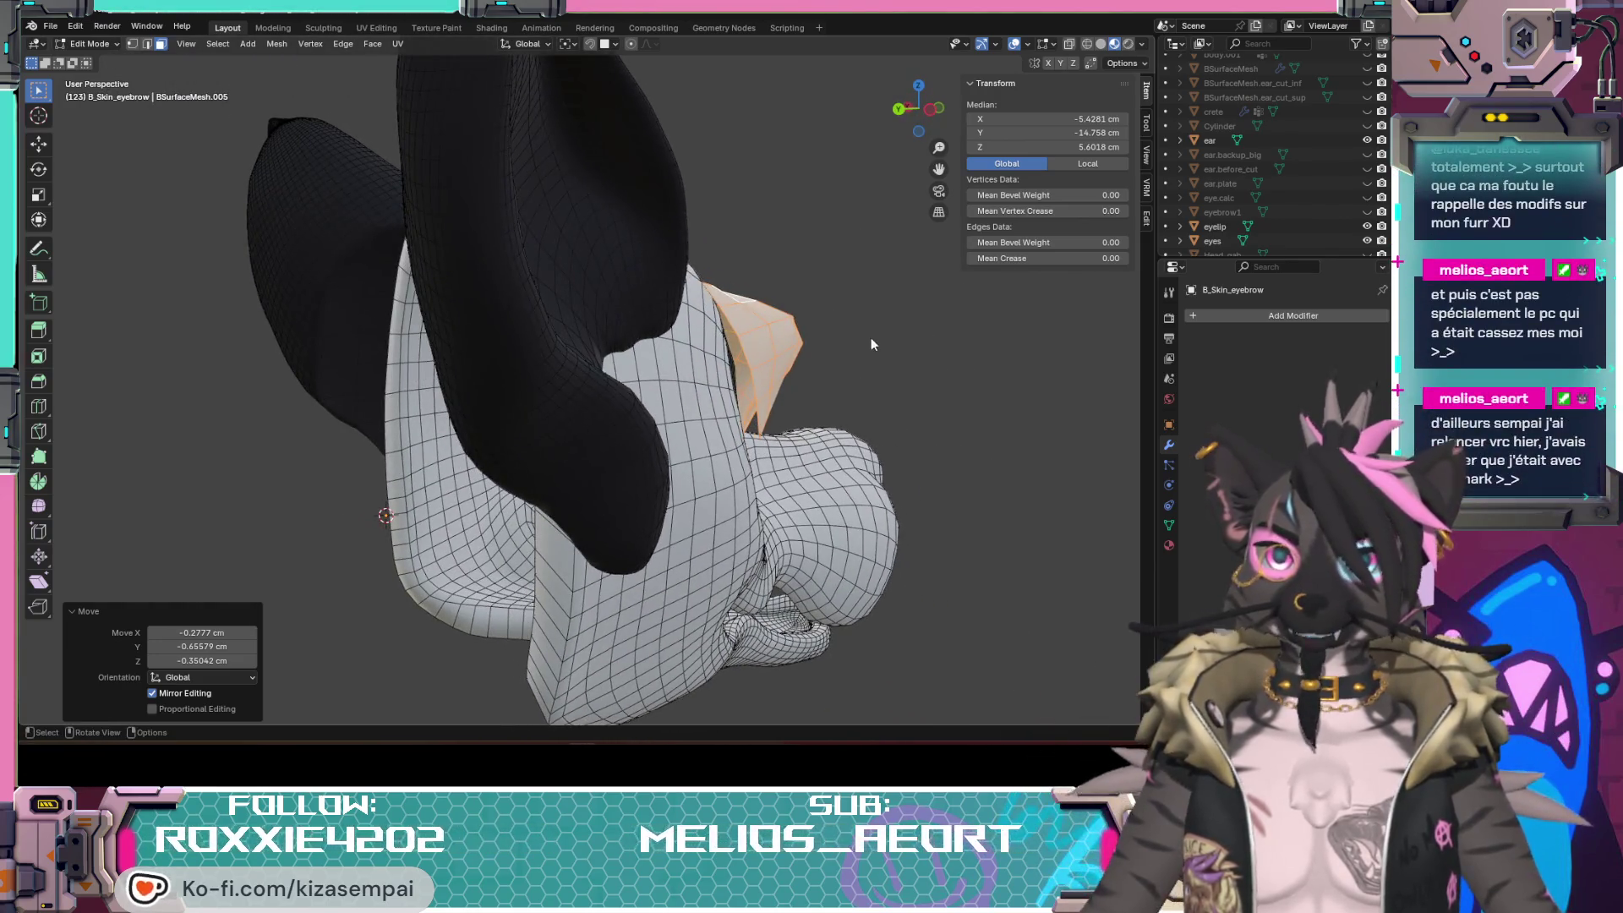
key(r)
click(891, 367)
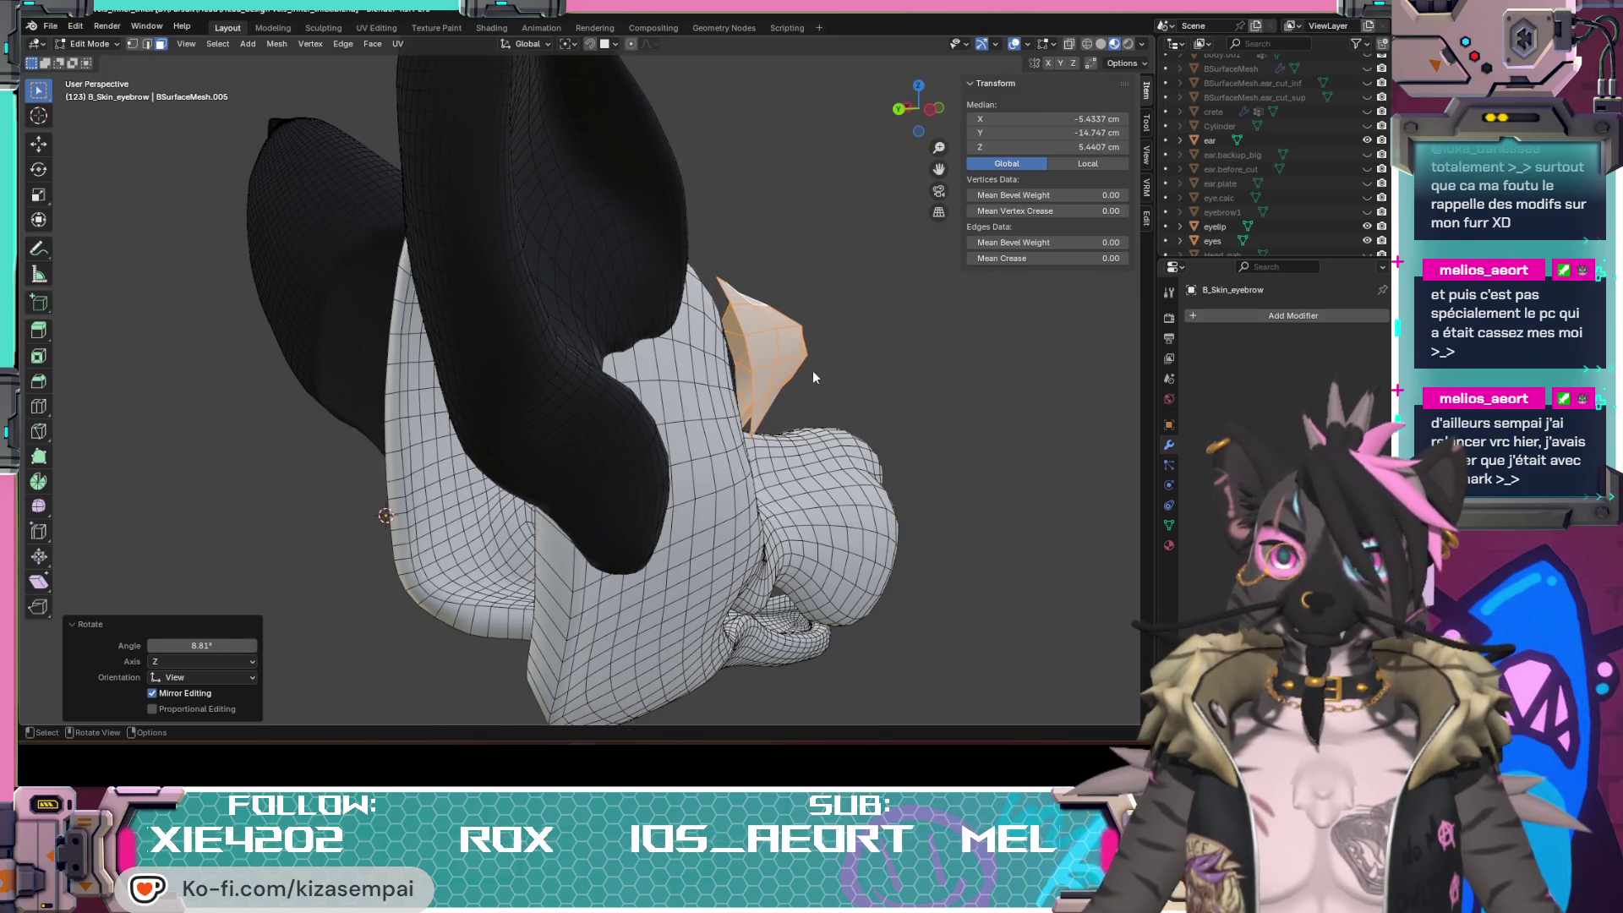
middle_drag(811, 380, 748, 518)
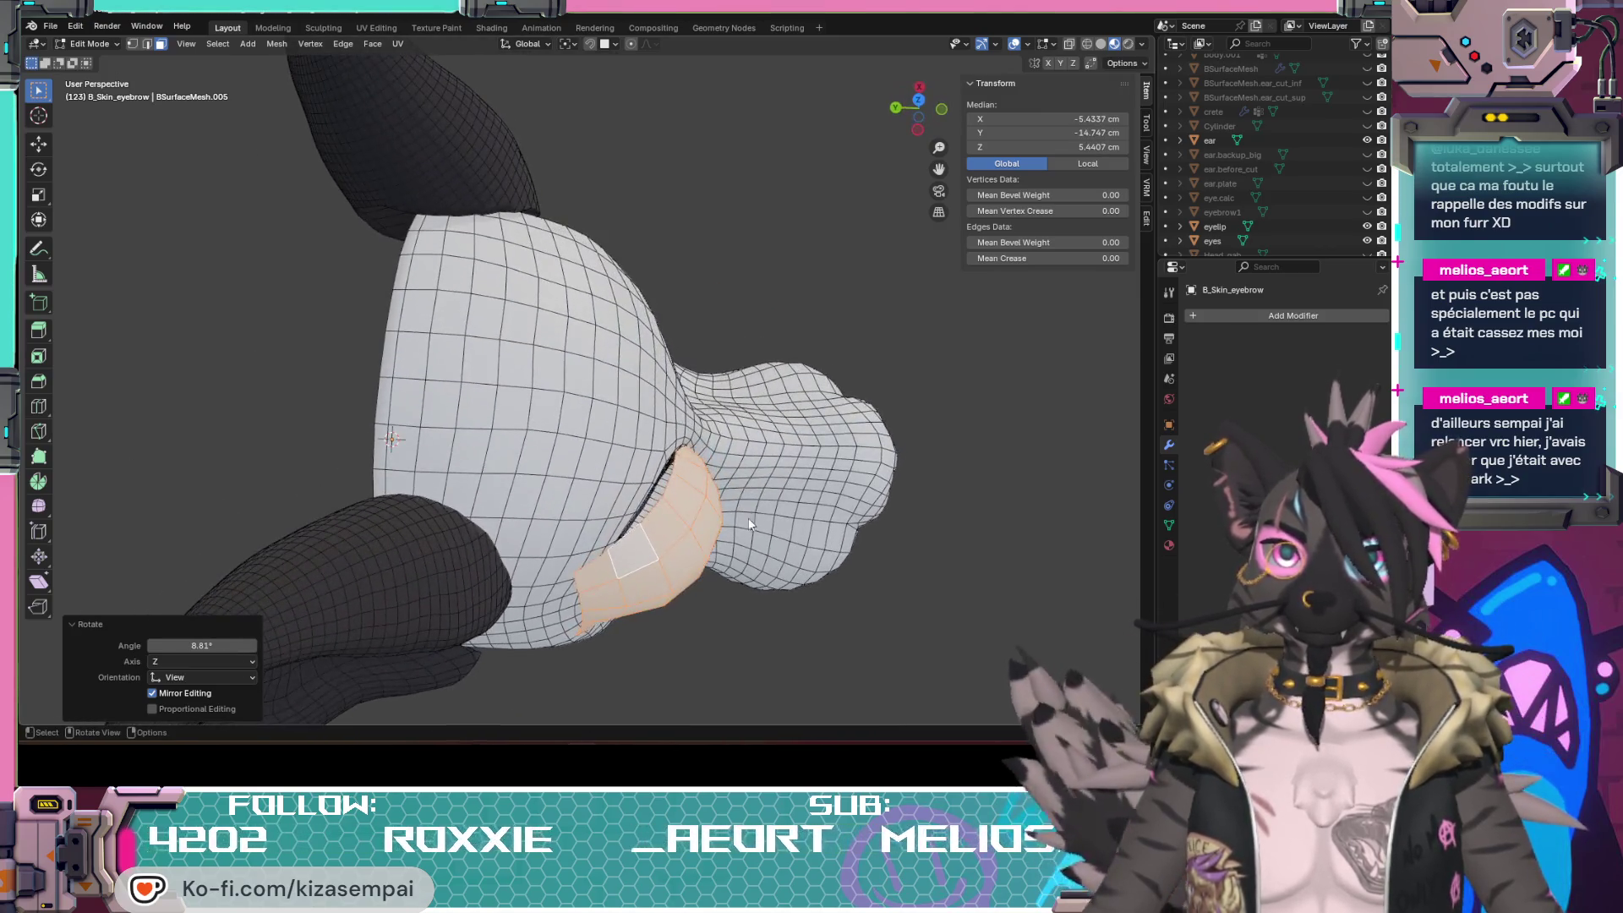
key(r)
click(666, 612)
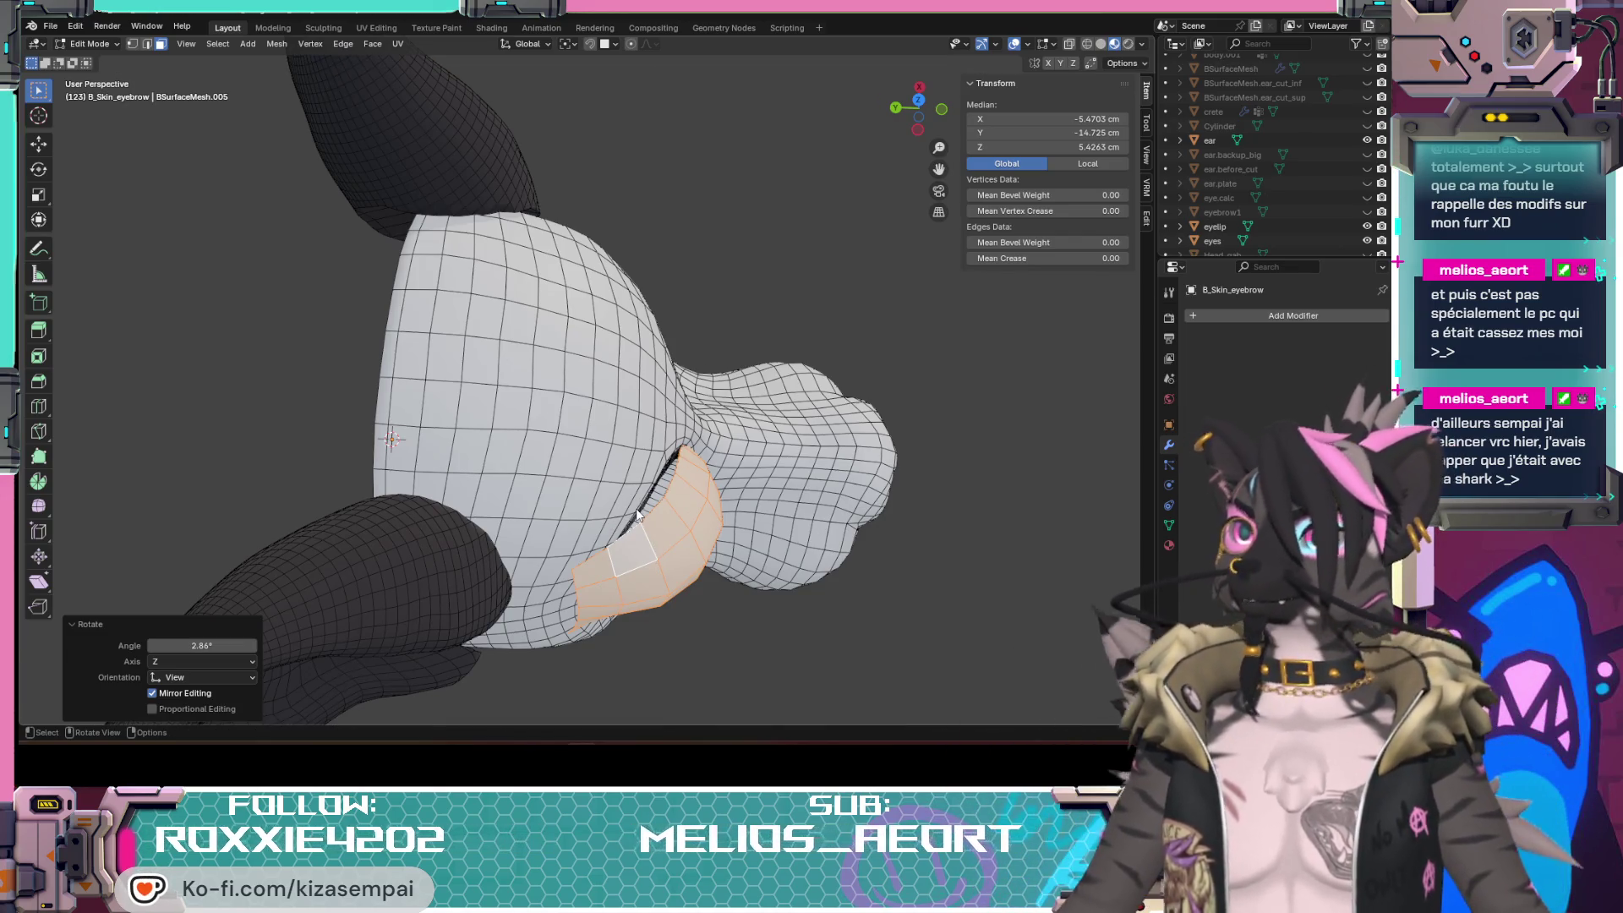
middle_drag(747, 578, 605, 466)
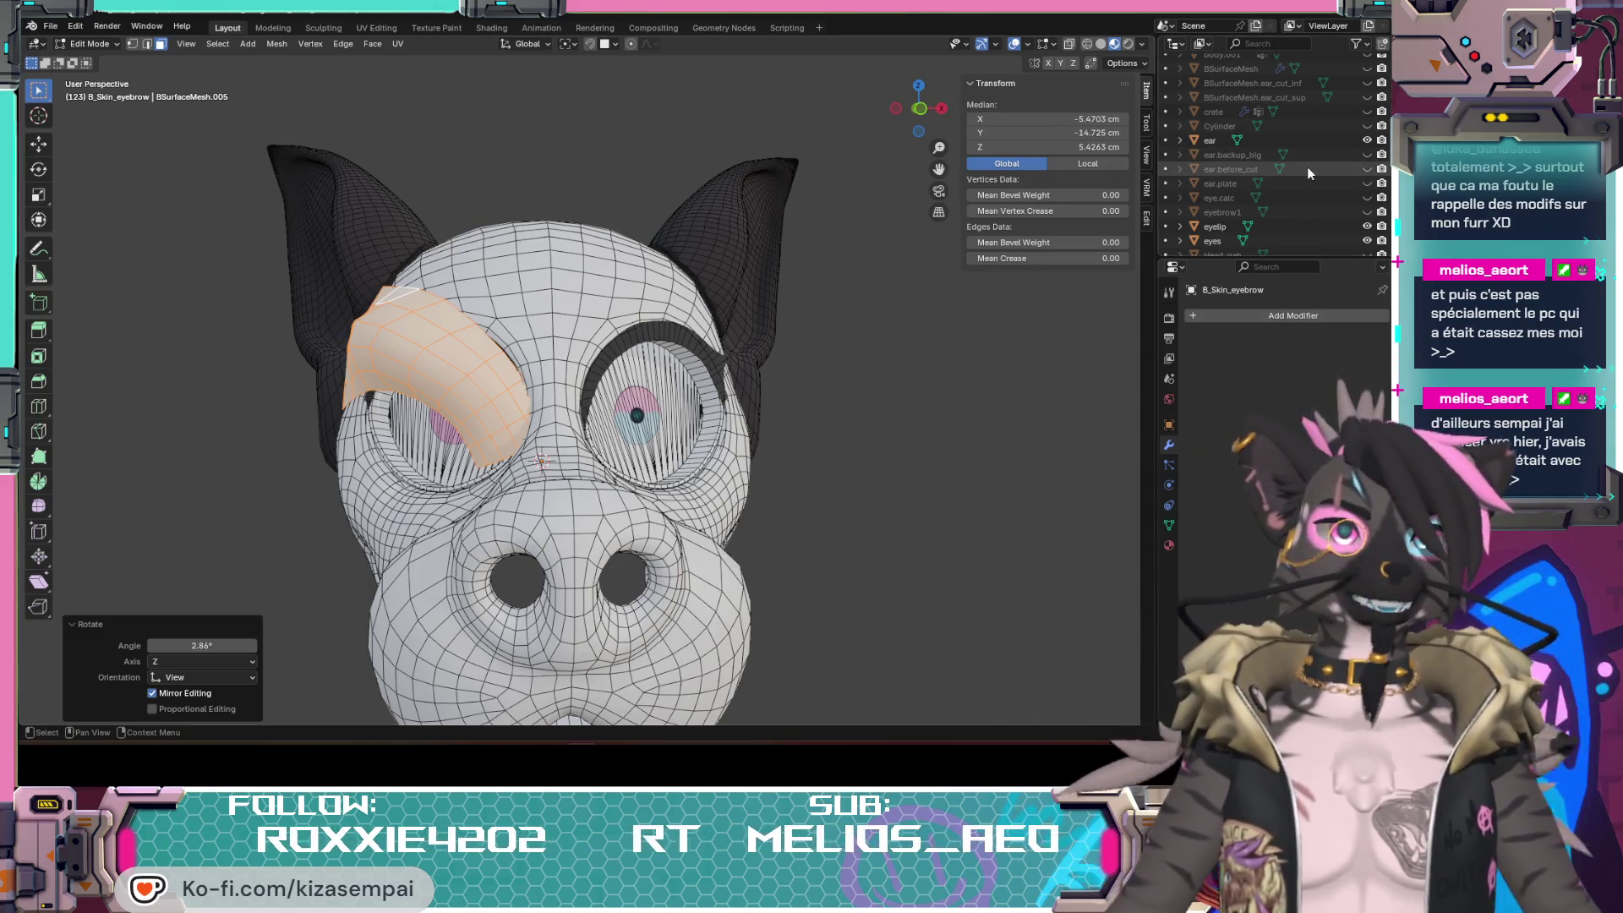
Step: In the Outliner hide the eyes meshes and show the Head_initiale mesh behind the eyebrow patch
click(1368, 239)
scroll(1342, 179, up, 3)
scroll(1341, 189, down, 5)
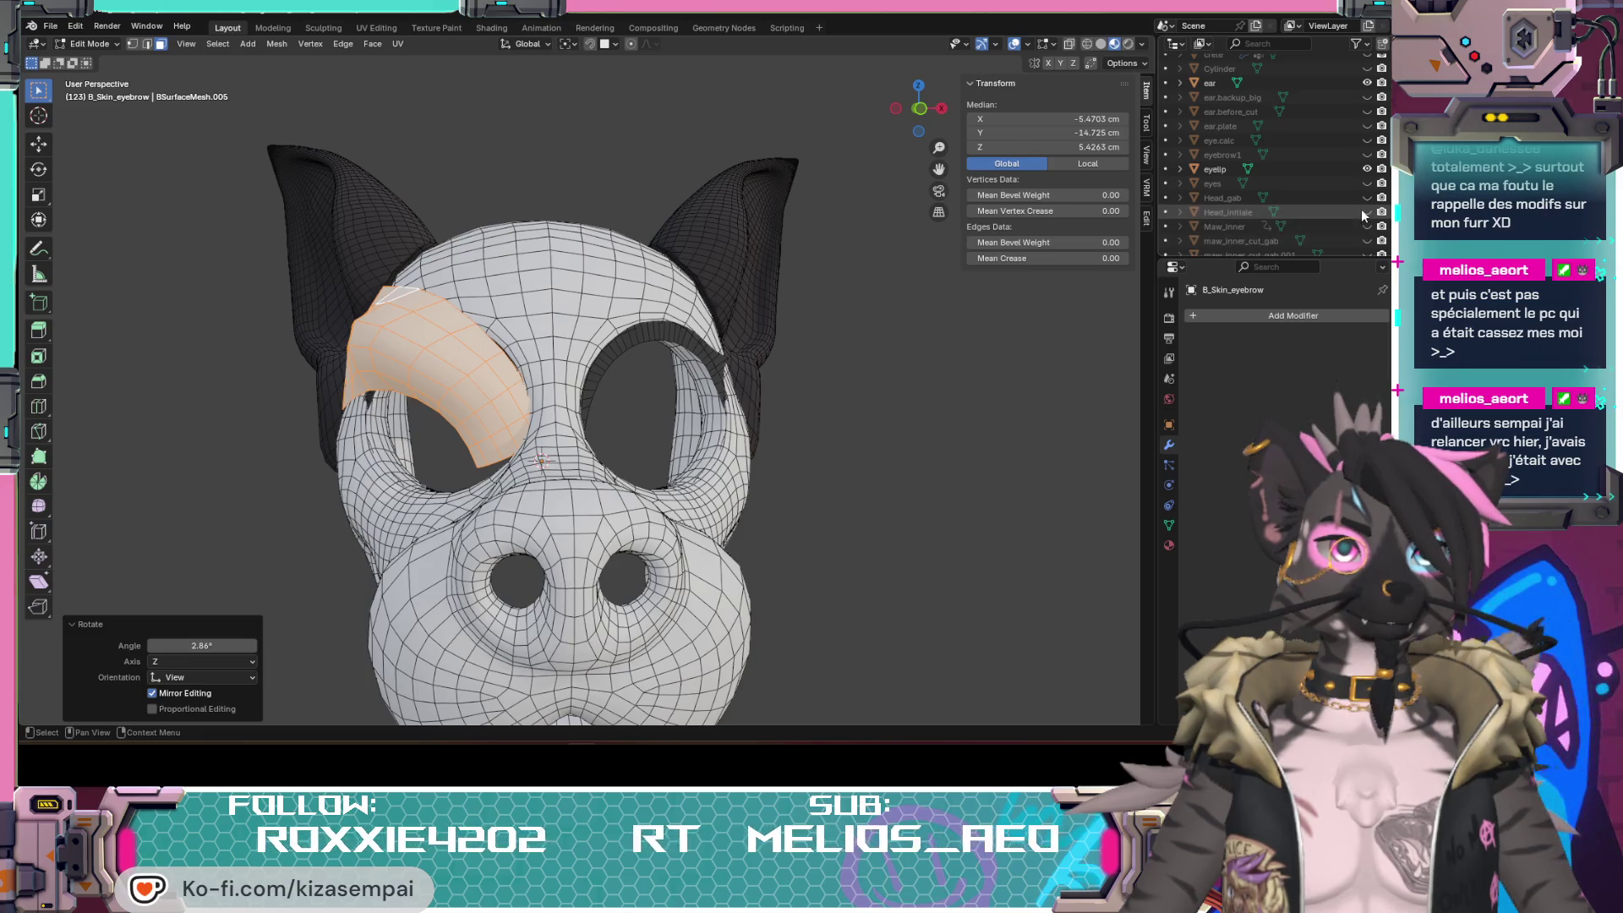
click(1367, 212)
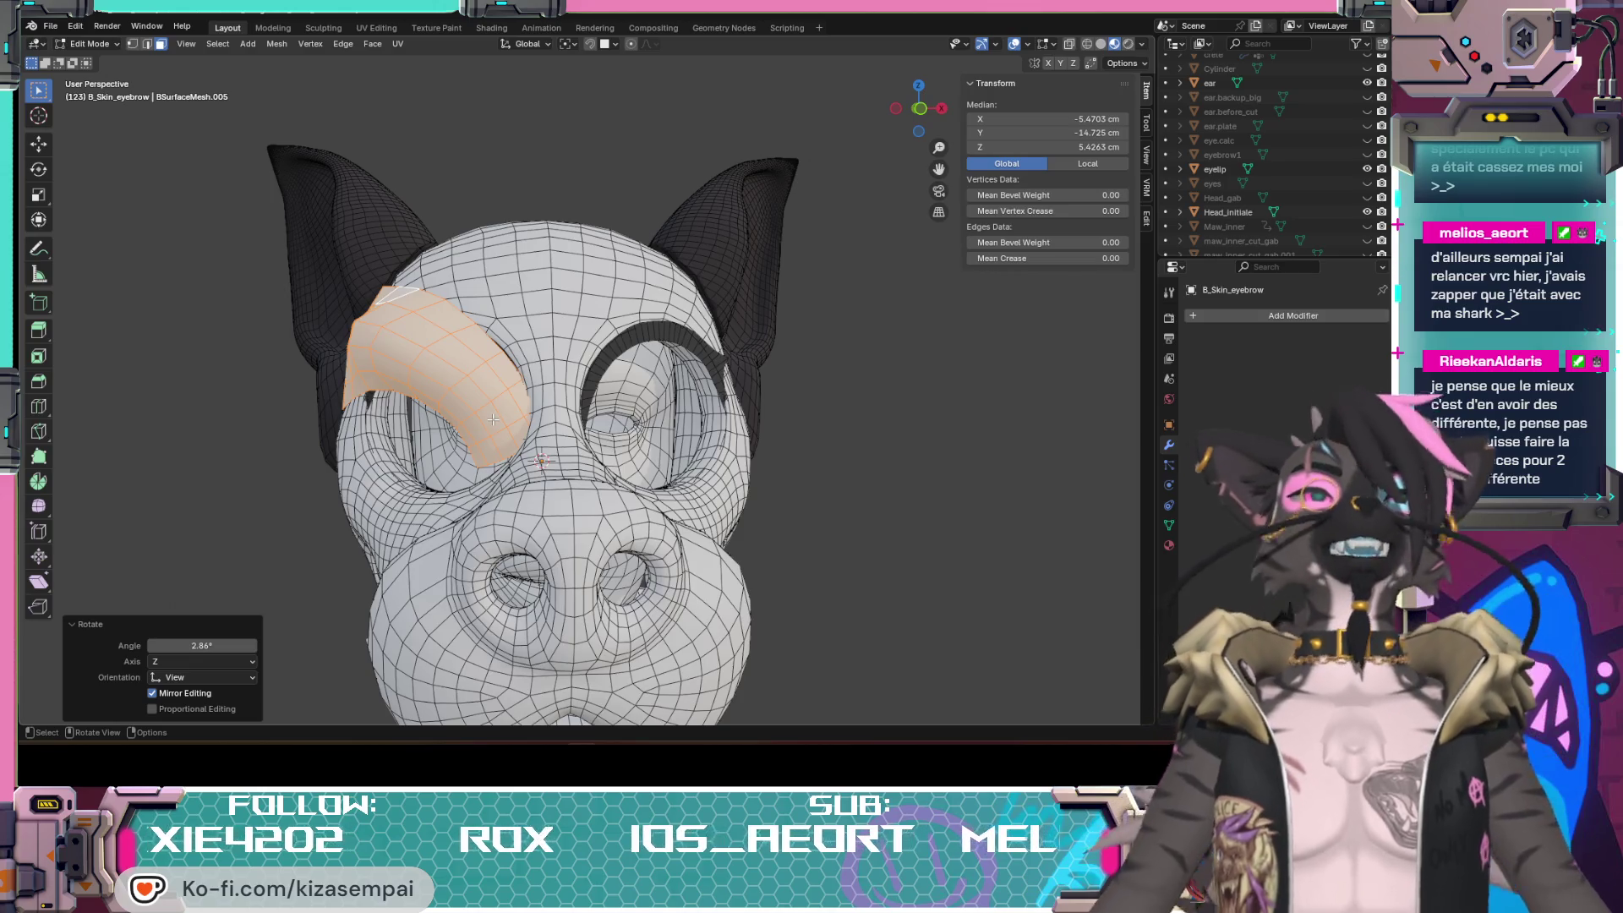
mouse_move(492, 418)
middle_down()
mouse_move(622, 422)
mouse_move(740, 512)
middle_up()
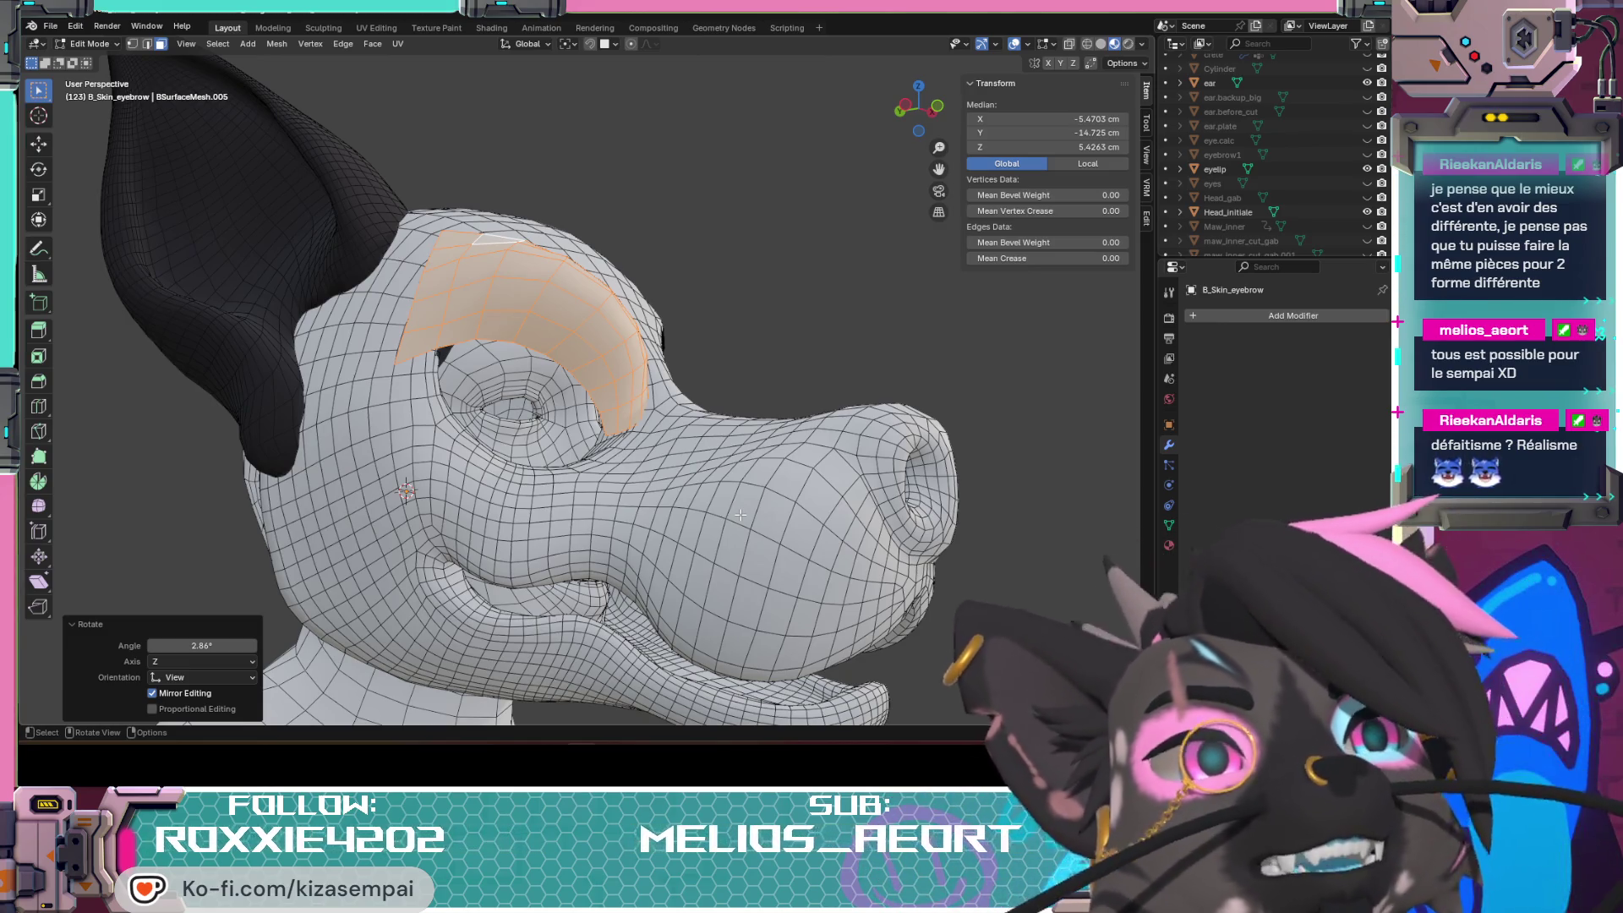
Step: Orbit around the head from low side to front views to judge the eyebrow's angle
mouse_move(770, 335)
middle_down()
mouse_move(745, 468)
mouse_move(787, 436)
middle_up()
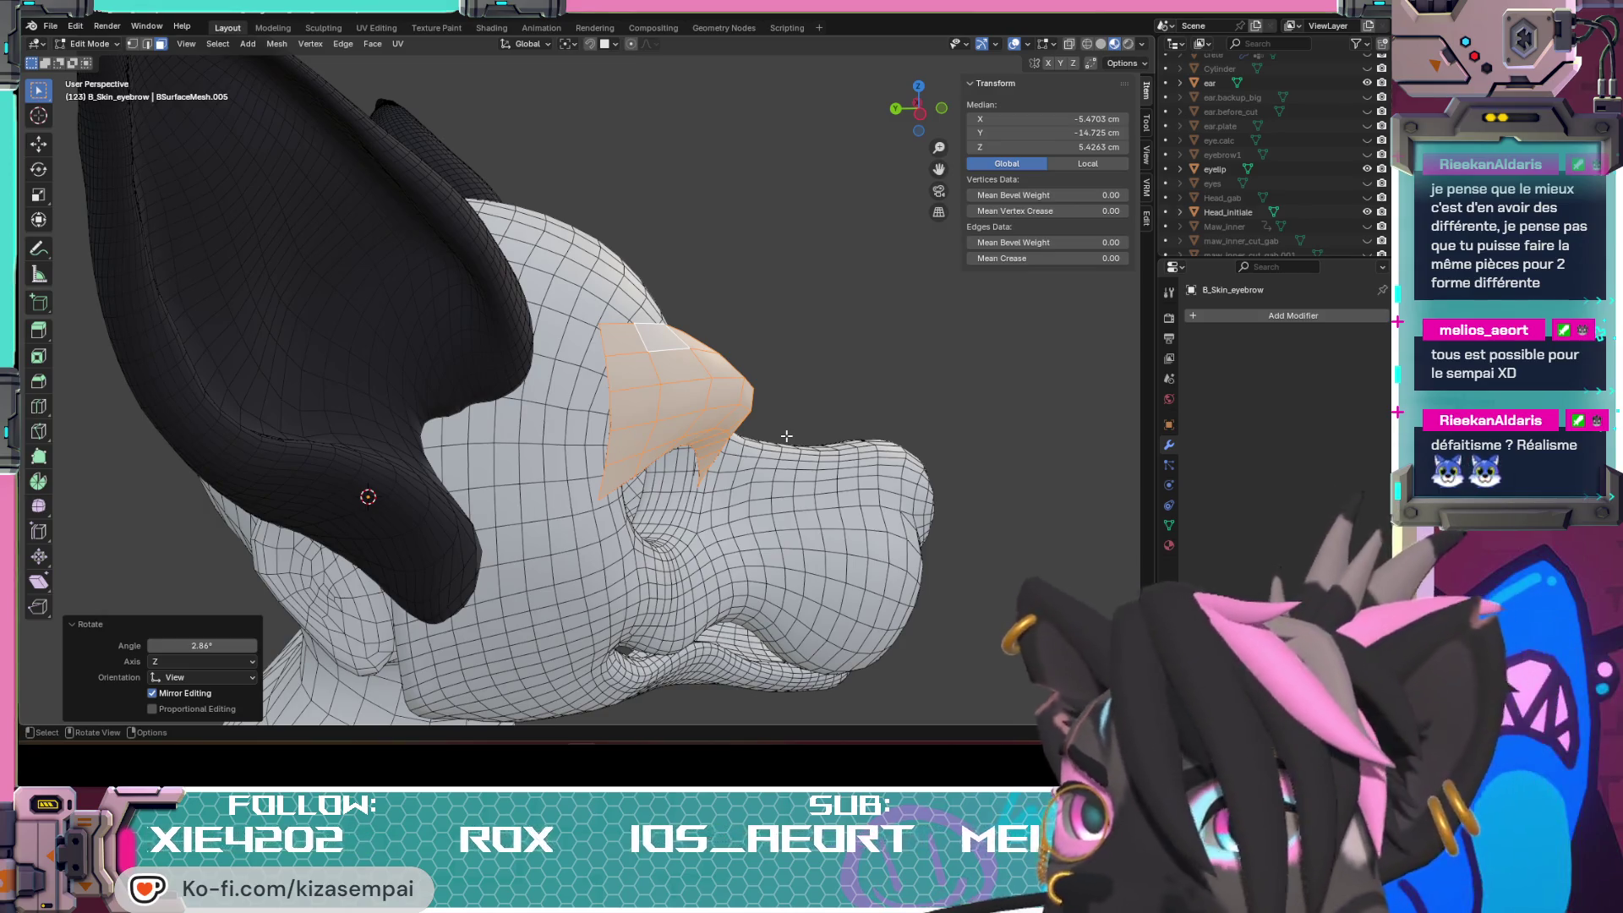
middle_drag(723, 482, 581, 467)
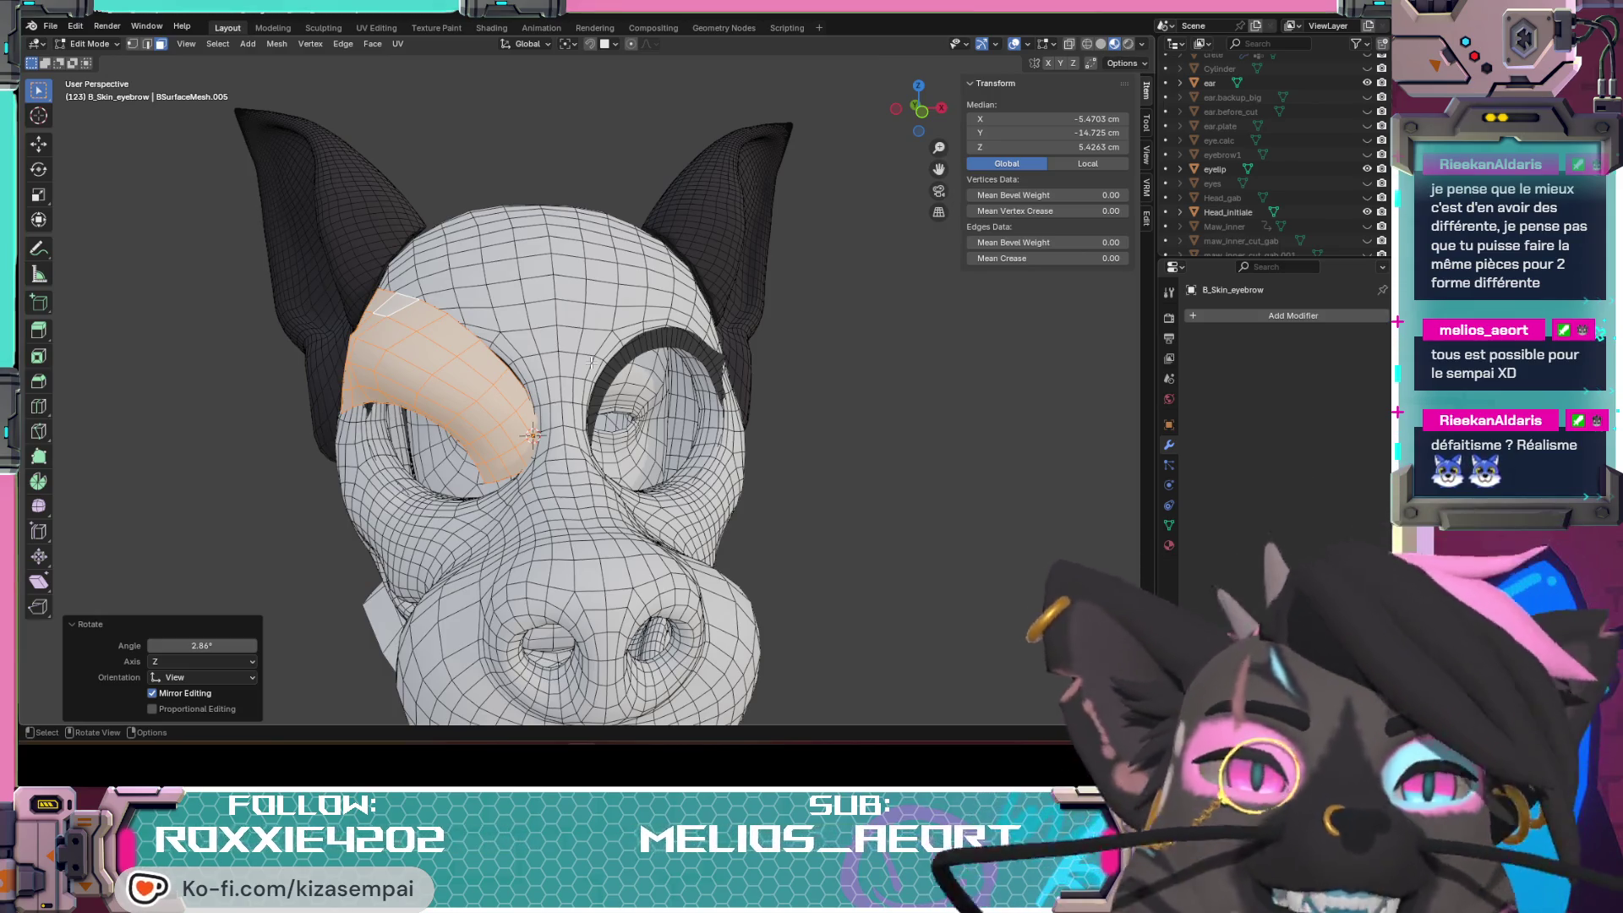
middle_drag(590, 362, 661, 382)
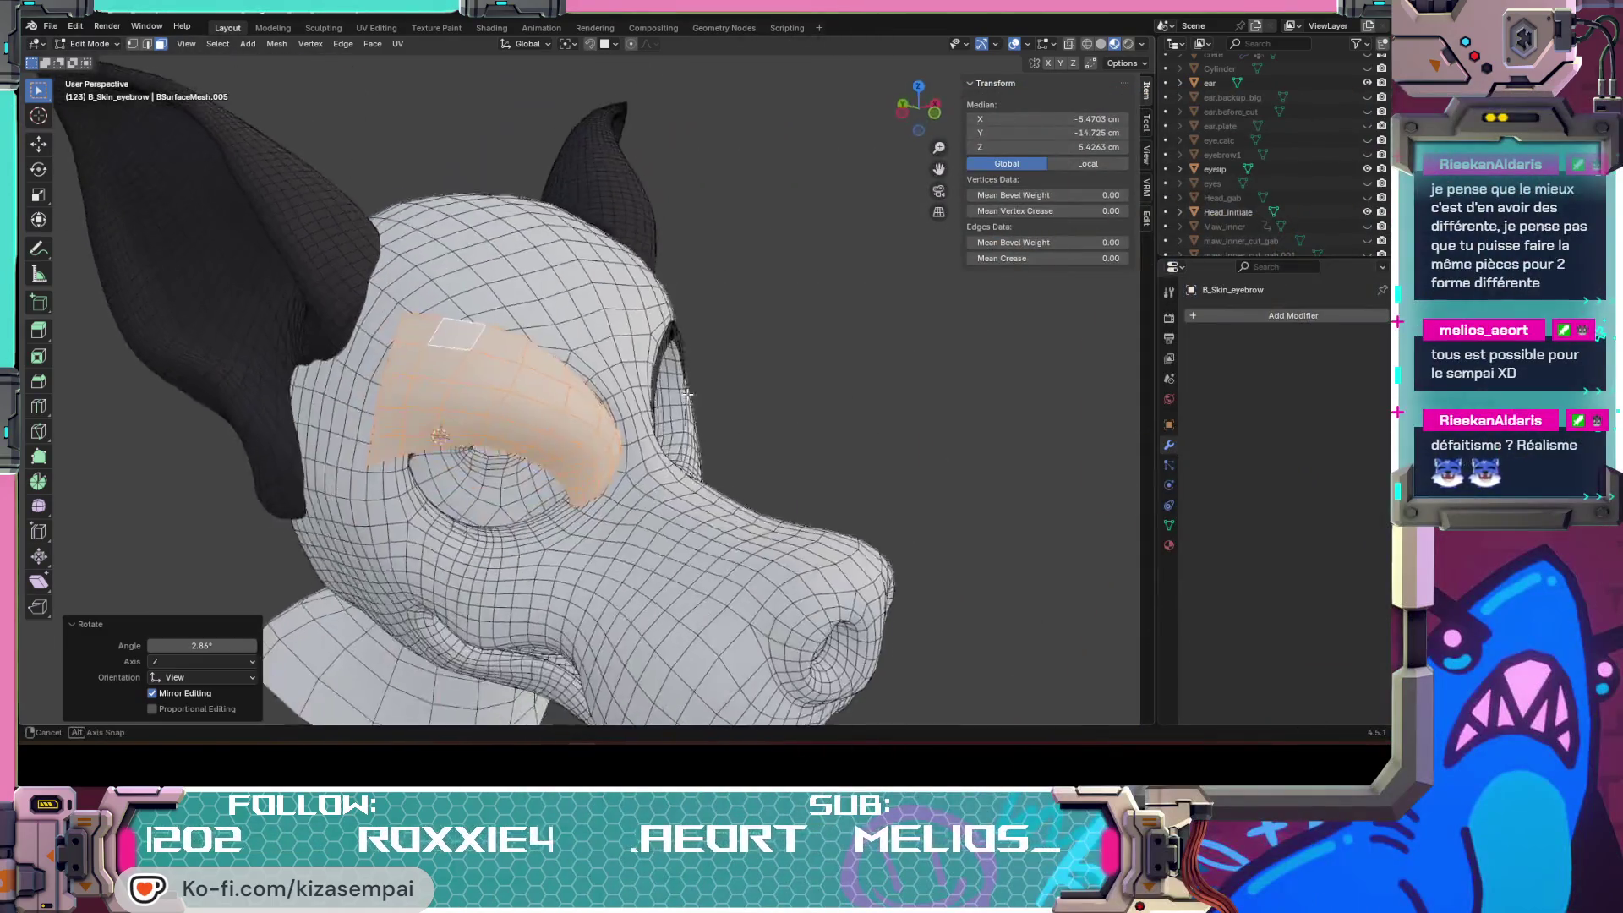
middle_drag(511, 445, 546, 373)
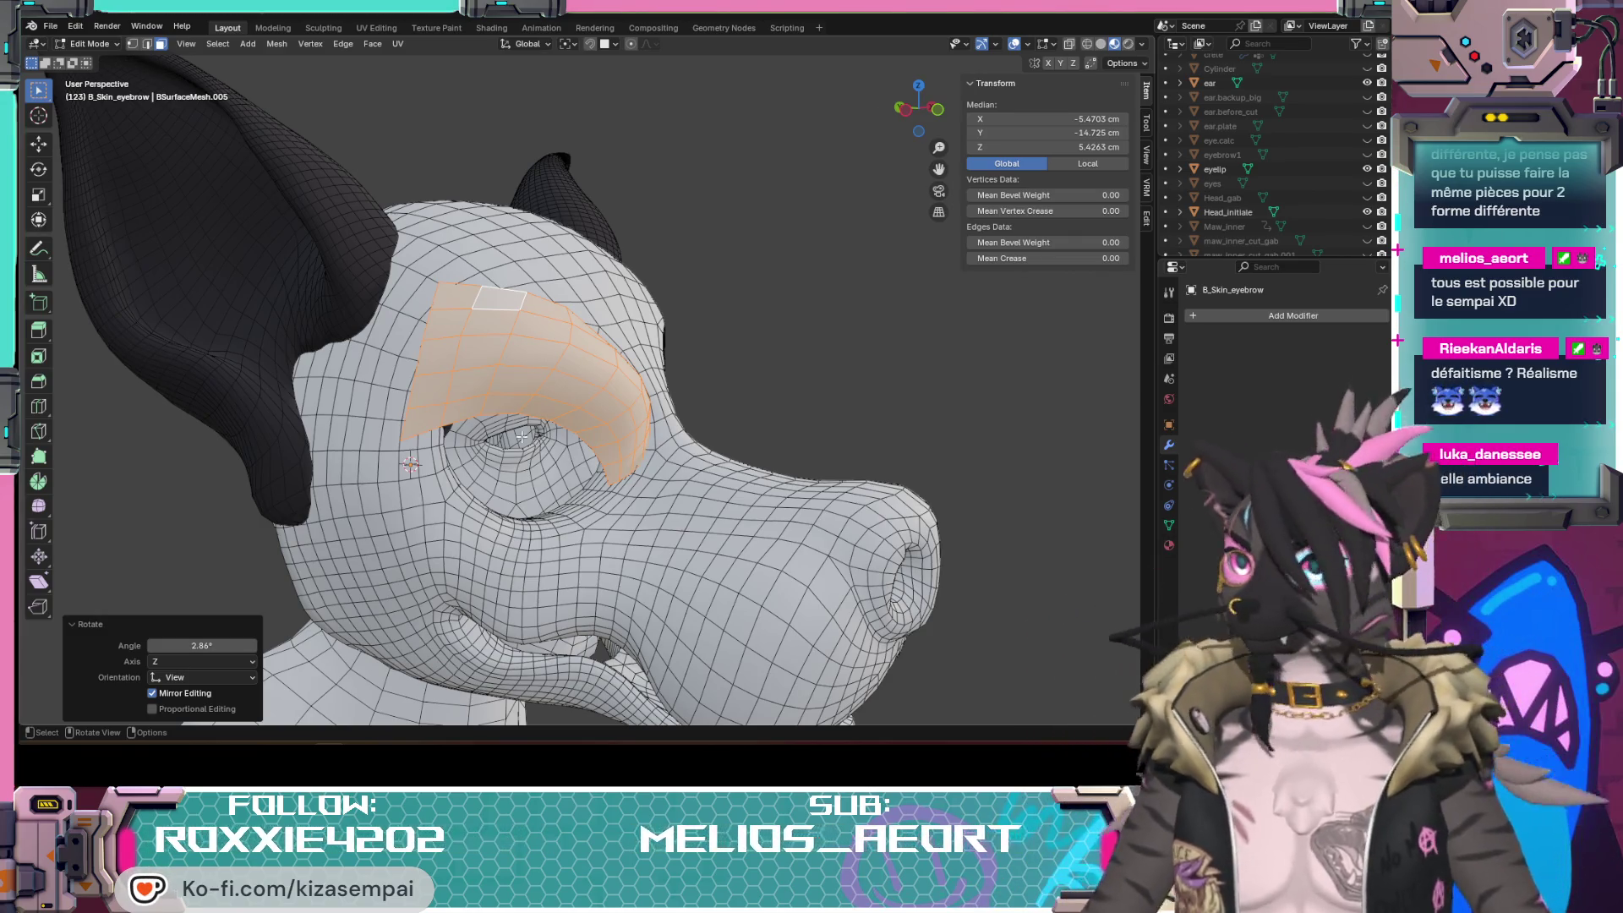
middle_drag(520, 437, 529, 426)
mouse_move(701, 418)
middle_down()
mouse_move(601, 517)
mouse_move(615, 469)
mouse_move(636, 471)
mouse_move(619, 486)
middle_up()
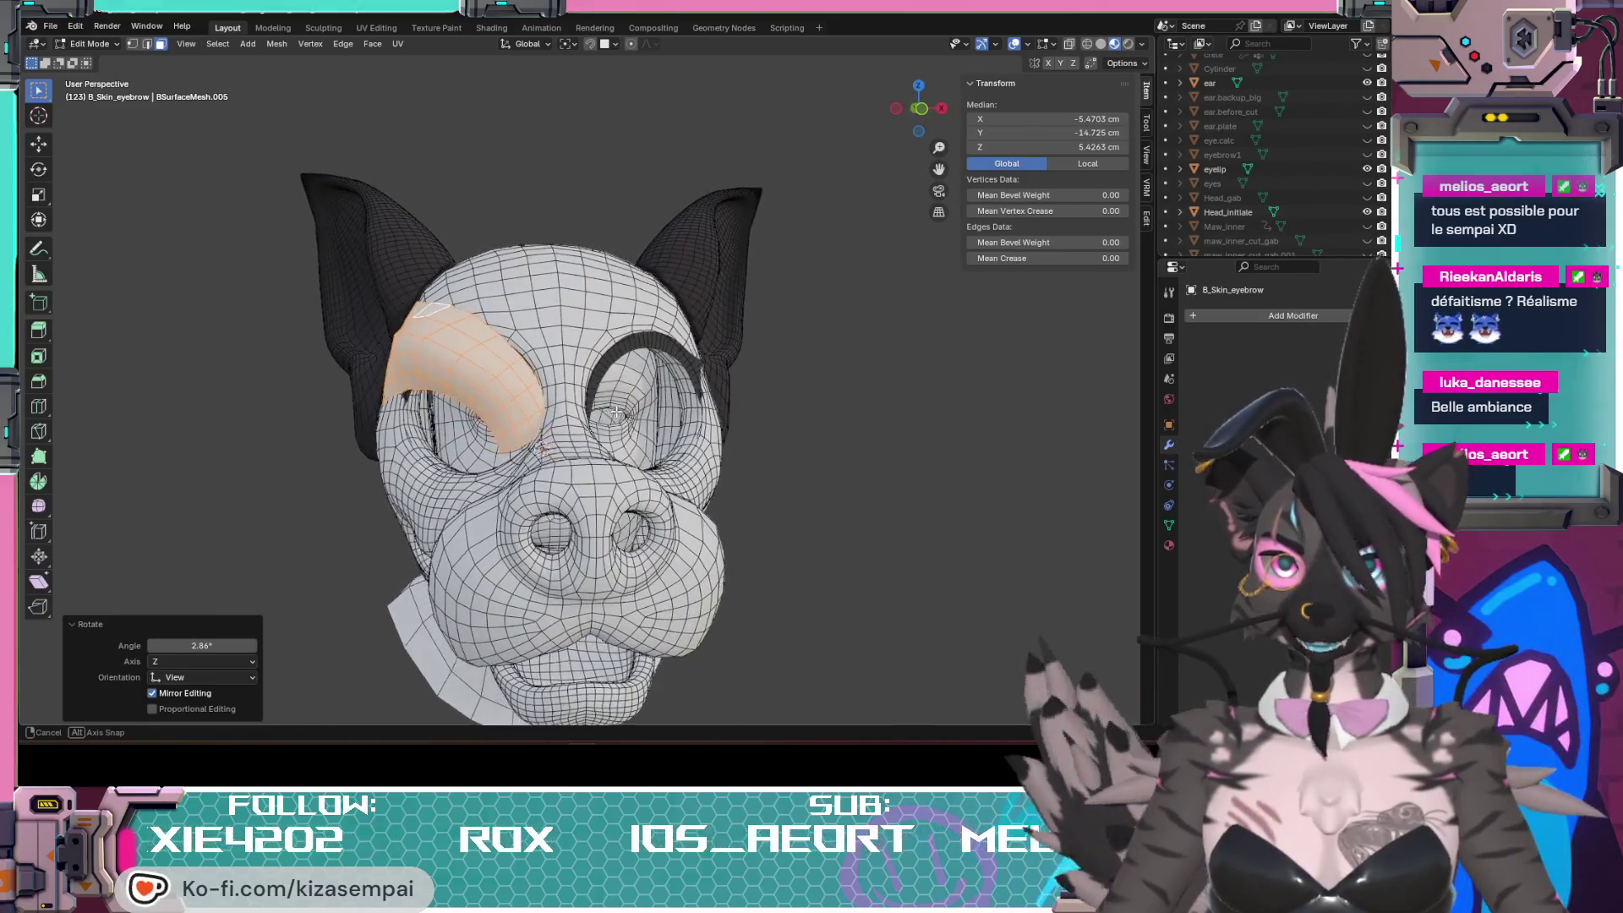
Step: Tilt the eyebrow patch about -12.4° so it follows the brow, then view it three-quarter
key(r)
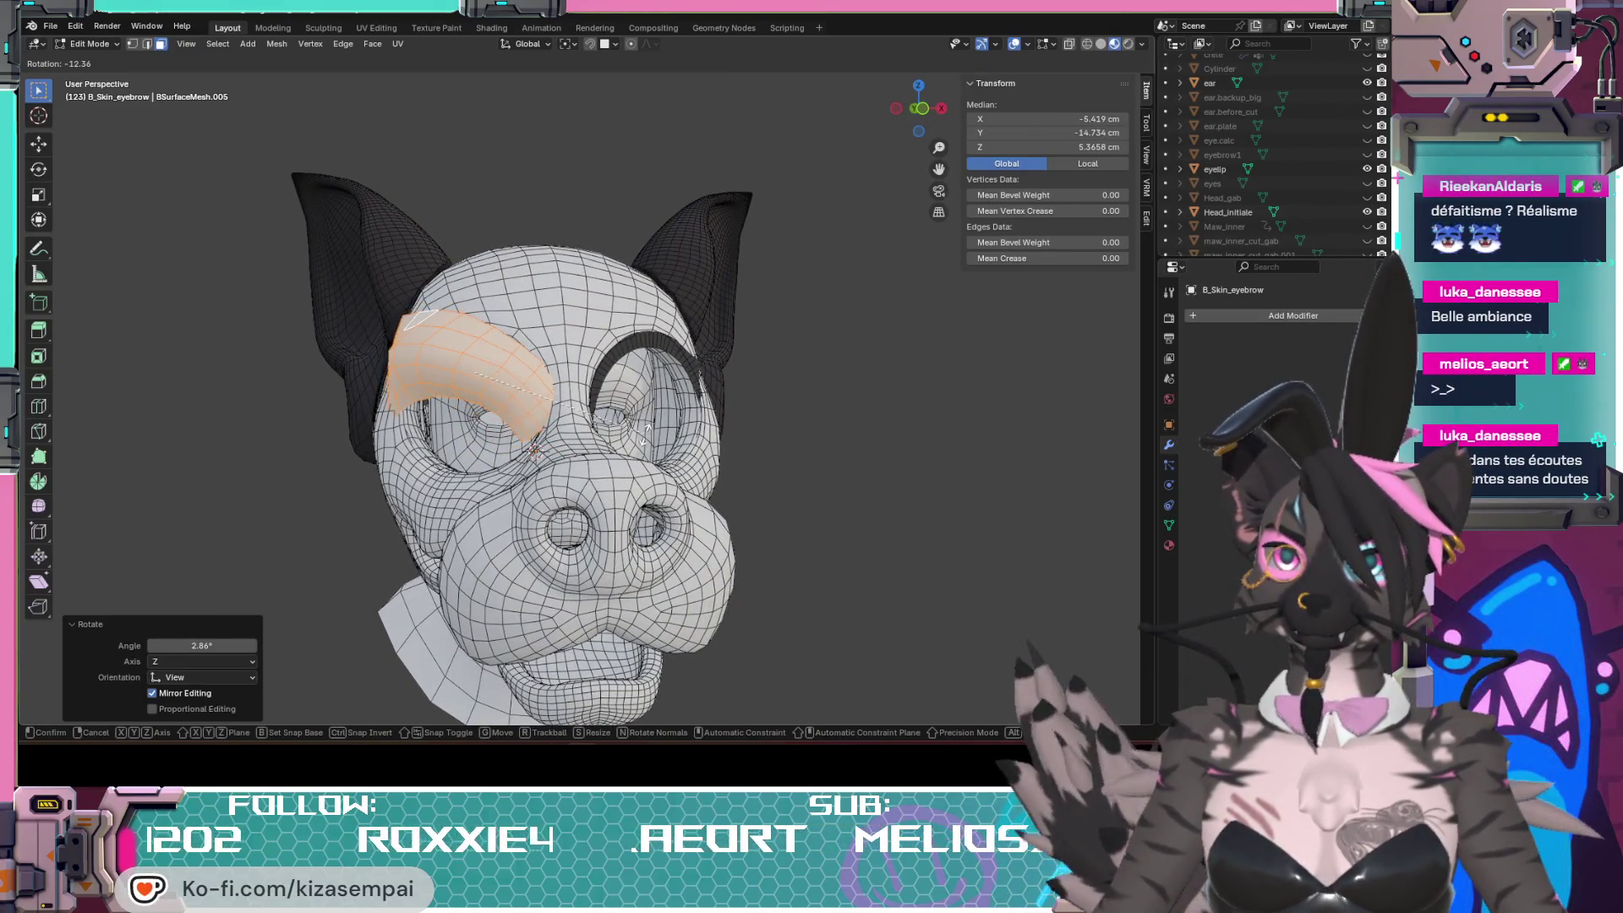
click(609, 477)
middle_drag(535, 417, 466, 419)
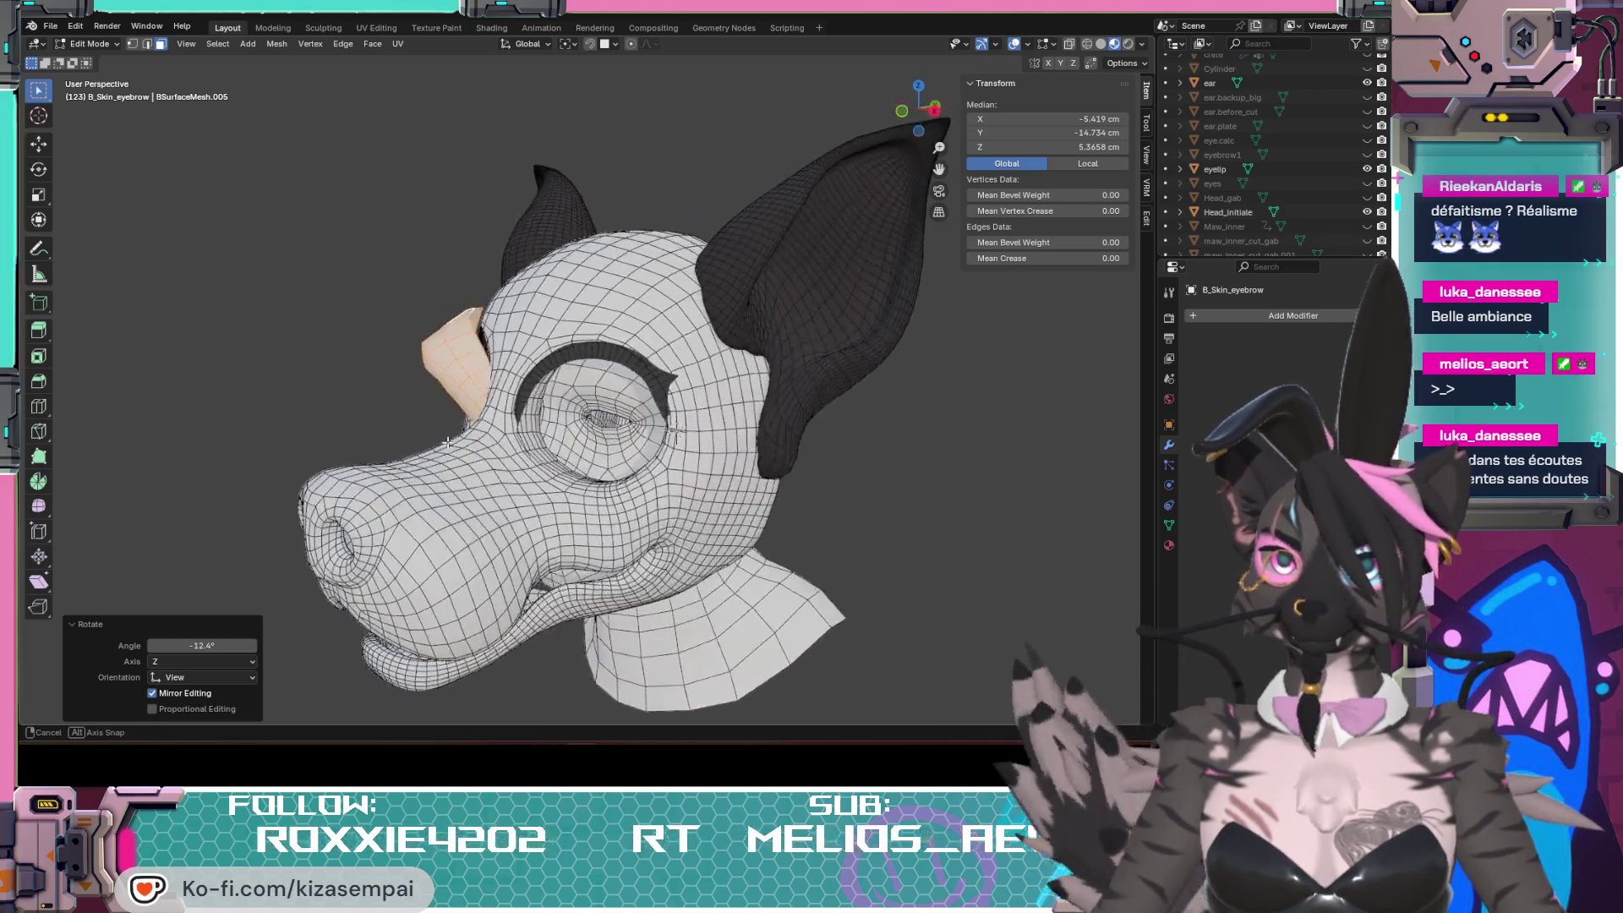
Step: Shift the eyebrow patch and turn it about nine degrees over the brow
key(g)
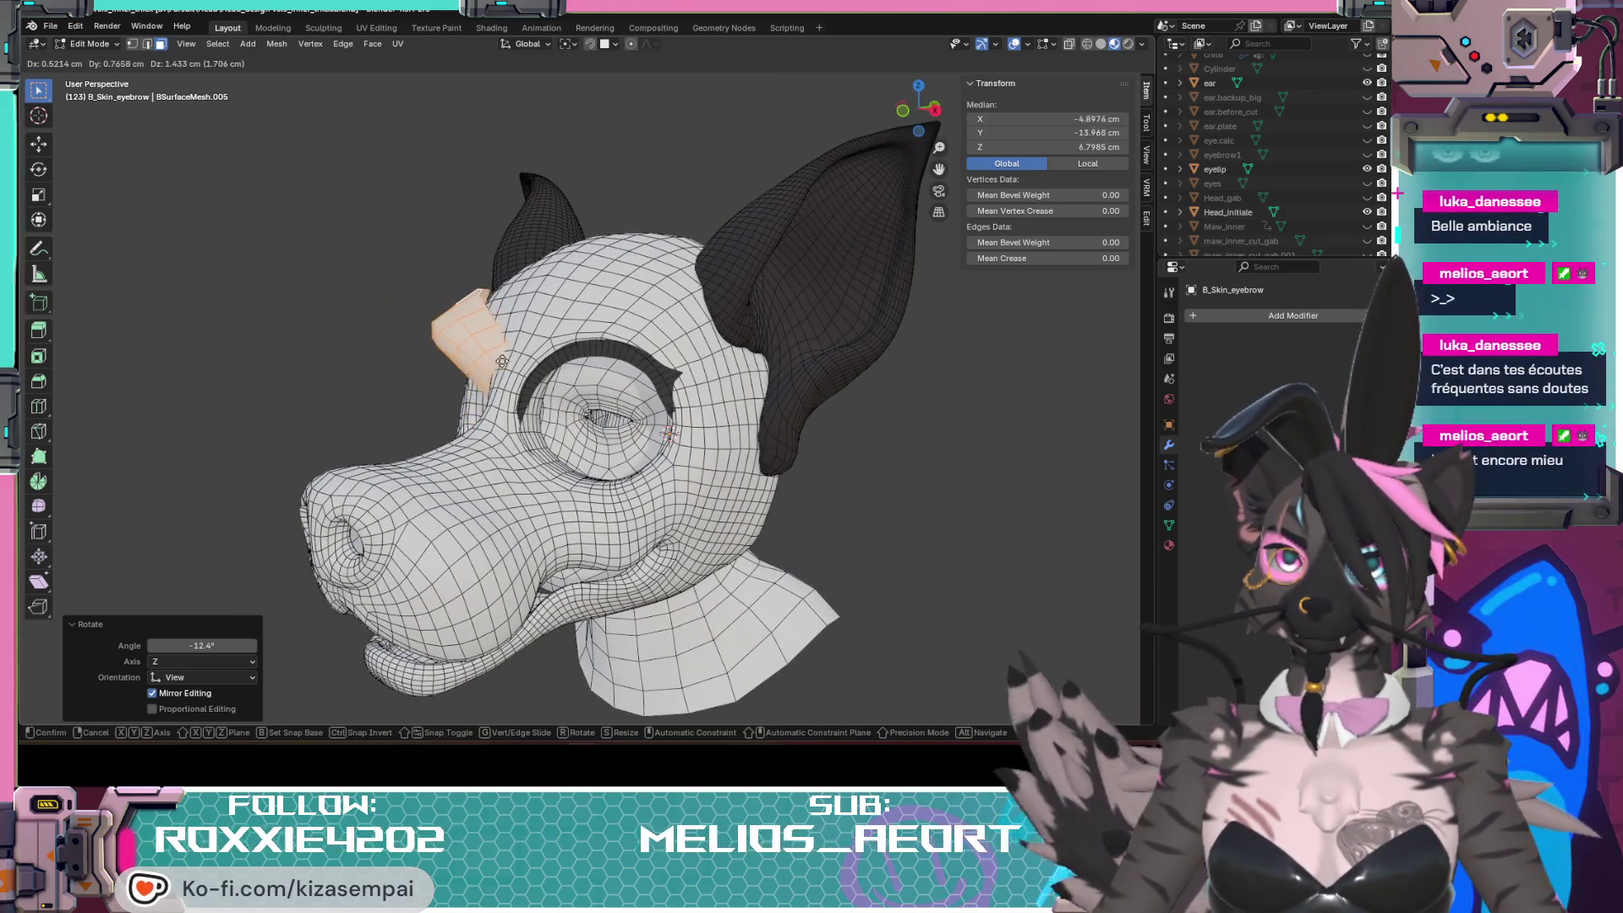
click(495, 375)
mouse_move(495, 375)
middle_down()
mouse_move(809, 388)
mouse_move(869, 368)
middle_up()
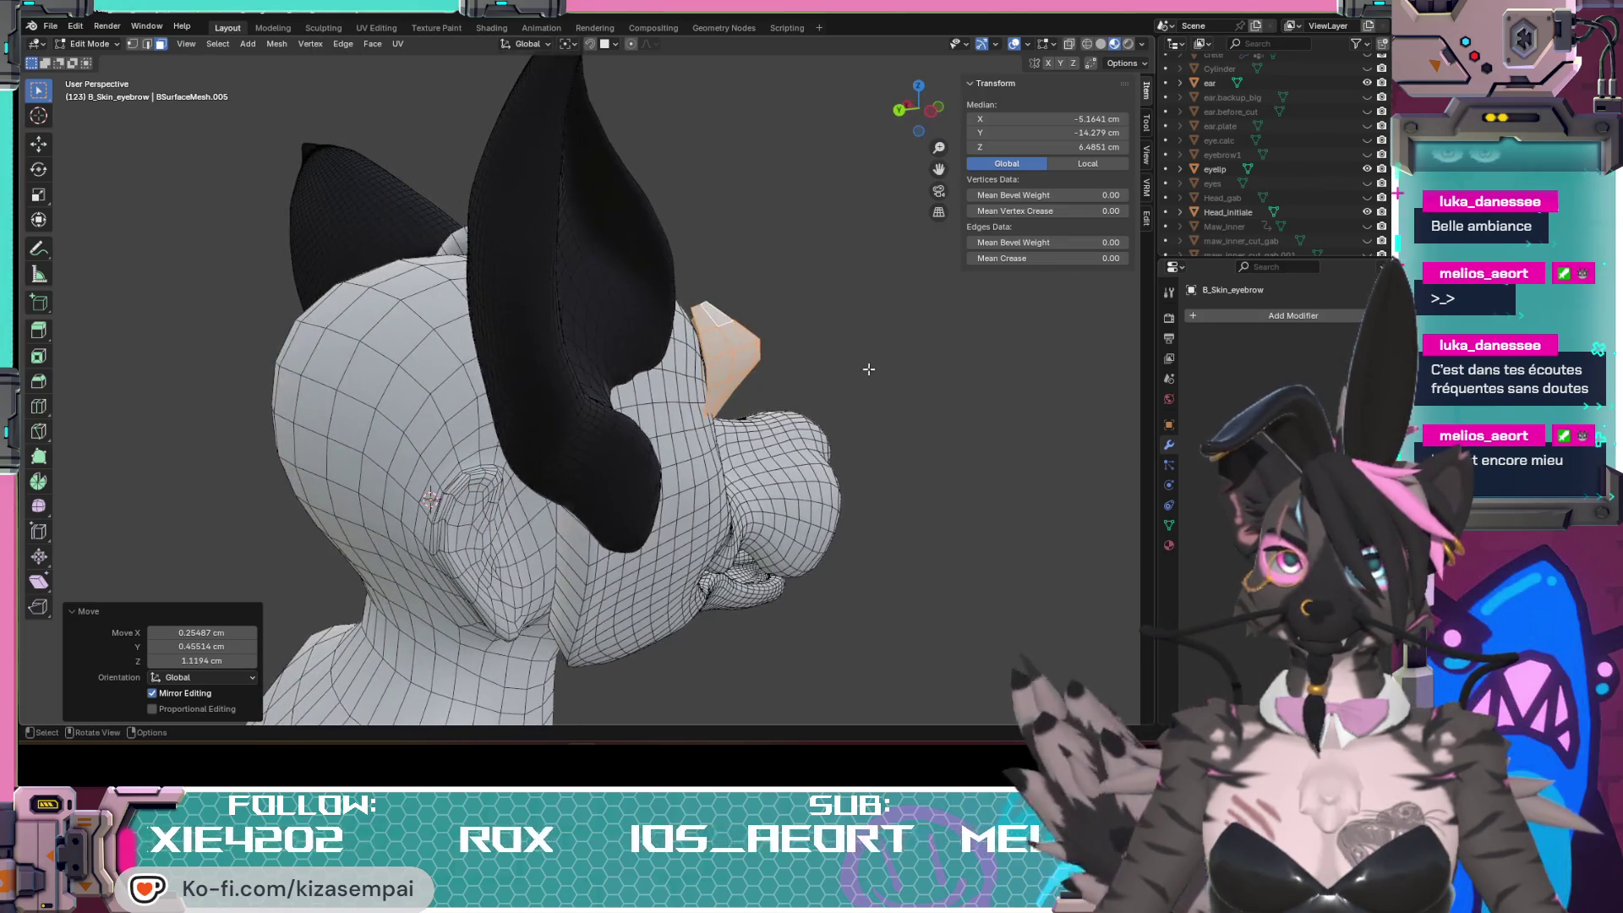
key(r)
click(830, 311)
Step: Turn the patch another five degrees or so and nudge it to rest snugly above the eye
mouse_move(830, 311)
middle_down()
mouse_move(663, 385)
mouse_move(621, 441)
mouse_move(685, 406)
middle_up()
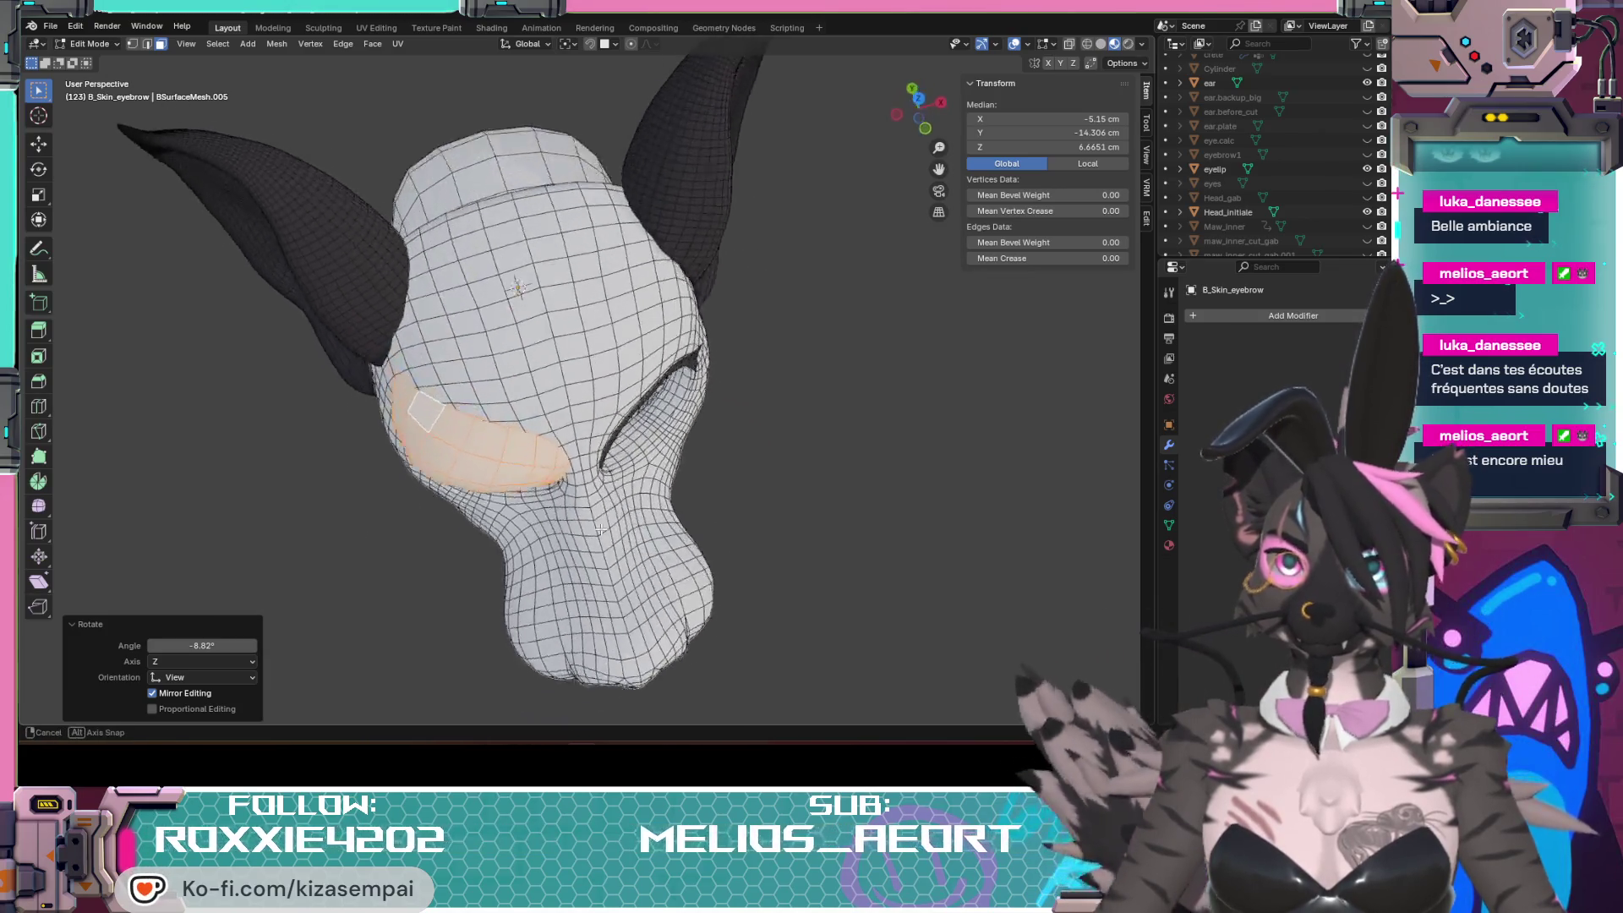
key(r)
click(553, 473)
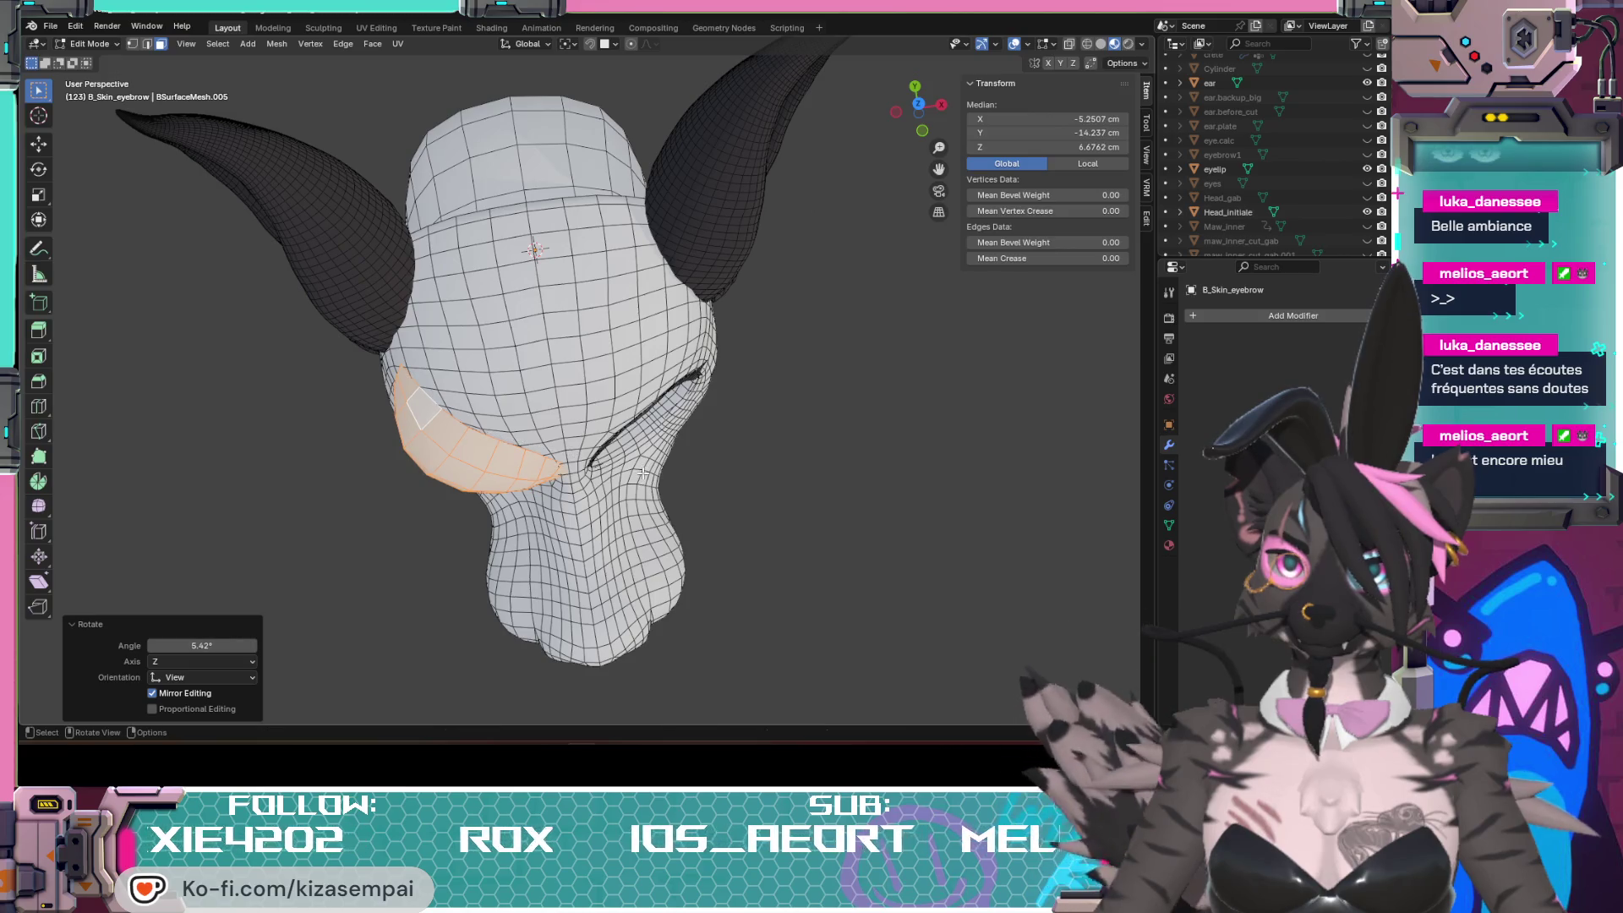
key(g)
click(562, 476)
middle_drag(561, 476, 582, 415)
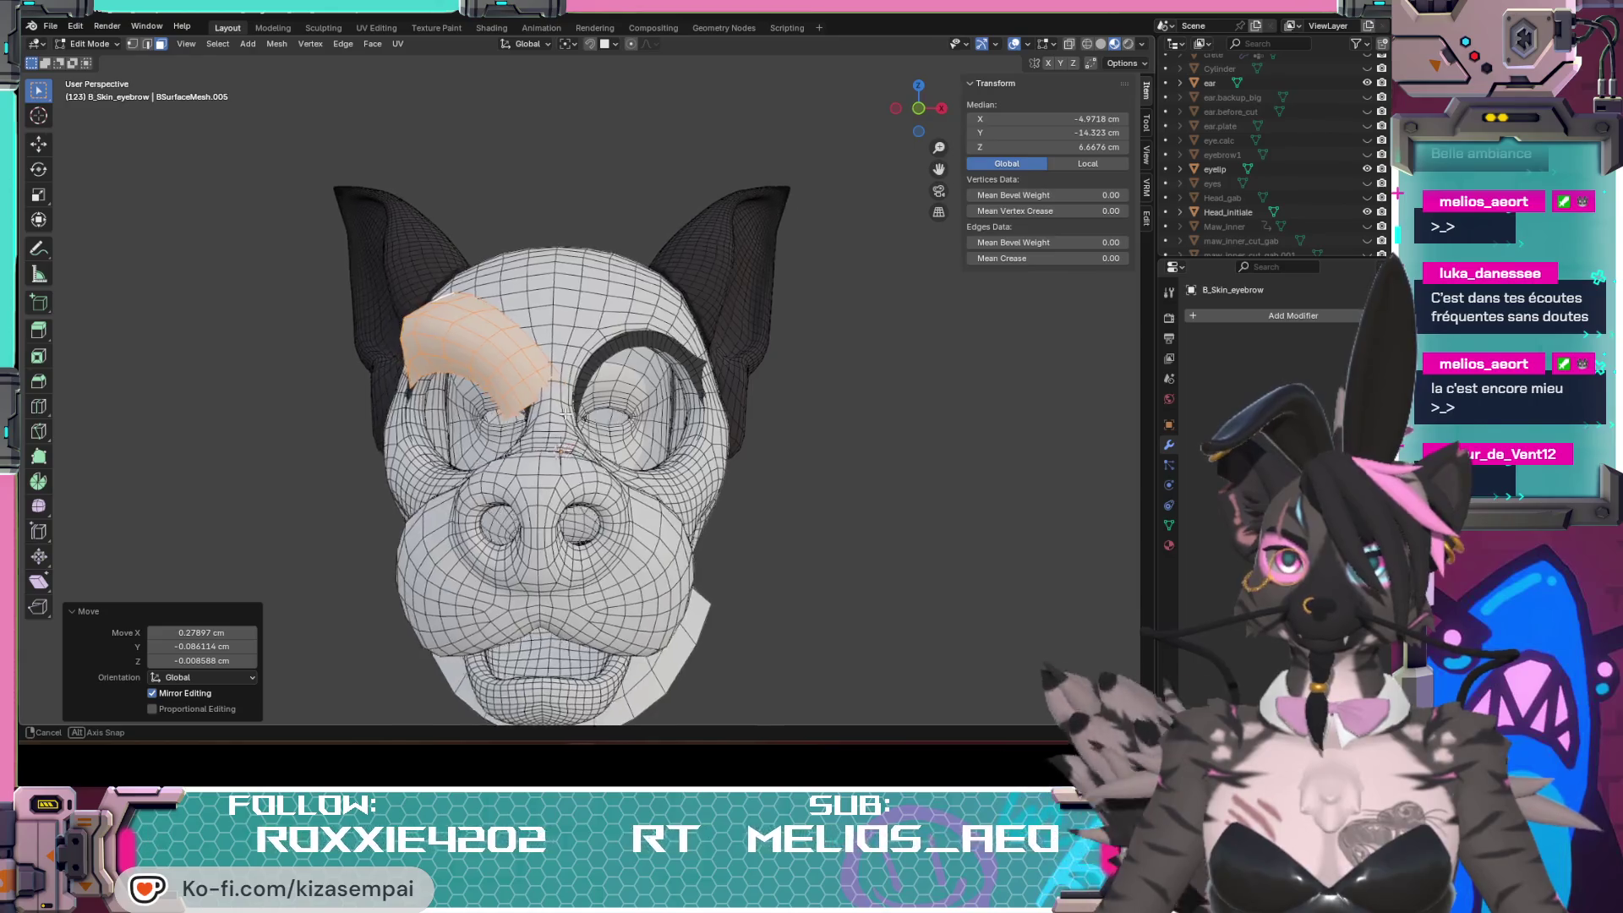
Step: Look over the eyebrow patch from front and close side views of the head
mouse_move(579, 413)
middle_down()
mouse_move(619, 413)
mouse_move(656, 451)
mouse_move(459, 402)
middle_up()
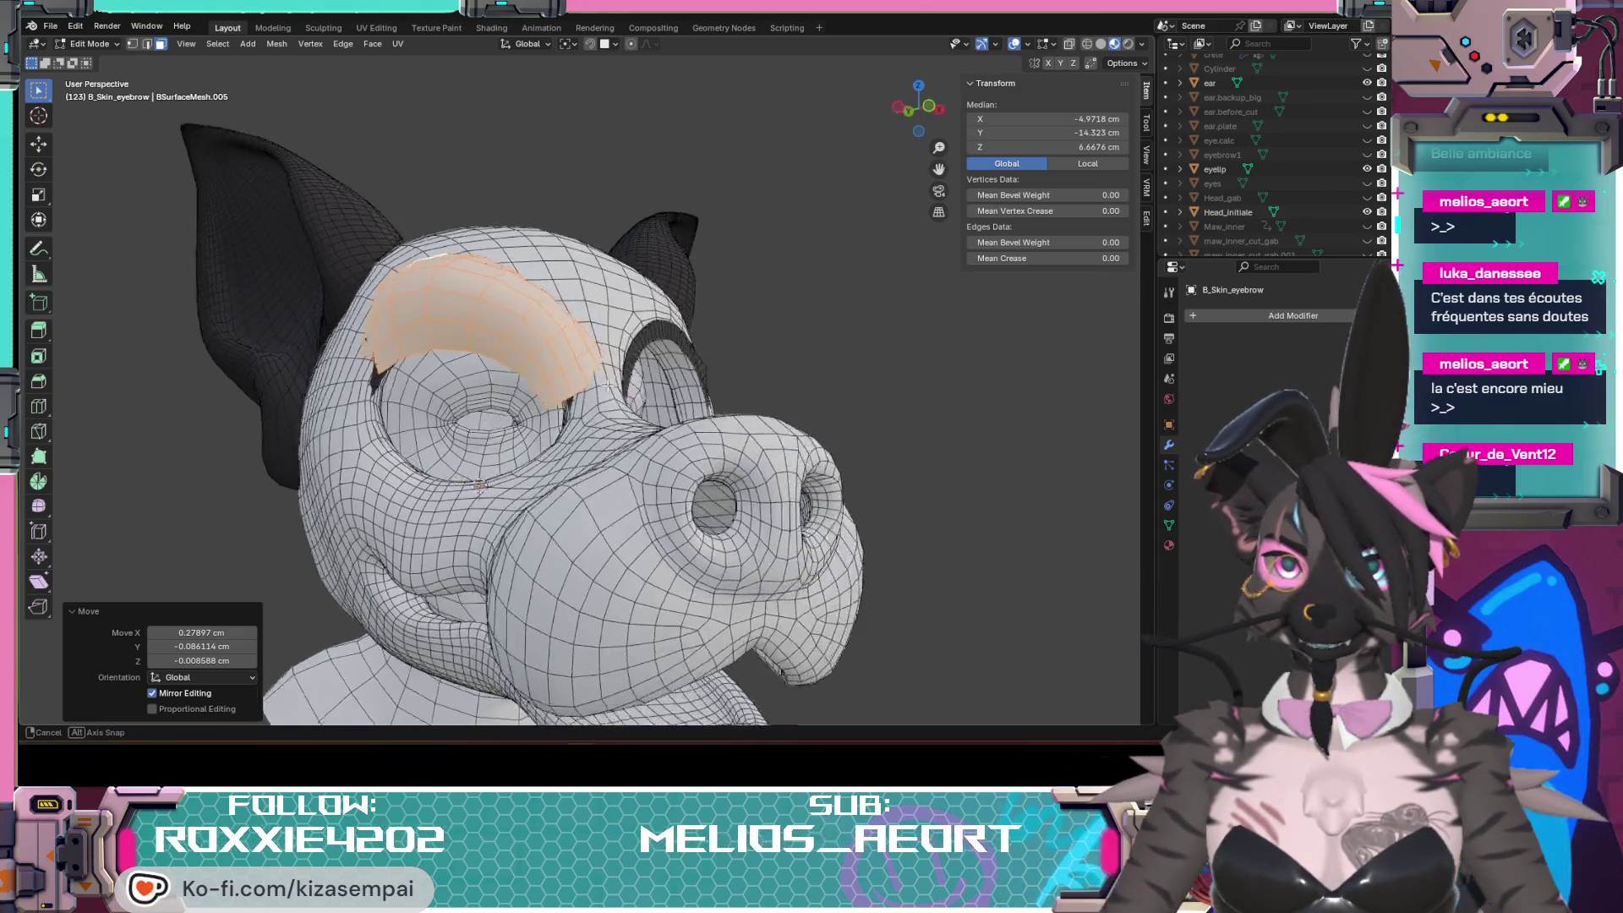
scroll(533, 398, up, 3)
mouse_move(534, 399)
middle_down()
mouse_move(723, 430)
mouse_move(514, 474)
mouse_move(545, 491)
mouse_move(757, 488)
mouse_move(730, 483)
middle_up()
scroll(544, 491, down, 2)
scroll(545, 492, down, 2)
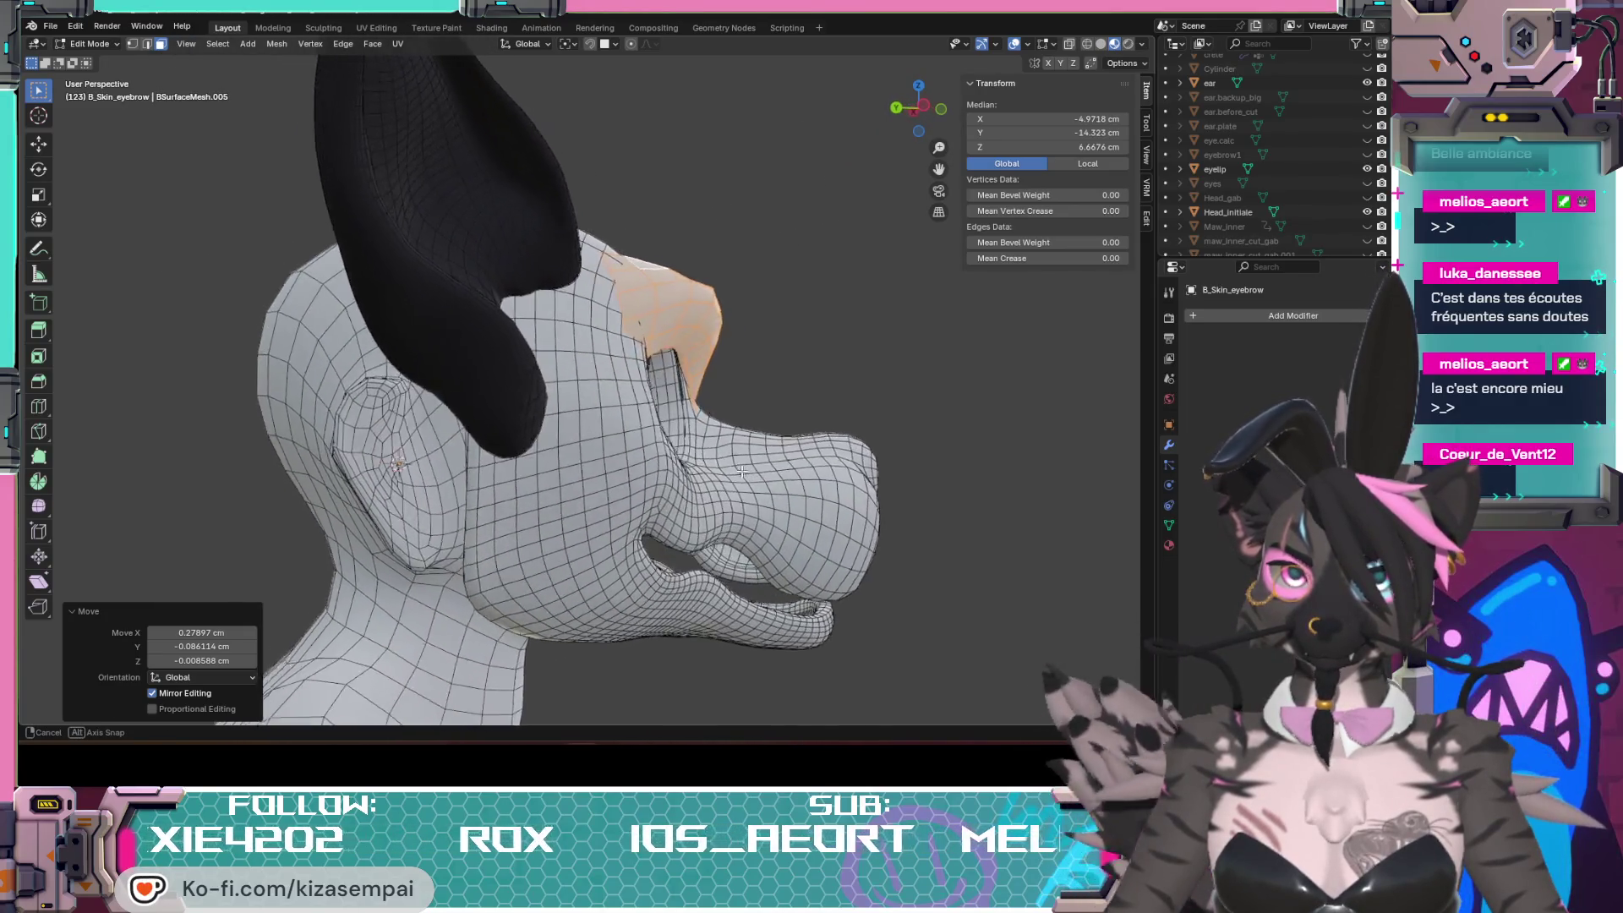
scroll(731, 484, down, 3)
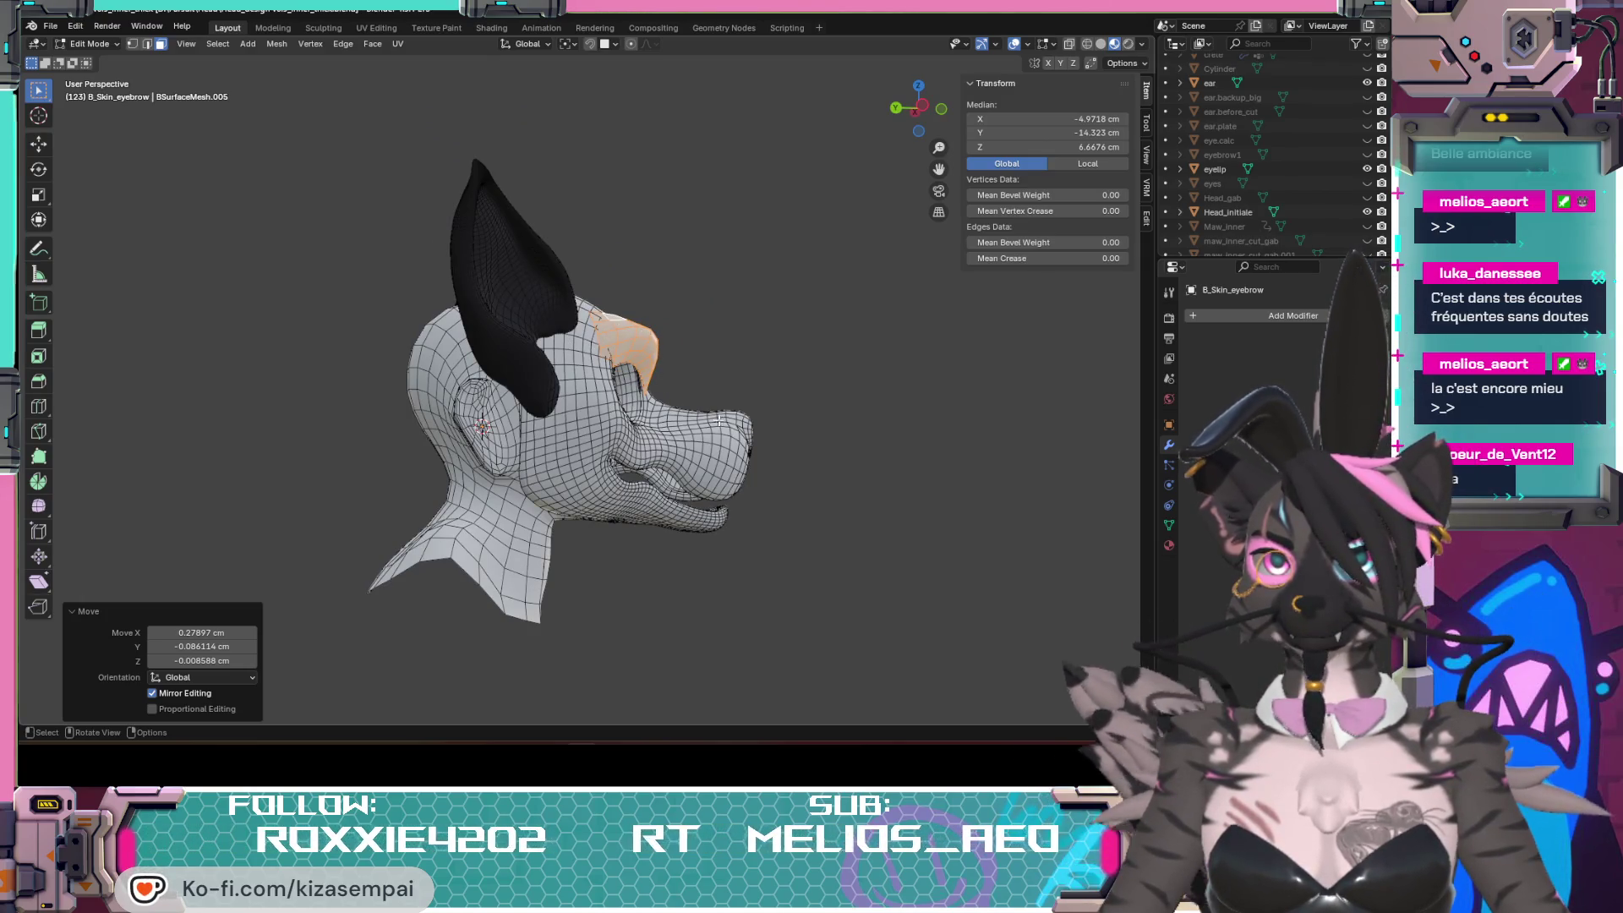
middle_drag(592, 342, 418, 345)
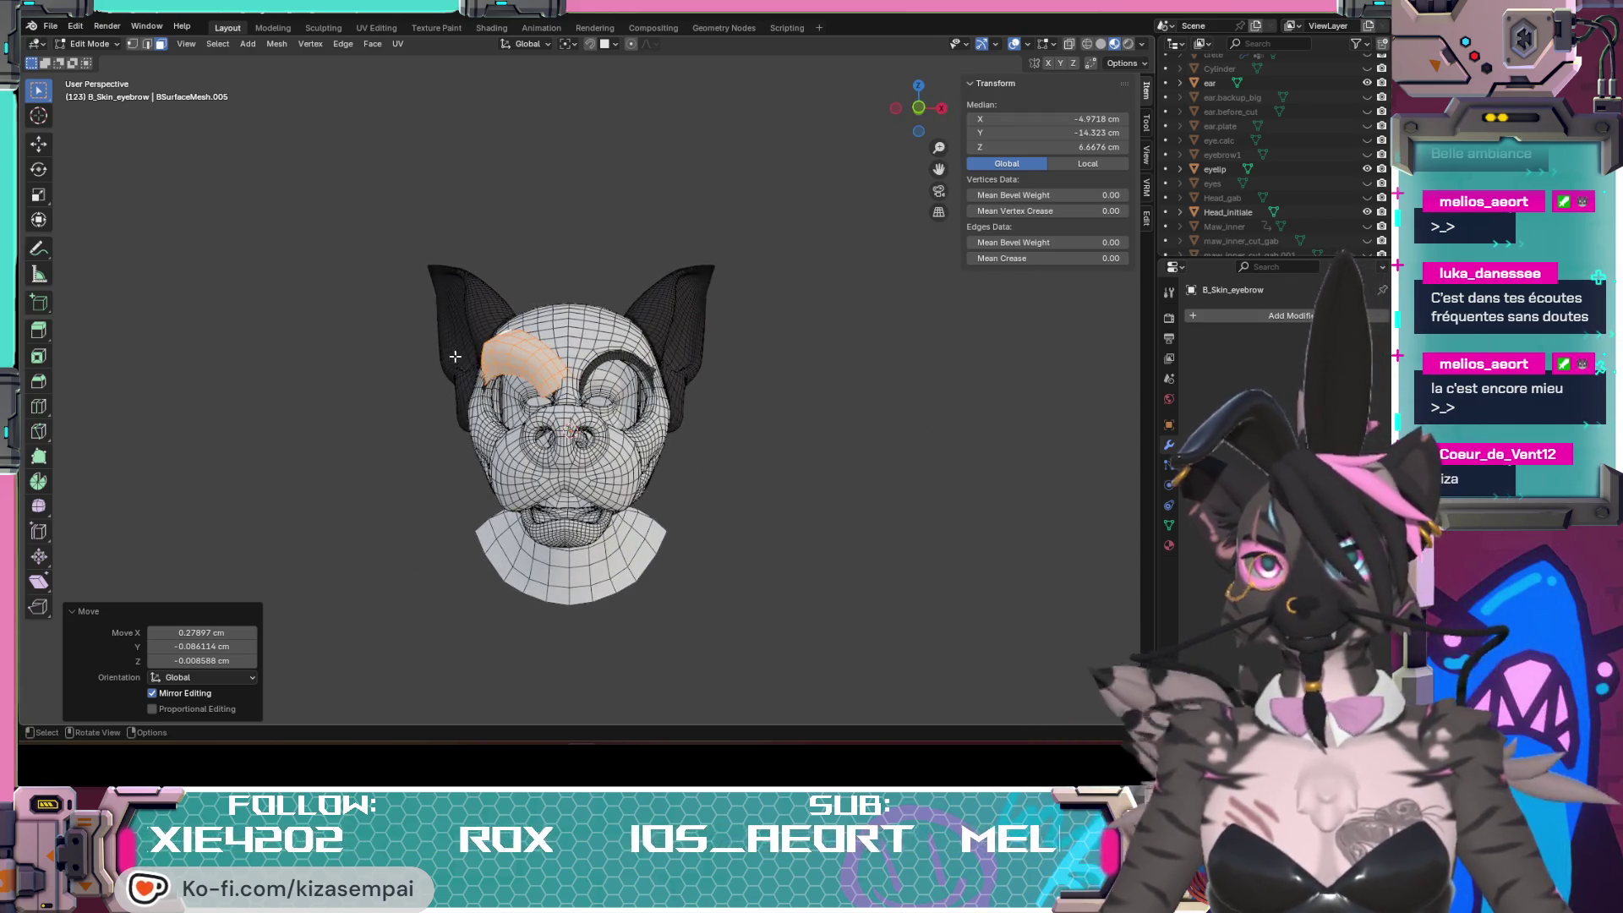
mouse_move(571, 431)
middle_down()
mouse_move(432, 310)
mouse_move(514, 260)
middle_up()
scroll(533, 406, up, 5)
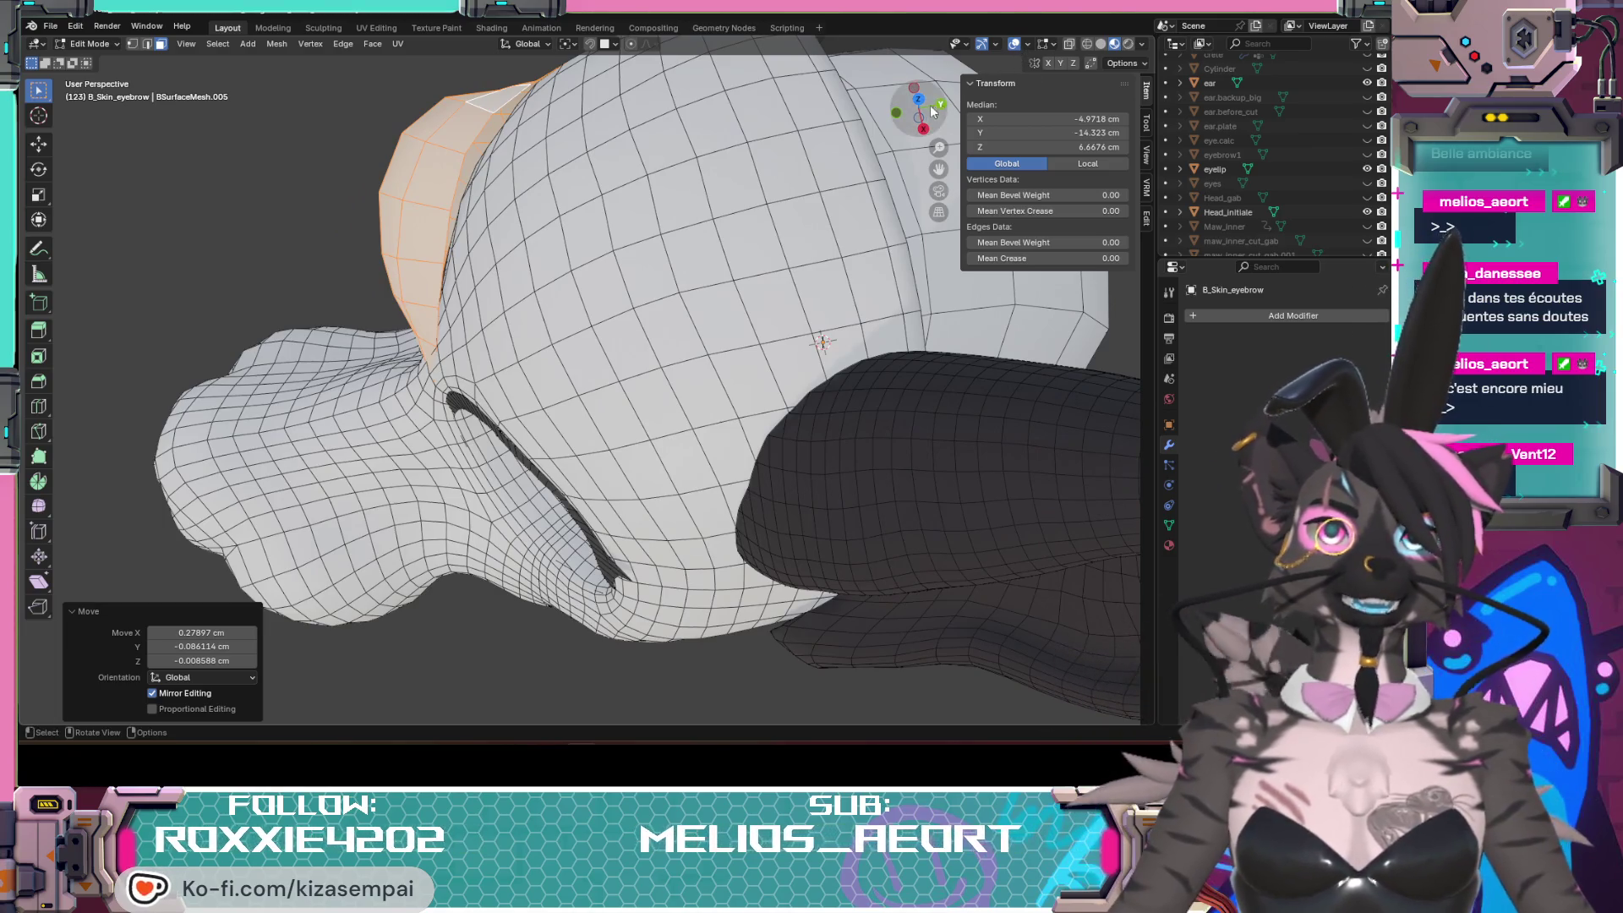
Step: Check the head from the top view, orbit back to perspective and switch to the Measure tool
click(918, 98)
middle_drag(418, 467, 373, 477)
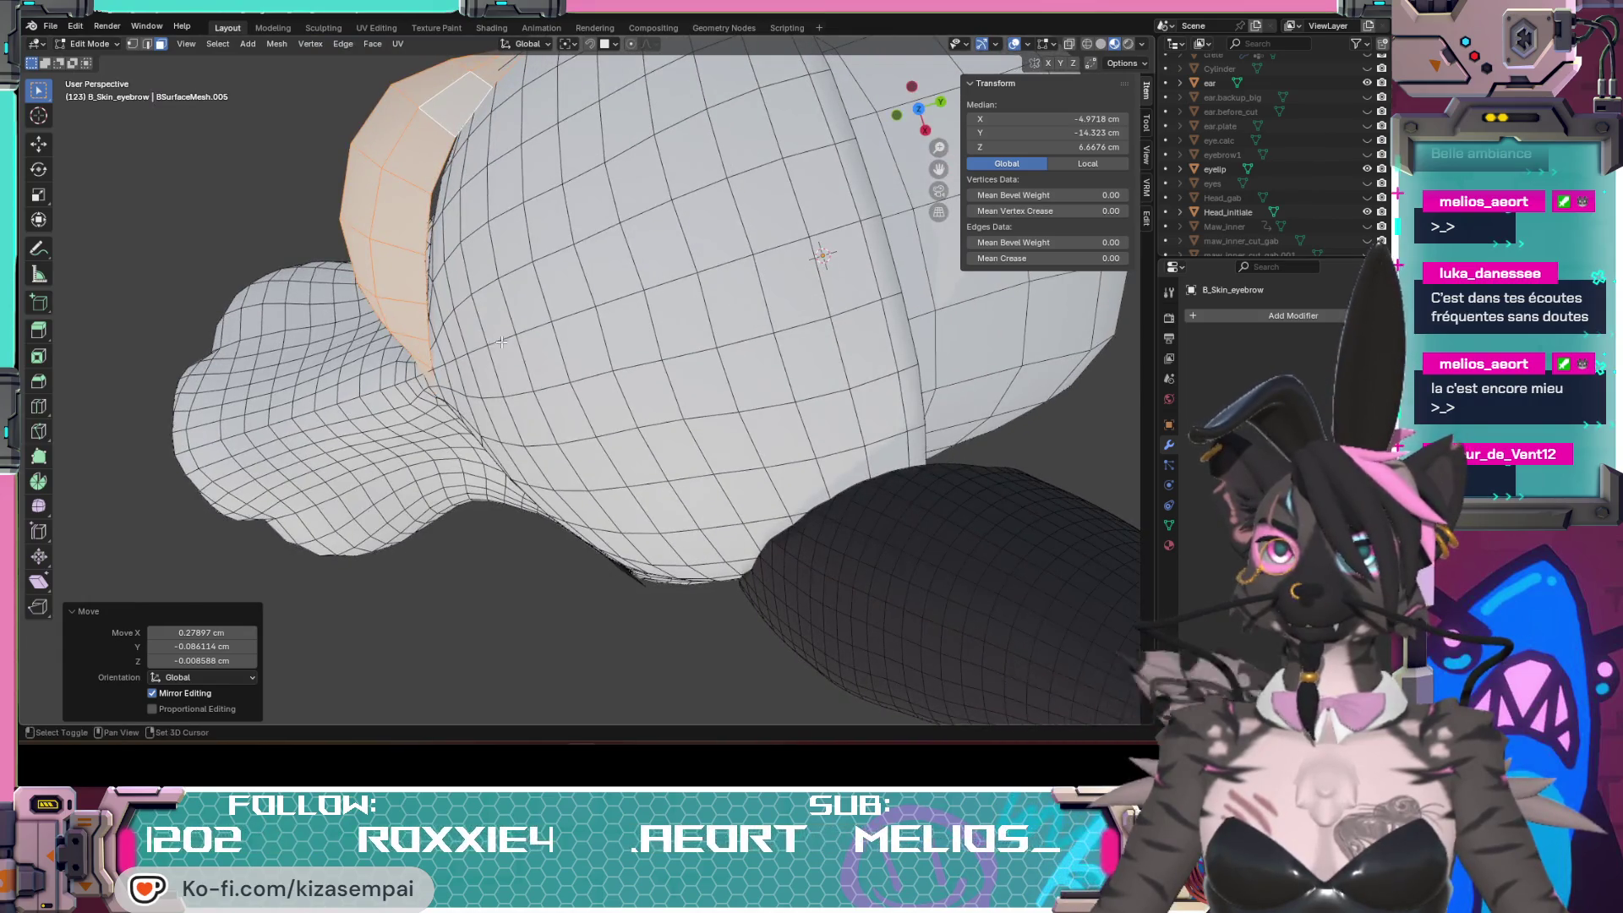
middle_drag(501, 343, 541, 437)
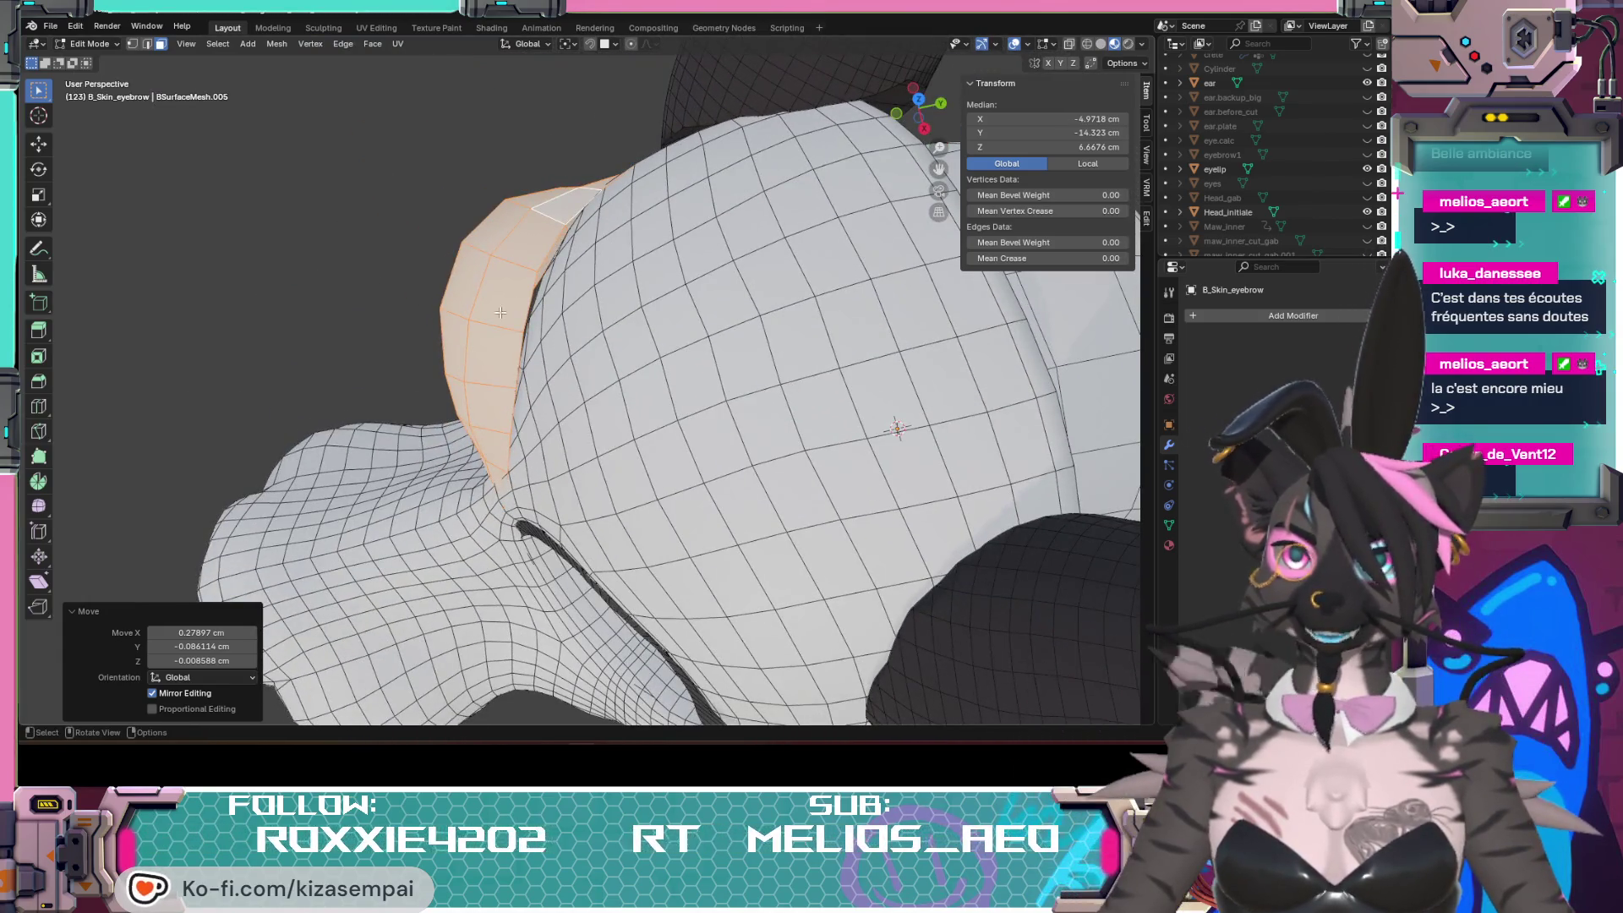
click(39, 274)
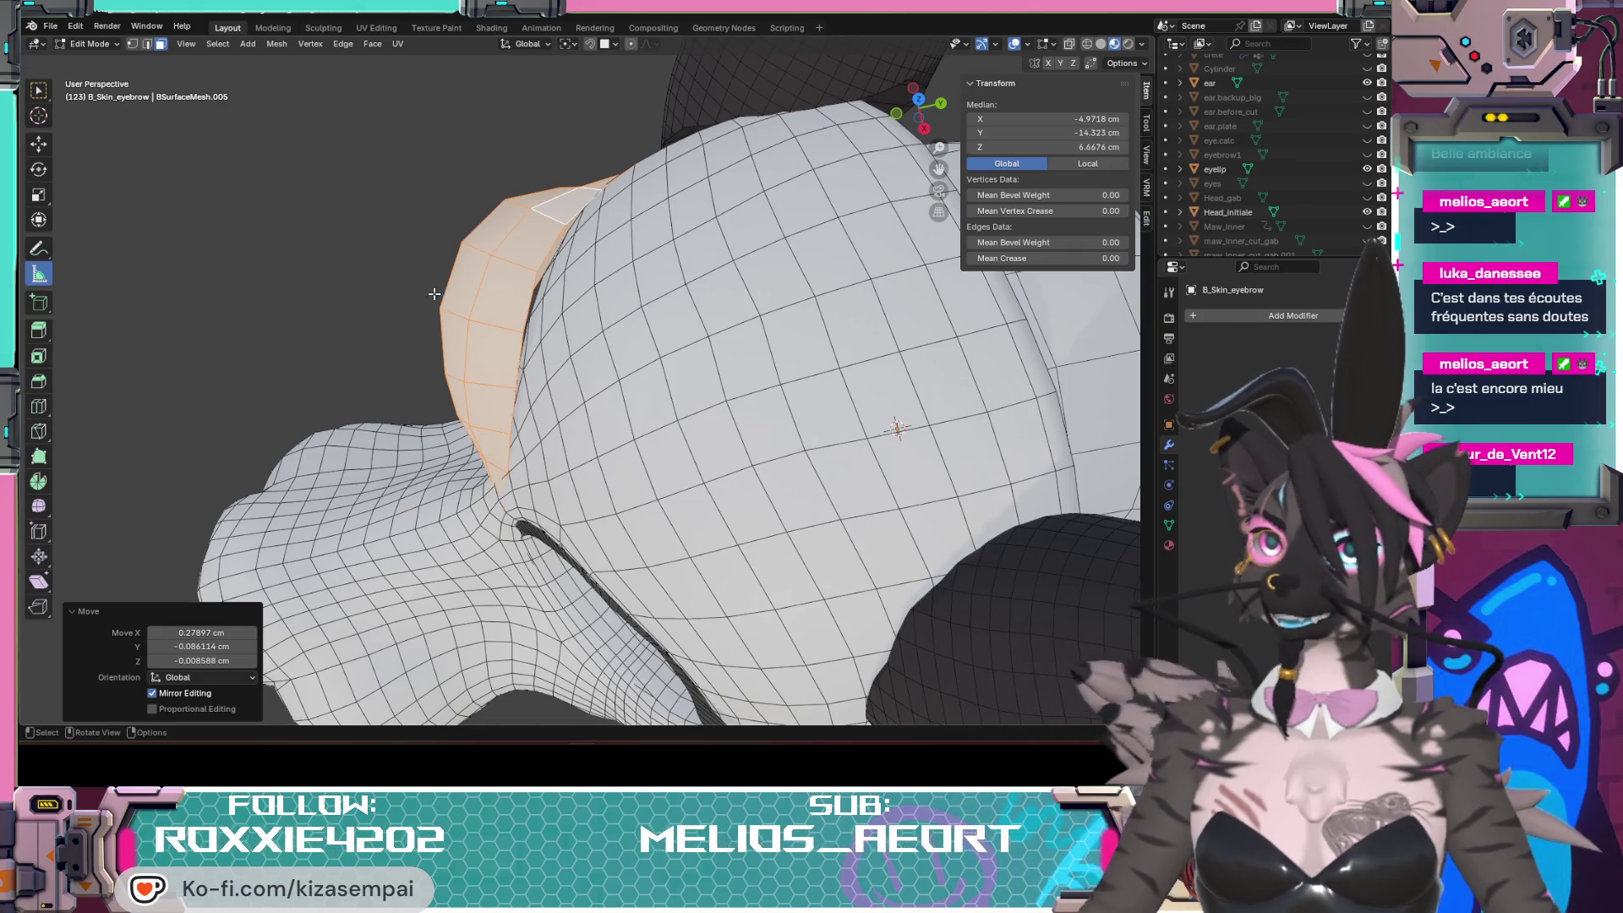
Step: Measure across the eyebrow patch with the ruler, orbiting to view the eye socket under the brow
drag(520, 333, 523, 339)
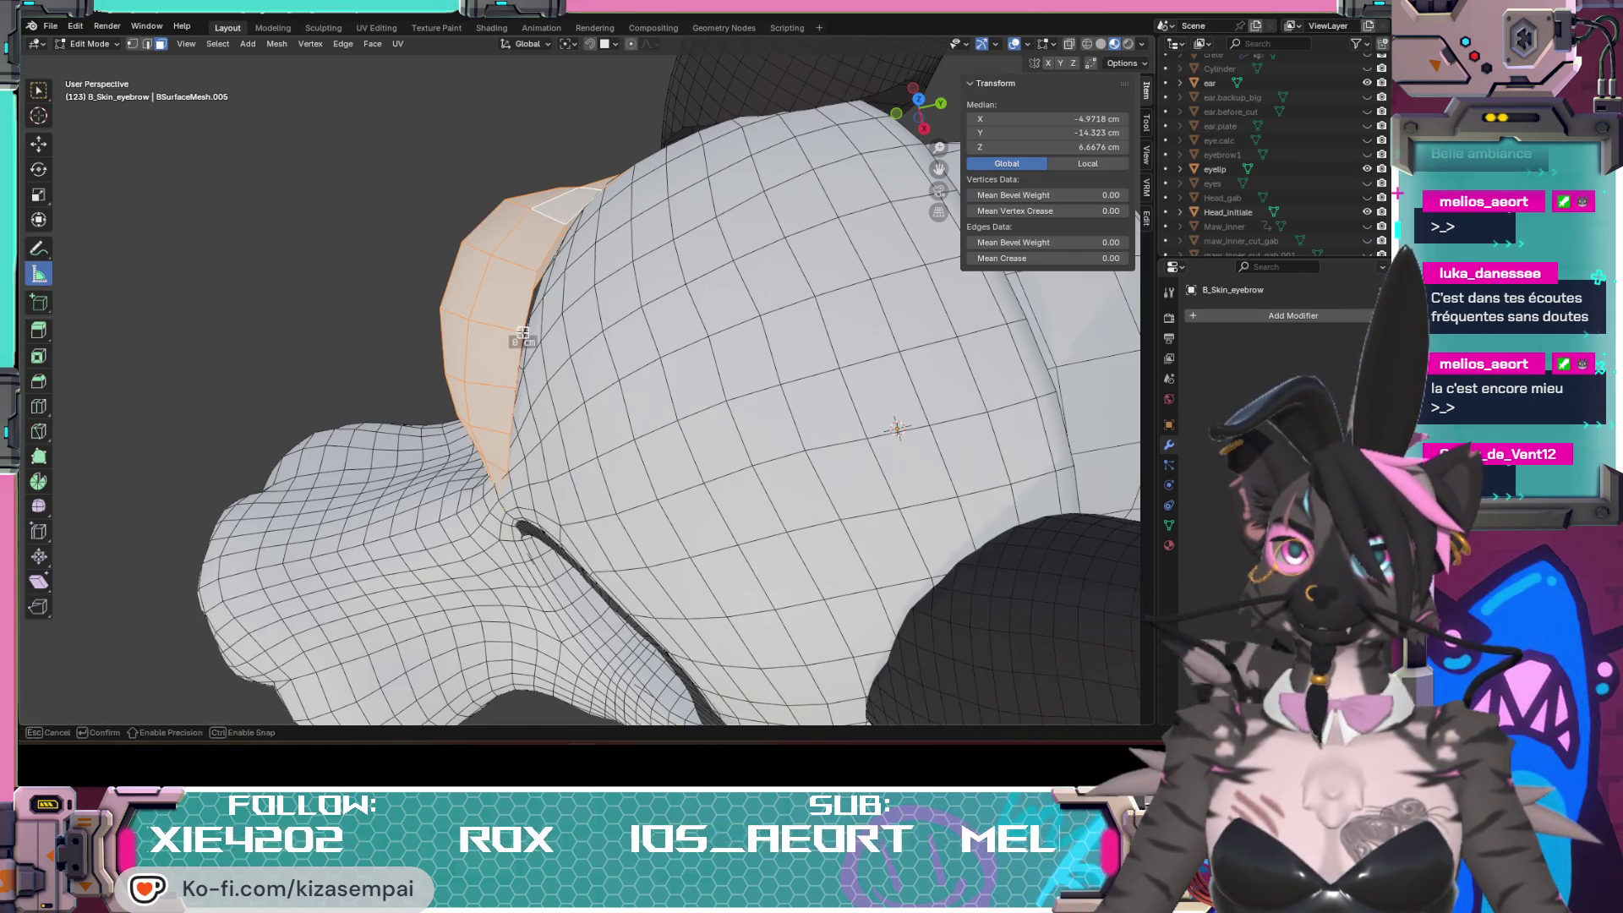
middle_drag(612, 394, 628, 358)
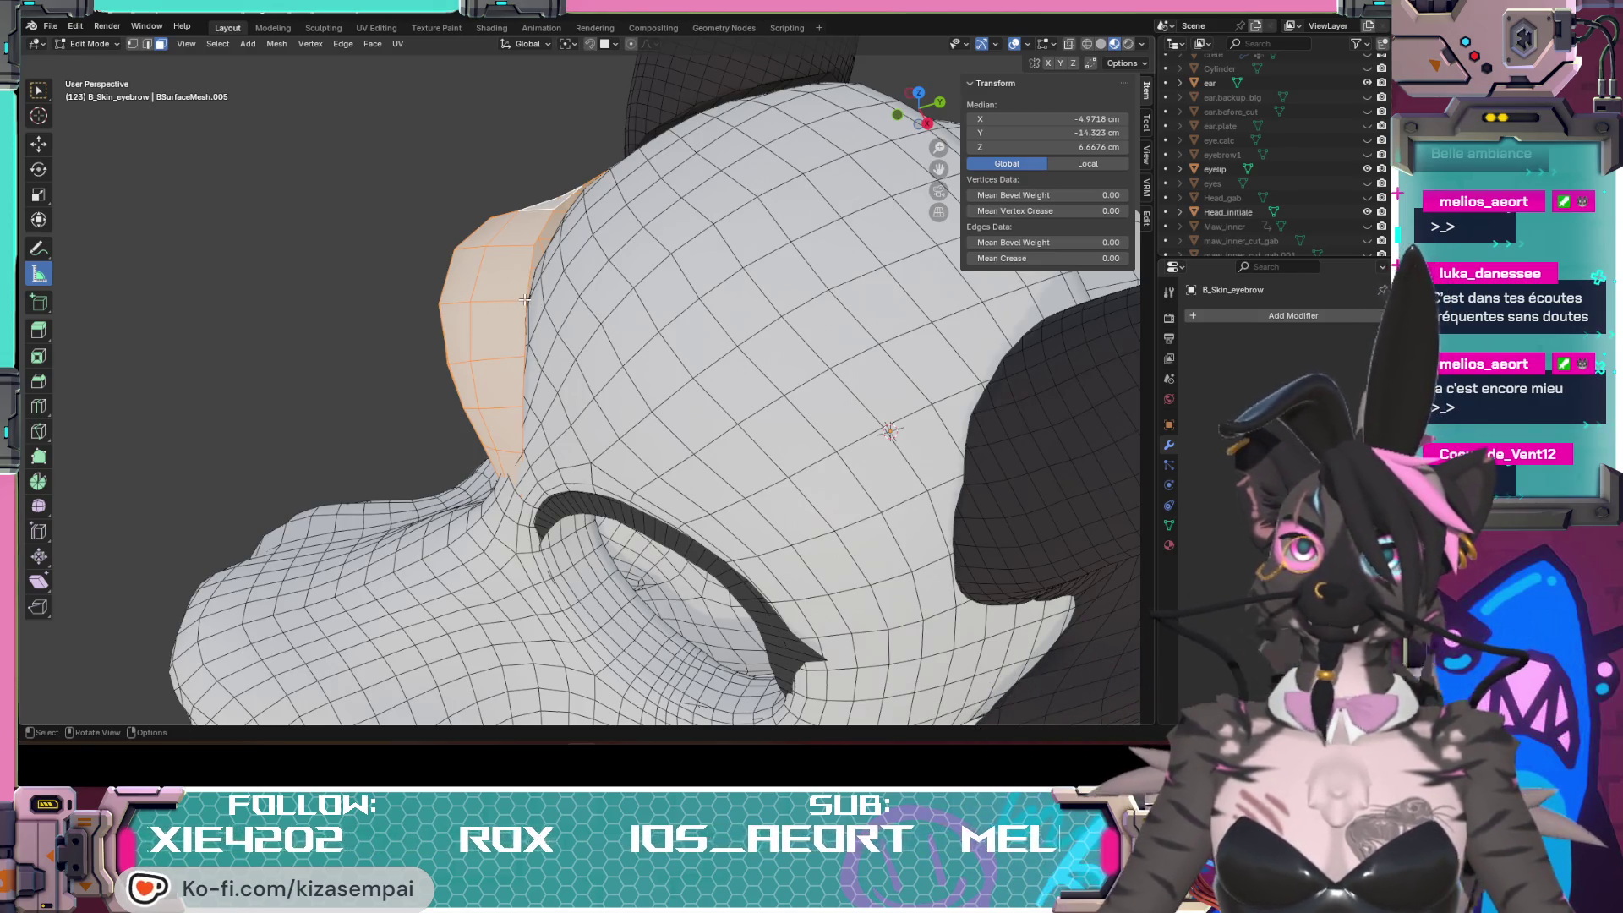
mouse_move(545, 307)
middle_down()
mouse_move(673, 306)
mouse_move(527, 440)
middle_up()
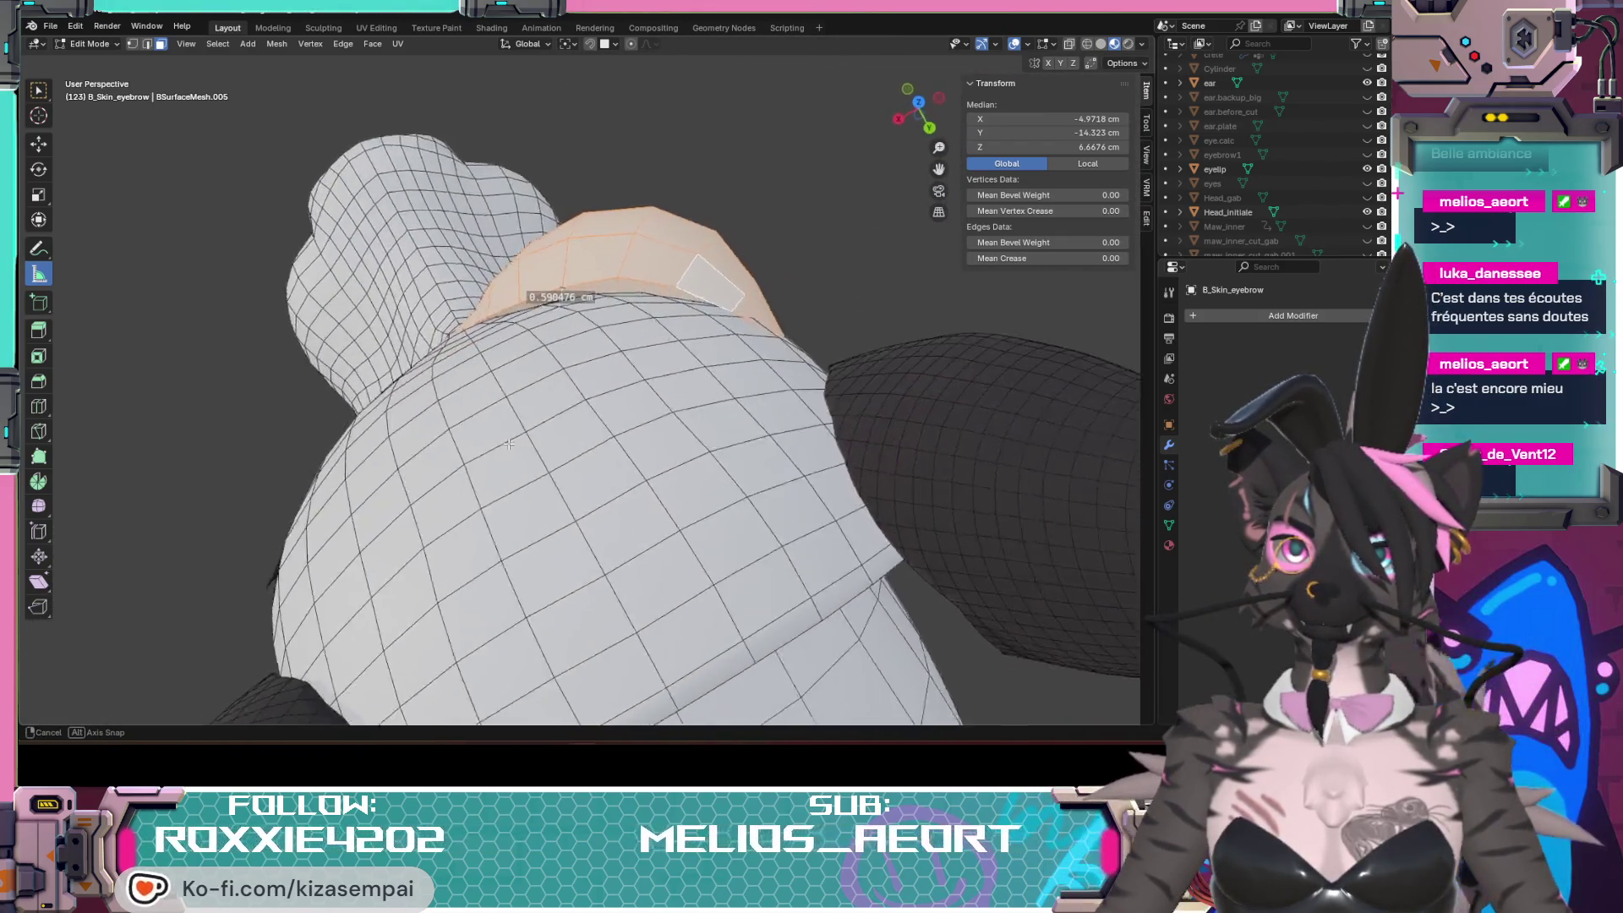
mouse_move(527, 439)
middle_down()
mouse_move(426, 409)
mouse_move(627, 285)
middle_up()
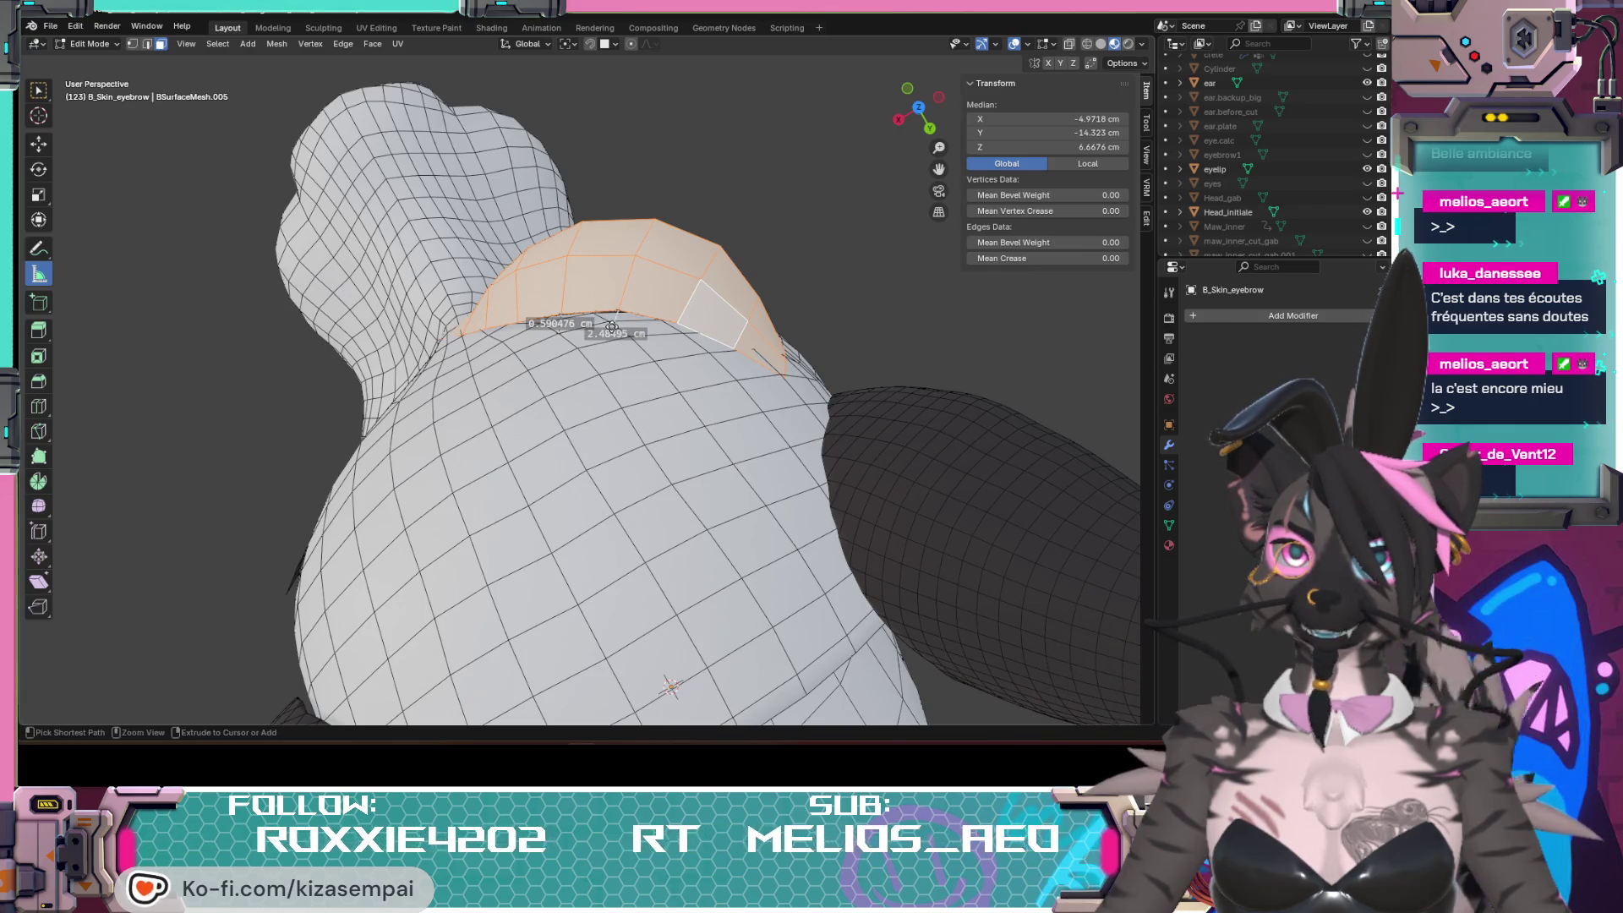
mouse_move(653, 410)
middle_down()
mouse_move(808, 249)
mouse_move(846, 295)
middle_up()
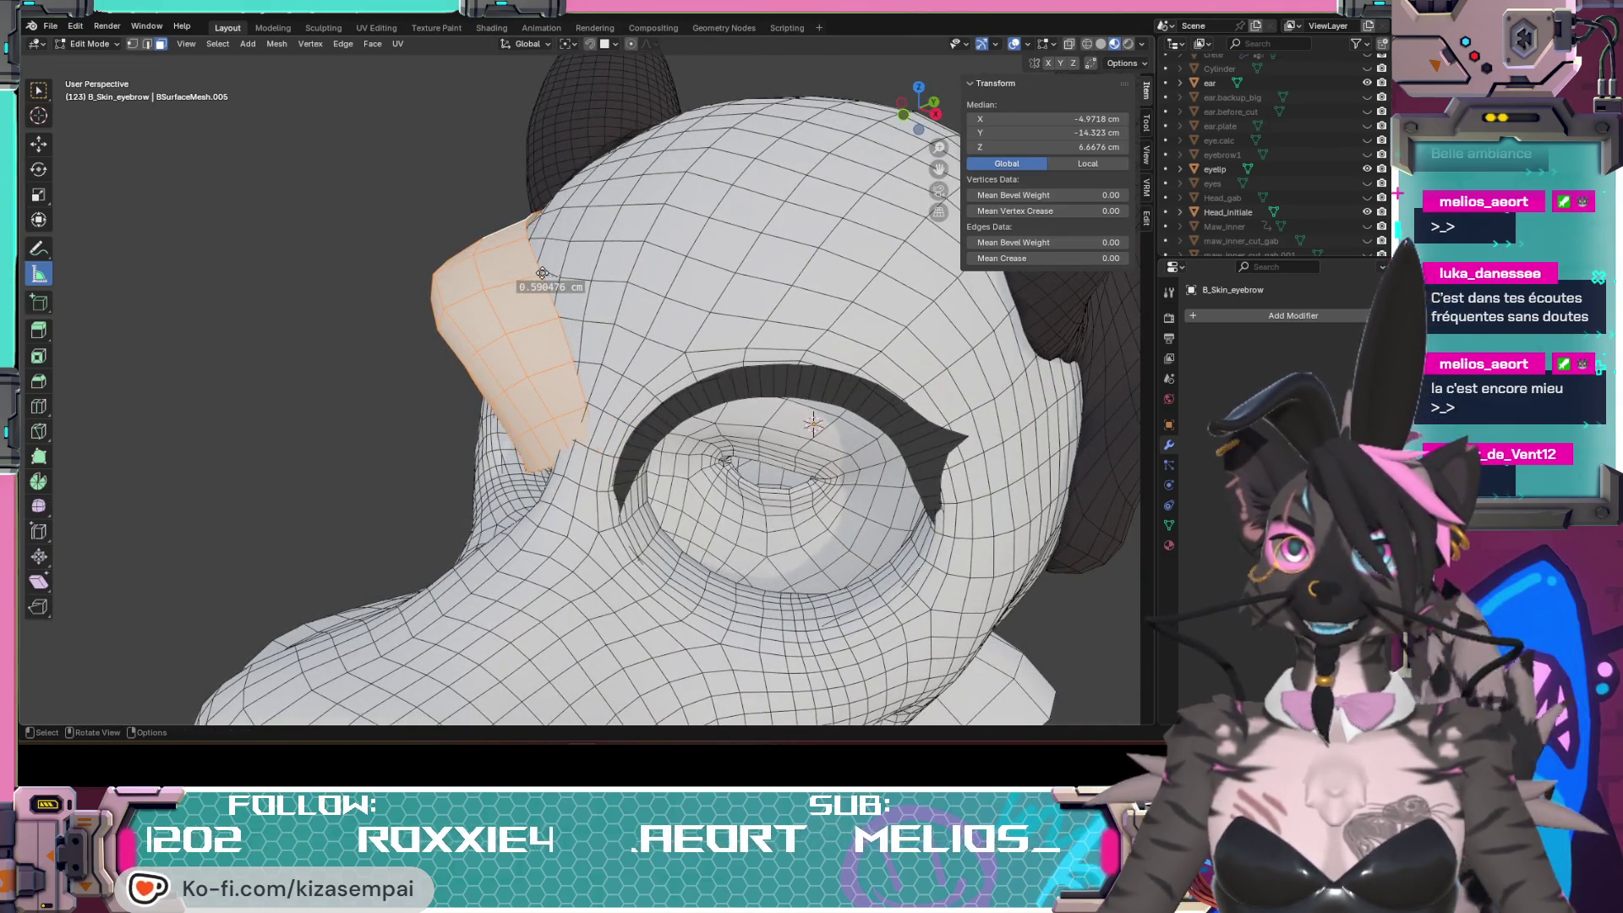
scroll(567, 336, down, 3)
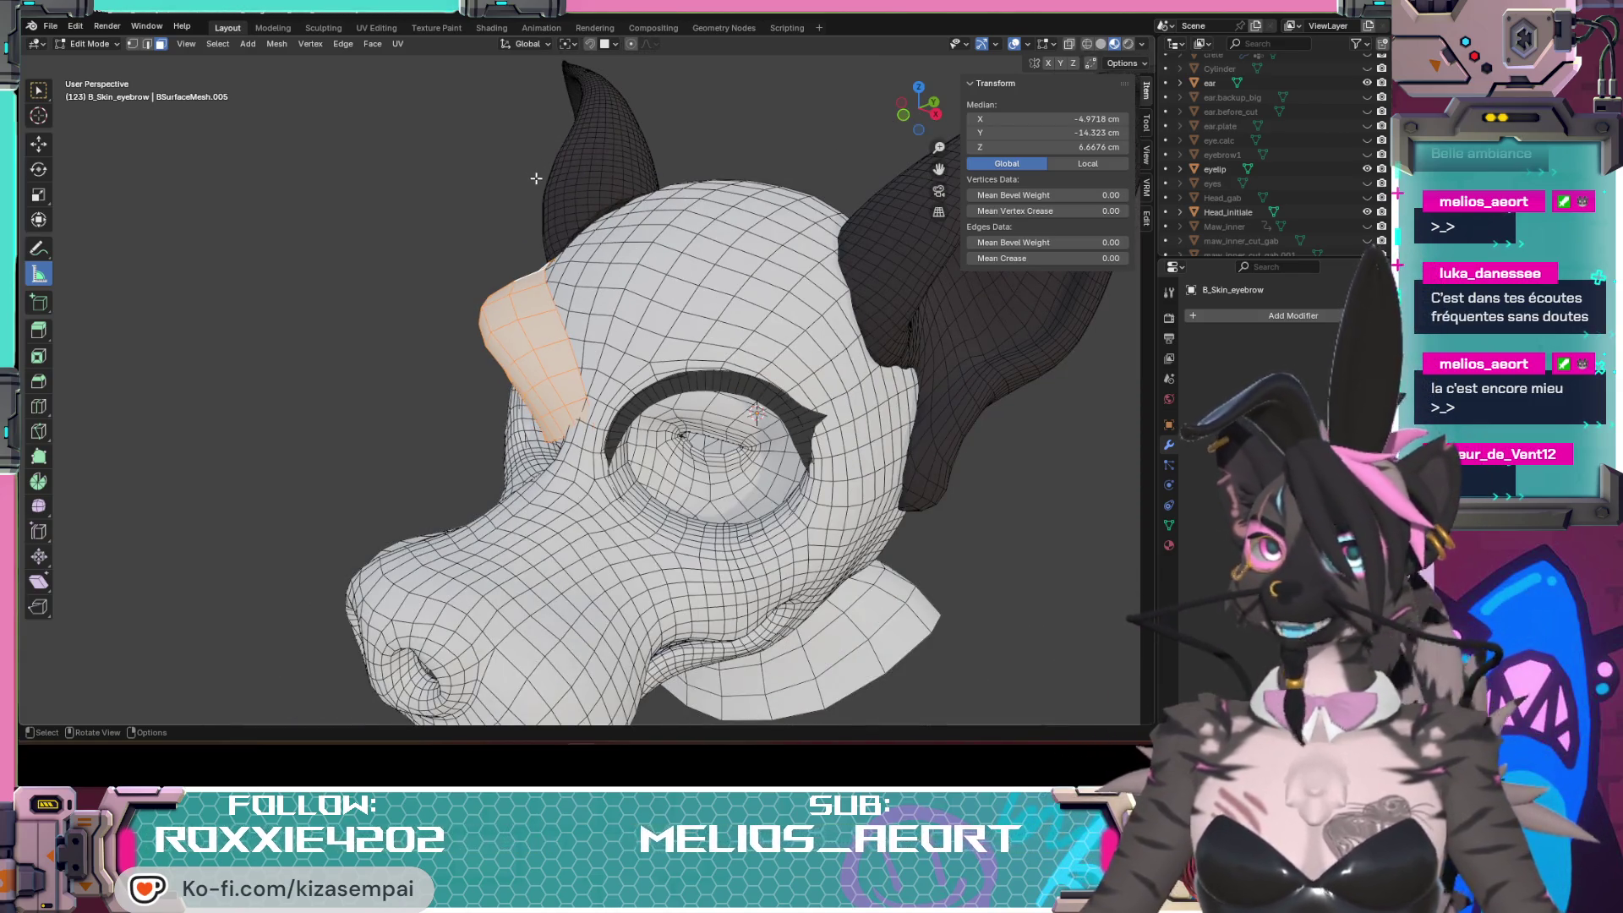
Step: Orbit to front, top-down and snout-side views to check the measurements on the brow
mouse_move(391, 381)
middle_down()
mouse_move(584, 531)
mouse_move(677, 448)
middle_up()
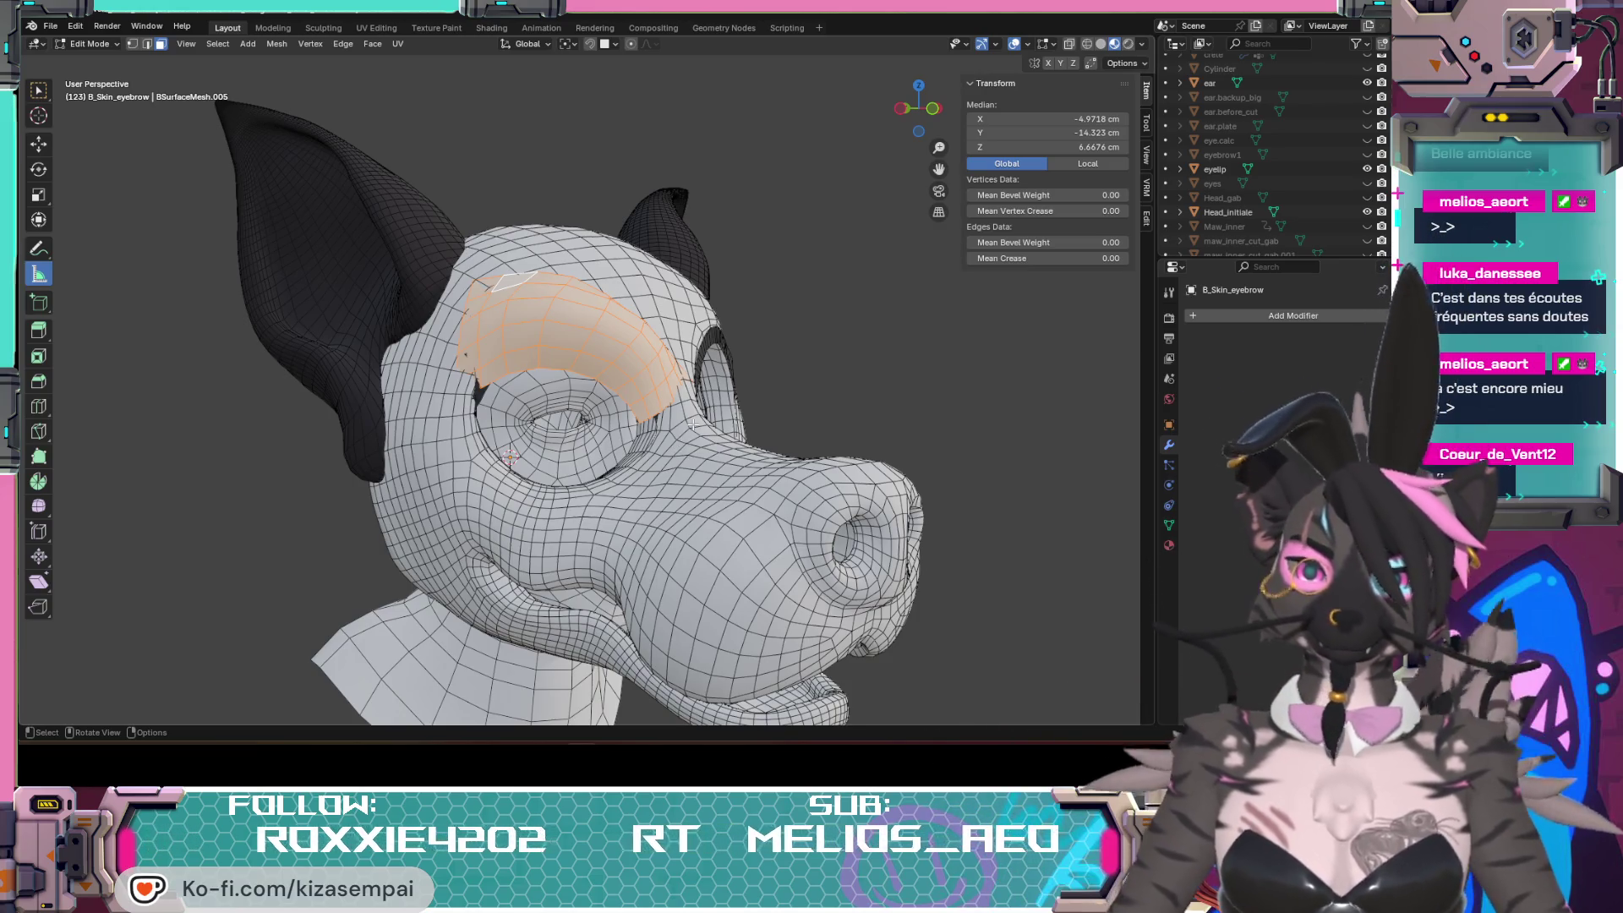
middle_drag(691, 423, 599, 394)
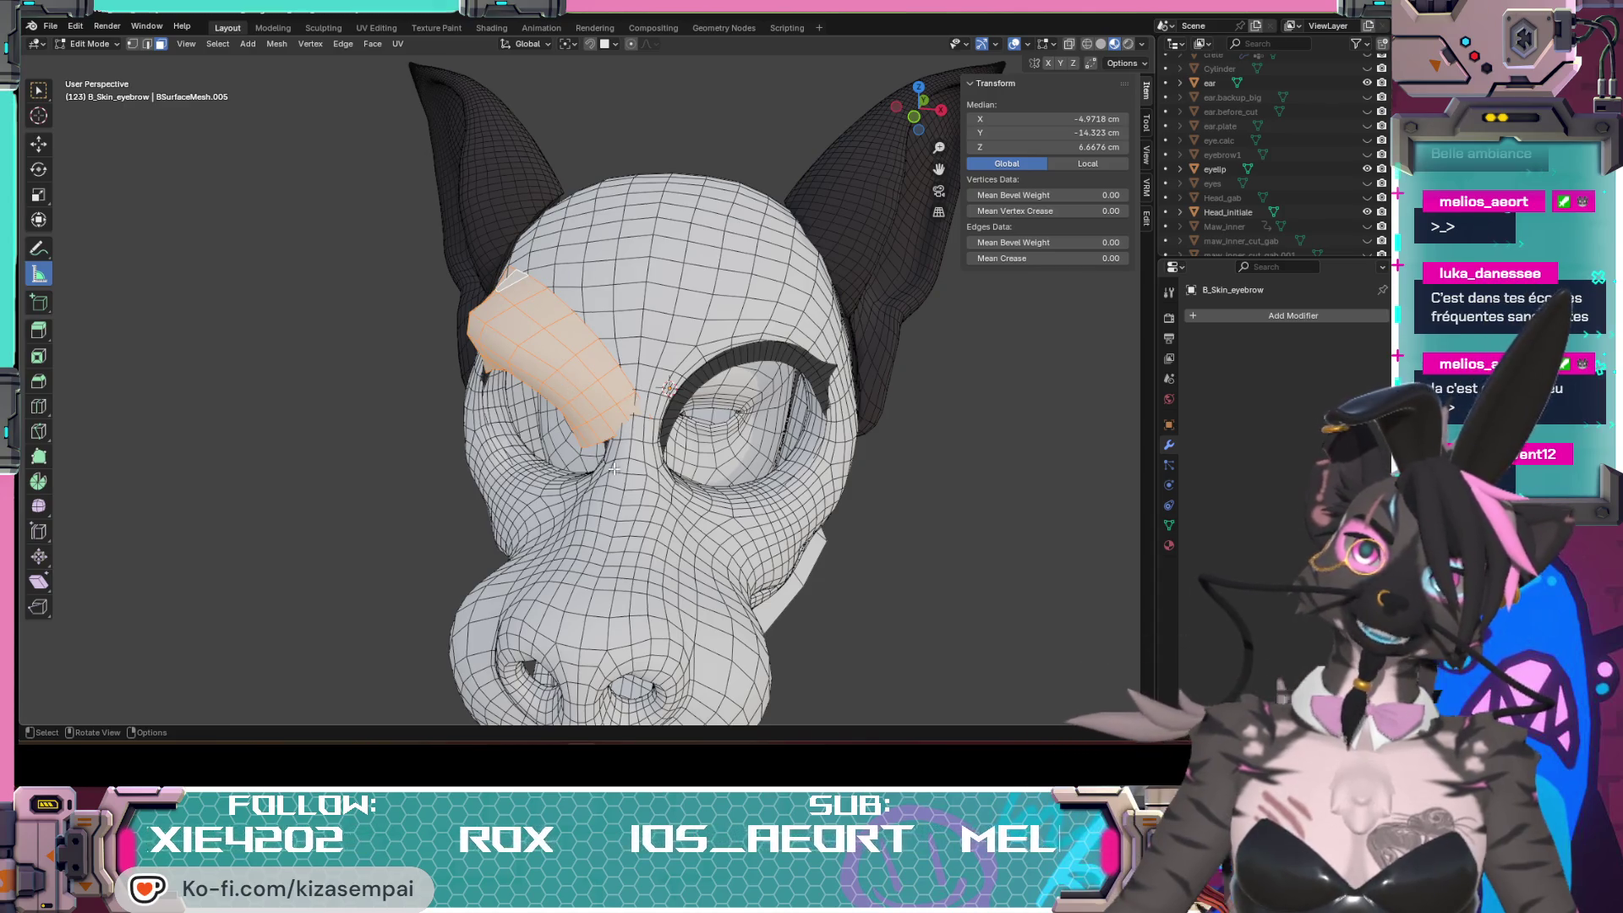
middle_drag(613, 470, 503, 479)
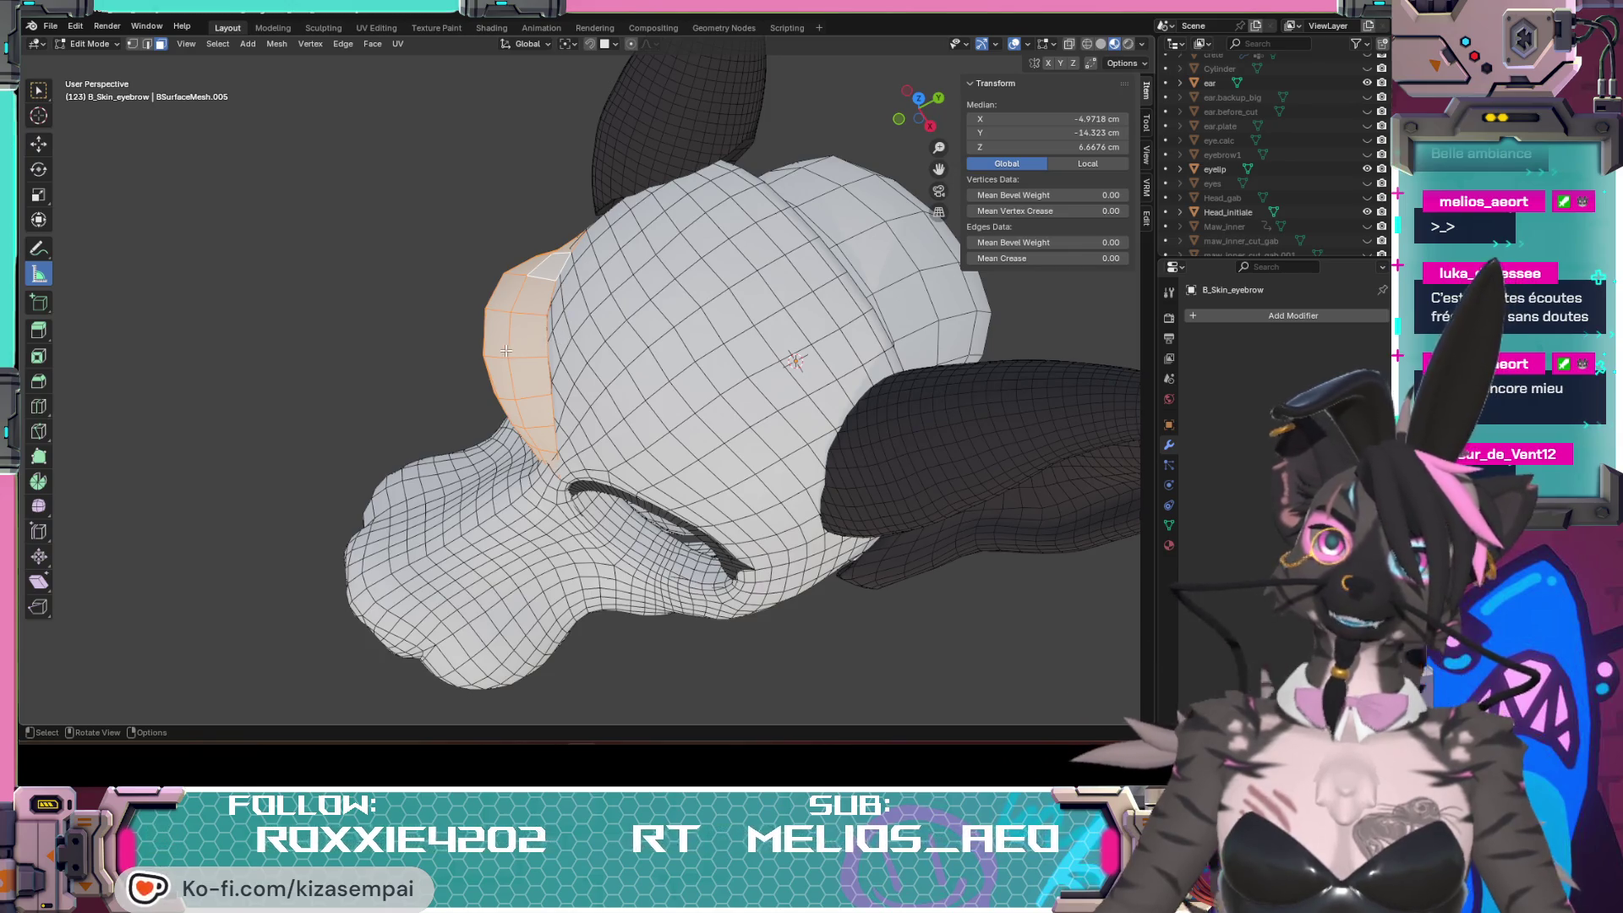
middle_drag(544, 353, 699, 341)
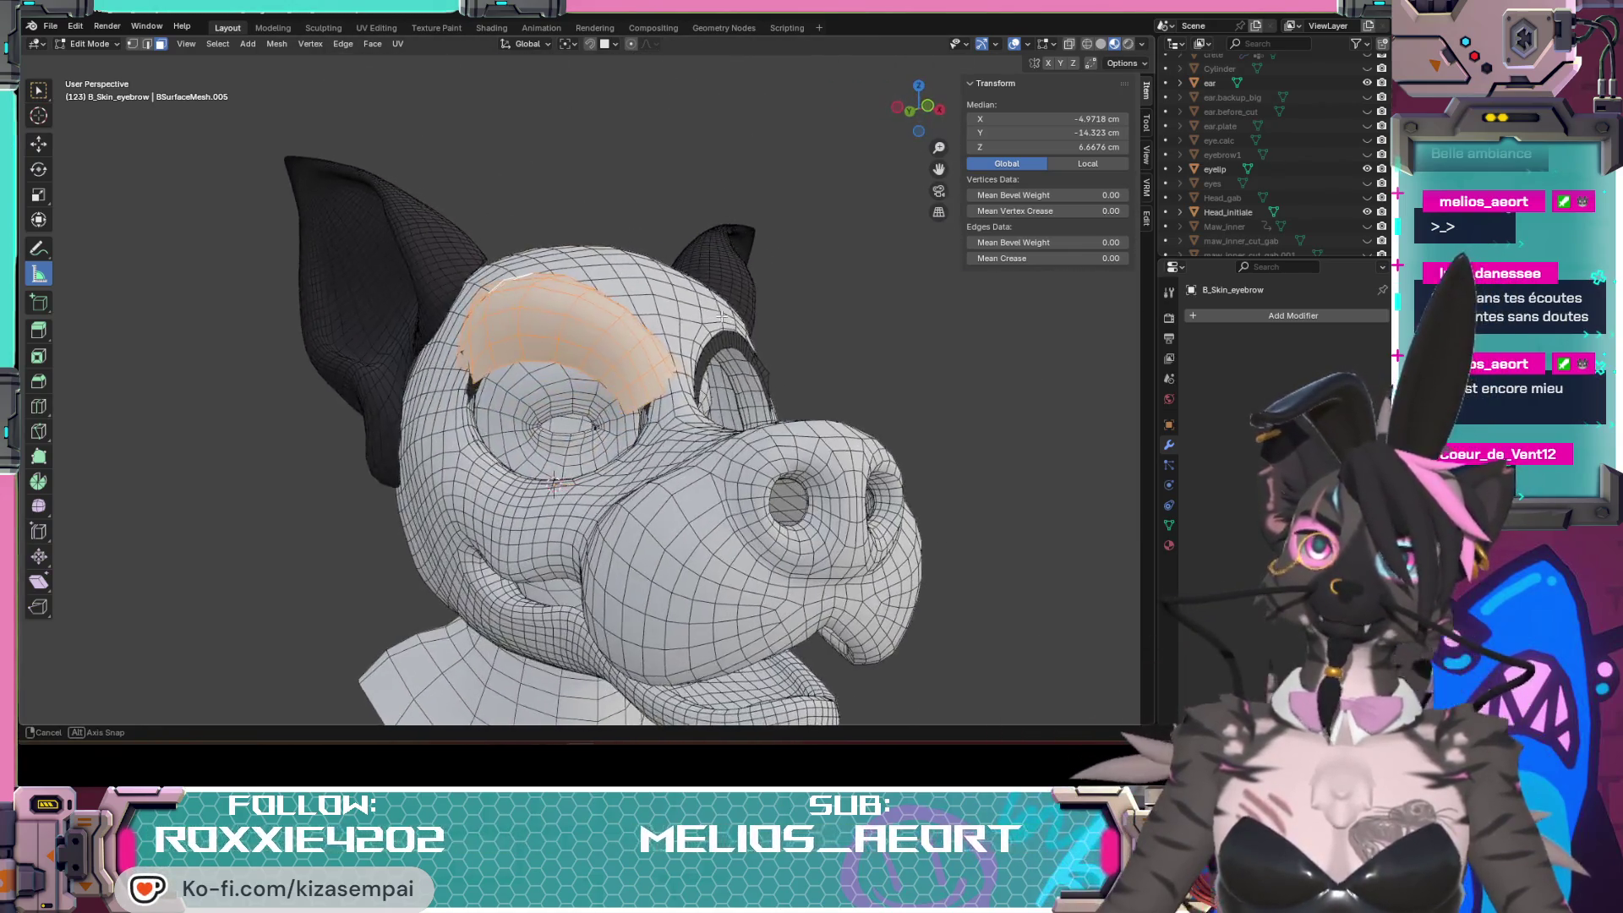
mouse_move(652, 404)
middle_down()
mouse_move(778, 412)
mouse_move(712, 474)
mouse_move(843, 402)
mouse_move(799, 412)
middle_up()
mouse_move(526, 437)
middle_down()
mouse_move(618, 420)
mouse_move(614, 360)
middle_up()
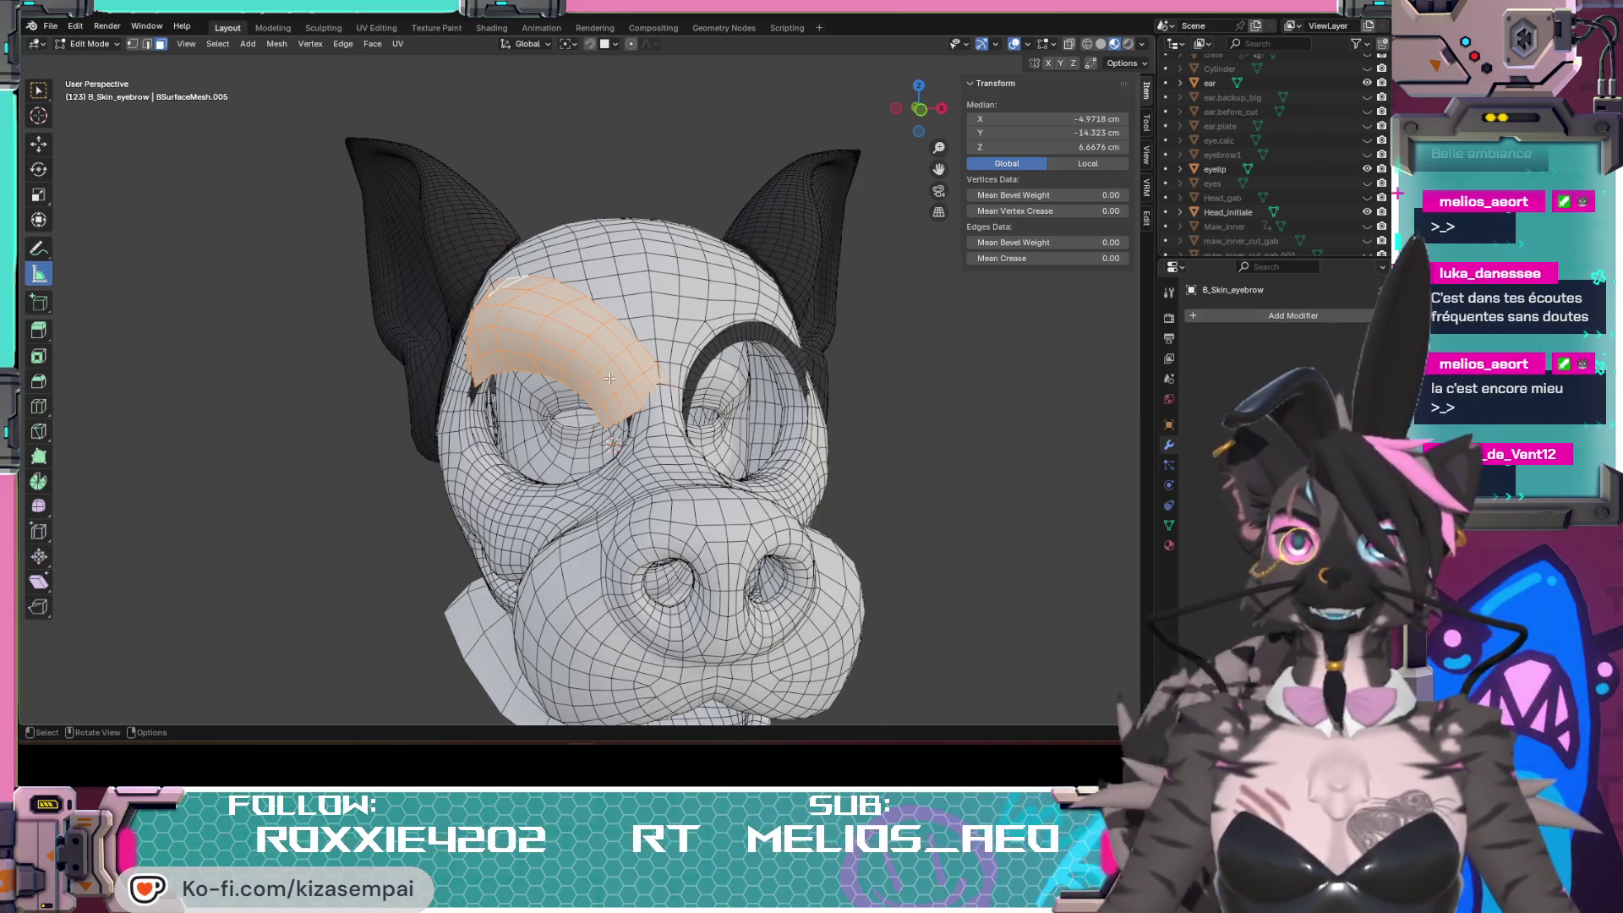
mouse_move(810, 473)
middle_down()
mouse_move(705, 514)
mouse_move(678, 568)
mouse_move(588, 597)
mouse_move(566, 399)
middle_up()
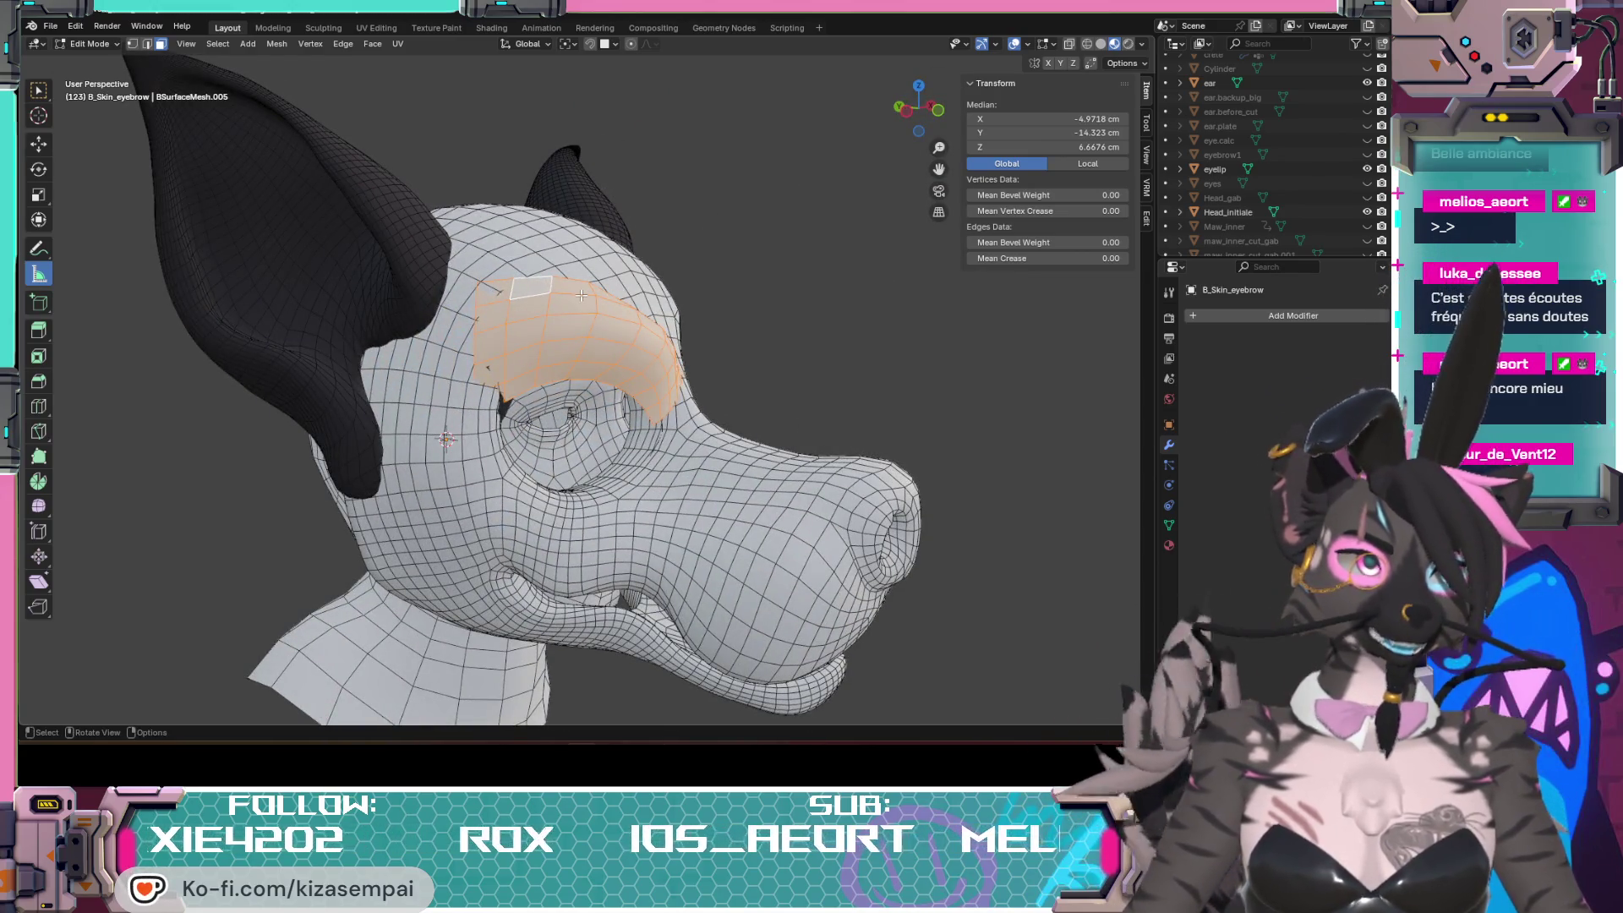
middle_drag(847, 453, 727, 452)
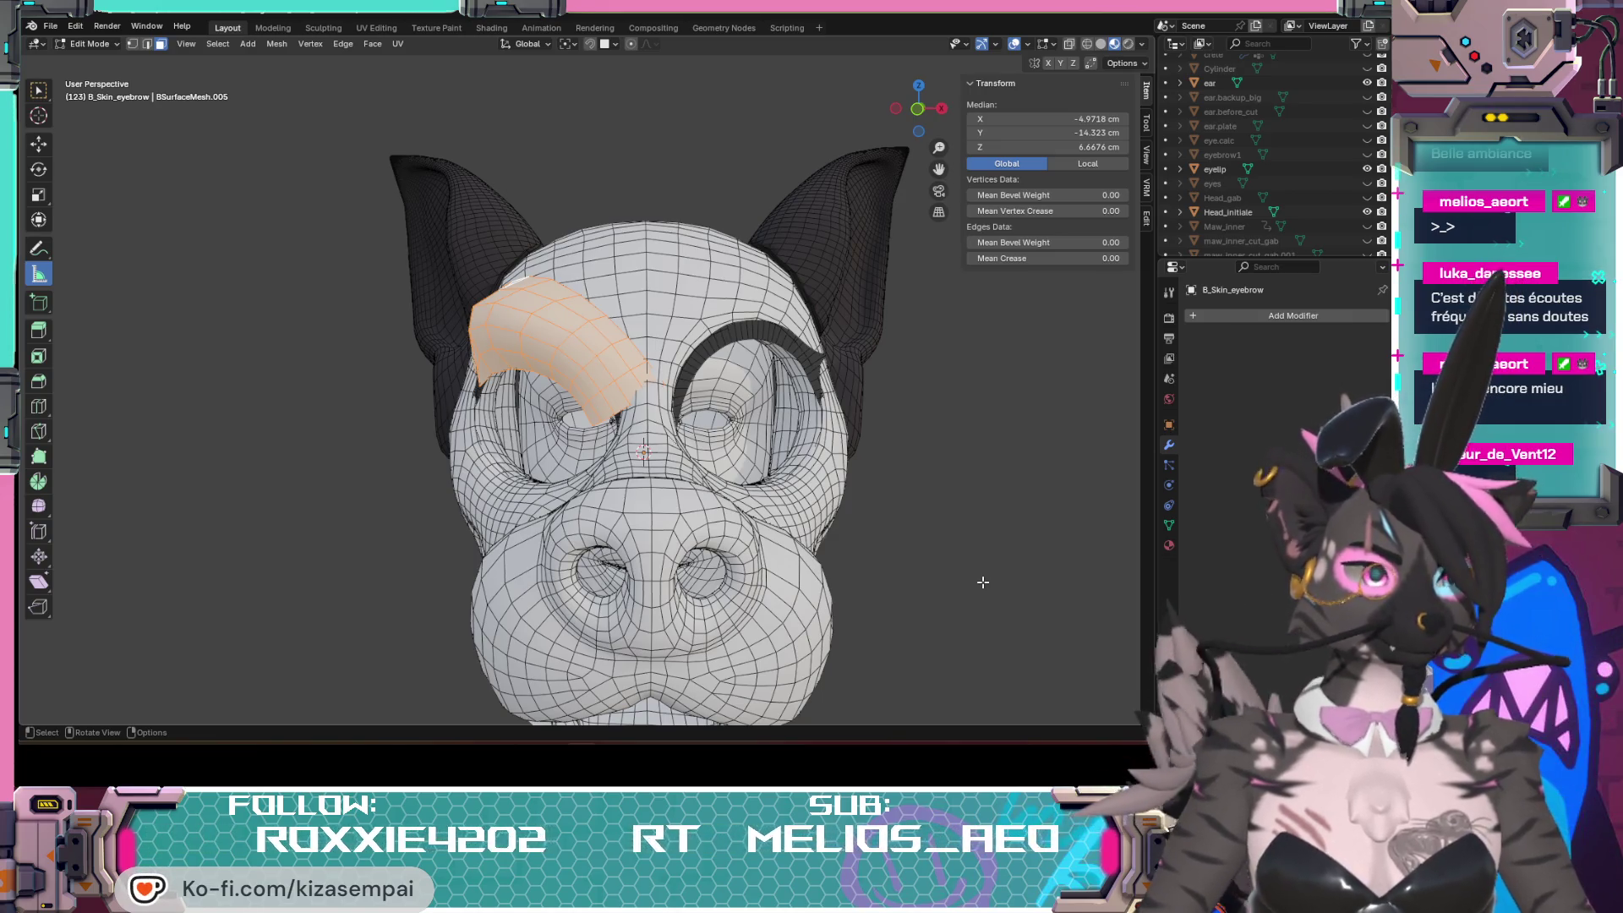
middle_drag(981, 581, 772, 495)
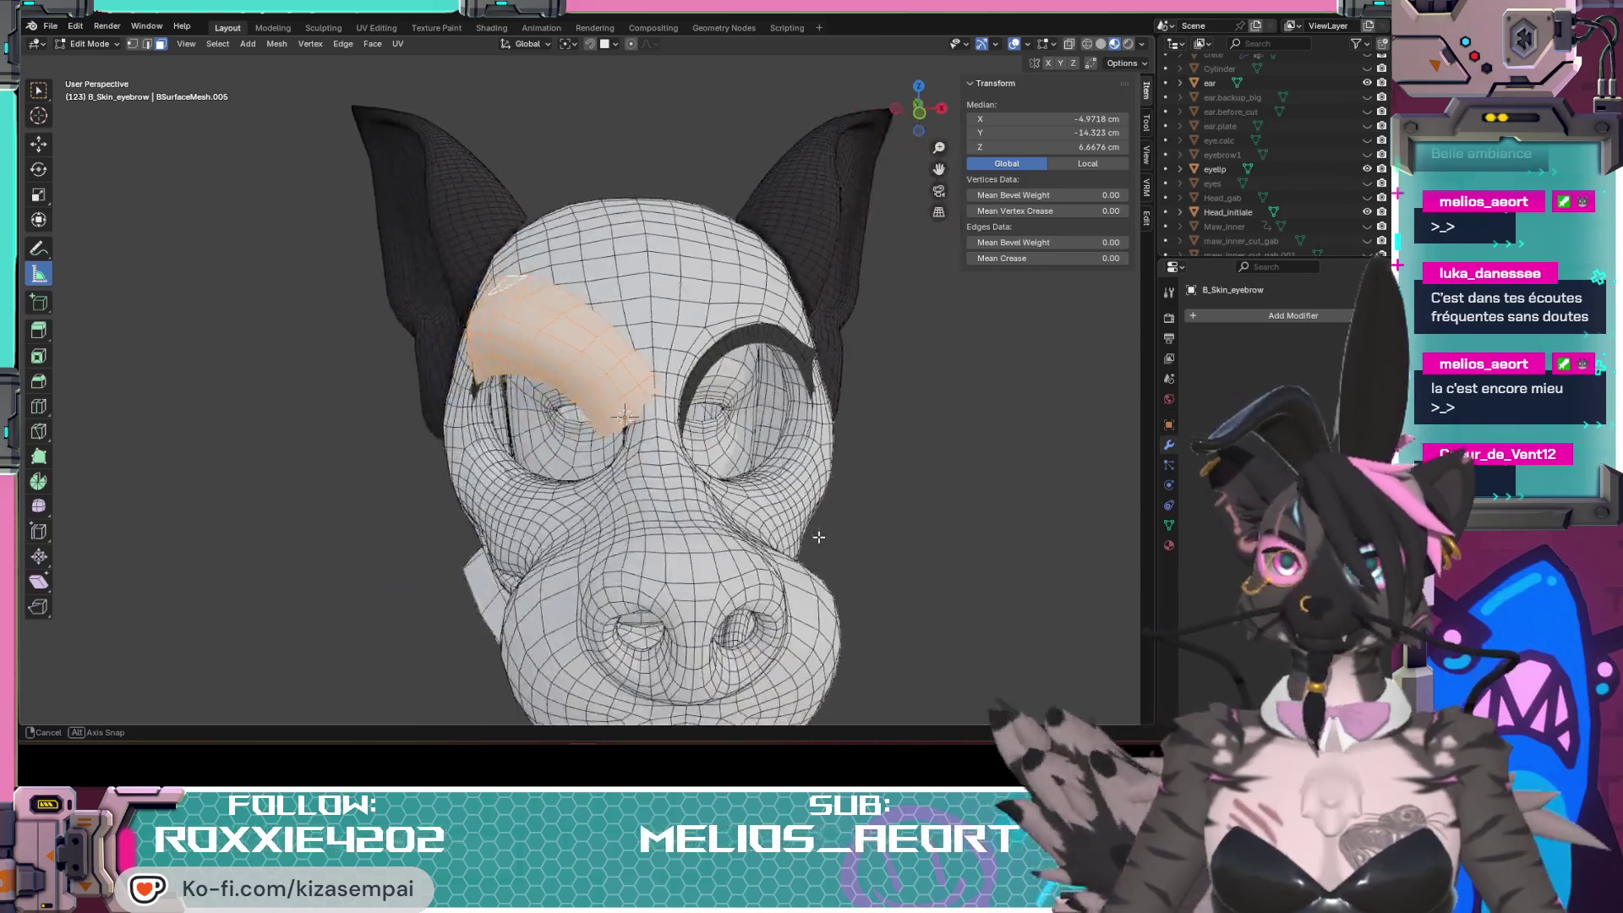
Step: Revert to an earlier Undo History entry so the eyebrow patch sits on the opposite brow, viewed from the side
click(75, 26)
mouse_move(111, 71)
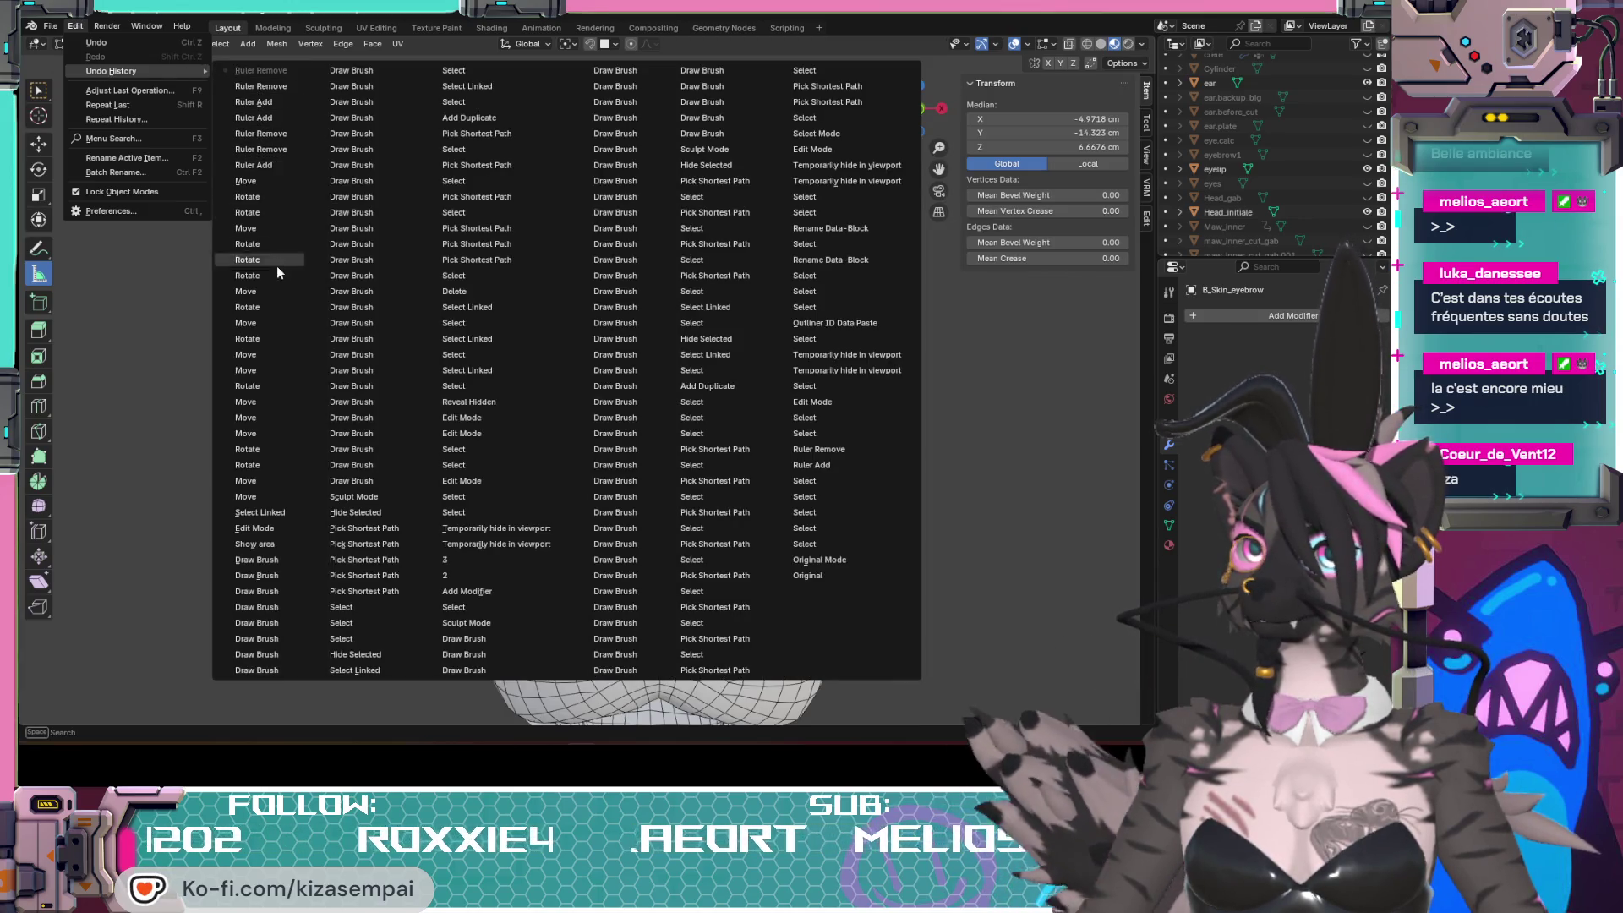
click(257, 508)
mouse_move(465, 507)
middle_down()
mouse_move(793, 520)
mouse_move(1098, 266)
middle_up()
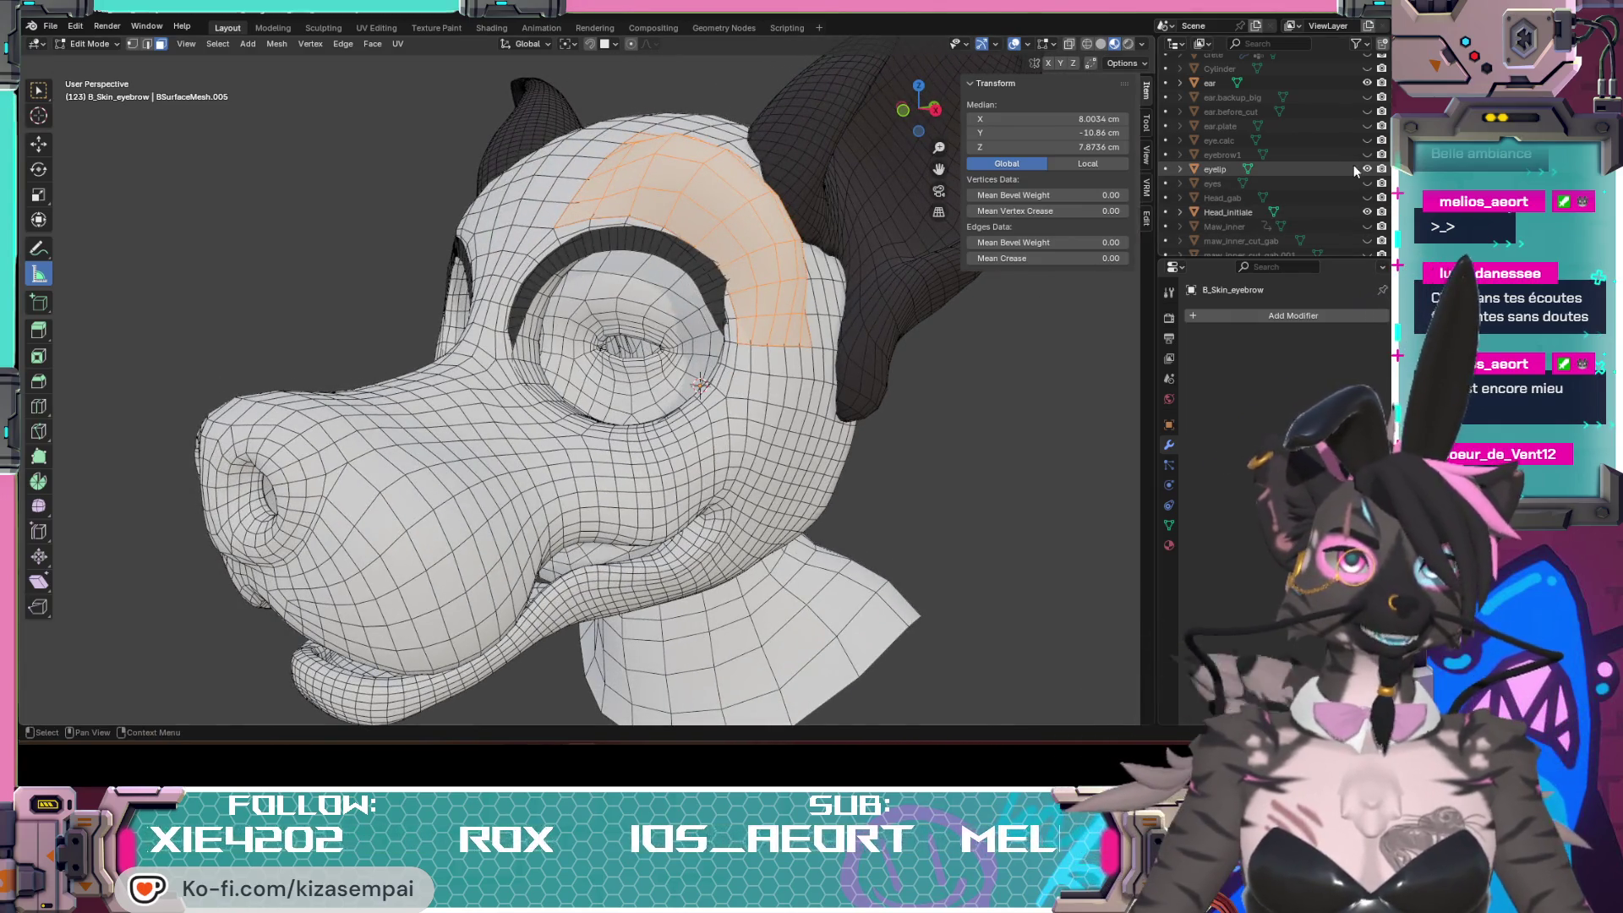
Step: Hide the eyelid and eyeball objects in the Outliner and move in on the empty eye socket
click(1366, 168)
click(1365, 212)
mouse_move(762, 380)
middle_down()
mouse_move(658, 371)
mouse_move(562, 392)
middle_up()
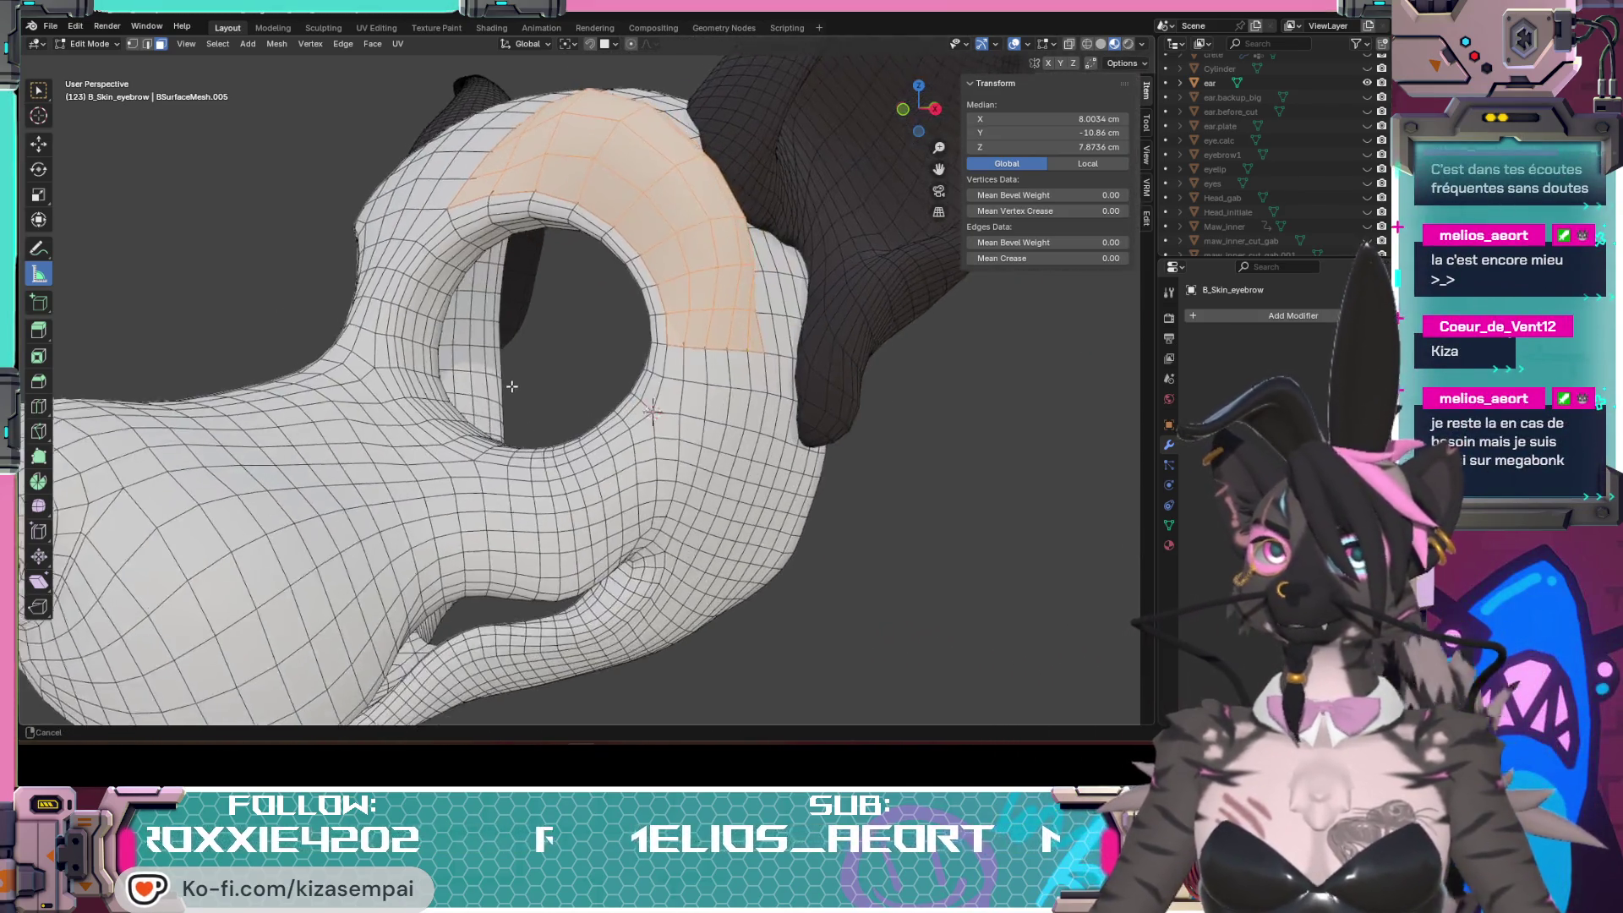
middle_drag(326, 229, 501, 384)
Step: Reveal the eyebrow mesh's hidden geometry and deselect all its faces
key(alt+h)
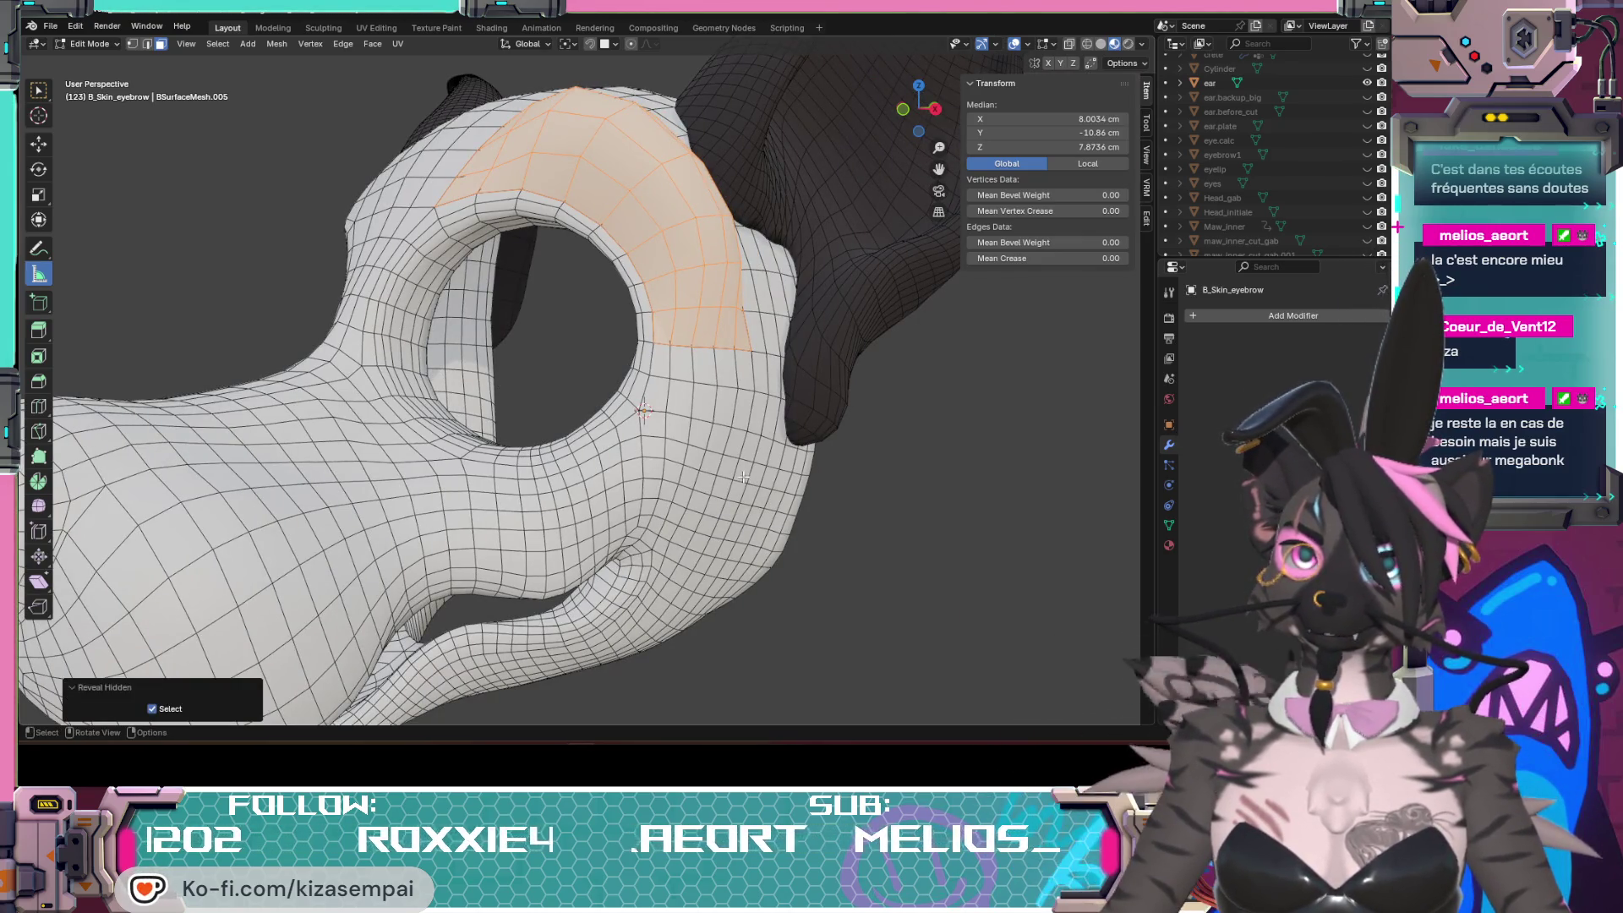
middle_drag(500, 384, 1022, 554)
click(1022, 555)
scroll(1295, 166, up, 5)
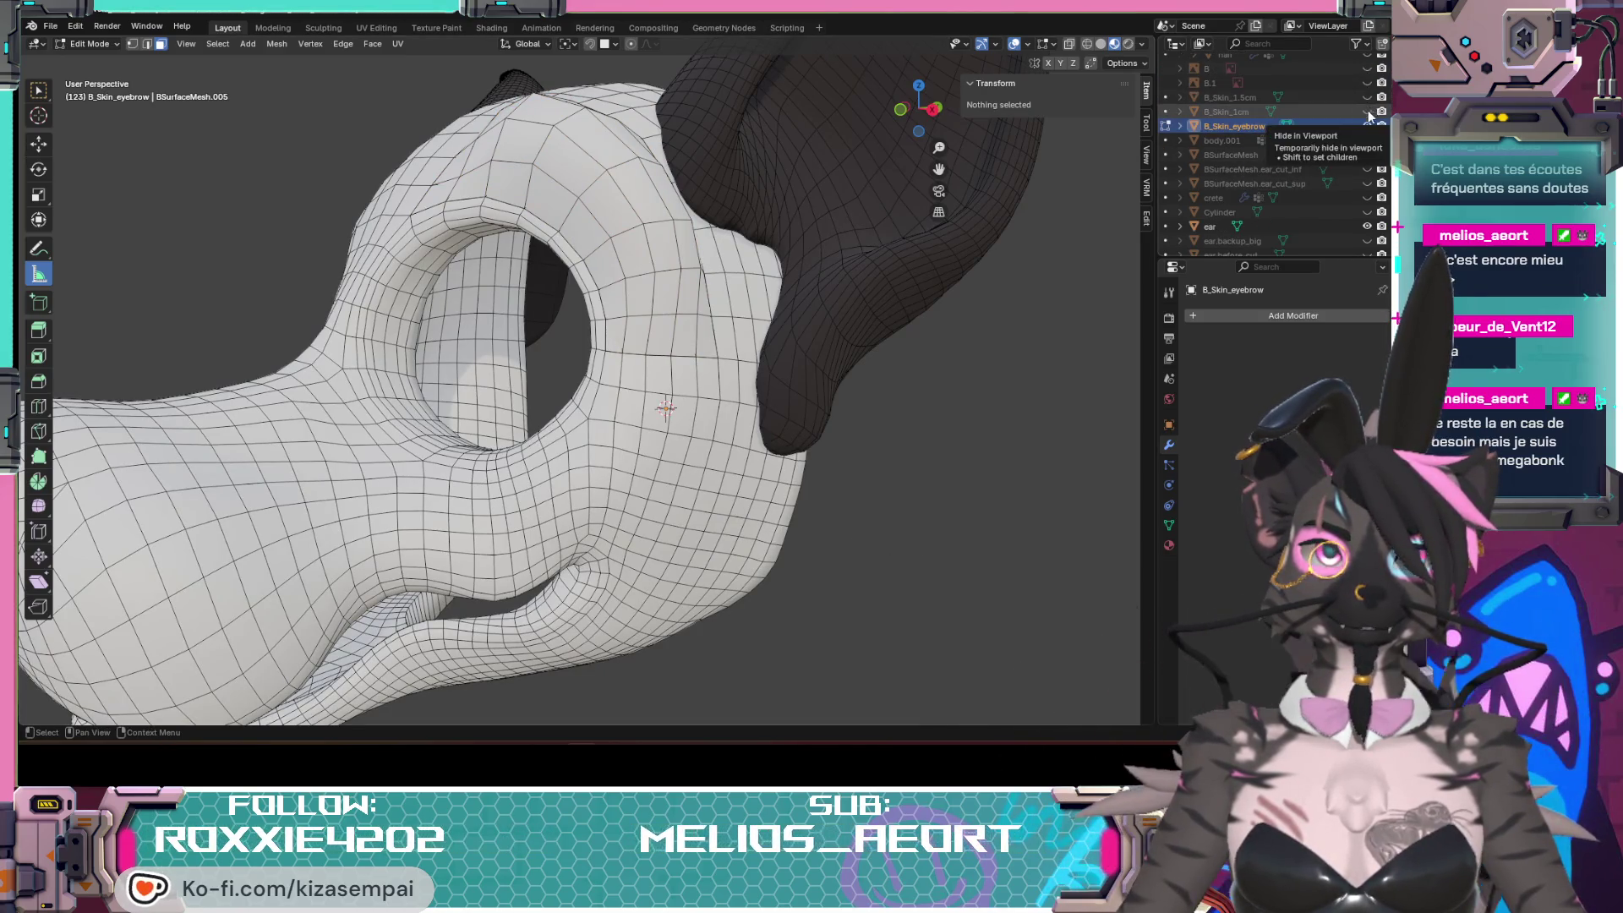
Step: Select the linked face patch around the eye and hide it to clear the area
click(682, 528)
key(ctrl+l)
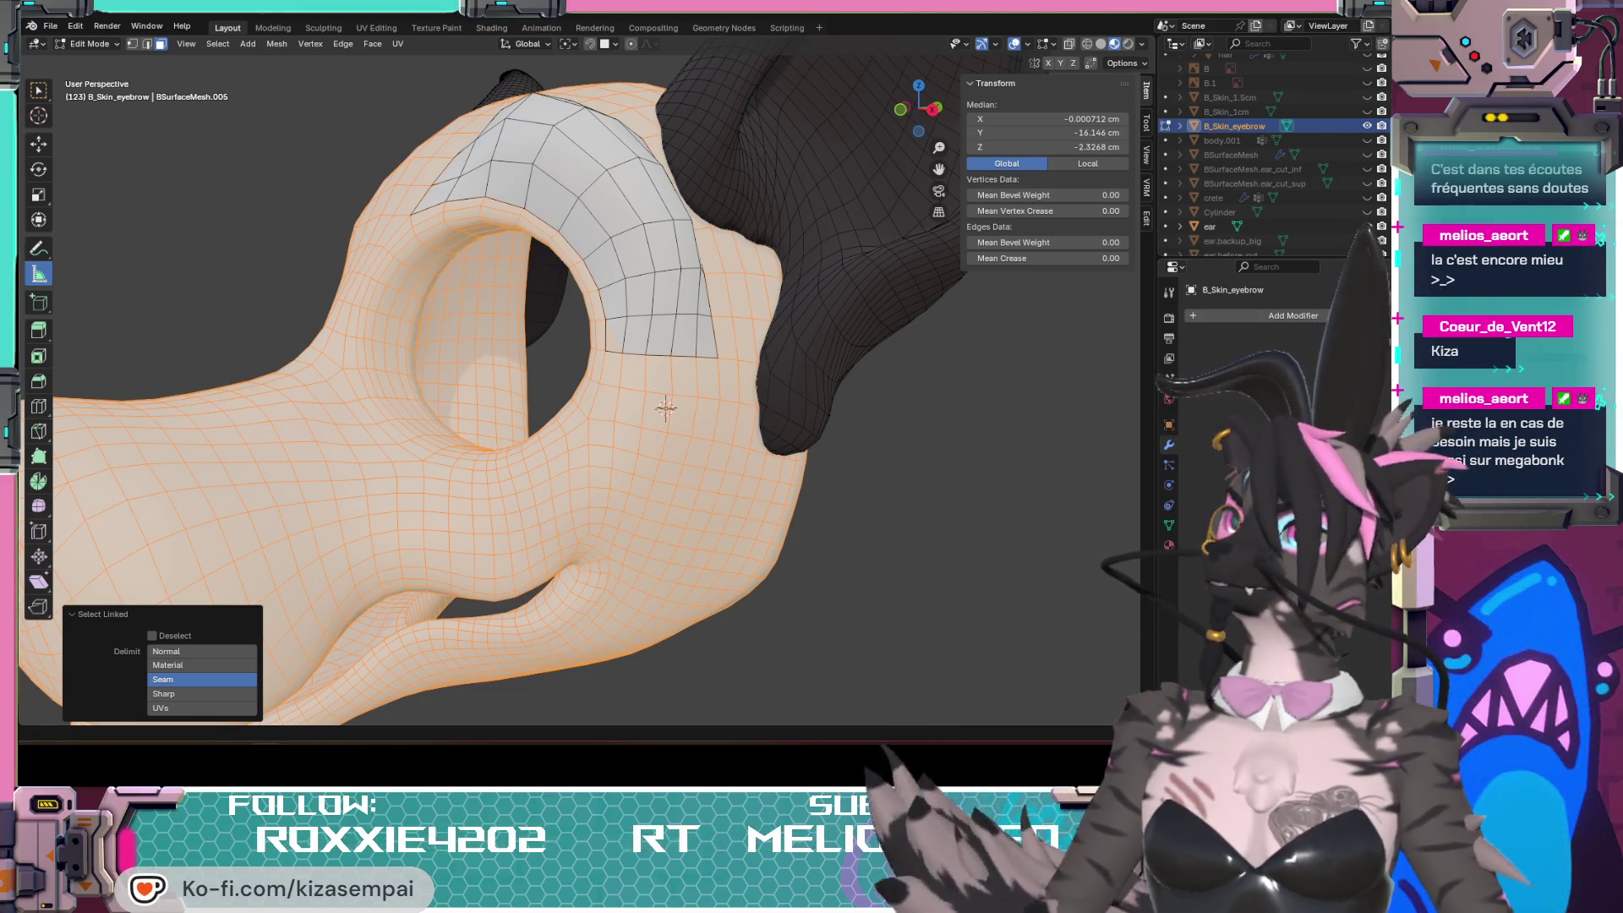
mouse_move(665, 407)
middle_down()
mouse_move(606, 412)
mouse_move(627, 418)
middle_up()
click(930, 497)
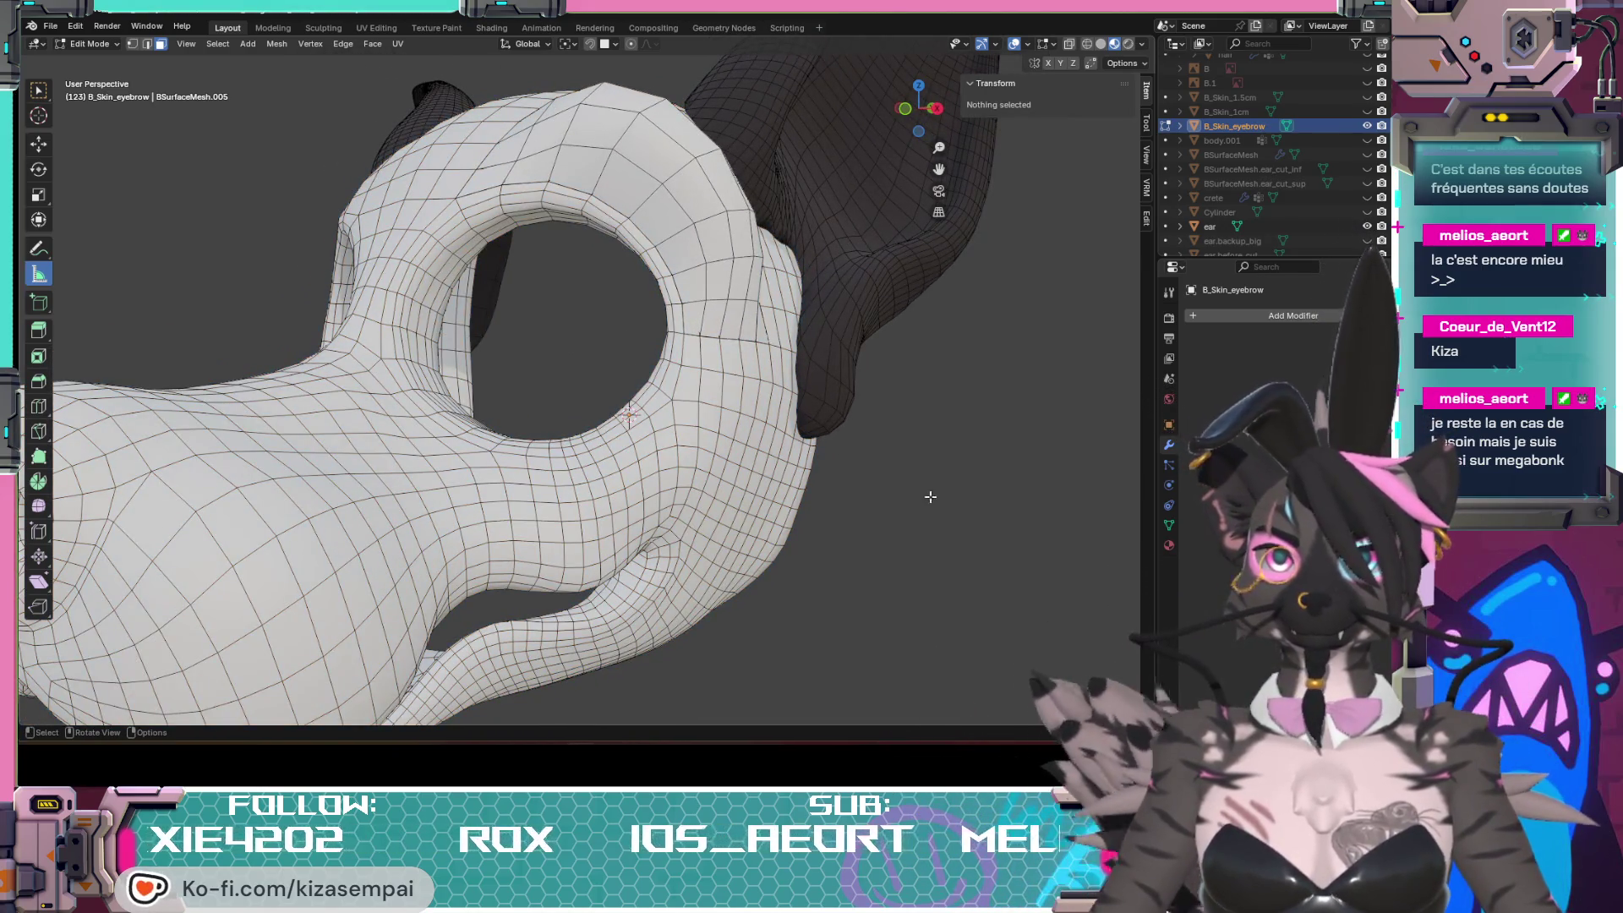
click(714, 225)
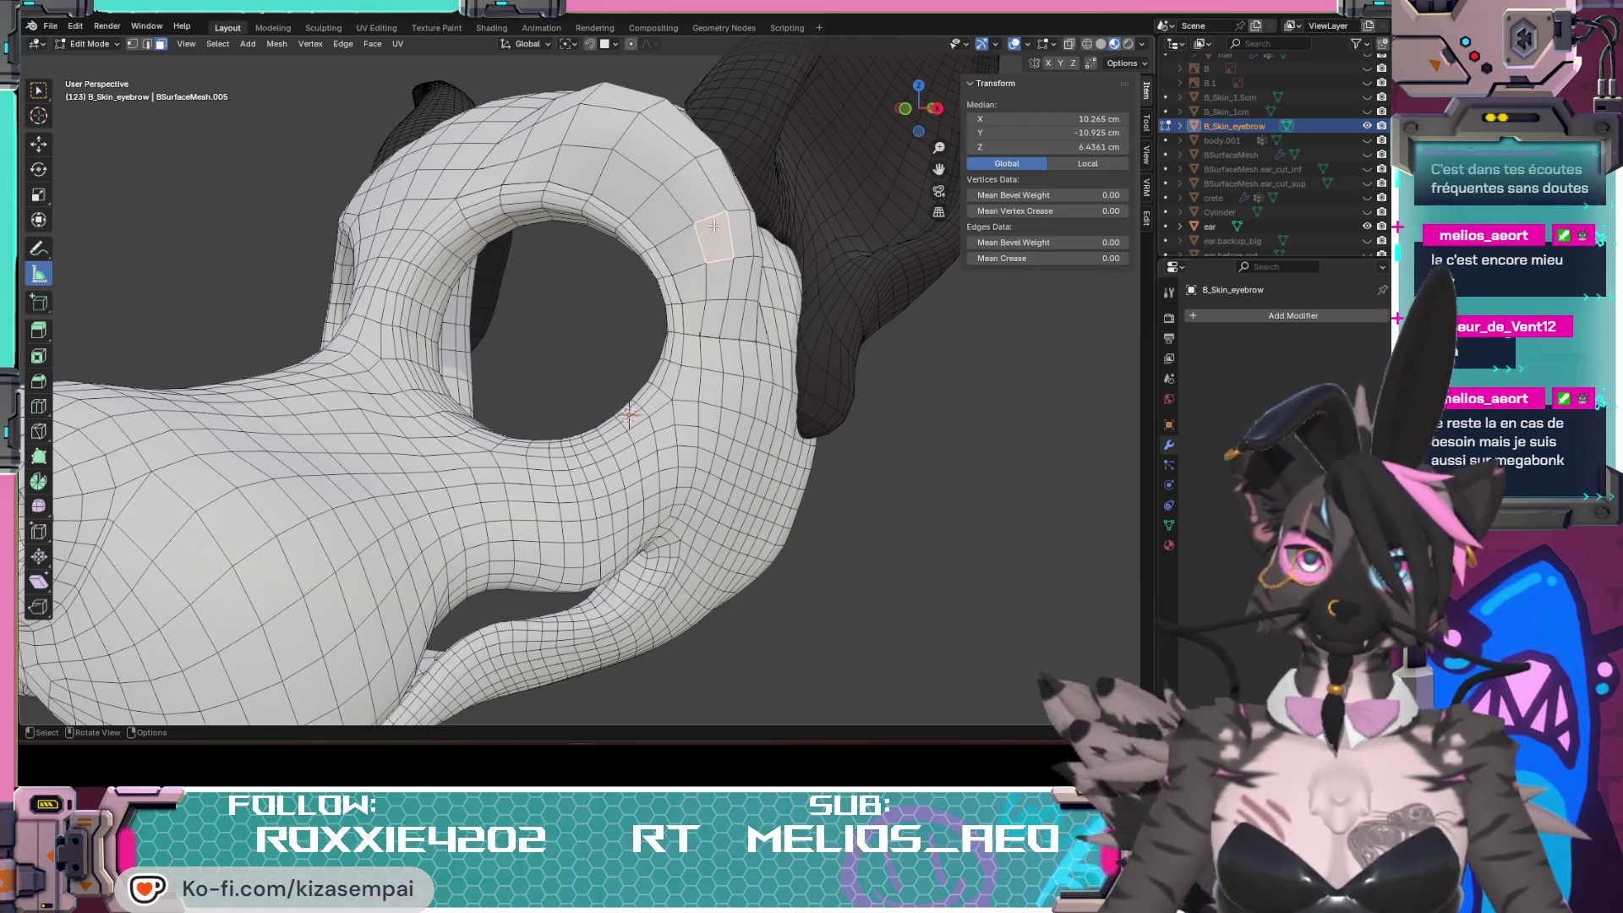
key(alt+a)
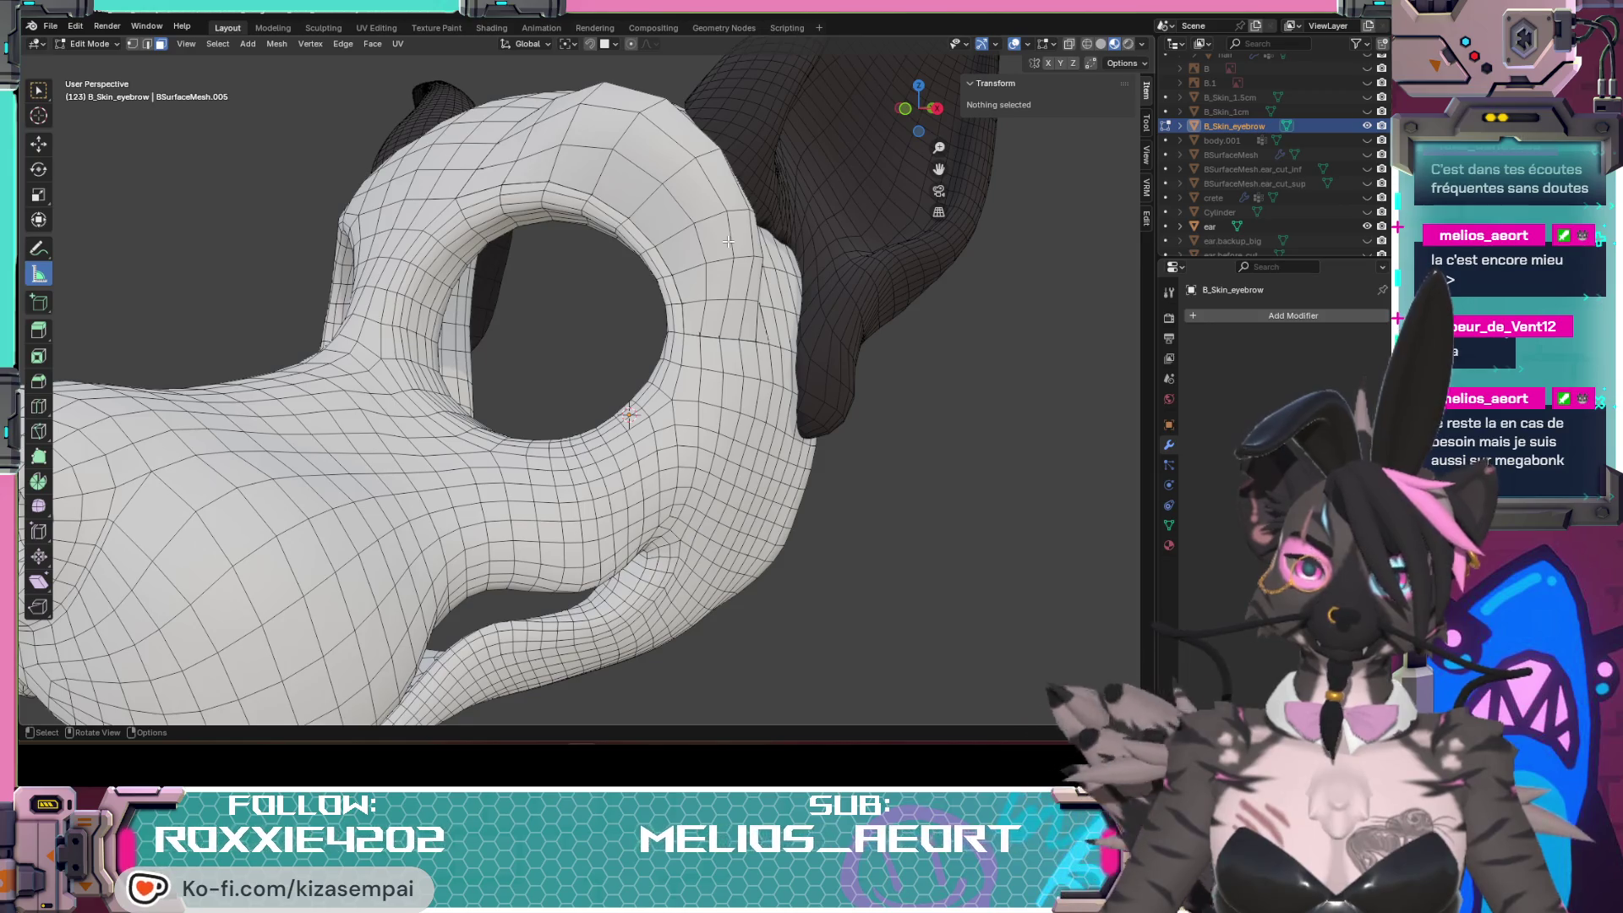
key(l)
middle_drag(727, 241, 838, 430)
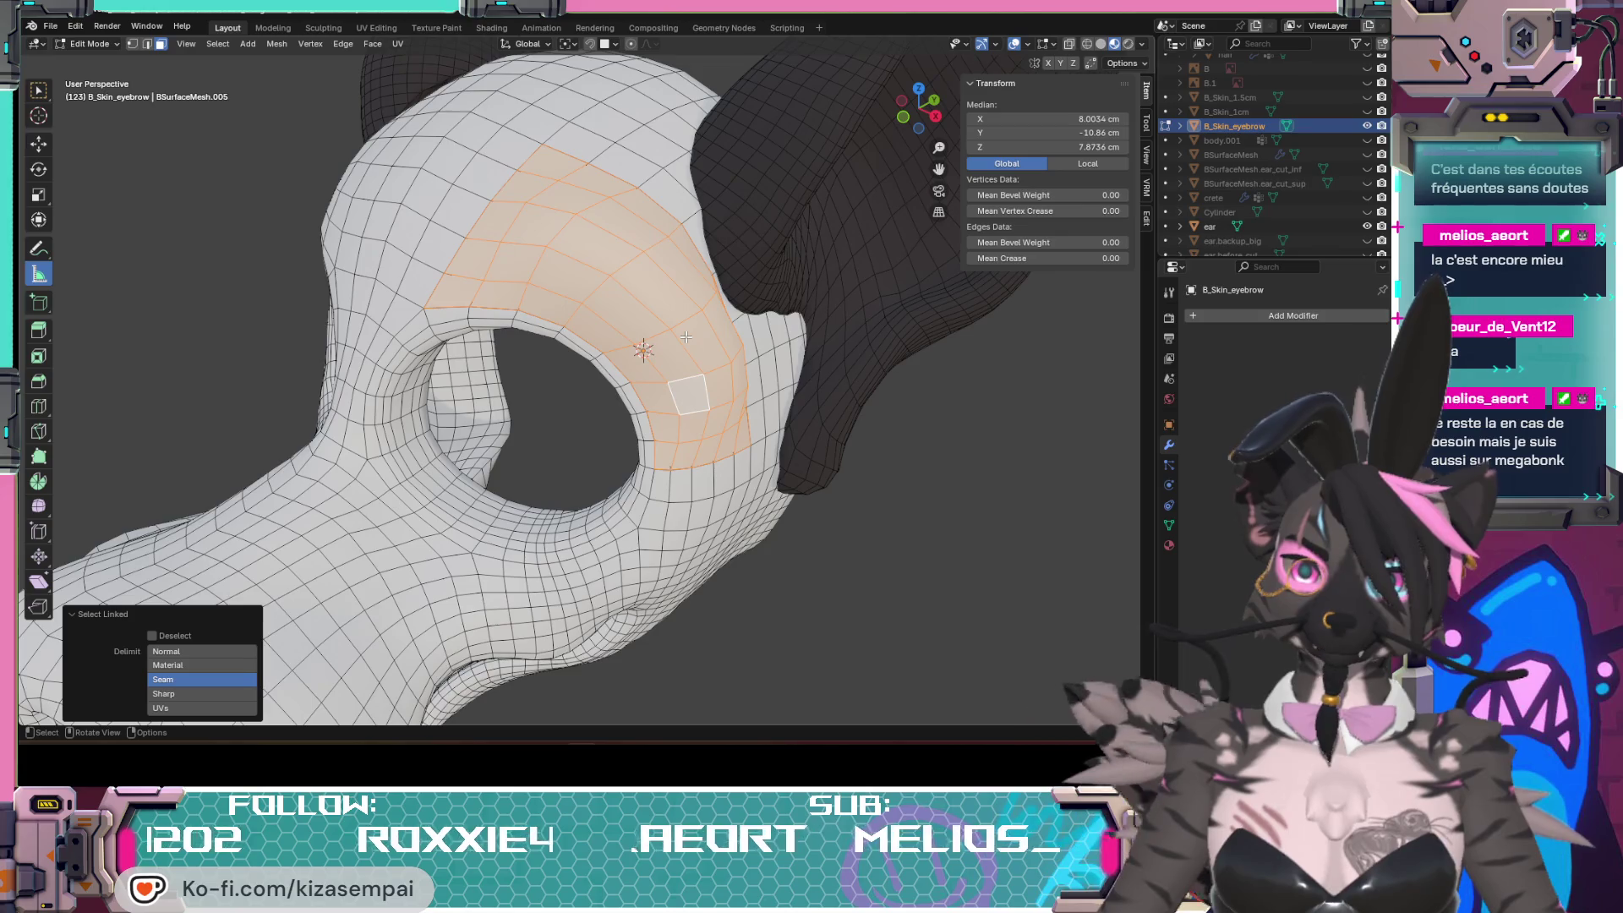
key(h)
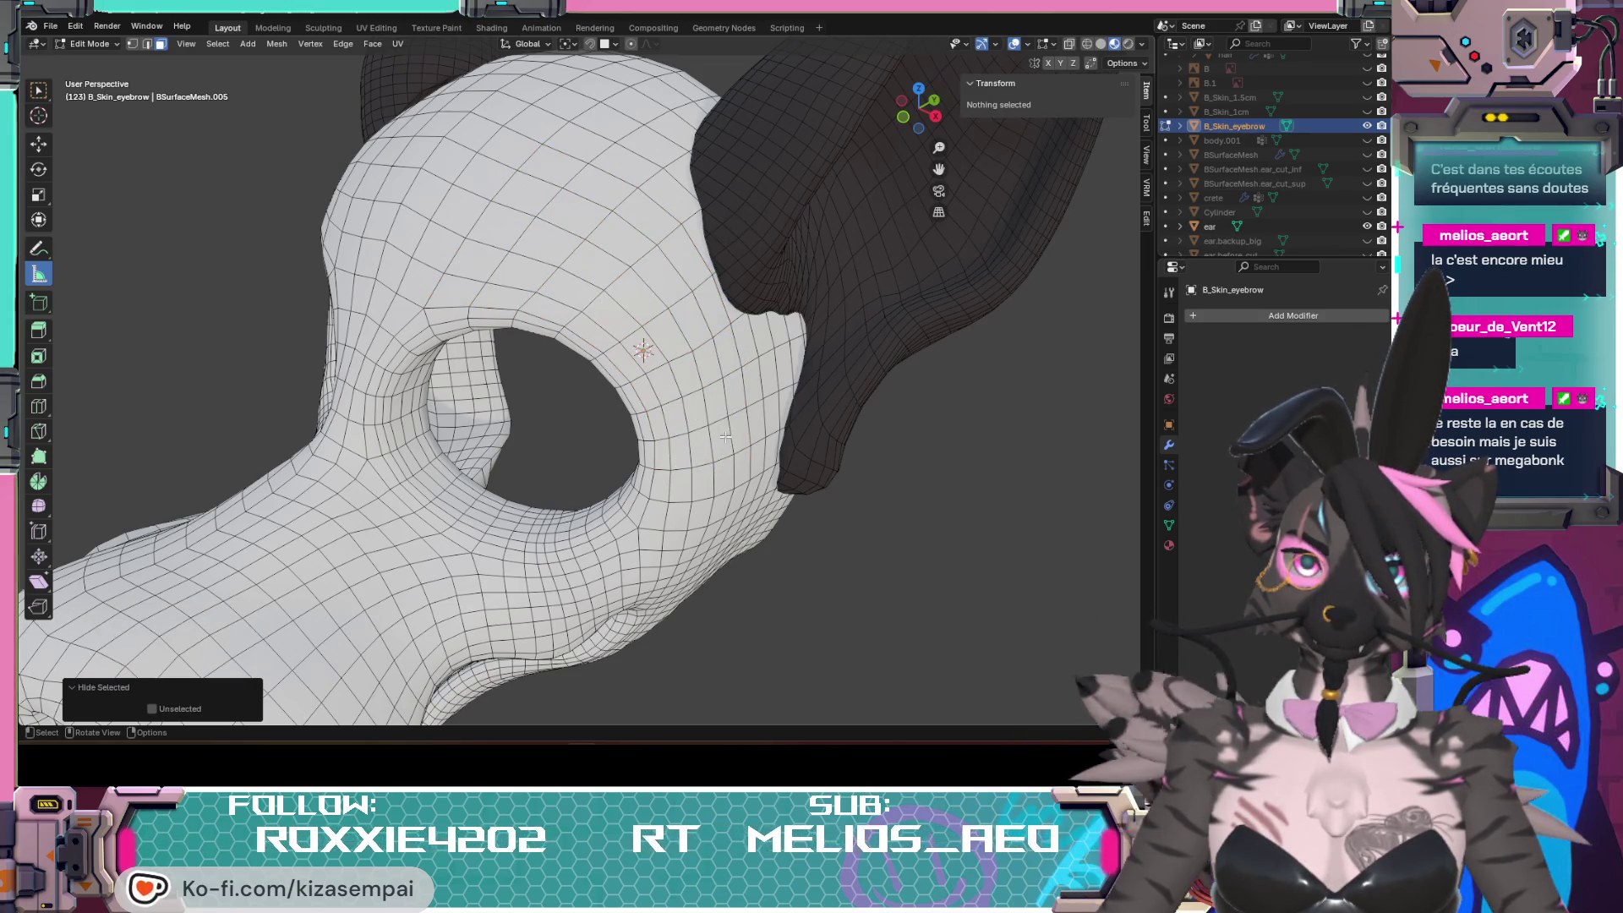
Step: Select a curved band of faces along the eye rim up to the brow using shortest-path picks
click(742, 433)
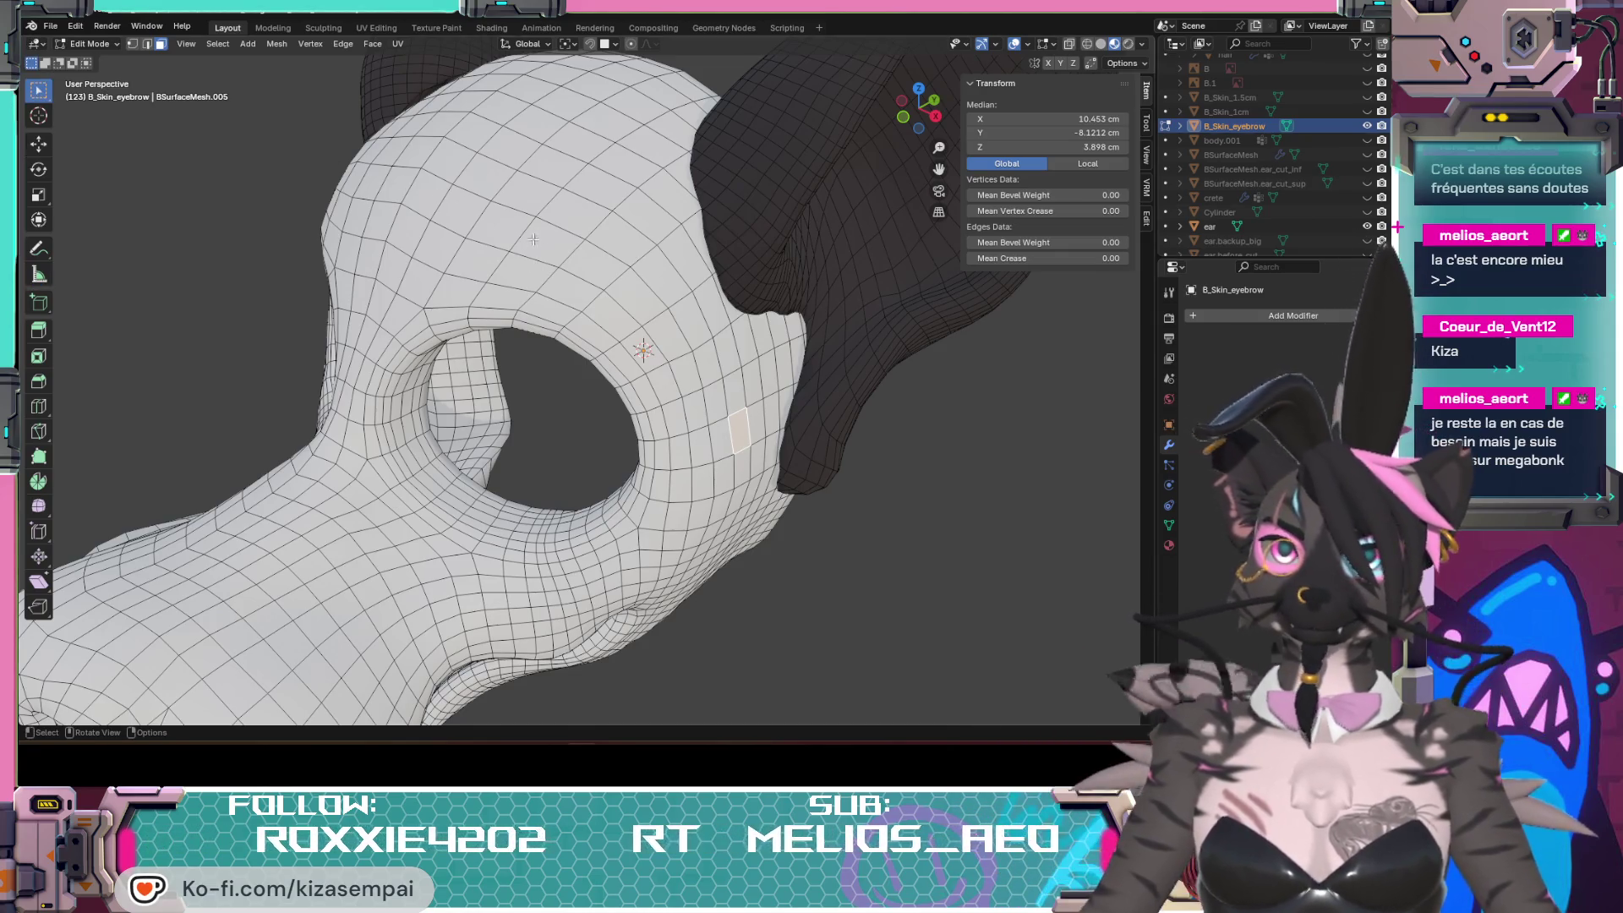
ctrl+click(595, 188)
ctrl+click(699, 446)
ctrl+click(520, 270)
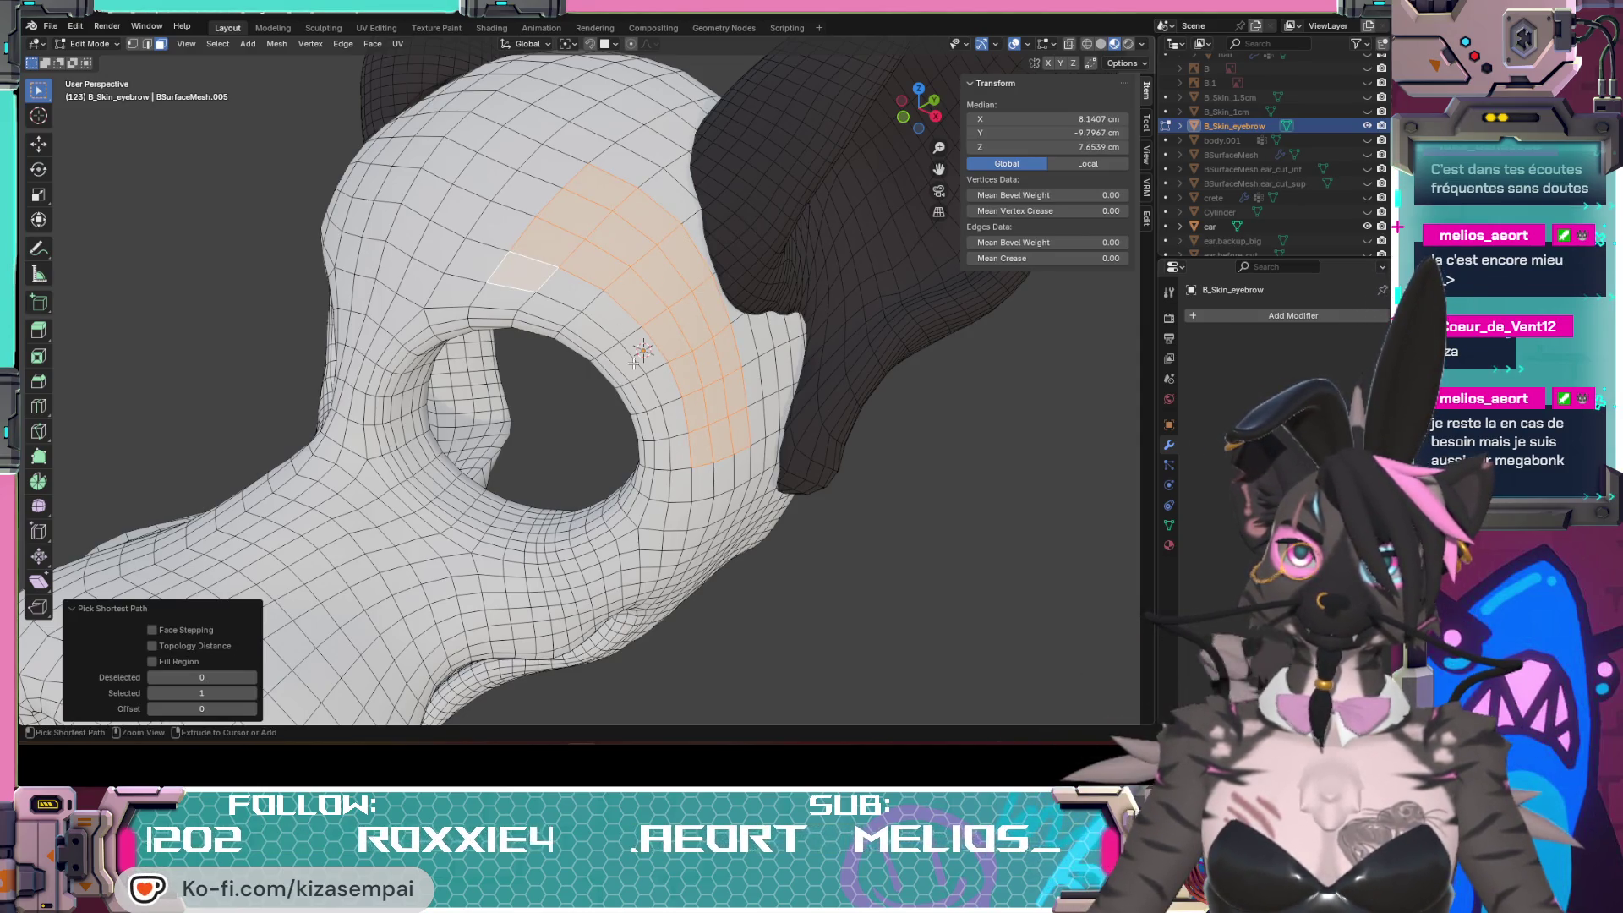
ctrl+click(659, 456)
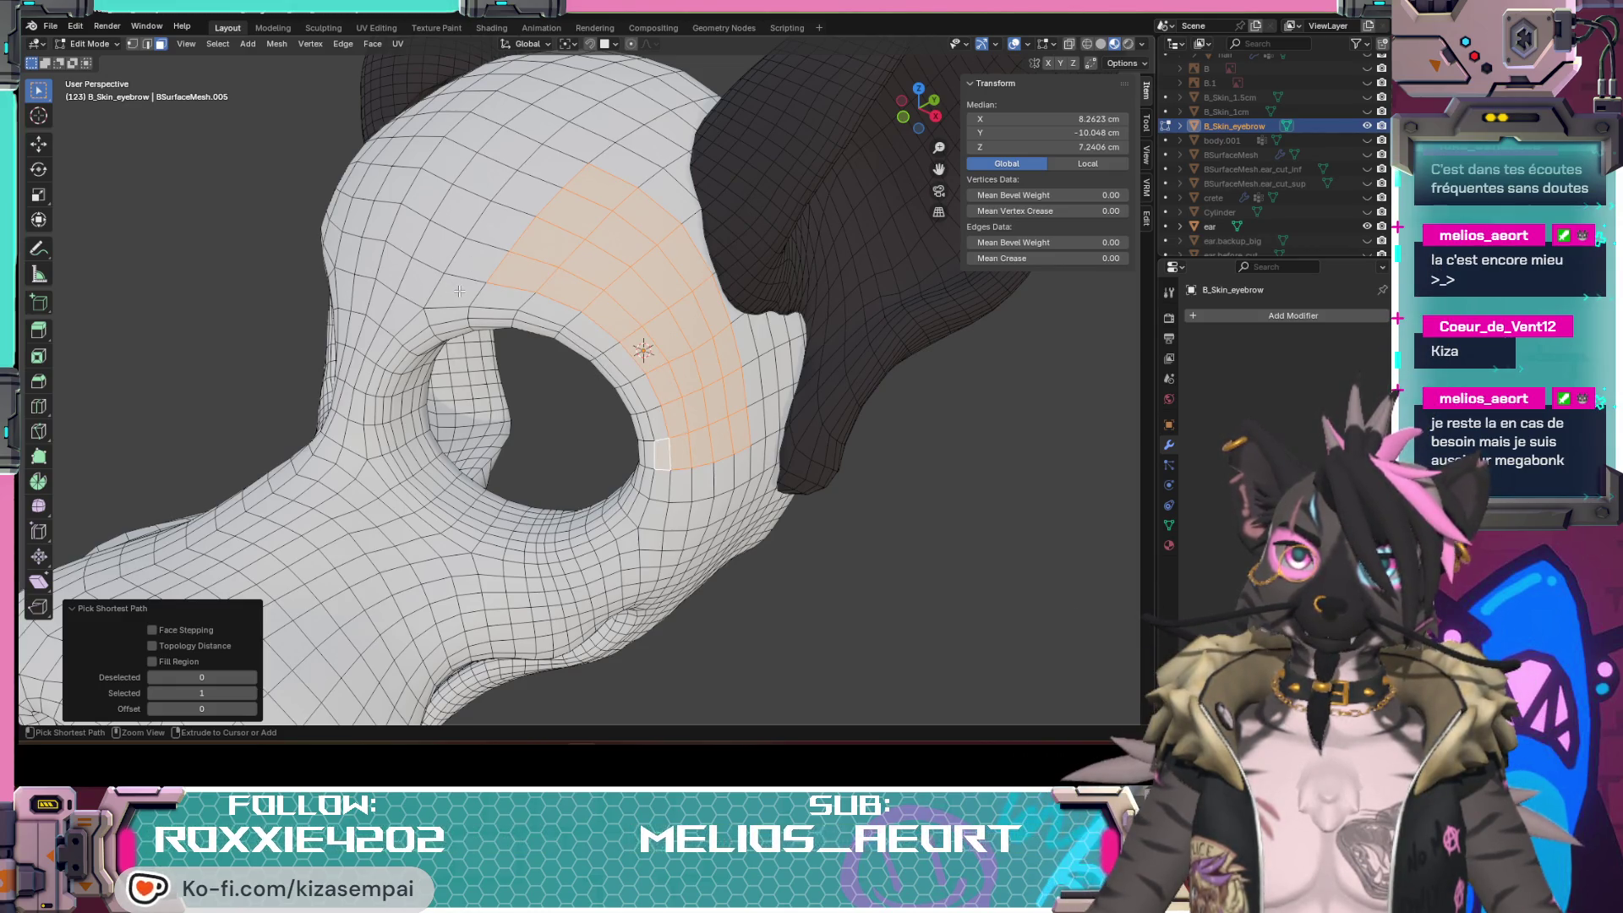
middle_drag(501, 295, 760, 343)
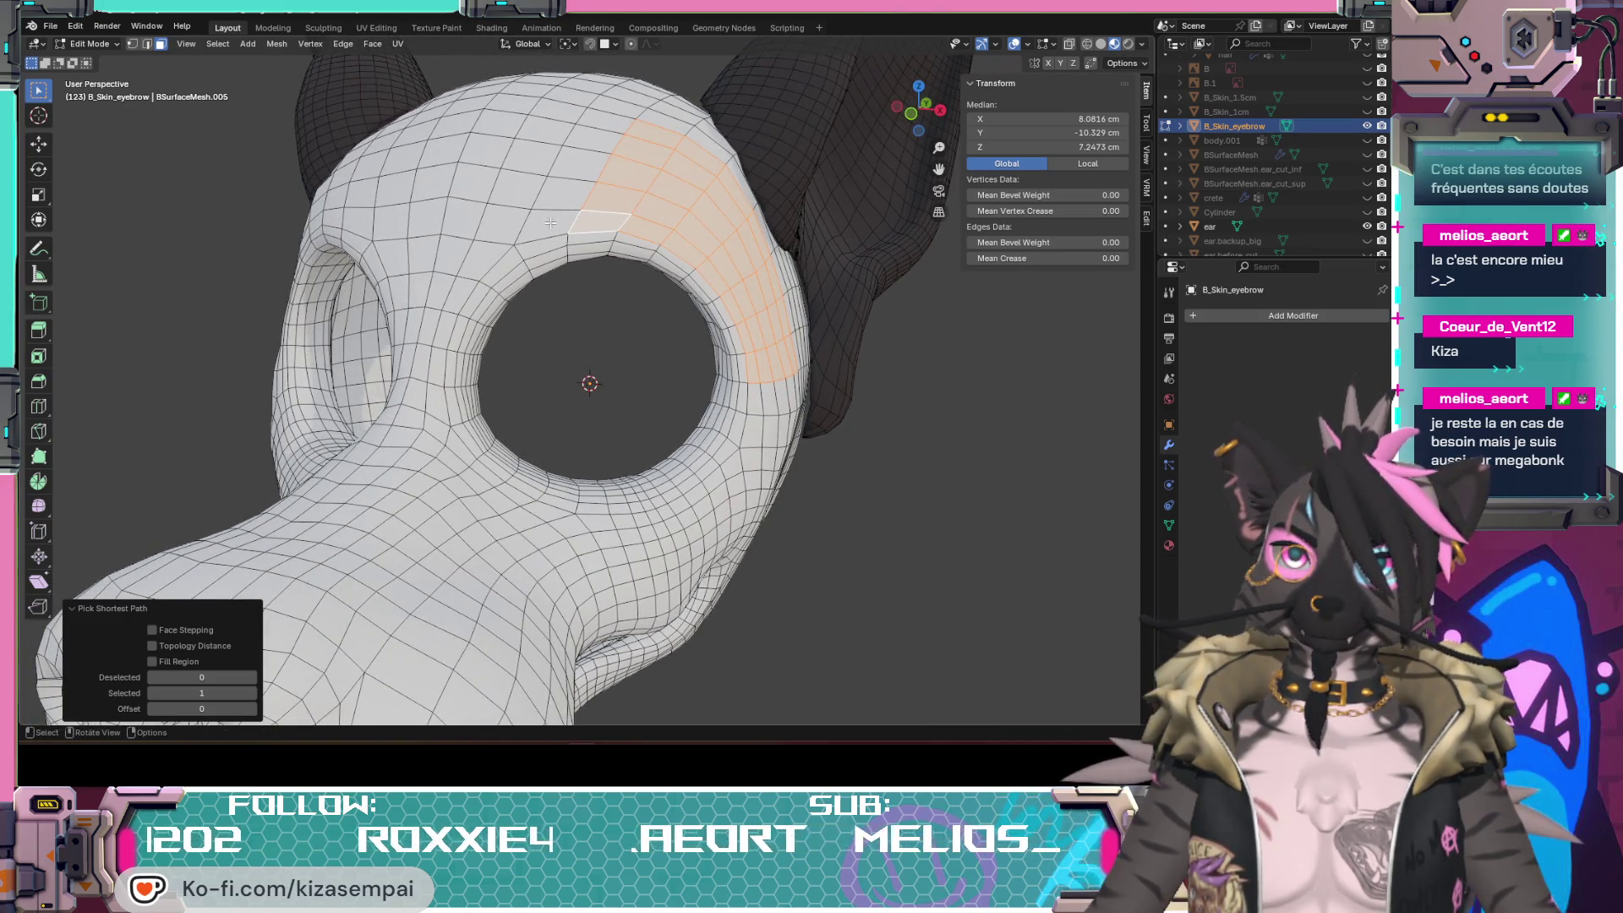
middle_drag(606, 134, 800, 365)
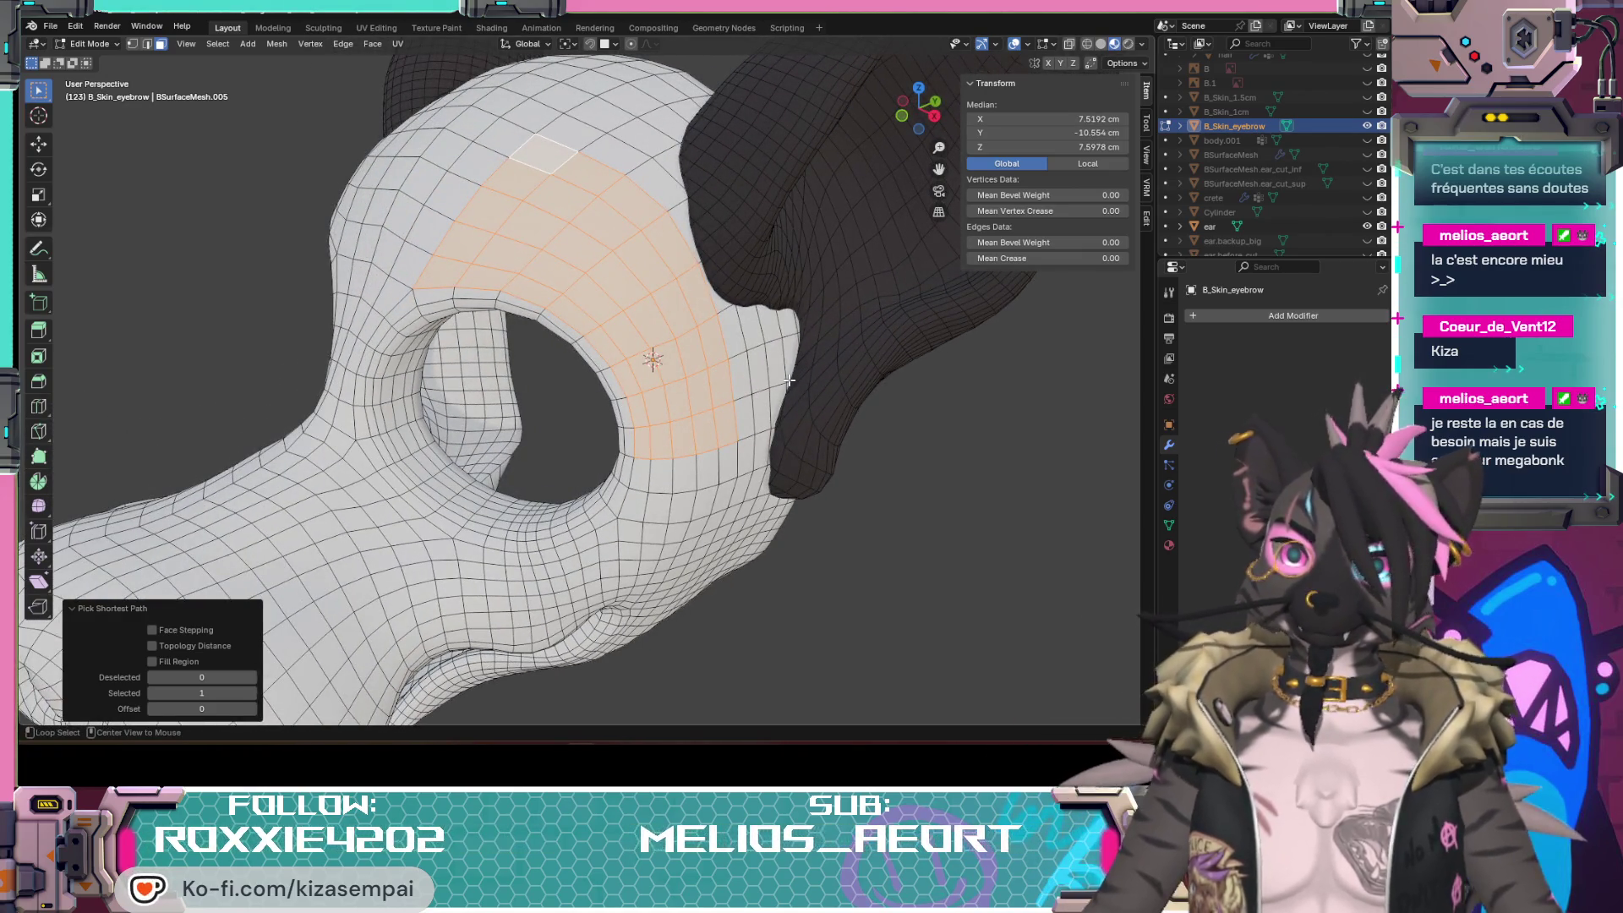
Step: Settle the band selection without the top face, duplicate it in place with Shift+D, and deselect
key(alt+h)
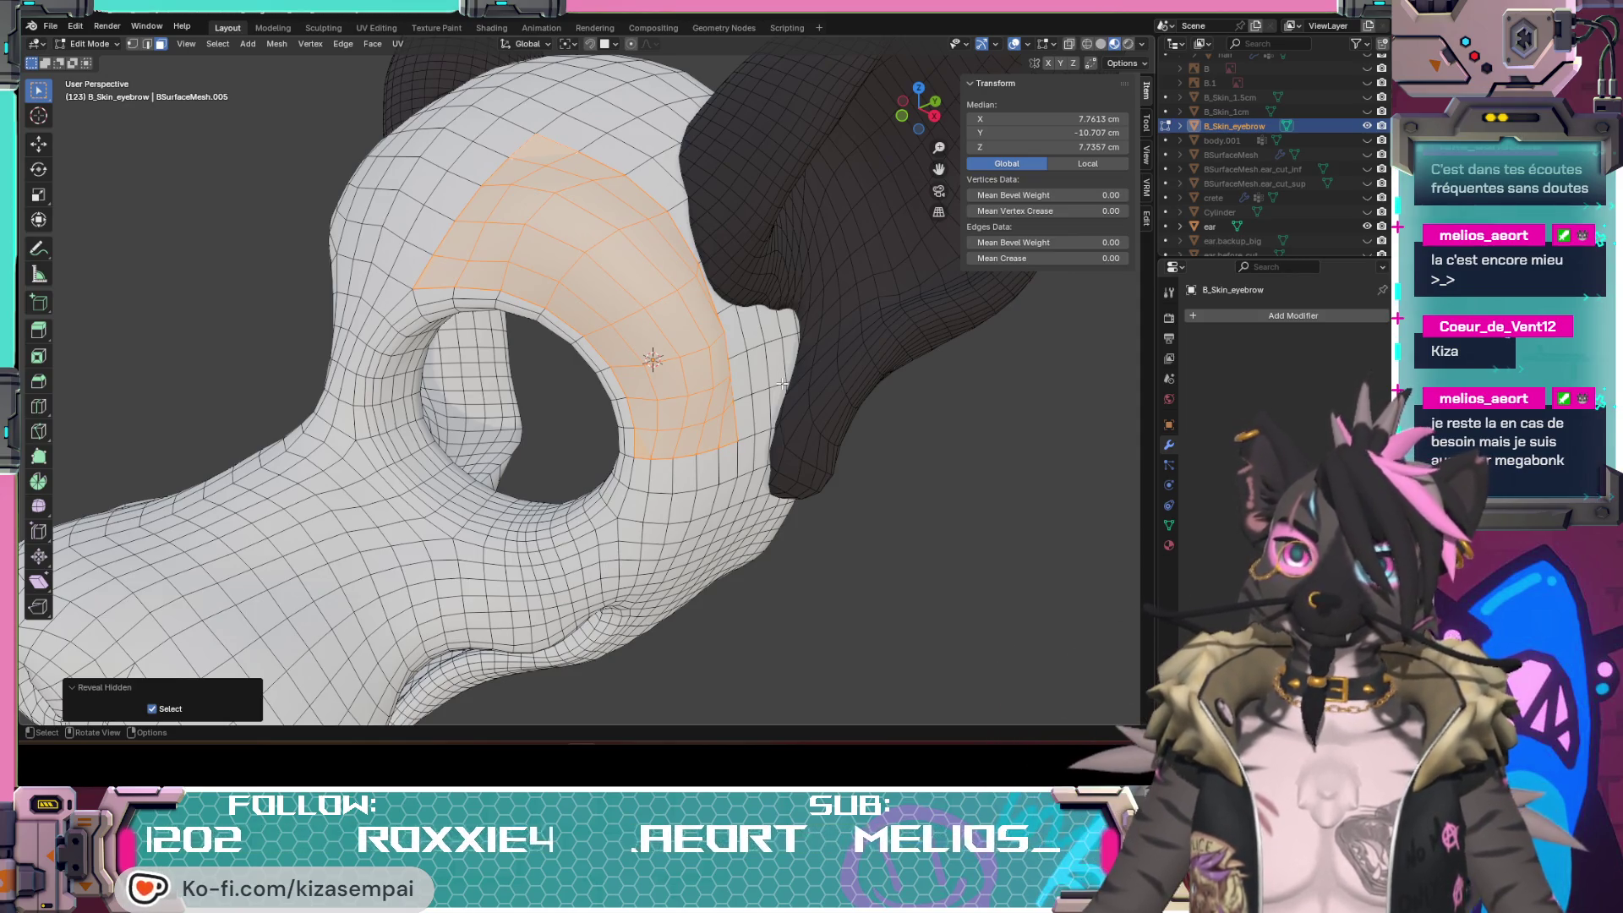
key(ctrl+z)
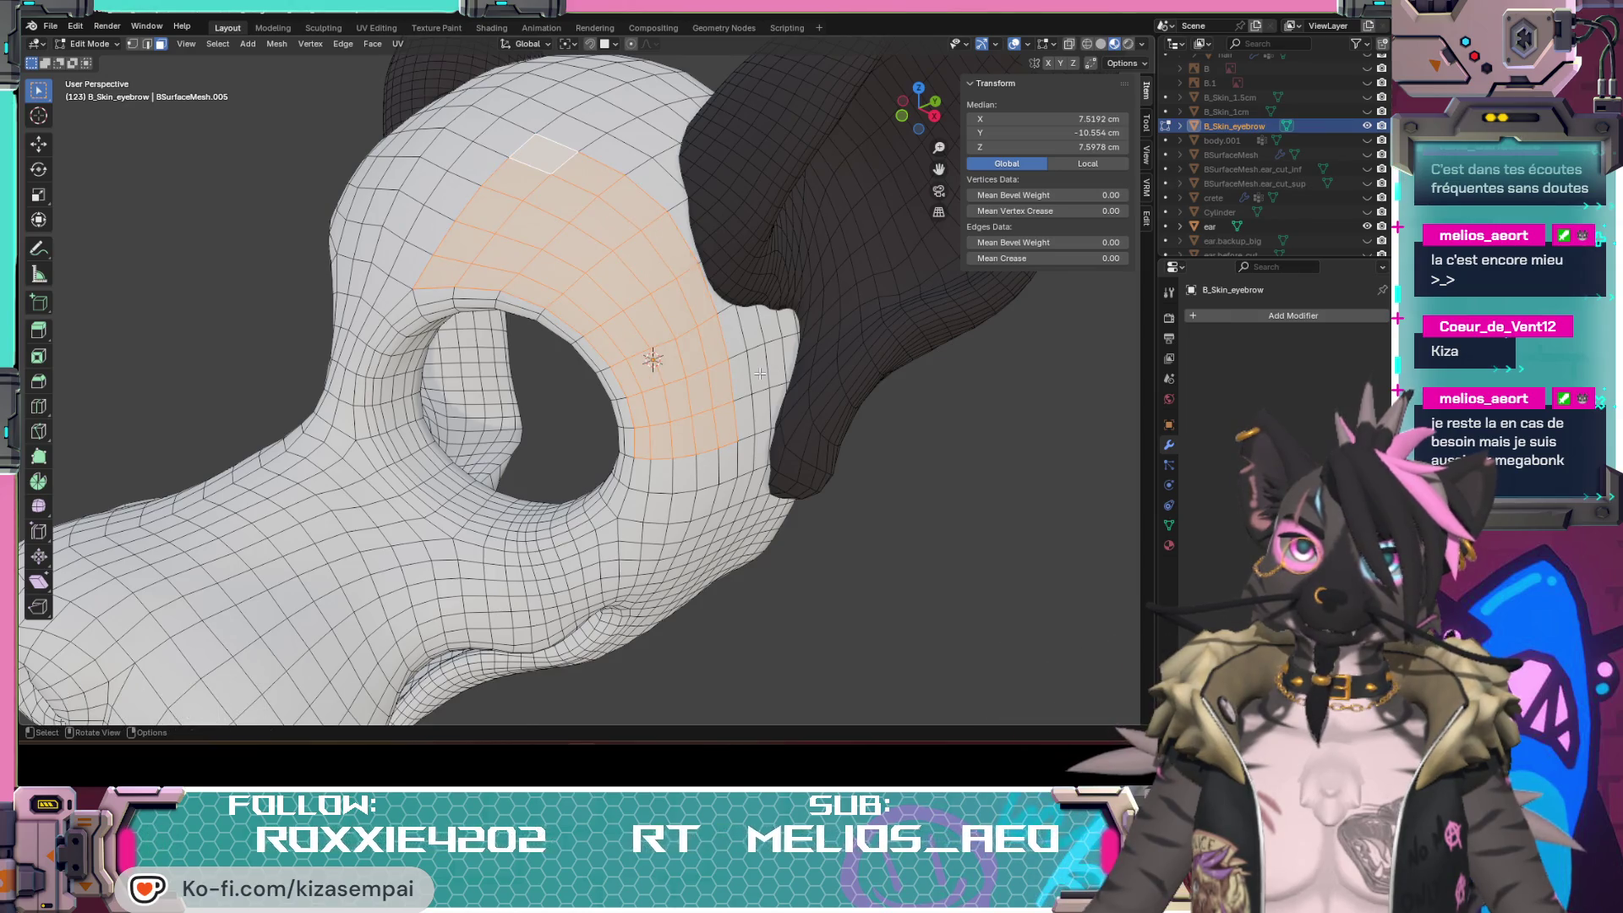
key(alt+h)
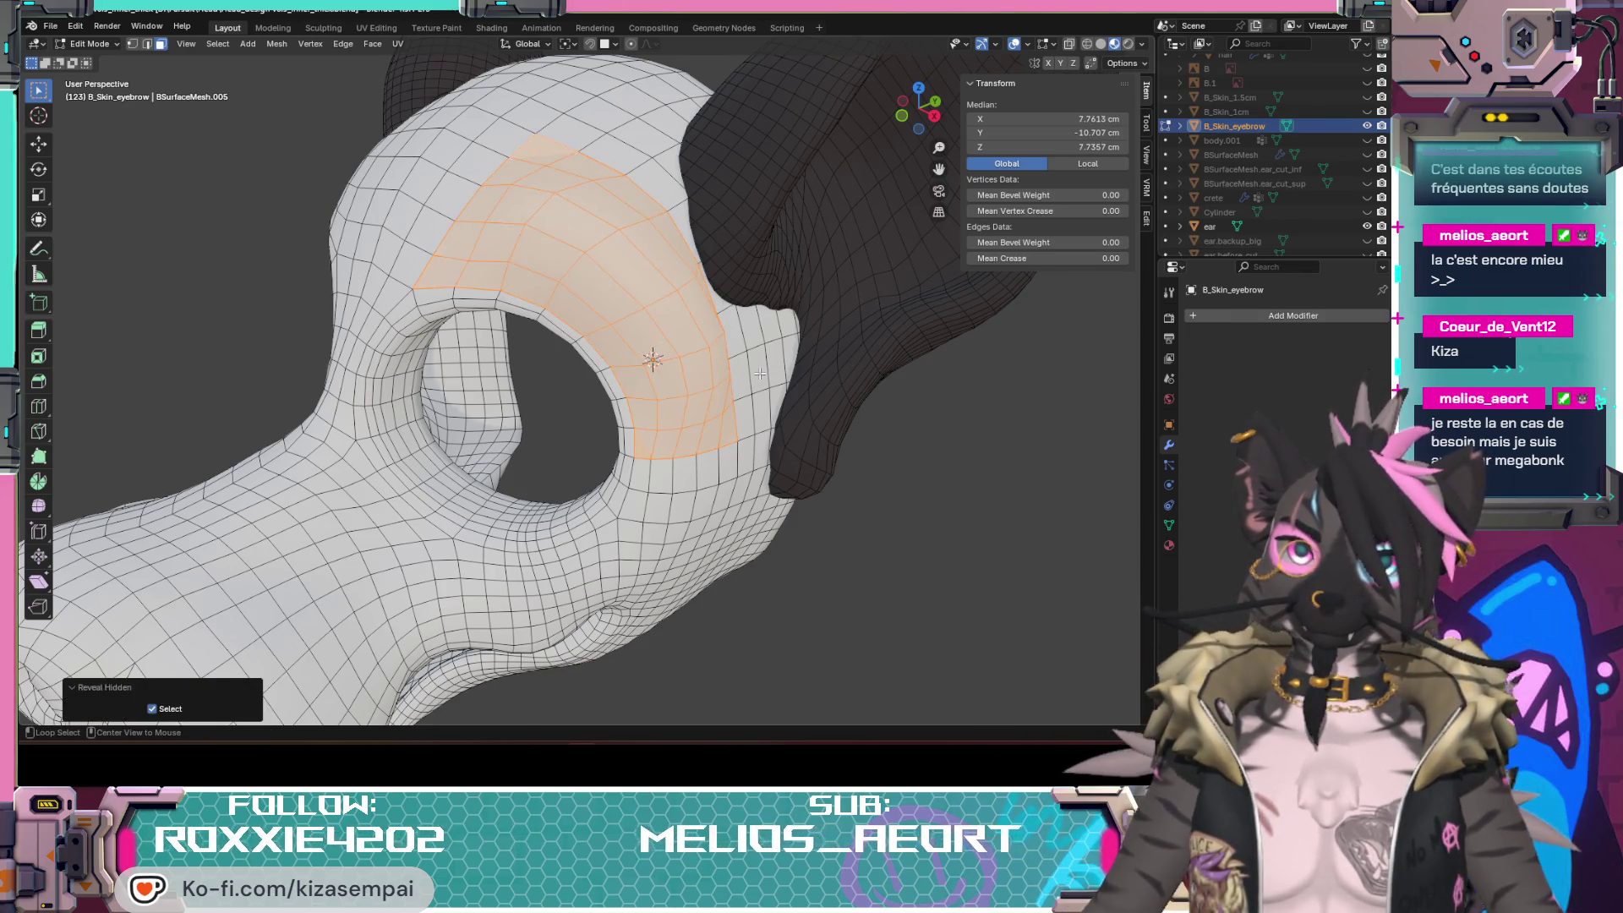
key(ctrl+z)
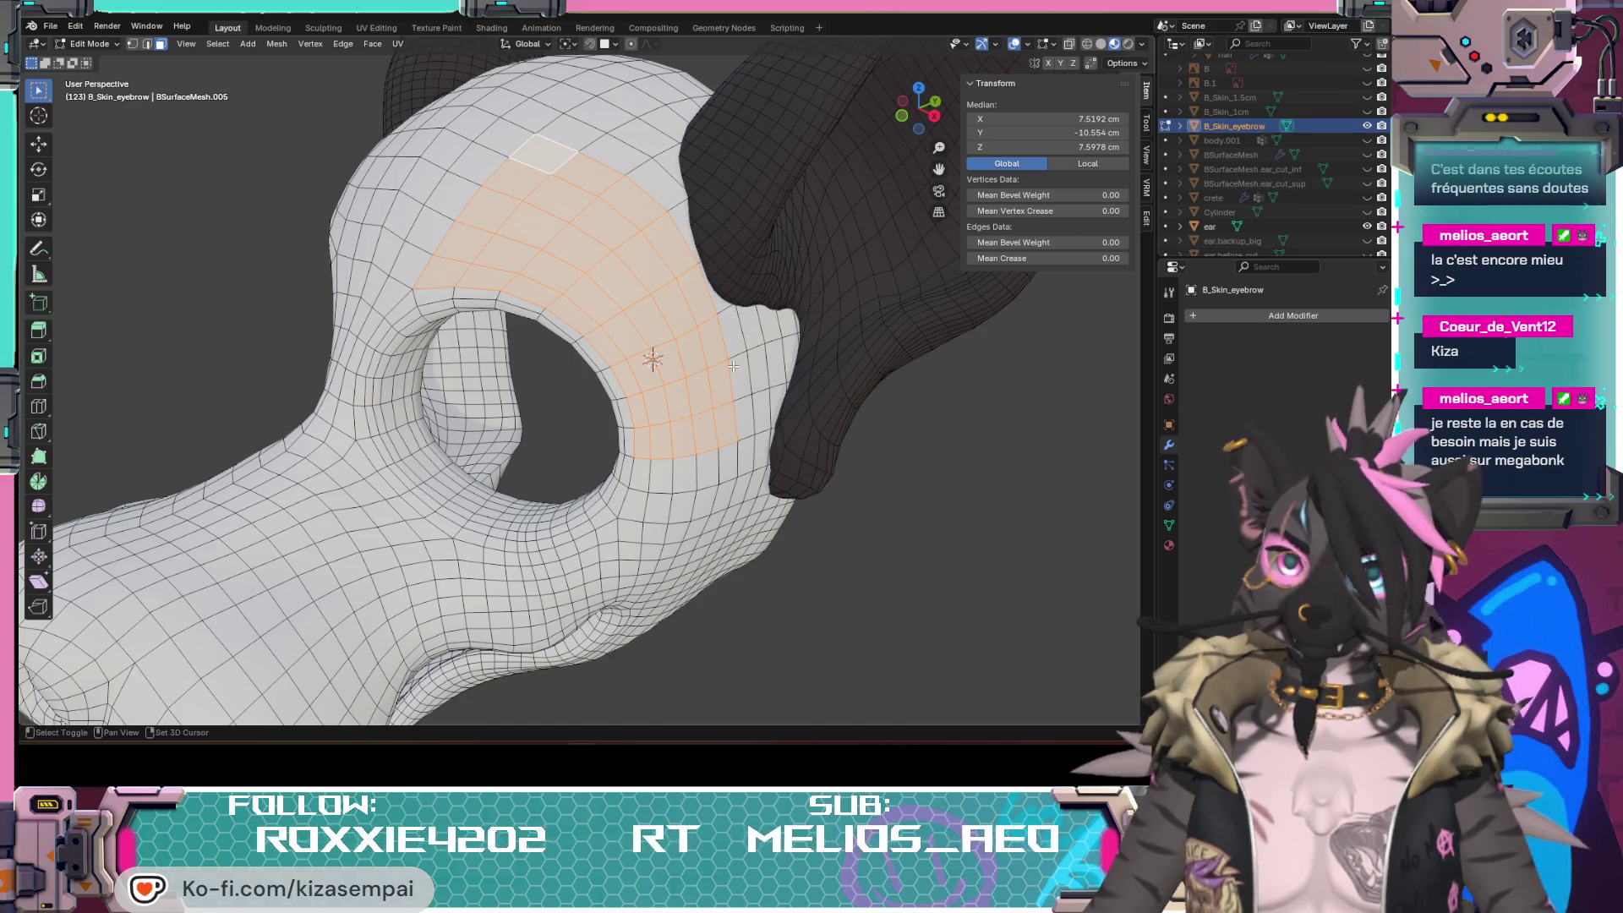
key(shift+d)
click(731, 366)
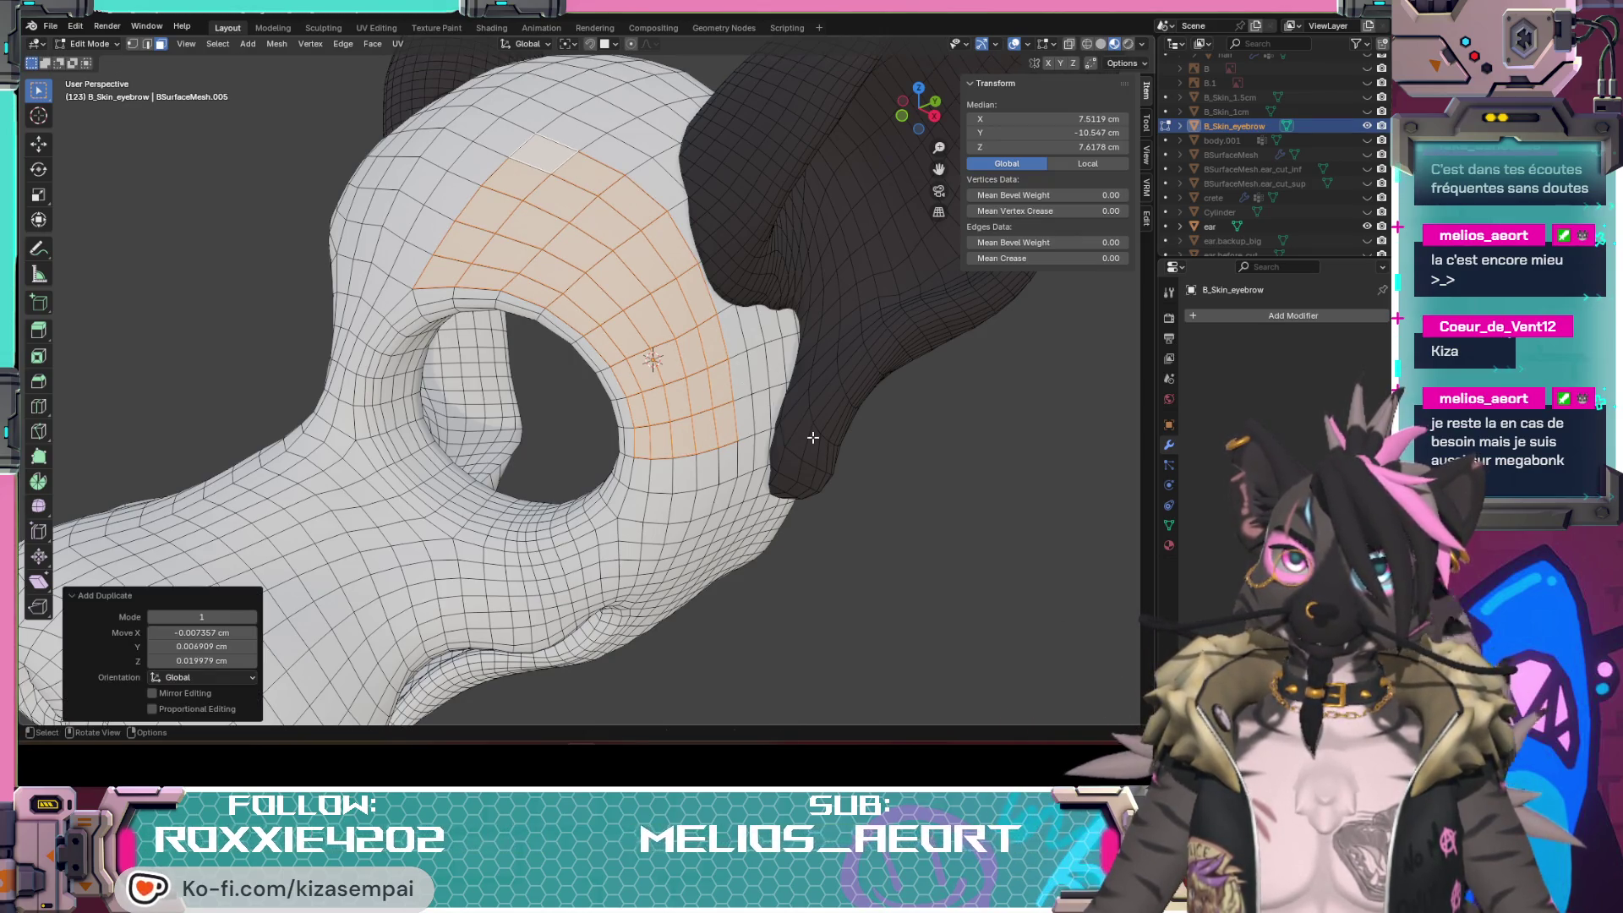
key(alt+a)
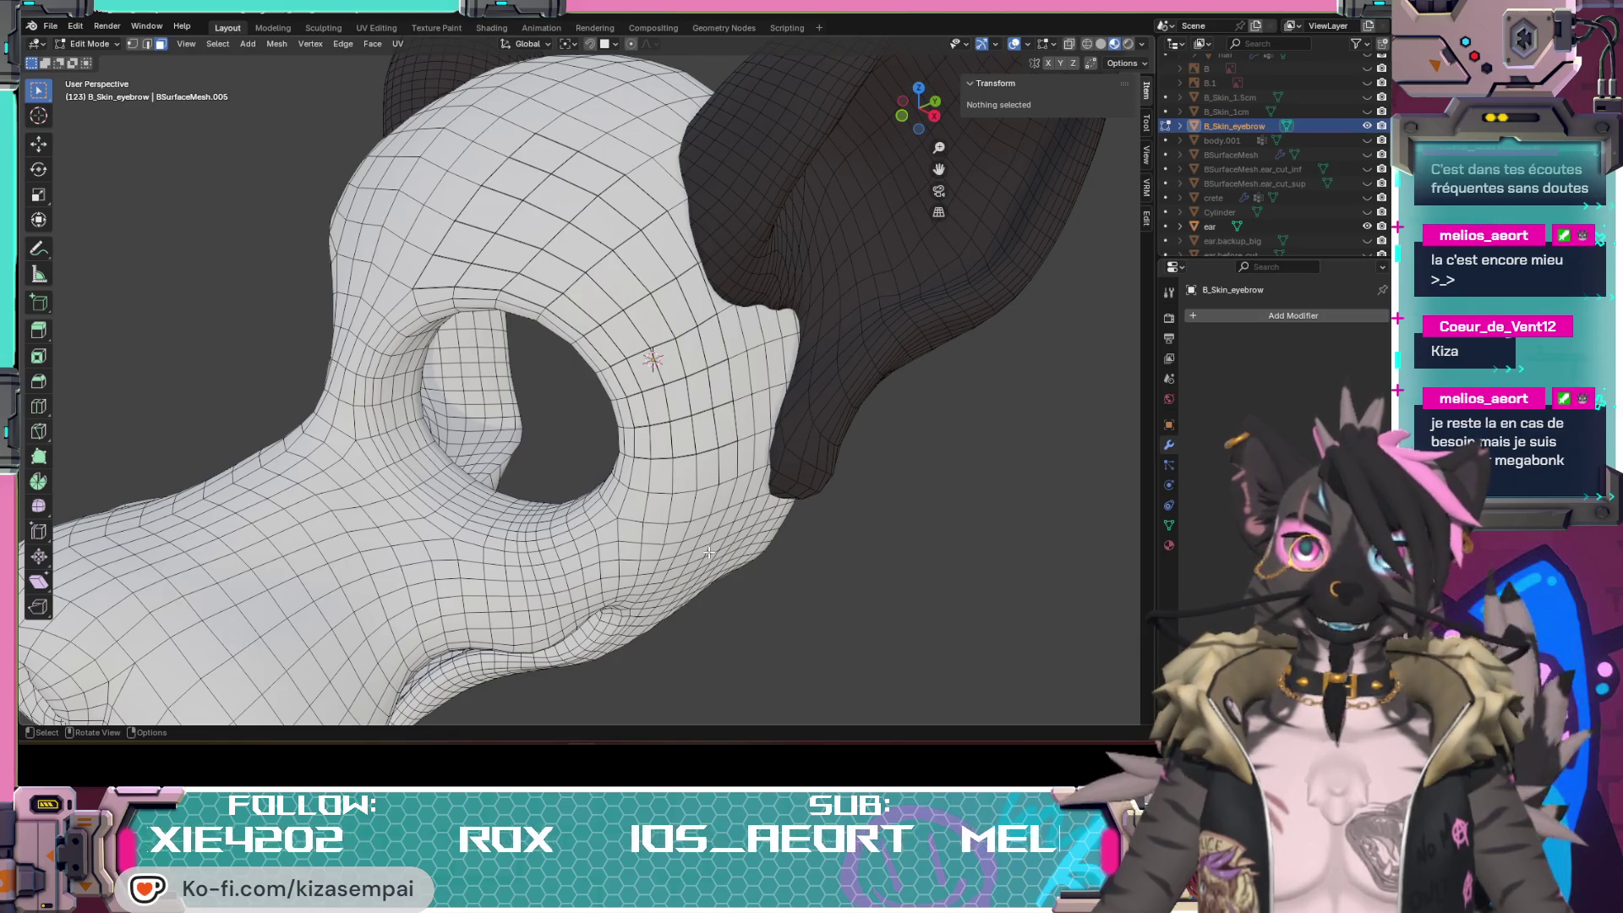
Step: Unhide all faces, hide the linked head mesh to isolate the eyebrow patch, and switch to vertex select
key(l)
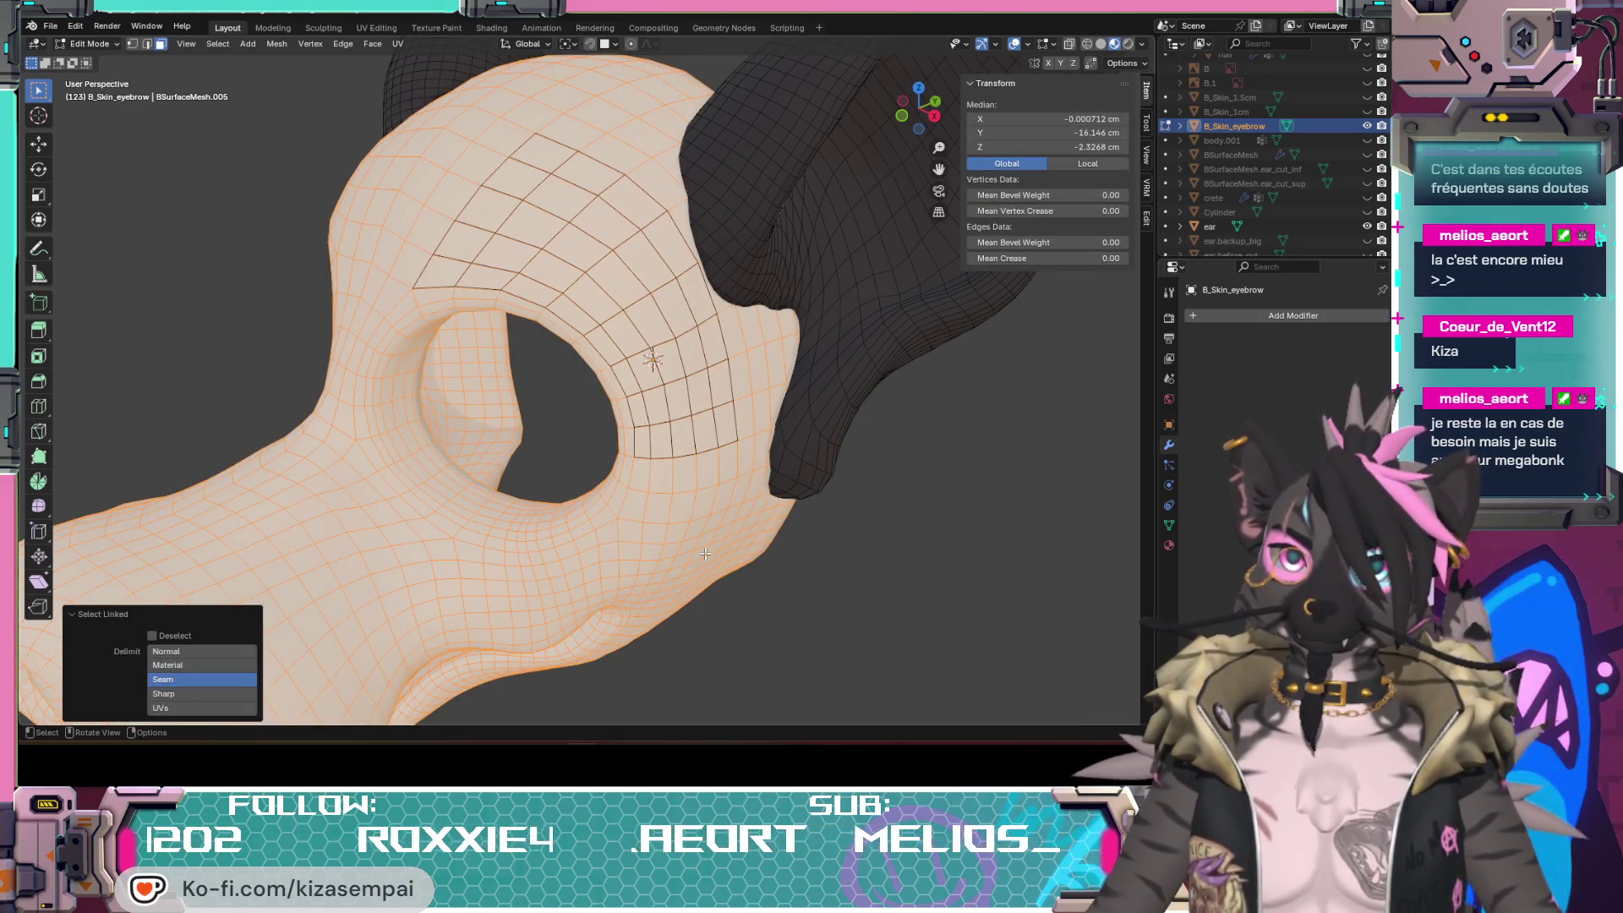
key(alt+a)
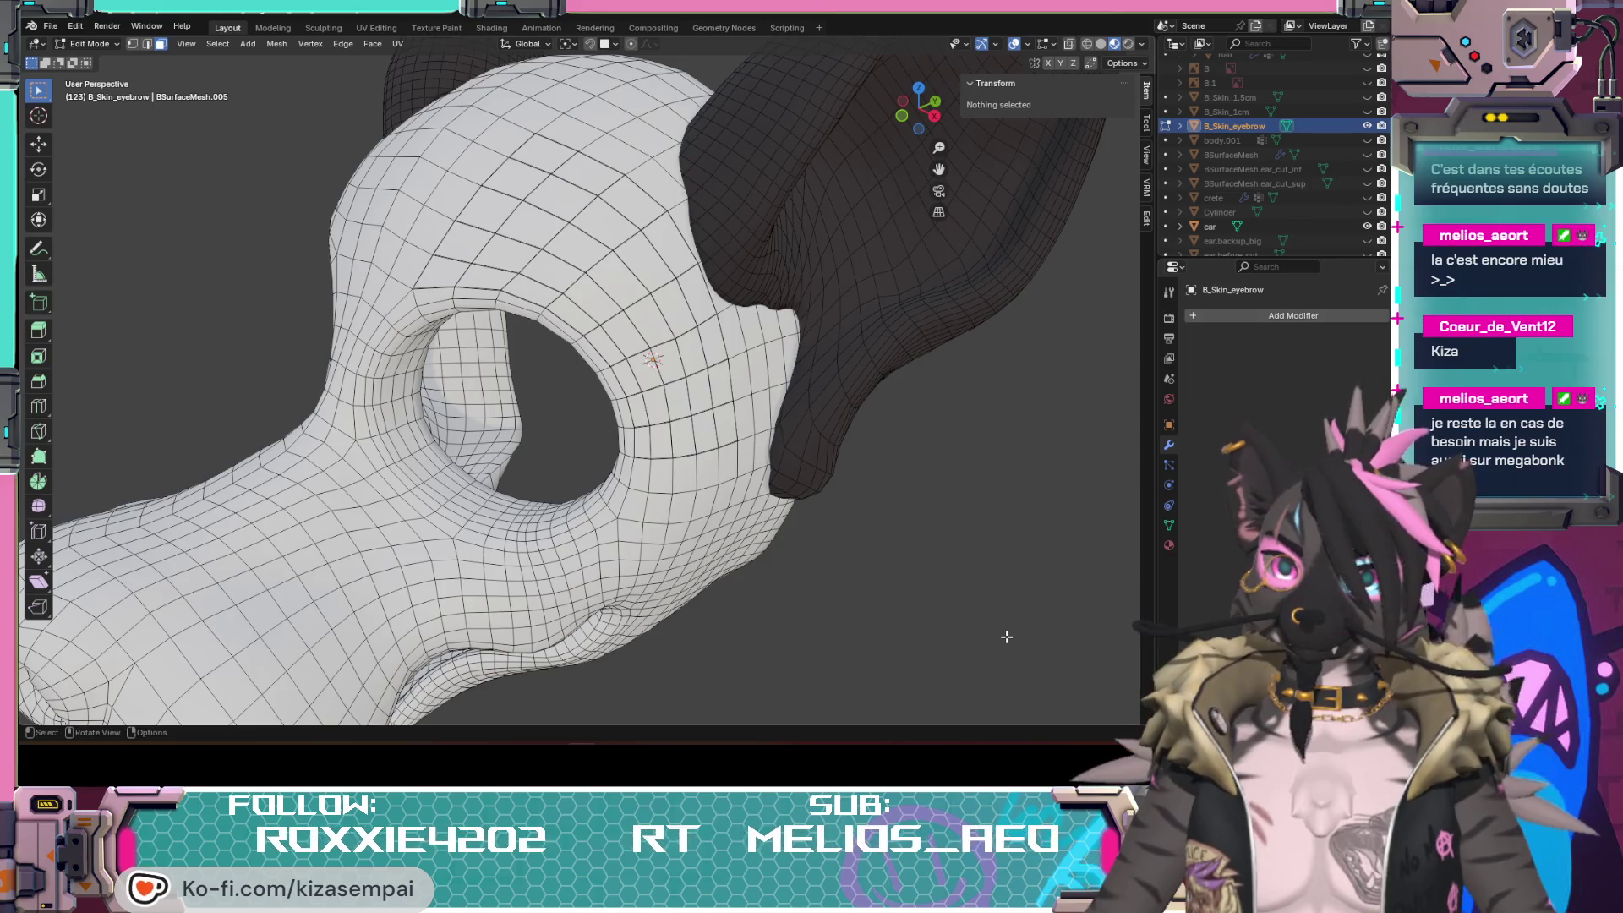
key(alt+h)
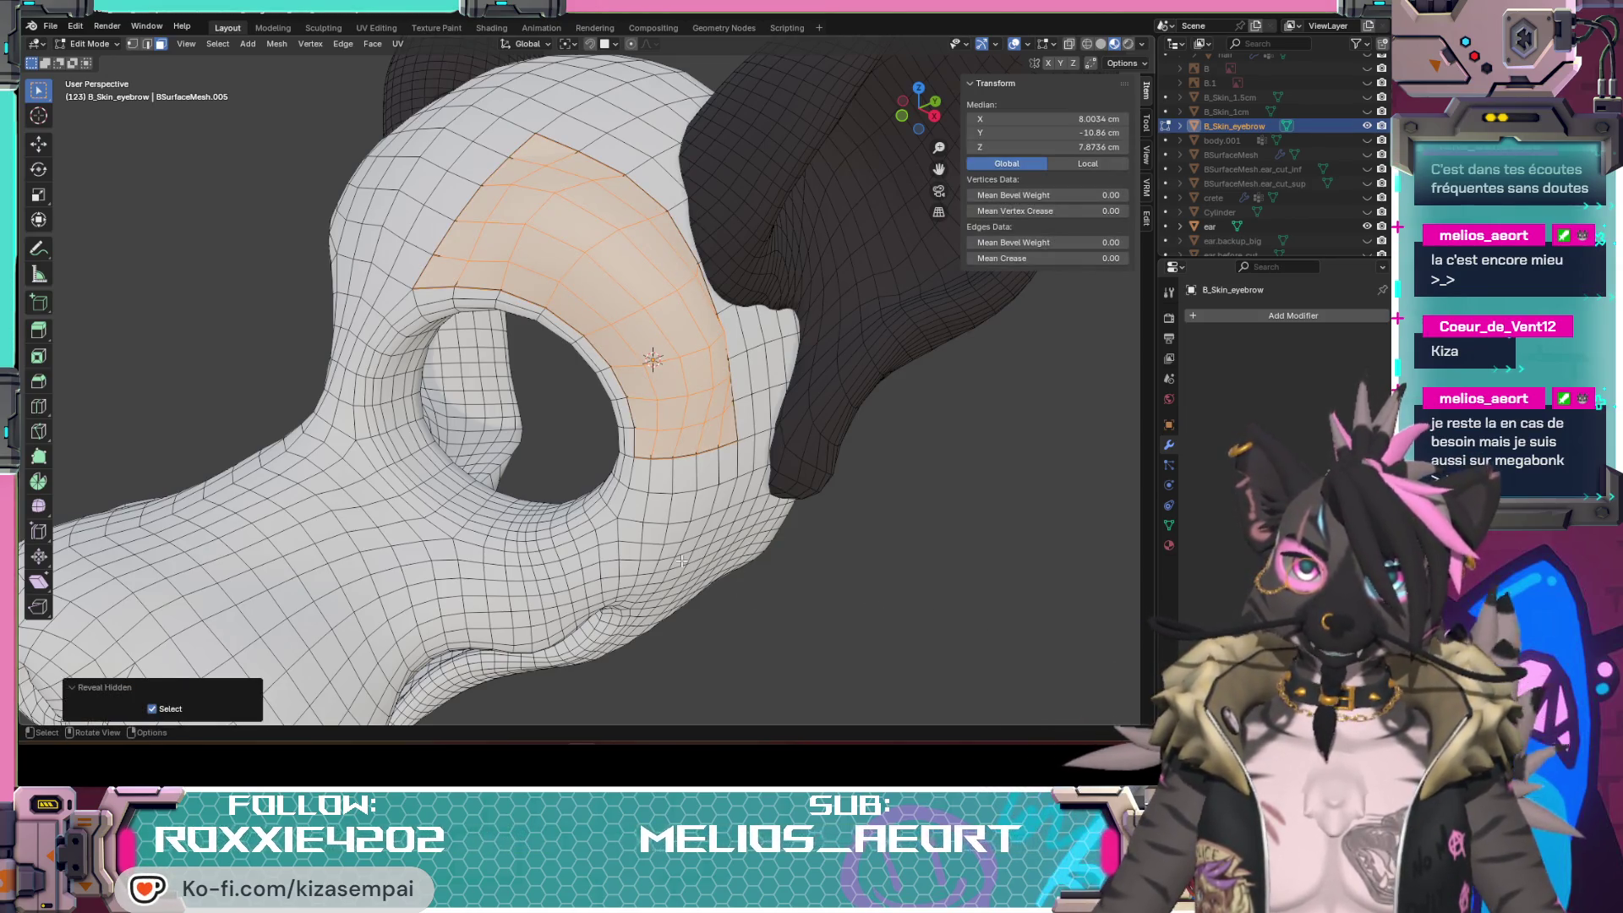
key(alt+a)
key(l)
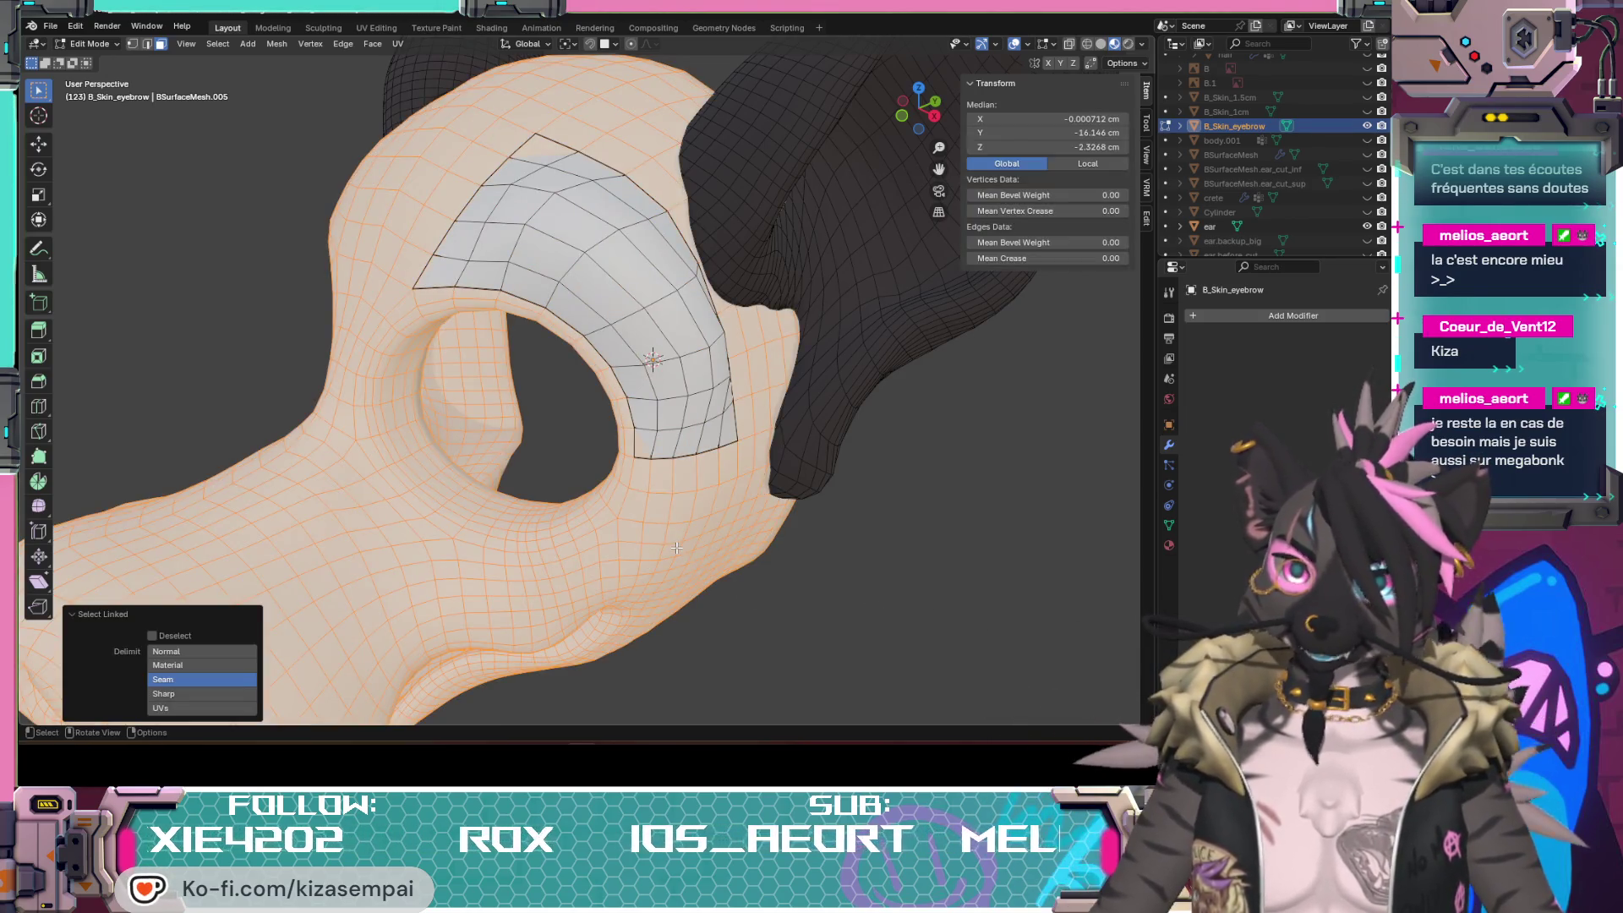
key(h)
mouse_move(710, 560)
middle_down()
mouse_move(758, 219)
mouse_move(566, 503)
mouse_move(558, 487)
mouse_move(604, 456)
mouse_move(569, 490)
middle_up()
click(132, 43)
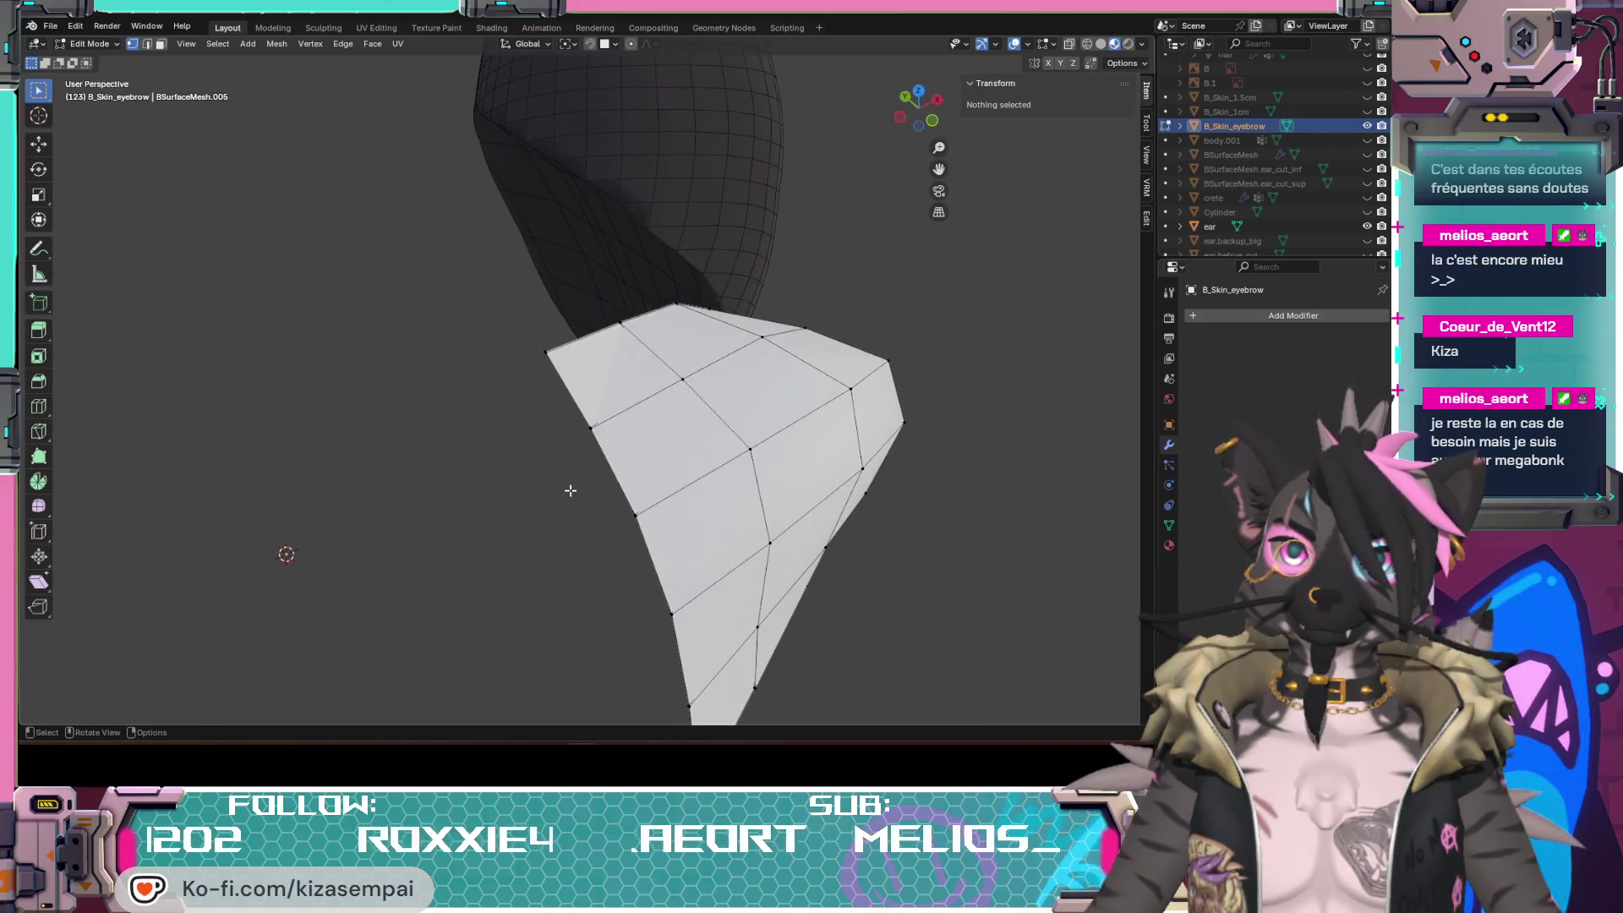
scroll(569, 330, up, 2)
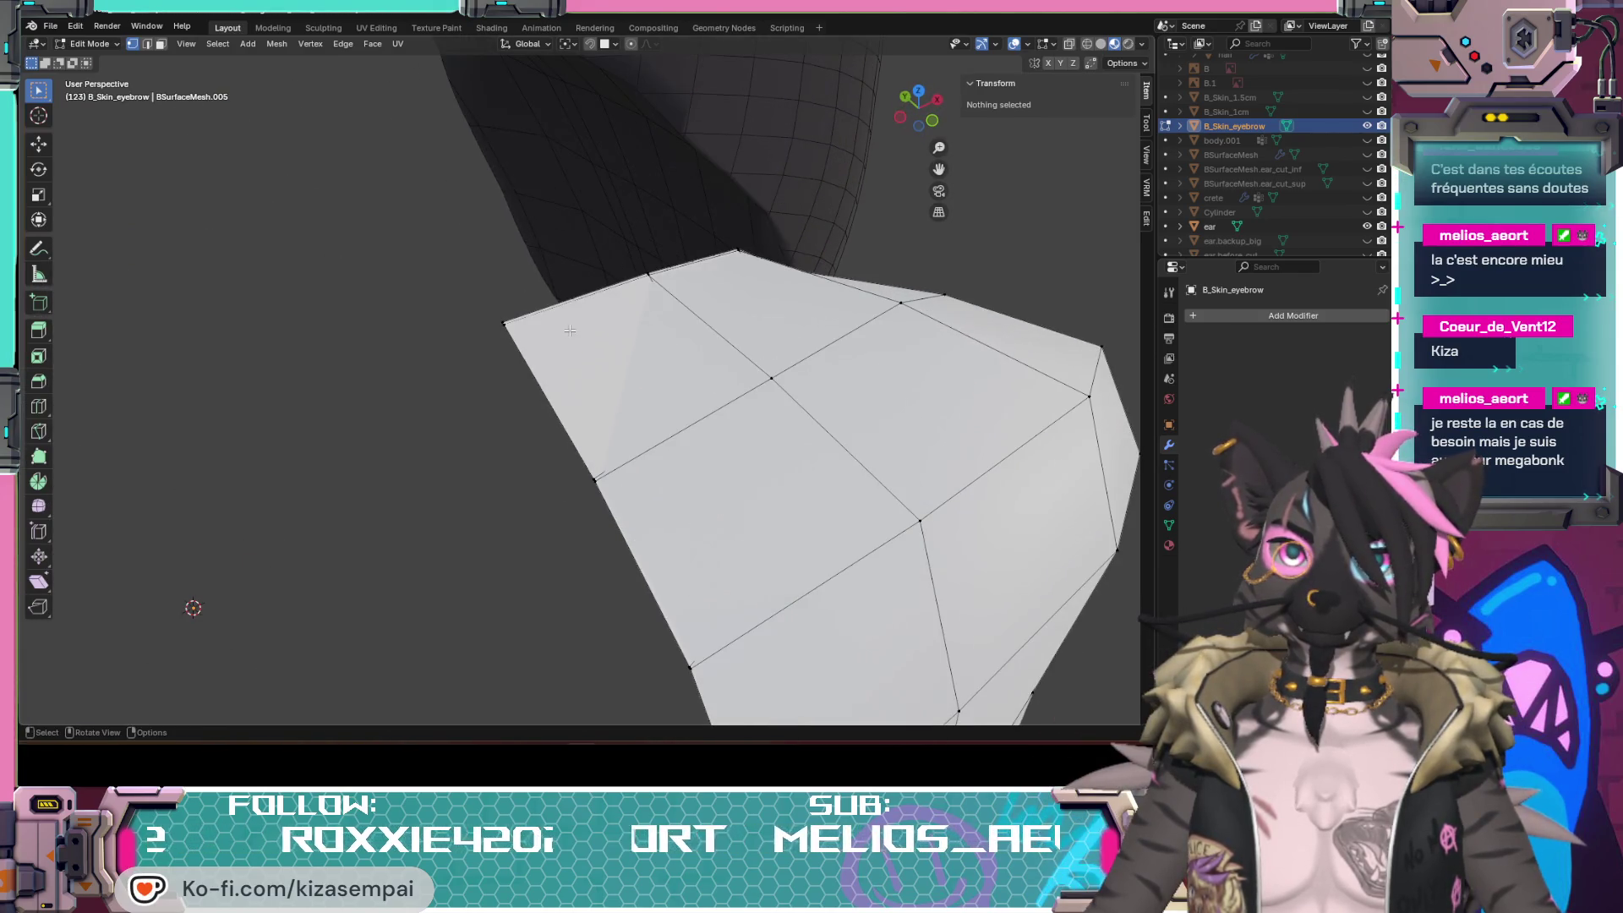
Step: Merge neighbouring vertex pairs At Center along the patch's left corner and first border stretch
click(505, 325)
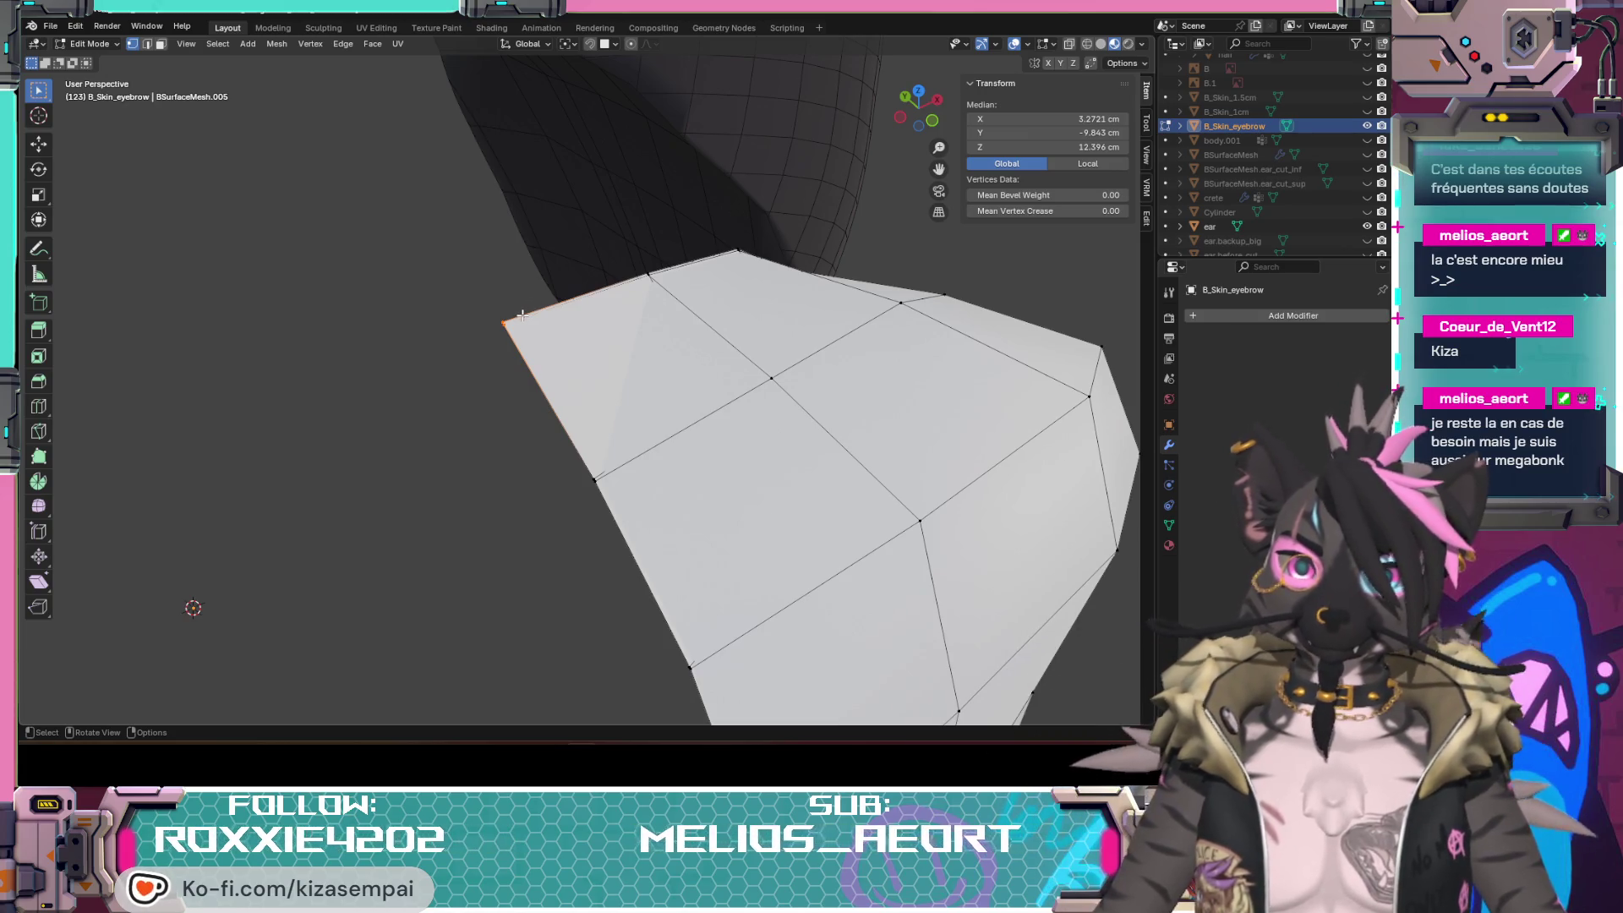
key(m)
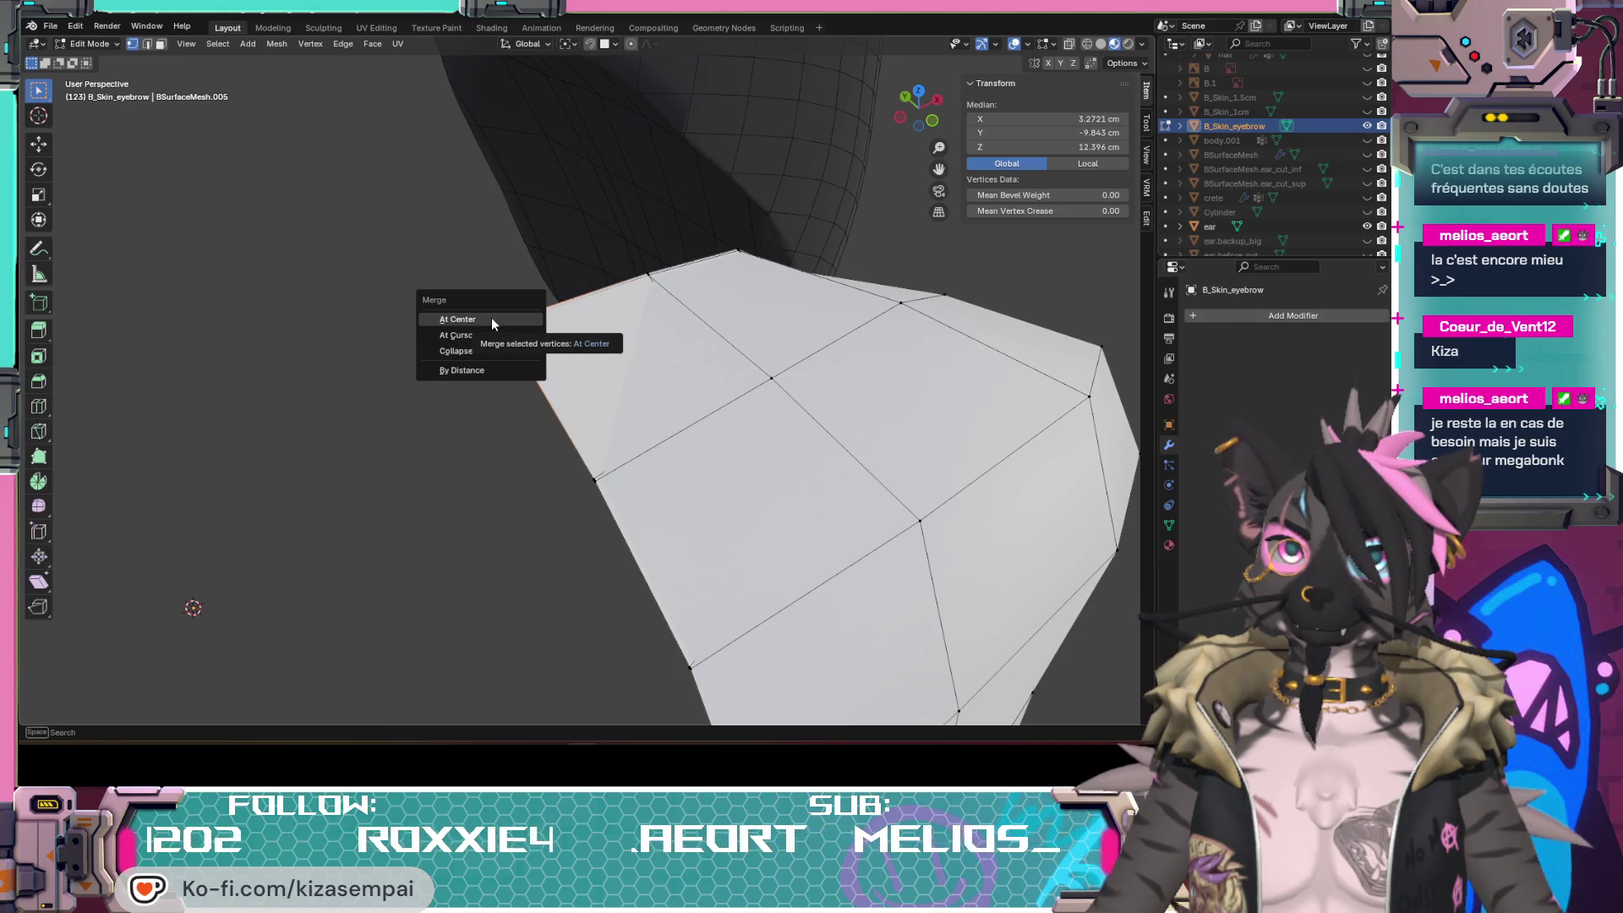
click(490, 318)
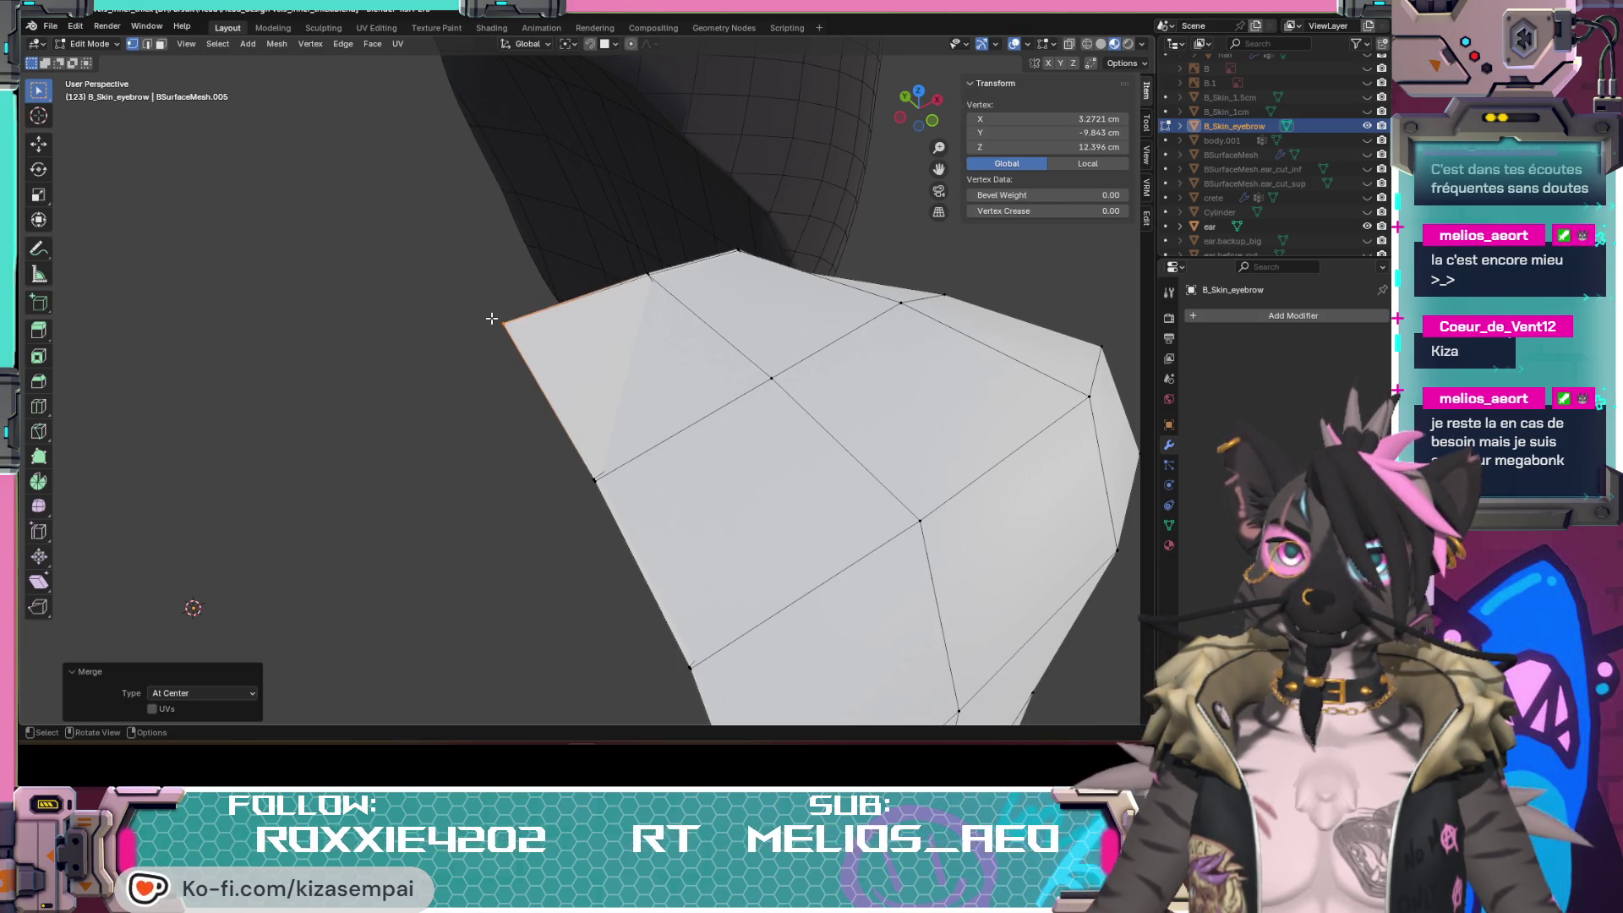
mouse_move(637, 301)
middle_down()
mouse_move(751, 283)
mouse_move(666, 329)
middle_up()
click(666, 329)
key(m)
click(666, 330)
mouse_move(666, 330)
middle_down()
mouse_move(851, 410)
mouse_move(764, 460)
middle_up()
click(794, 377)
key(m)
click(732, 368)
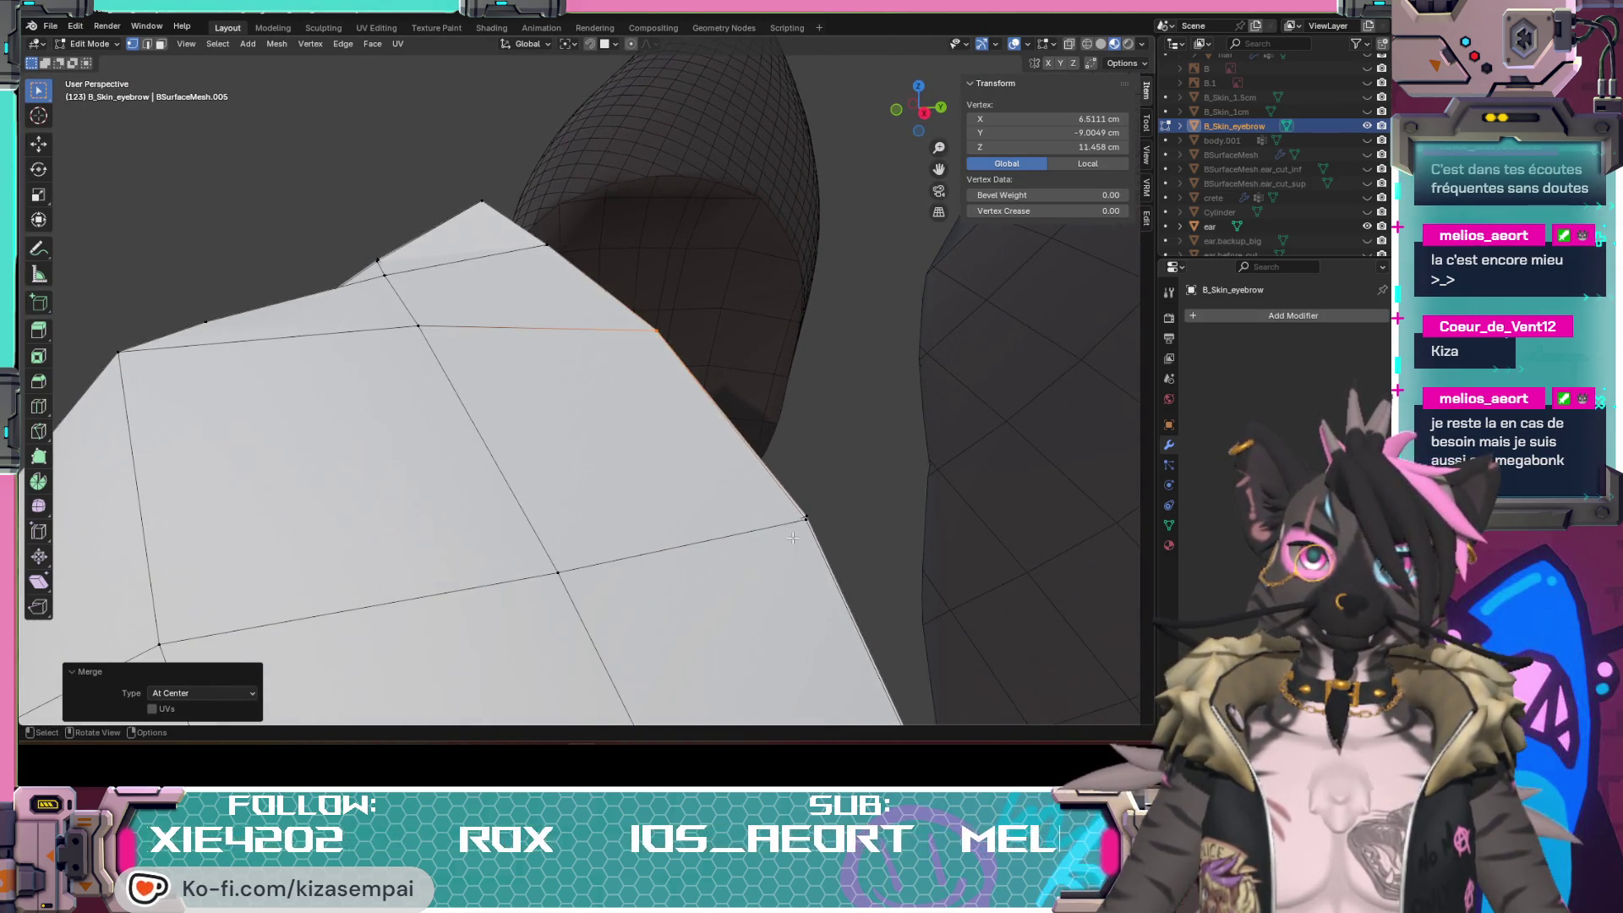
drag(801, 520, 819, 502)
click(793, 508)
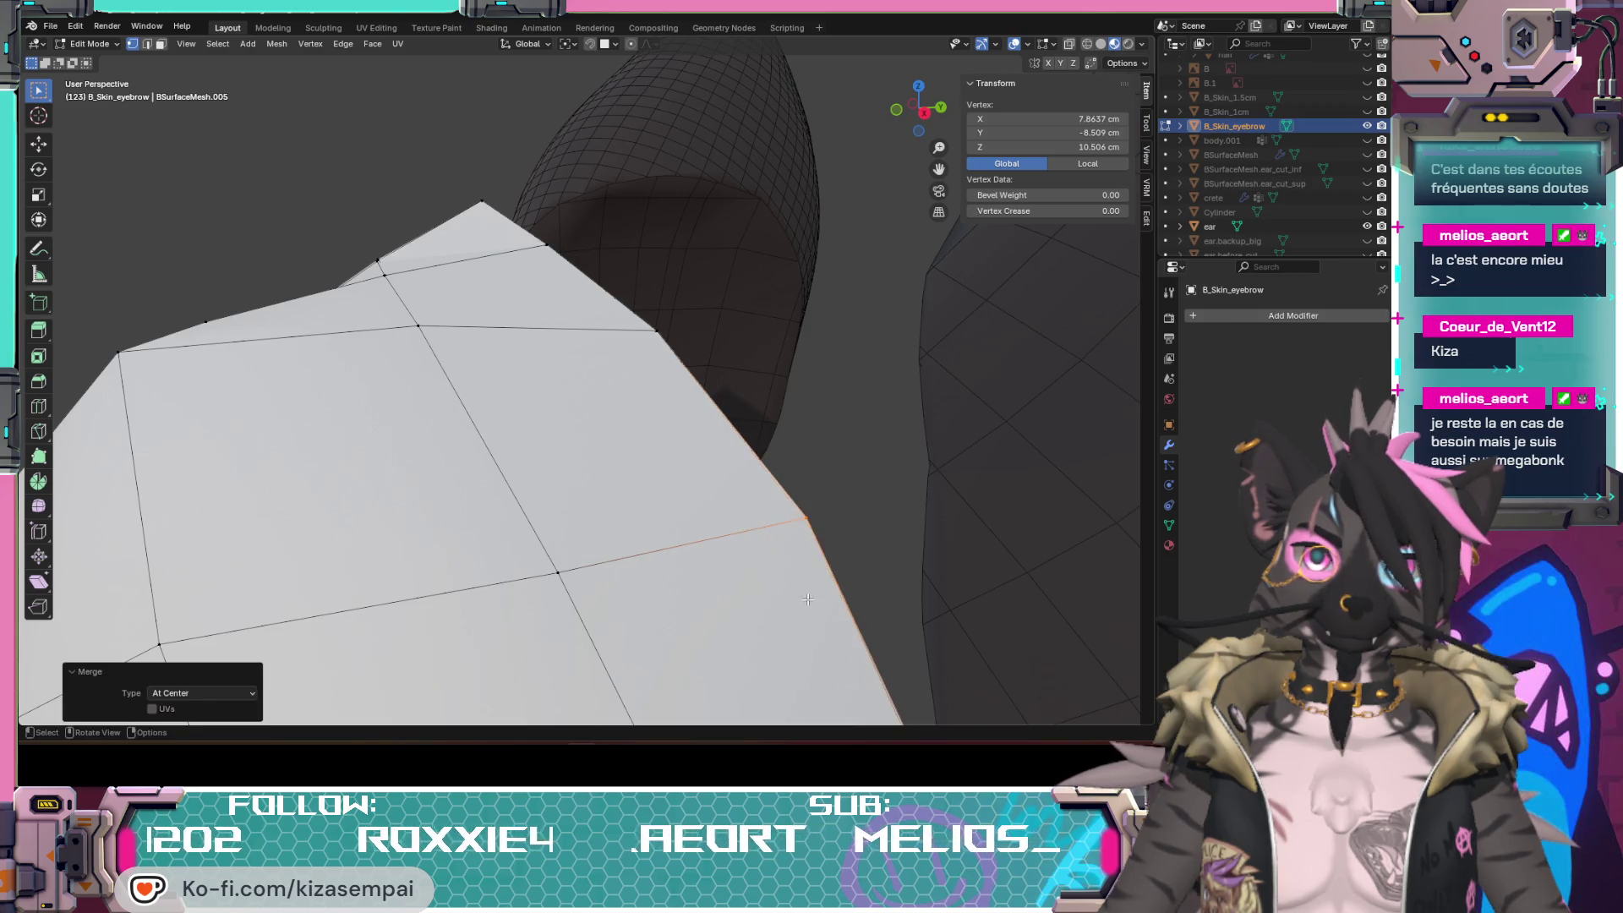
middle_drag(792, 508, 870, 472)
click(871, 471)
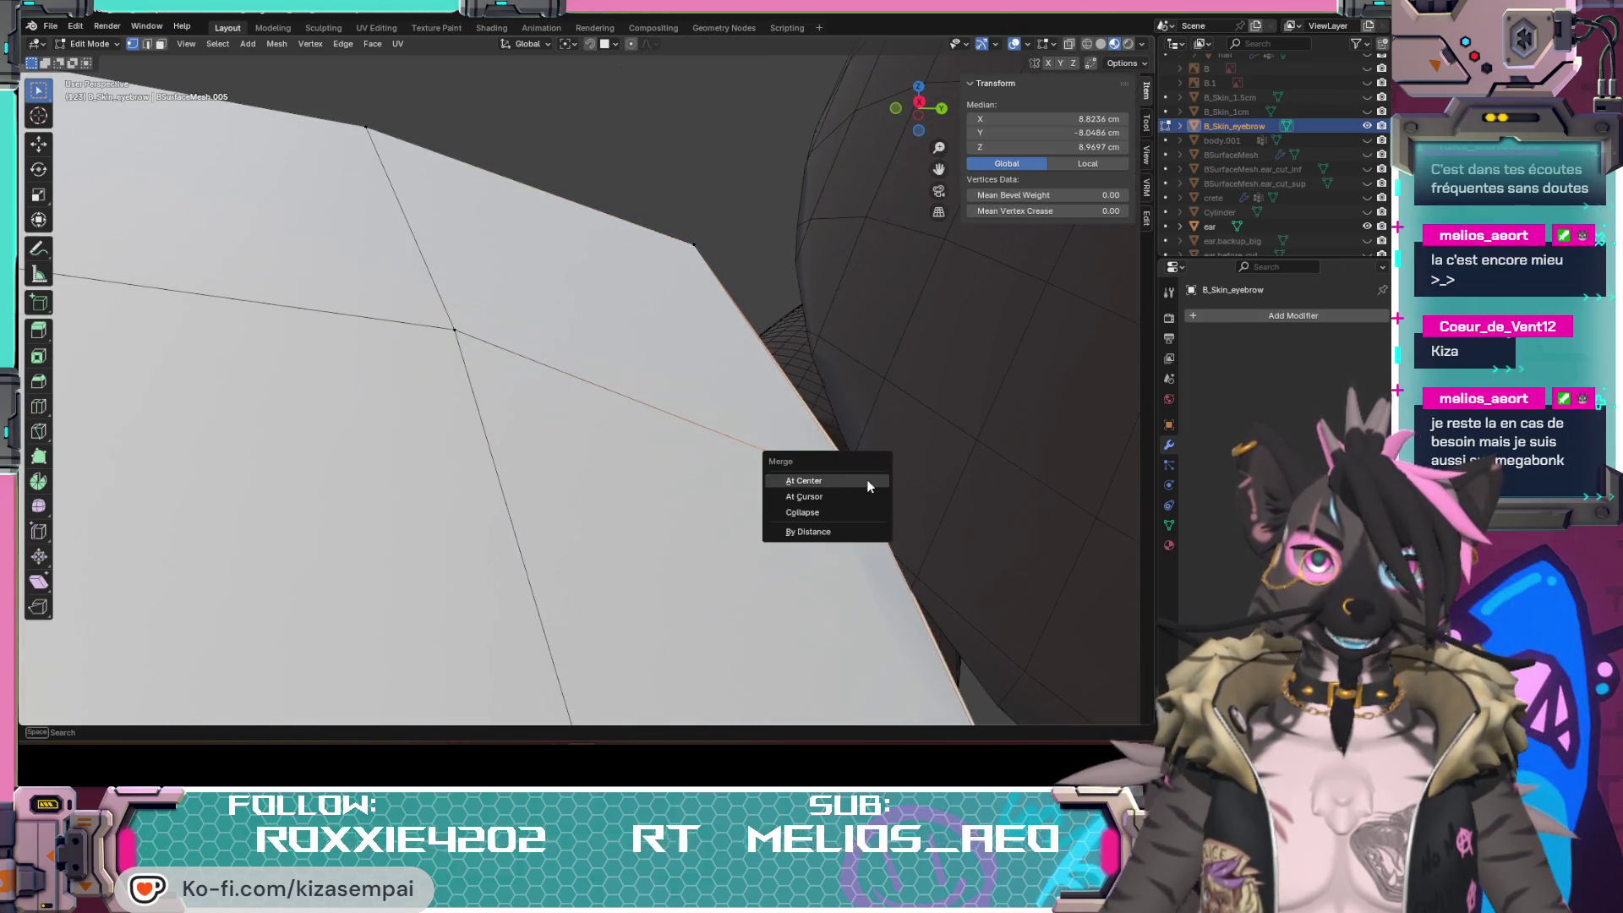
click(868, 482)
middle_drag(868, 483, 784, 545)
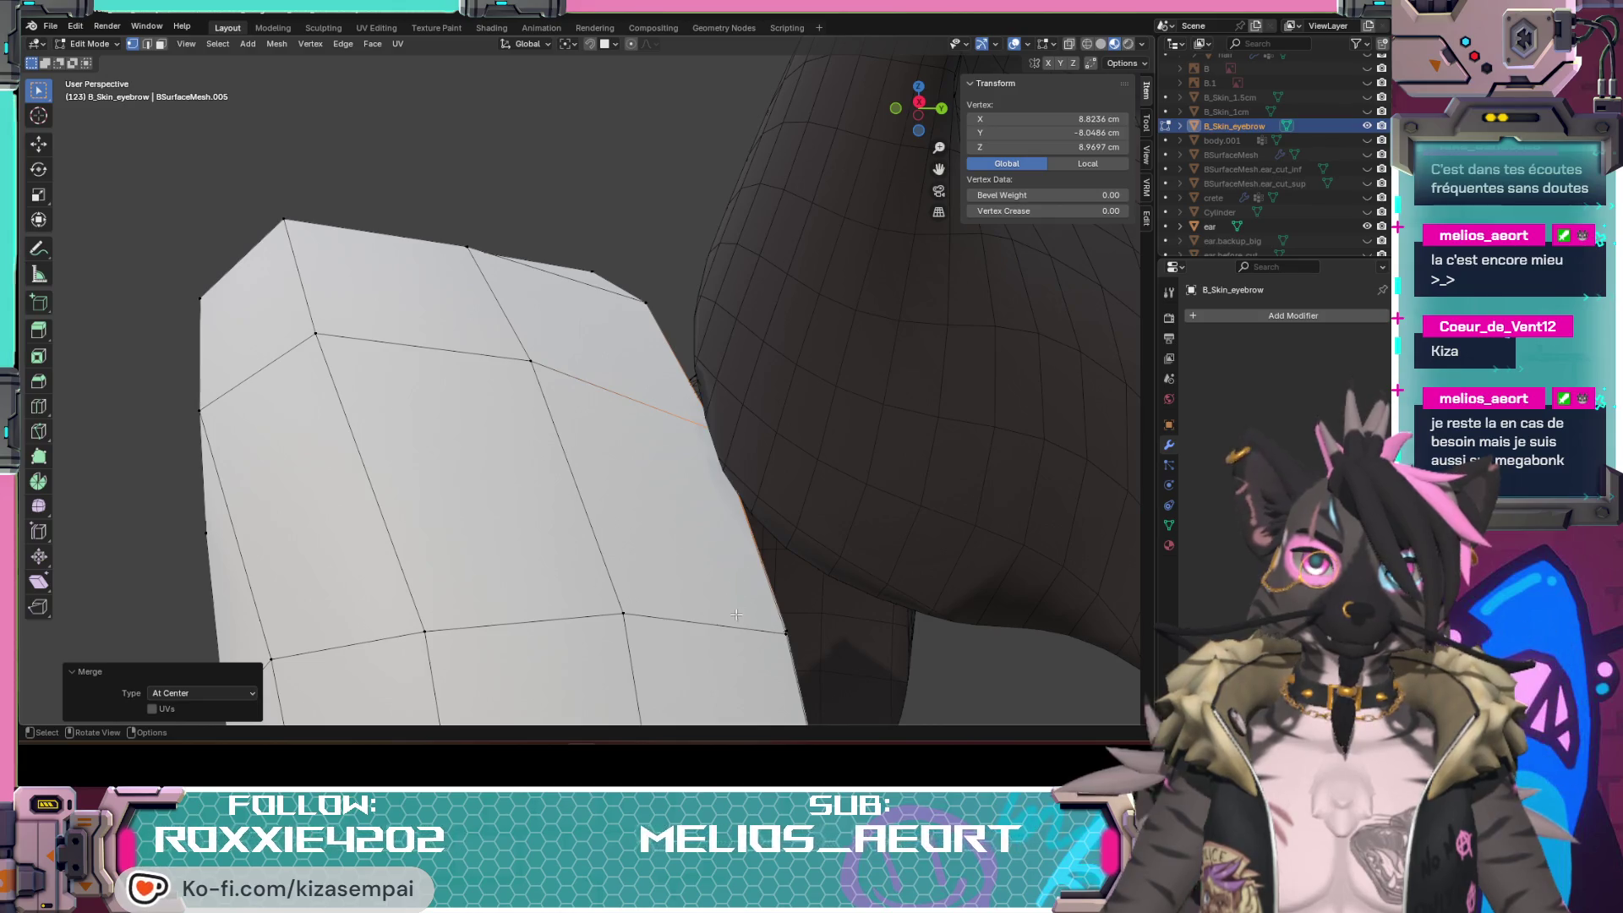
shift+click(783, 630)
key(m)
click(790, 620)
middle_drag(791, 620, 793, 545)
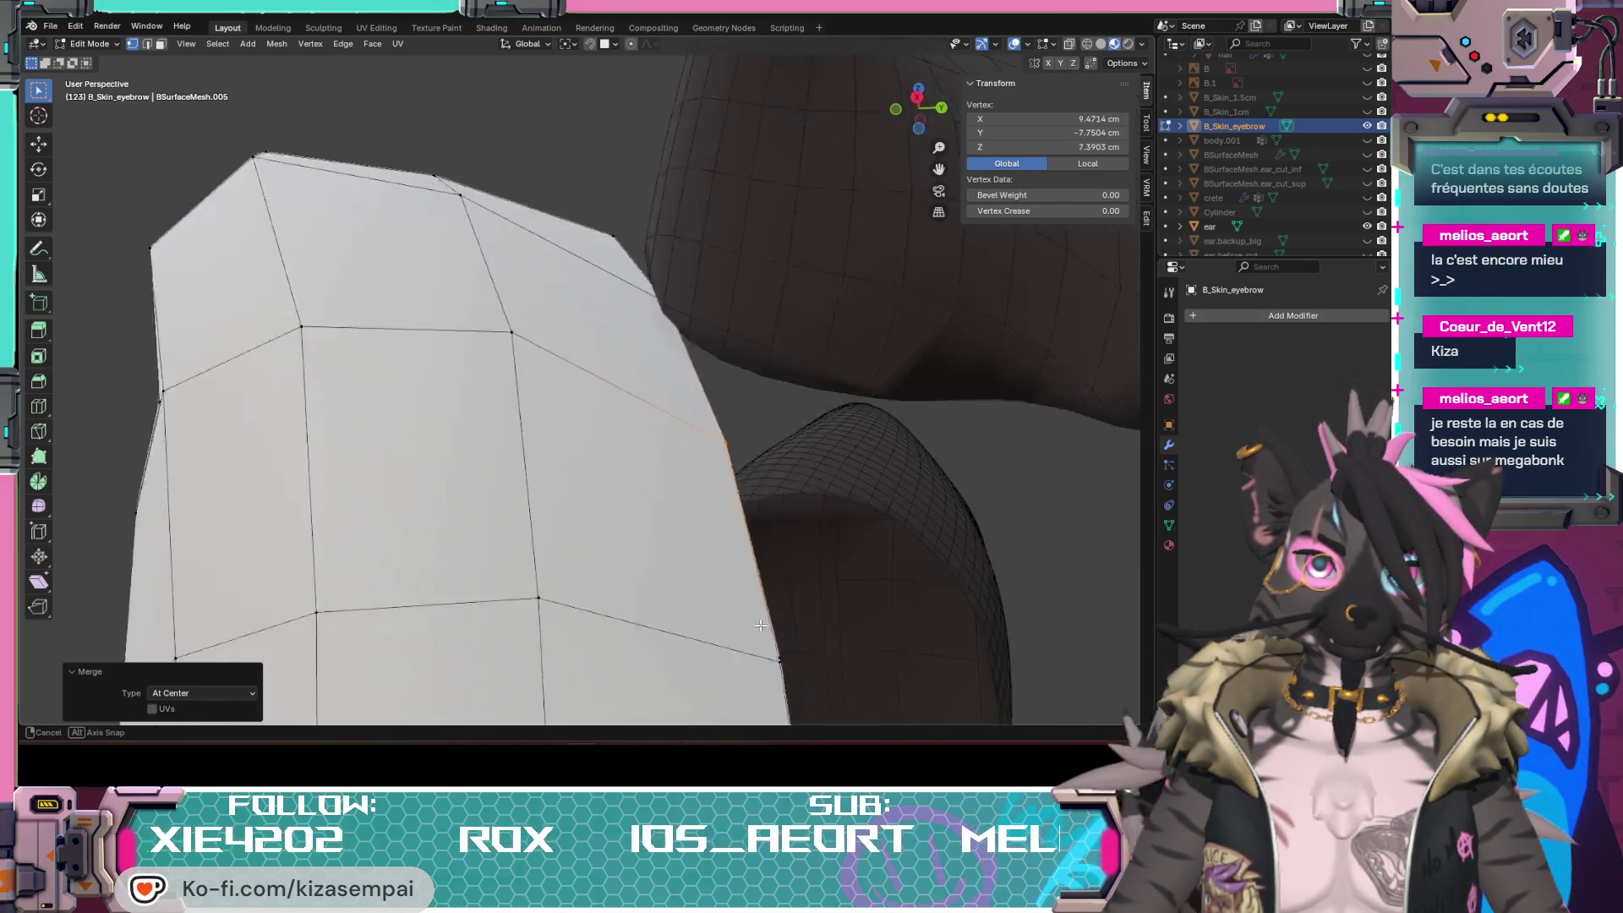
drag(827, 453, 818, 471)
key(m)
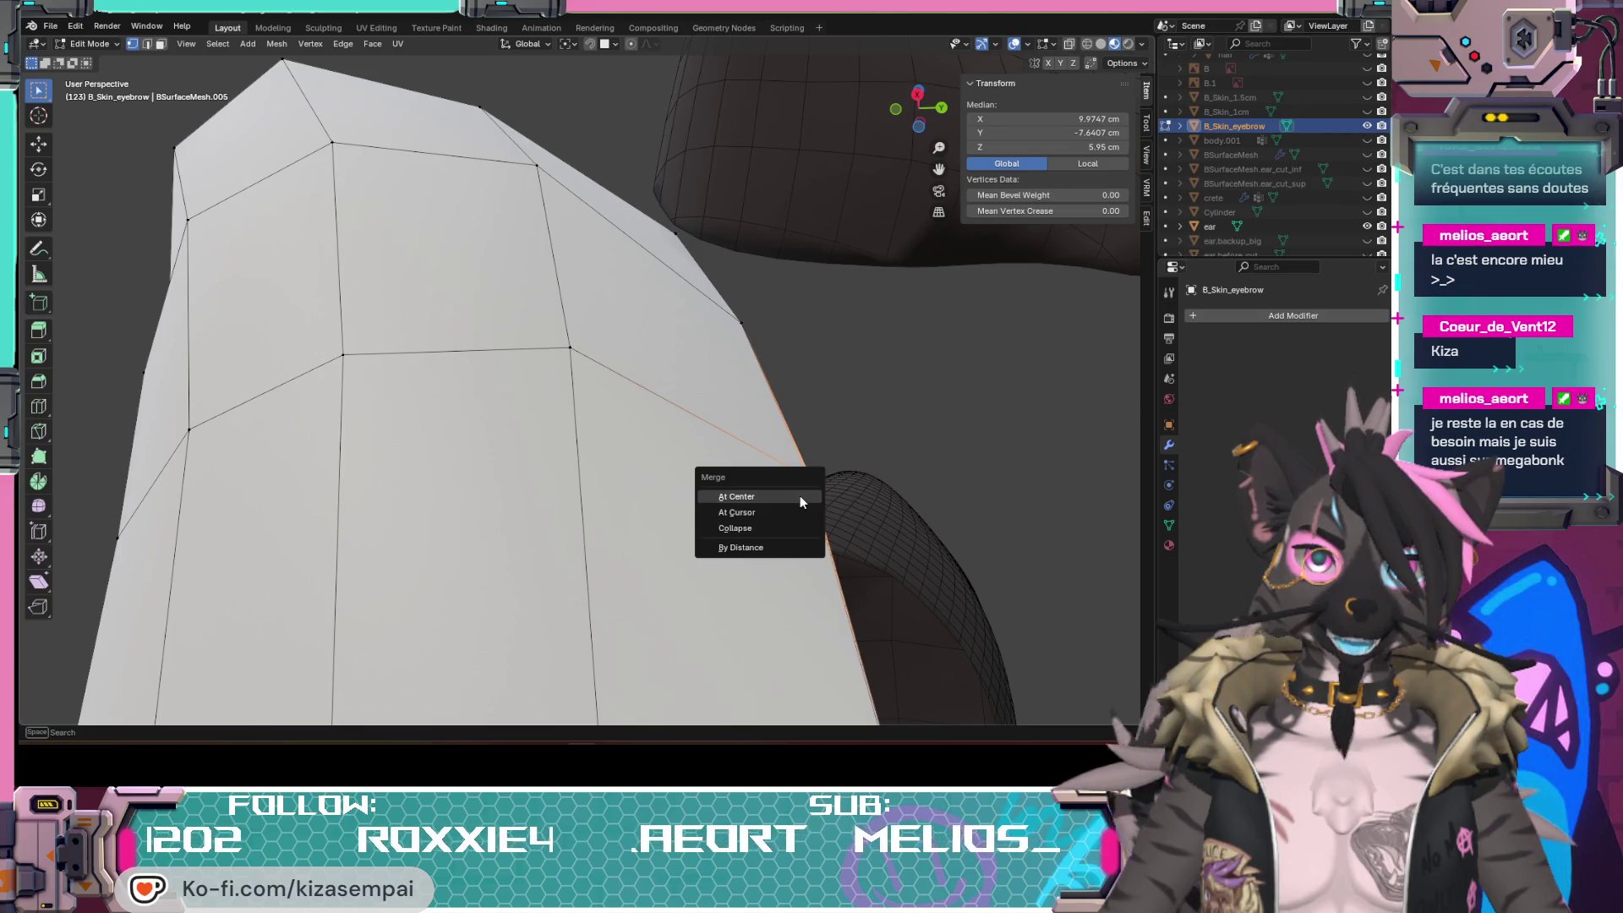
click(801, 496)
mouse_move(800, 497)
middle_down()
mouse_move(832, 579)
mouse_move(694, 576)
middle_up()
shift+click(818, 586)
key(m)
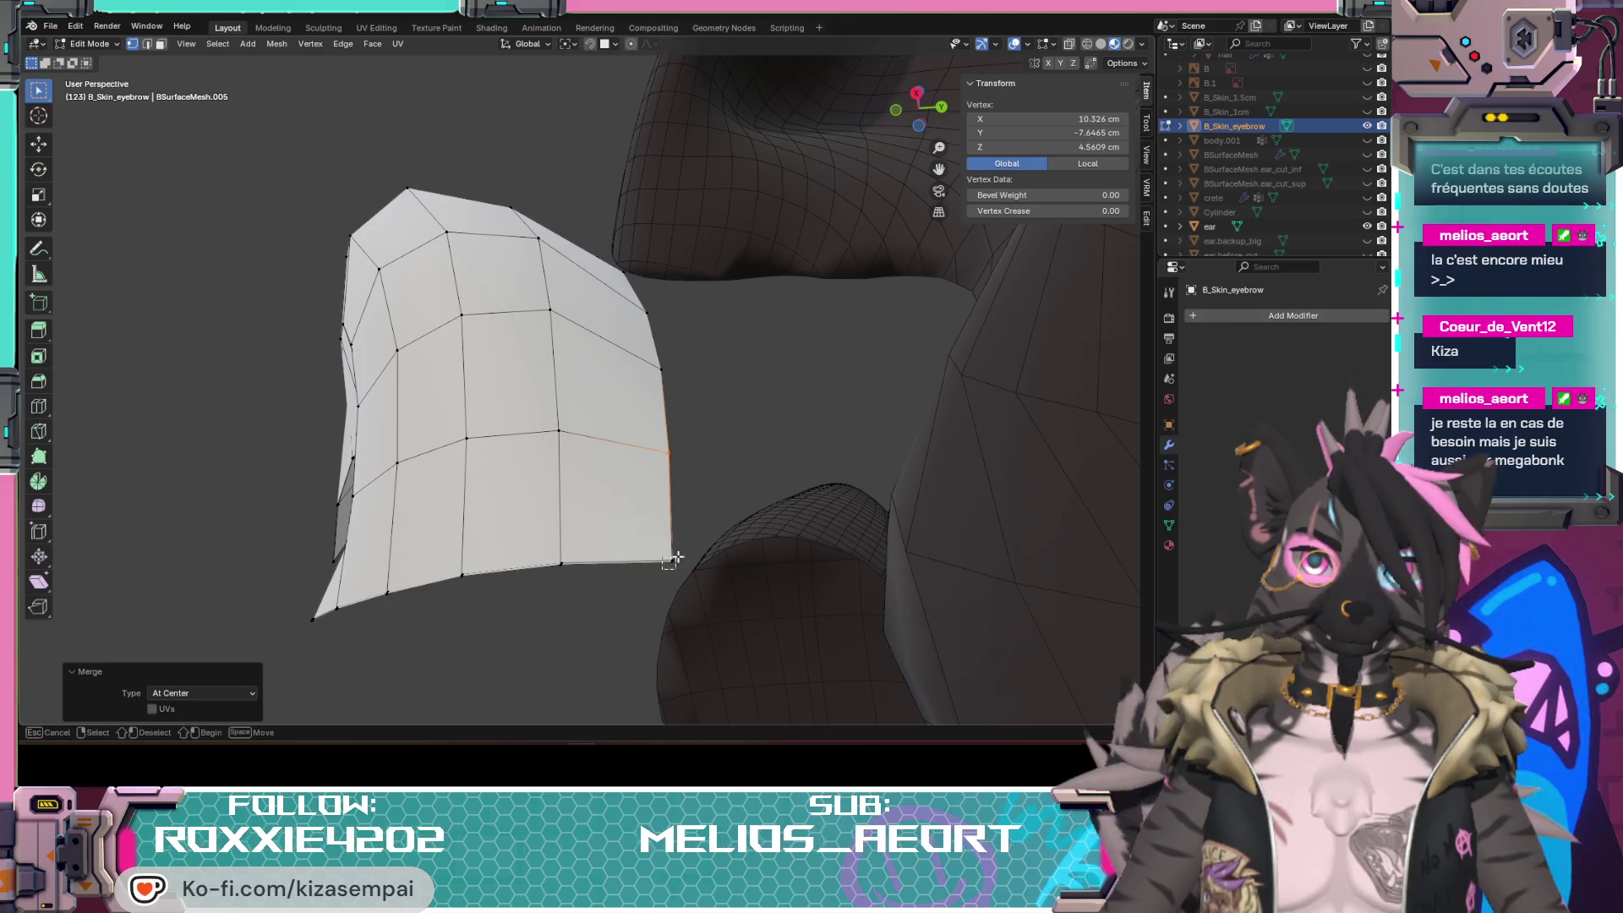
Step: Merge vertex pairs At Center along the patch's bottom corner and lower border
shift+click(672, 559)
key(m)
click(634, 561)
shift+click(570, 559)
key(m)
shift+click(470, 564)
key(m)
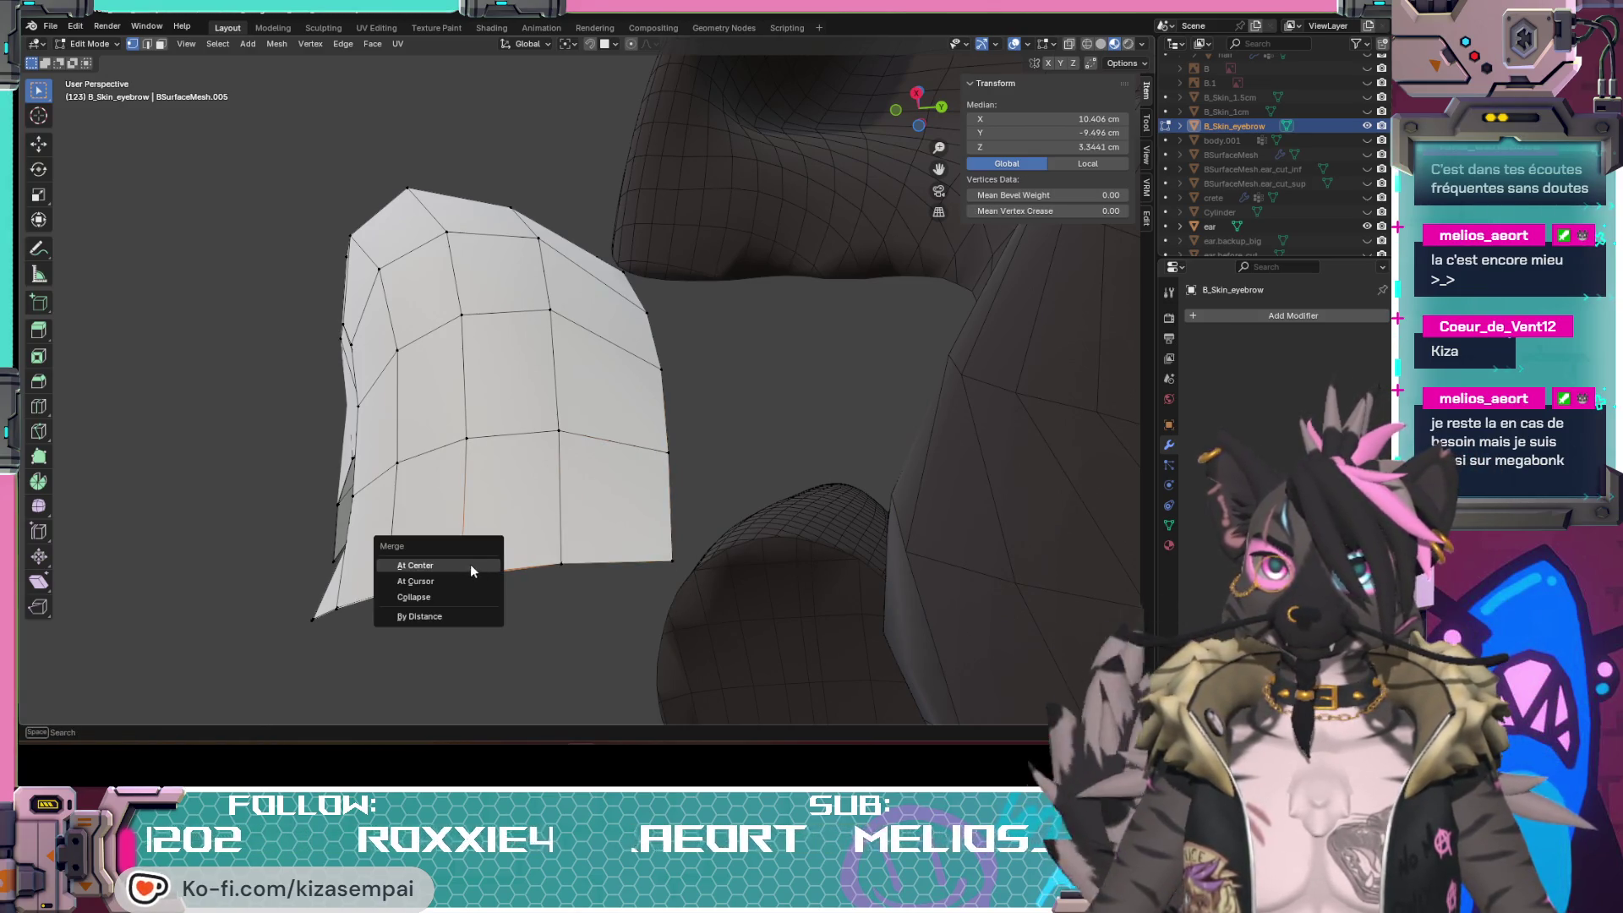
click(471, 565)
shift+click(387, 589)
key(m)
click(380, 570)
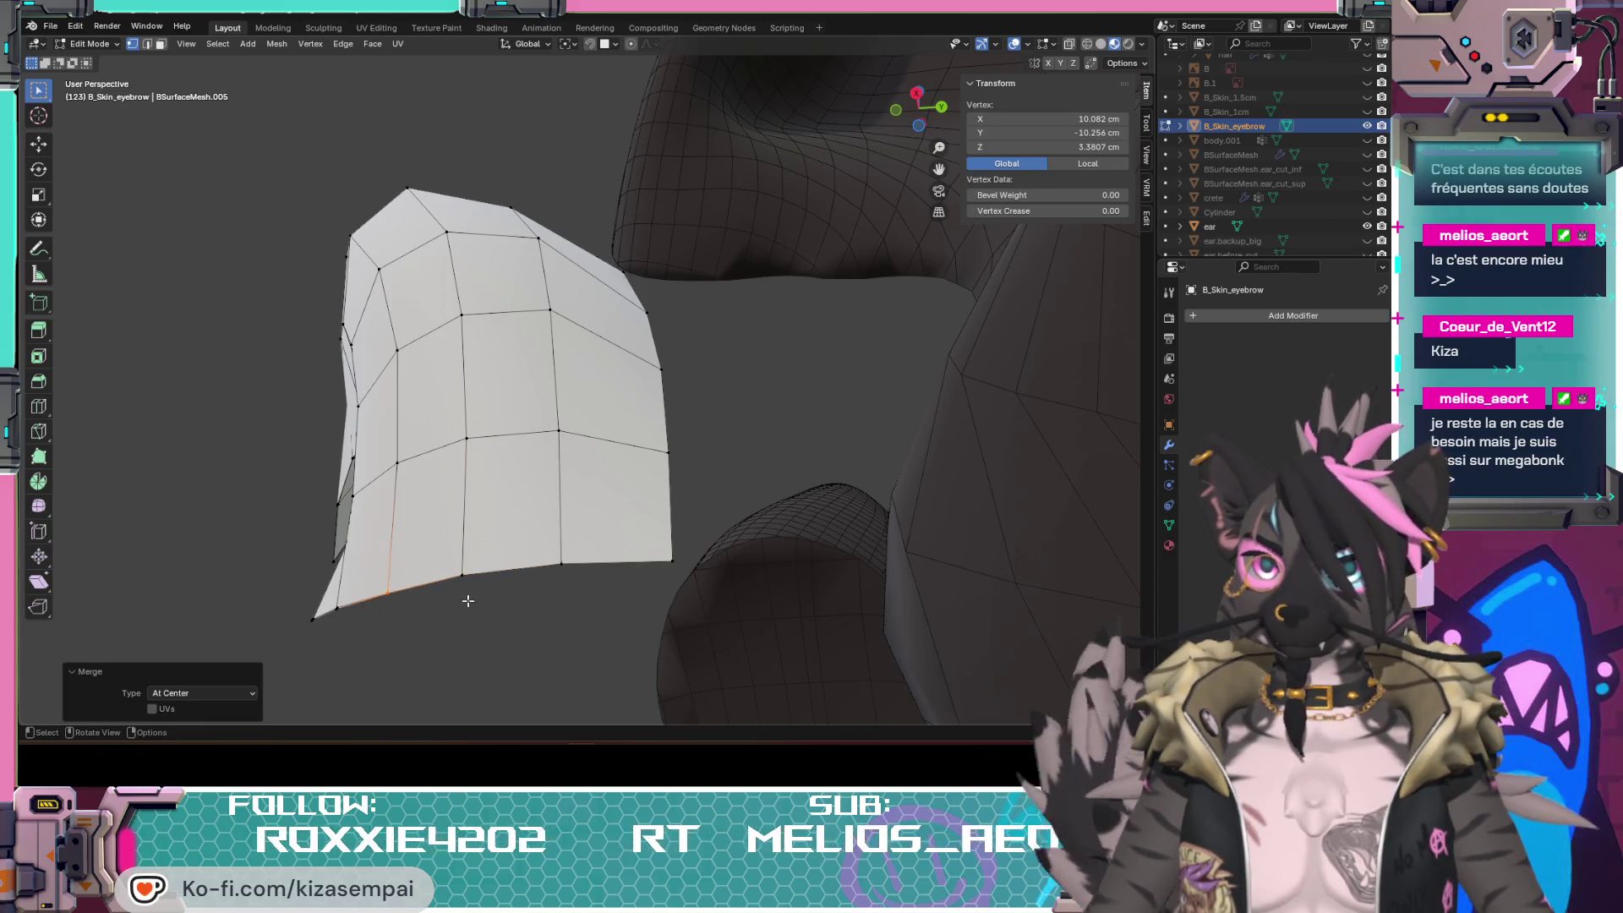
middle_drag(467, 600, 570, 592)
shift+click(591, 574)
key(m)
click(514, 592)
shift+click(541, 577)
key(m)
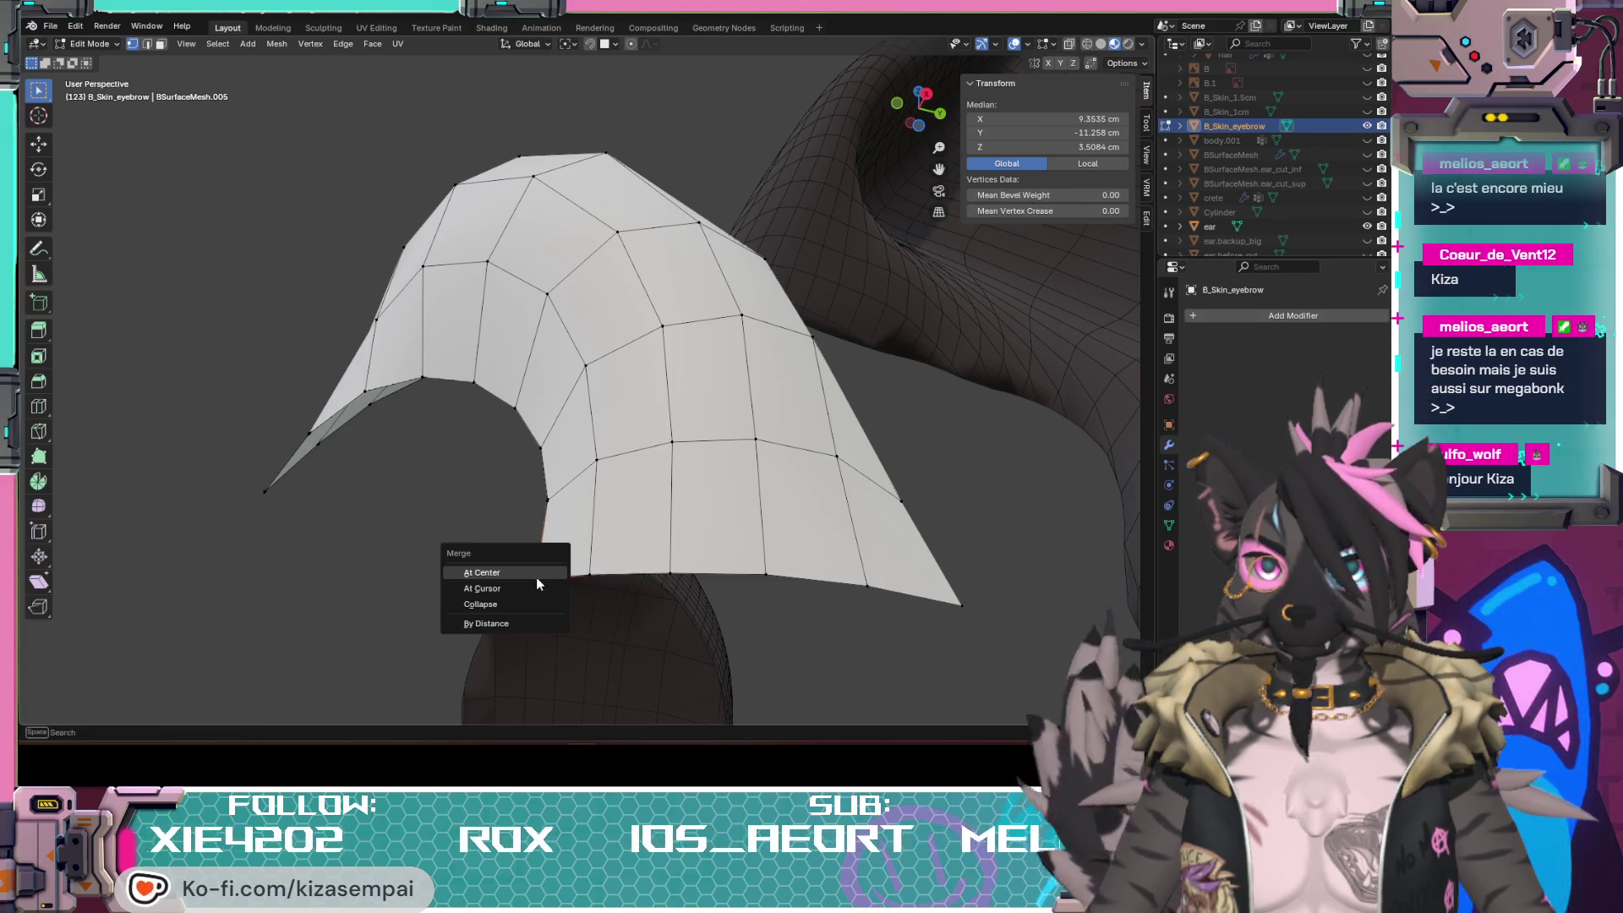
shift+click(527, 501)
key(m)
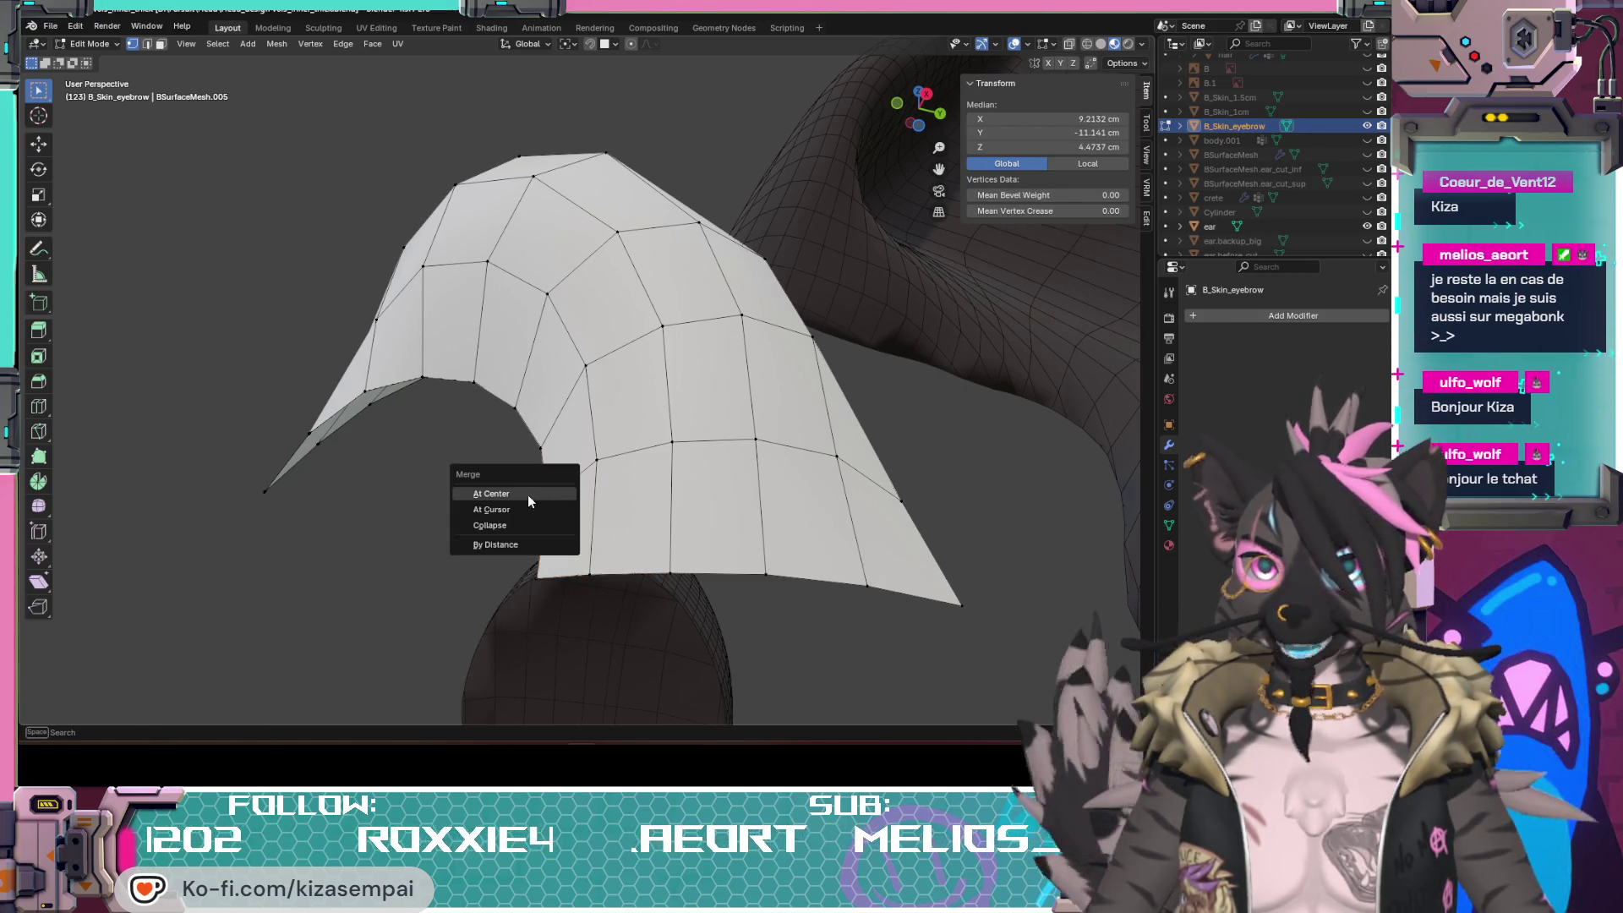
click(528, 497)
shift+click(547, 444)
click(530, 446)
Step: Merge the remaining border vertex pairs At Center up to the top of the patch, then clear the selection
shift+click(525, 399)
click(512, 397)
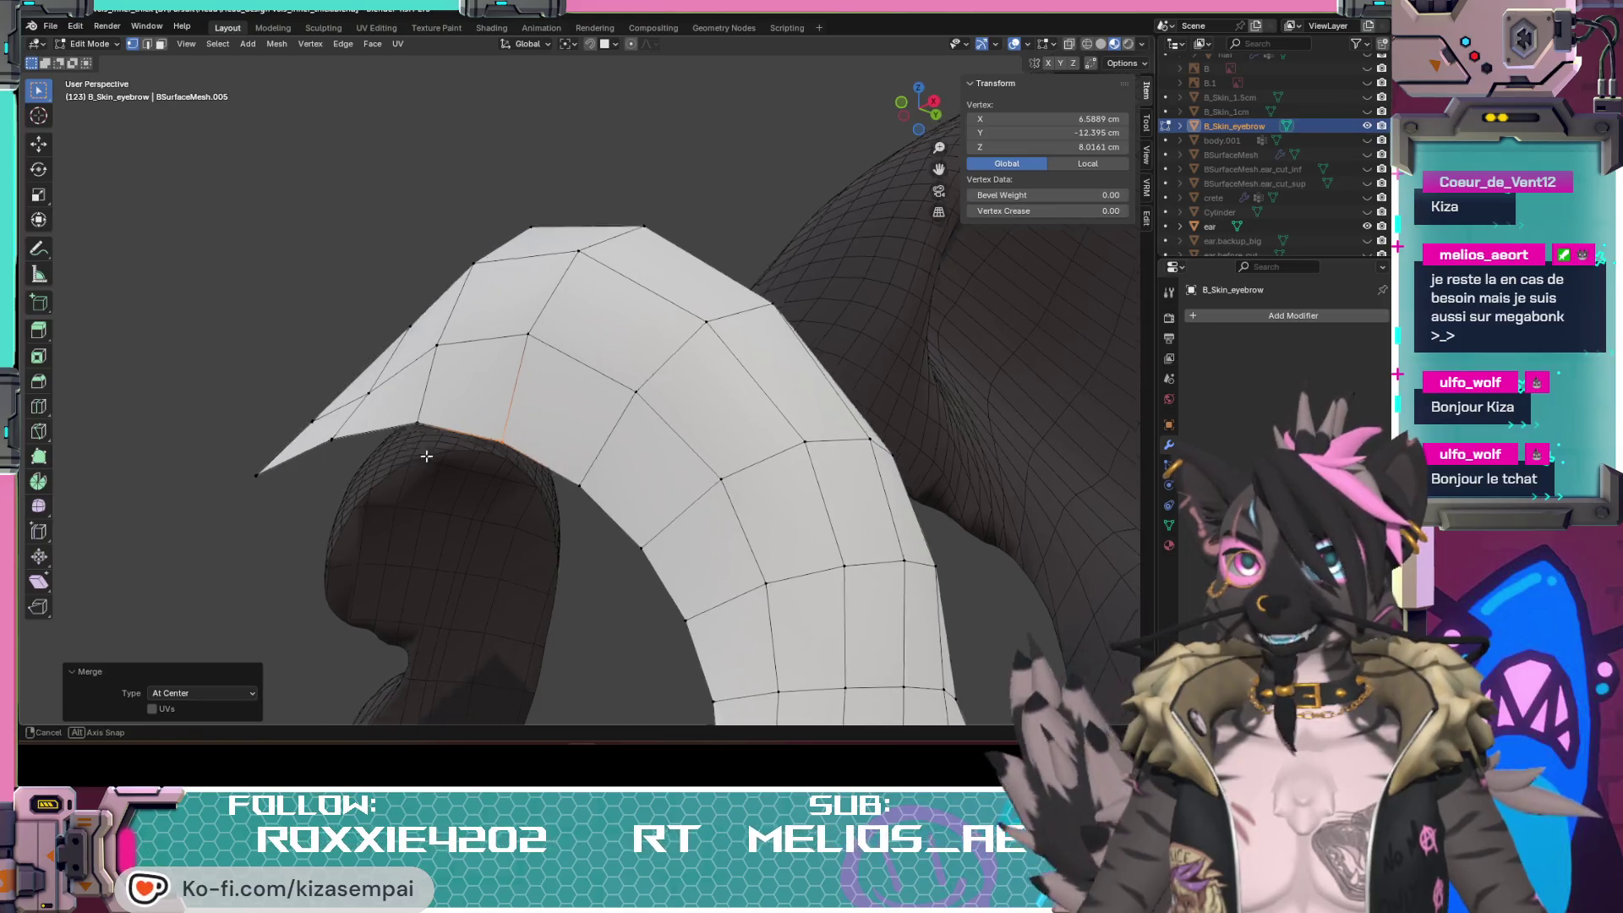
middle_drag(511, 398, 465, 460)
shift+click(464, 461)
click(445, 470)
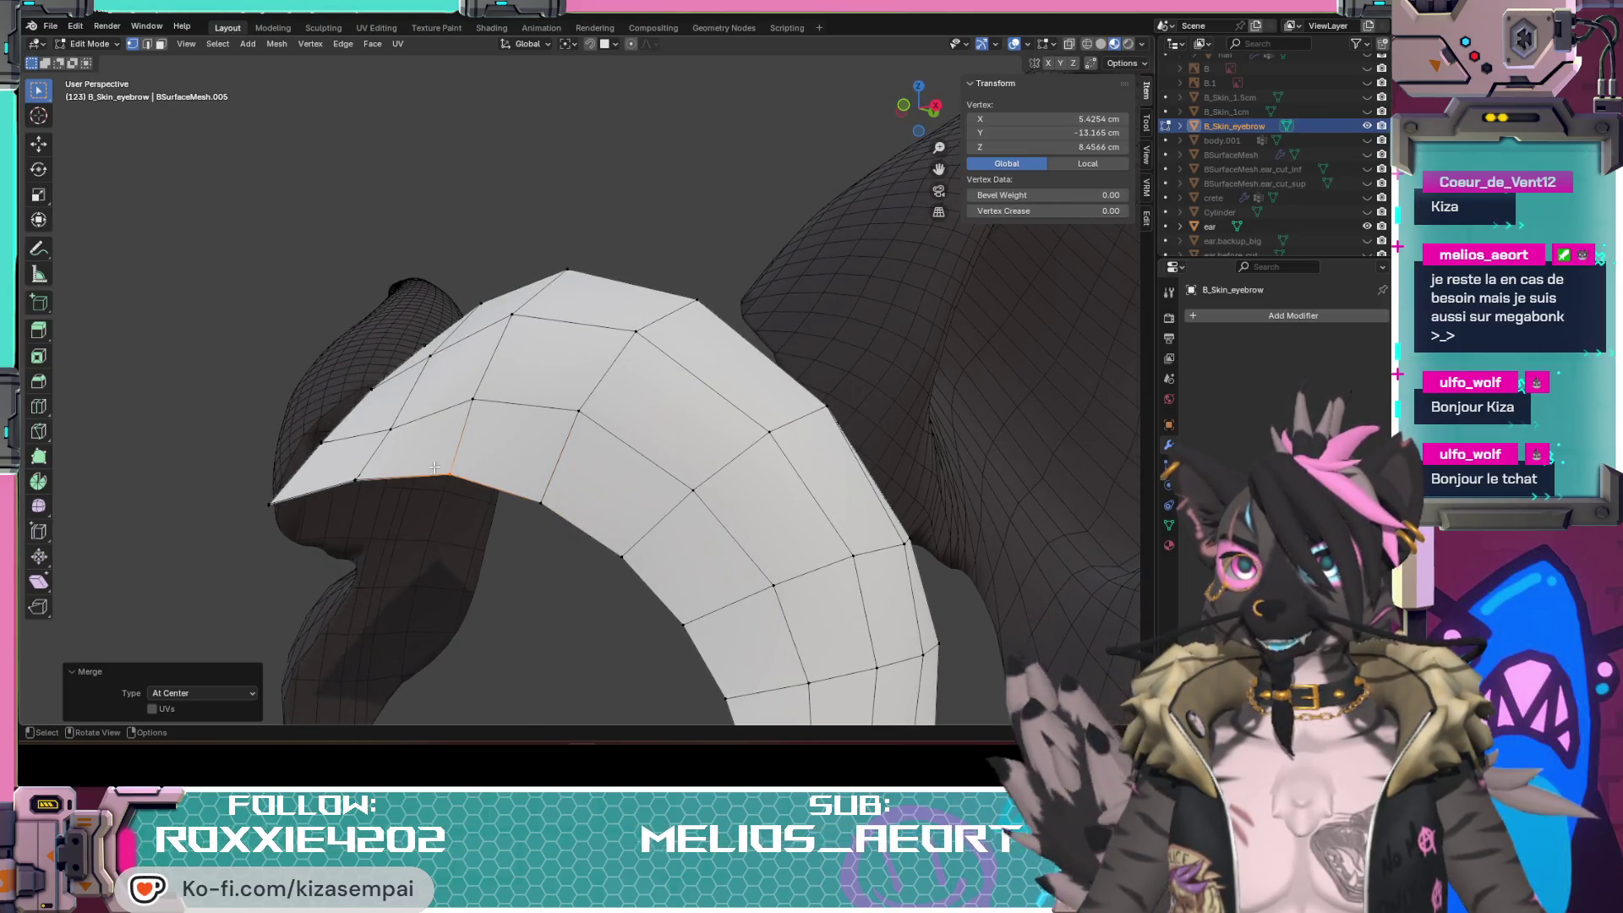
shift+click(354, 476)
key(m)
click(353, 474)
mouse_move(353, 475)
middle_down()
mouse_move(494, 561)
mouse_move(414, 555)
middle_up()
shift+click(376, 510)
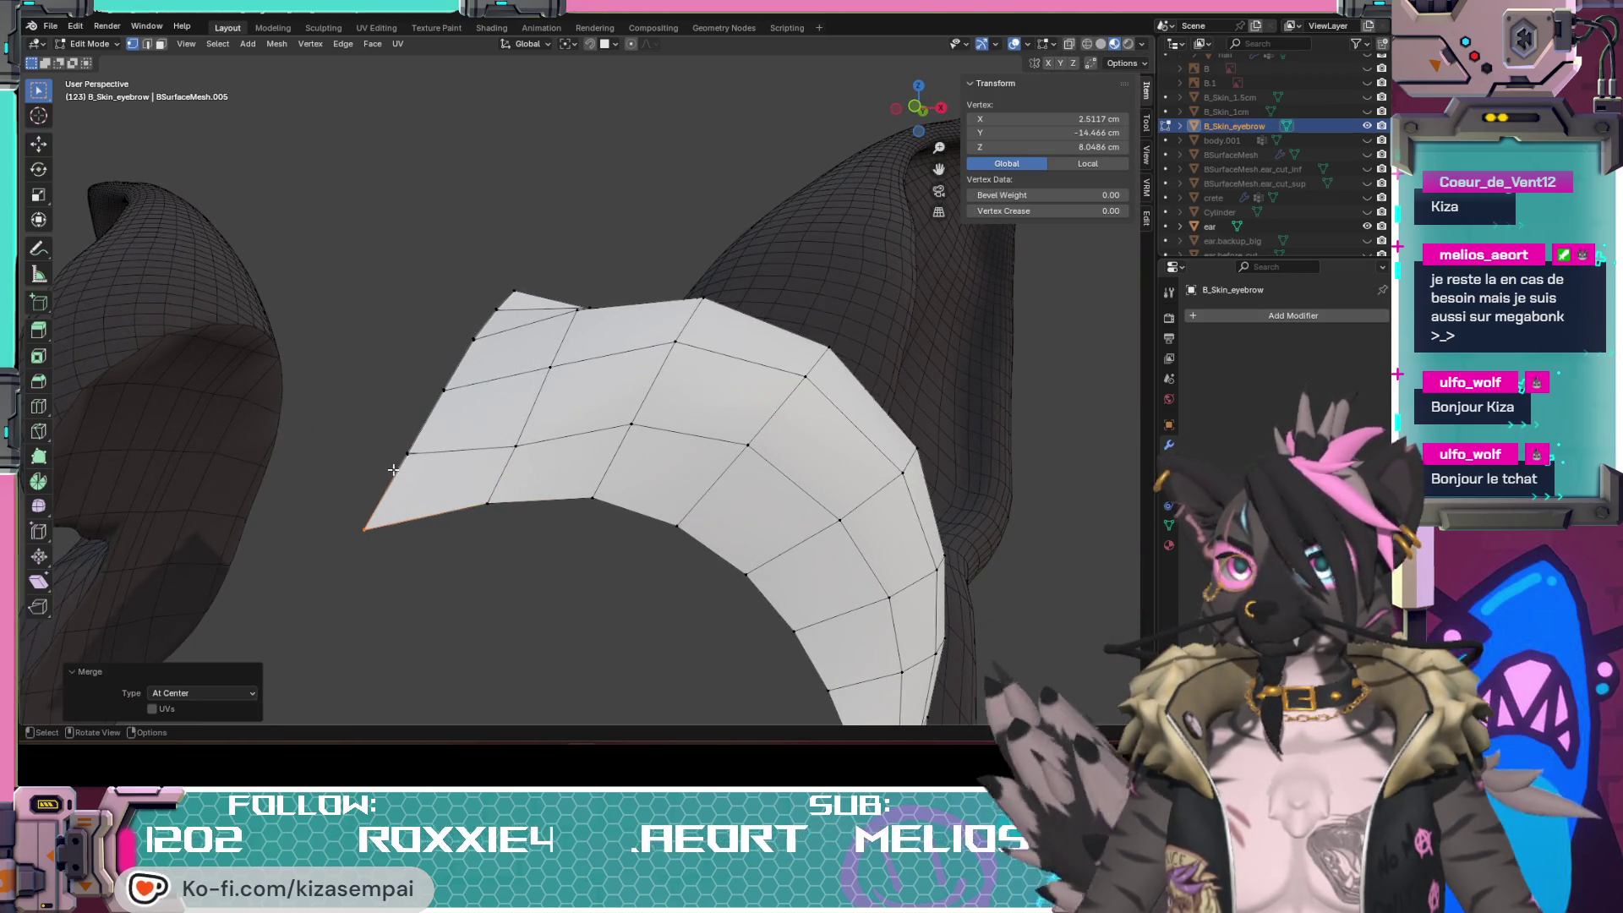
key(m)
click(413, 440)
shift+click(445, 384)
key(m)
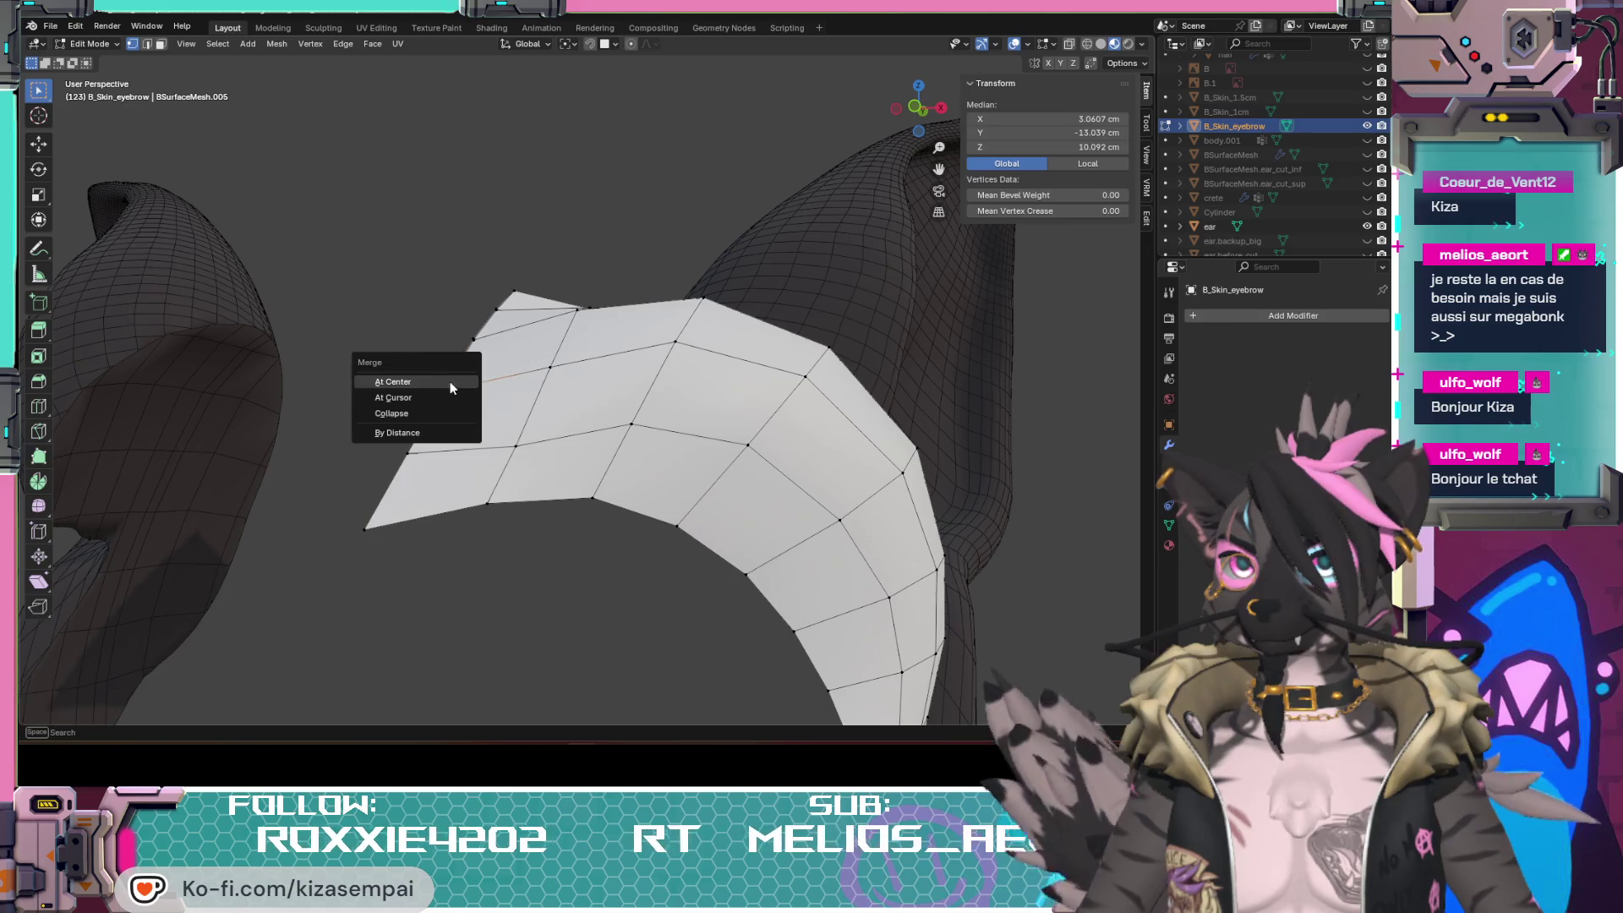
shift+click(479, 337)
key(m)
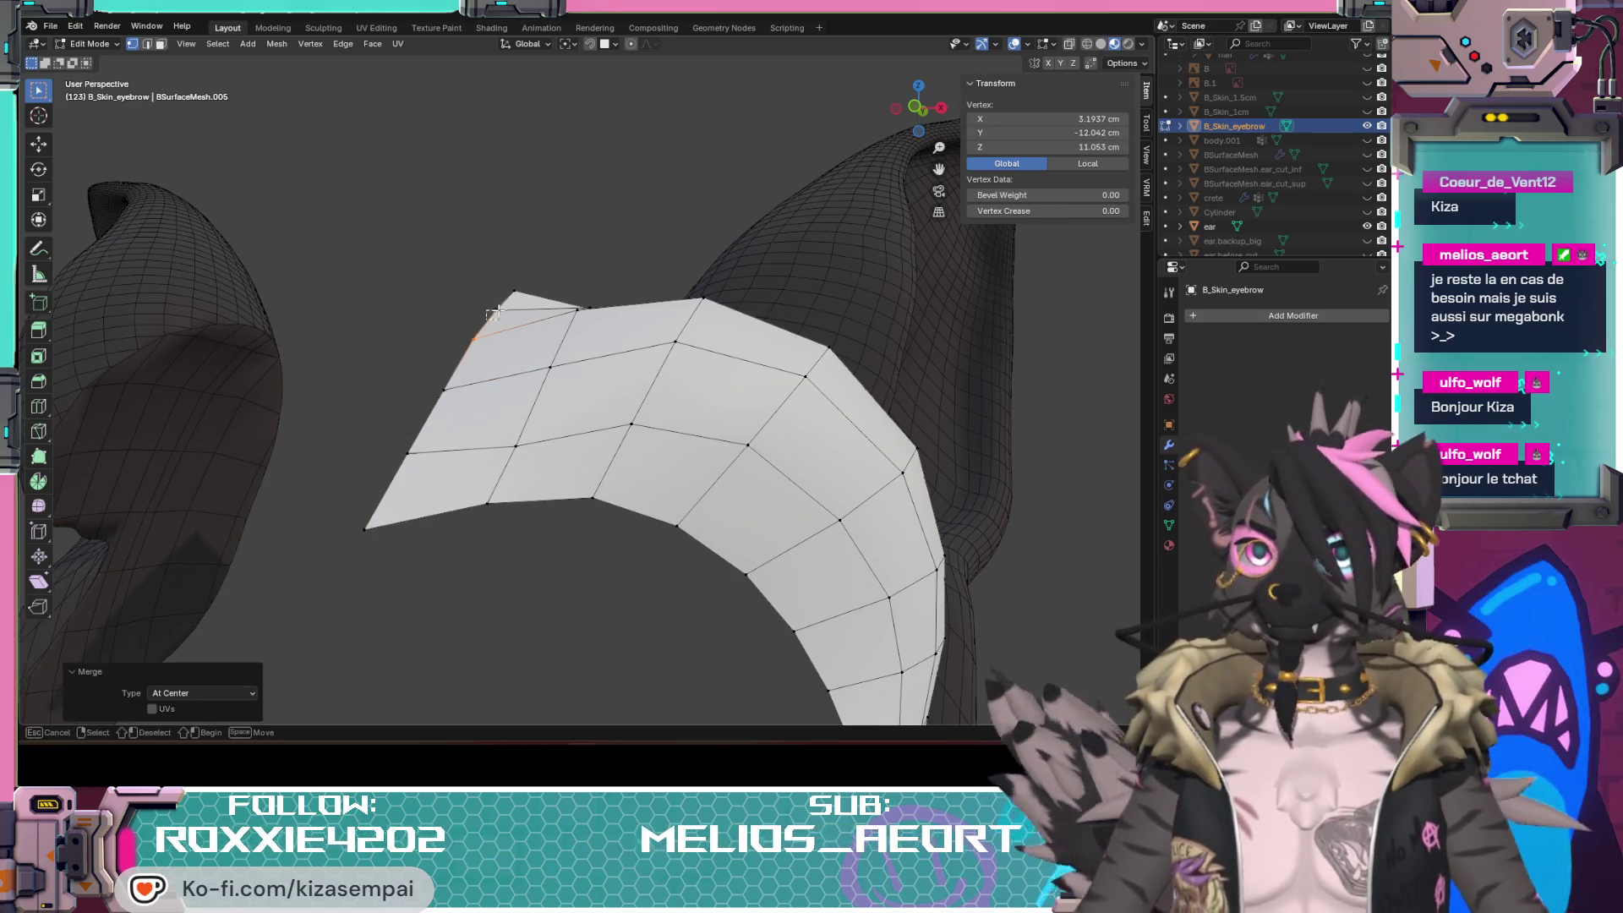
shift+click(502, 306)
key(m)
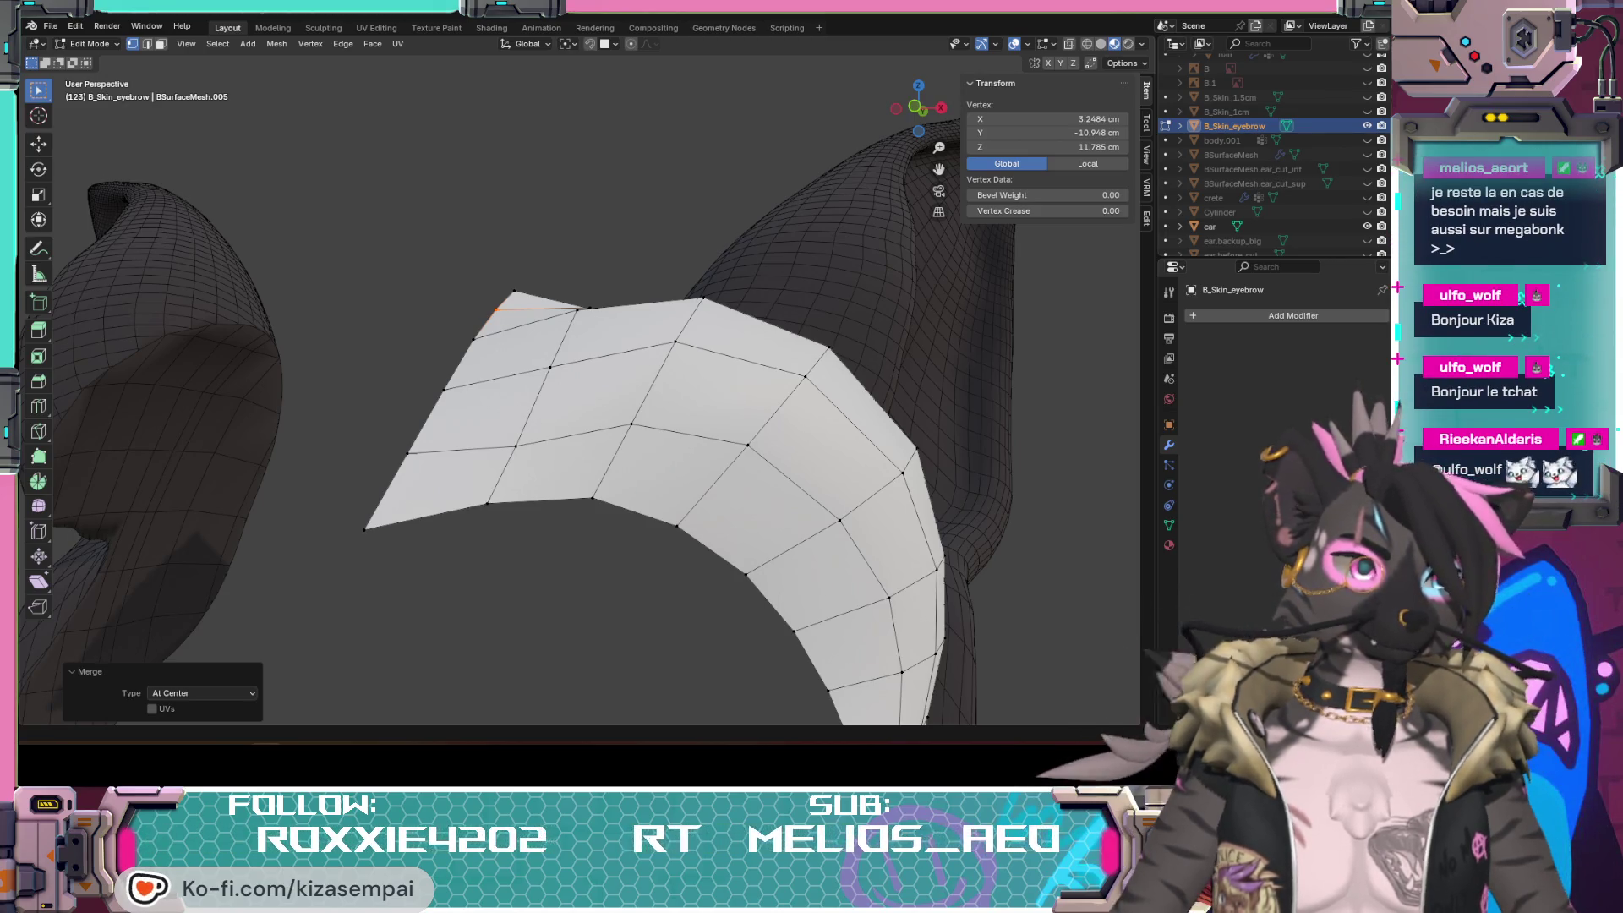
mouse_move(392, 351)
middle_down()
mouse_move(434, 363)
mouse_move(420, 392)
middle_up()
click(420, 394)
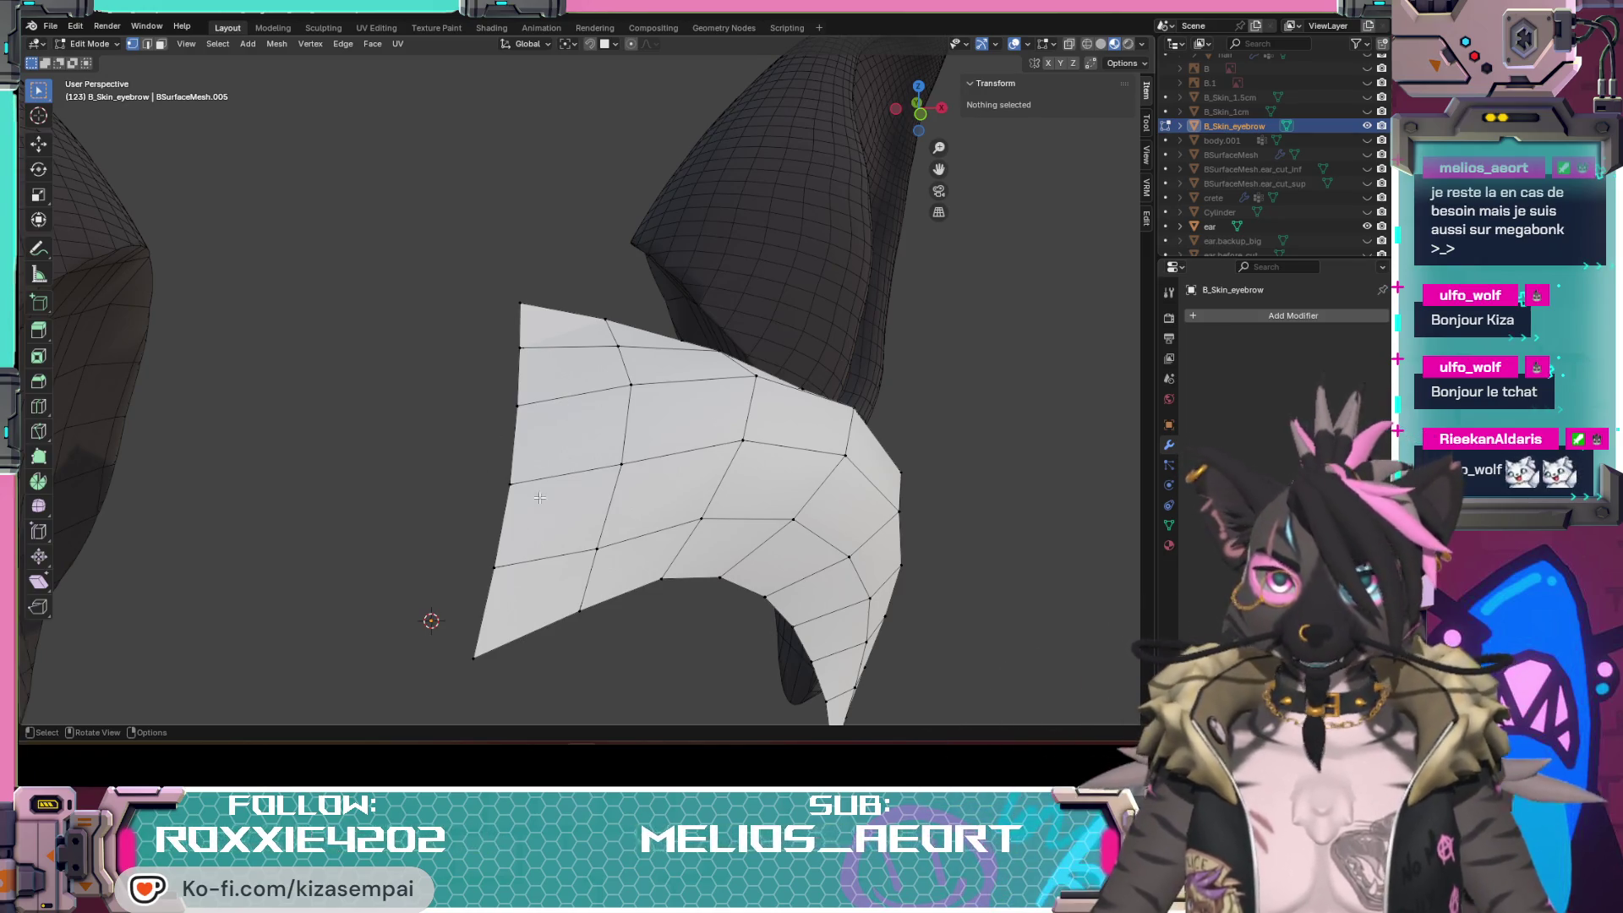
Step: Unhide the head mesh with Alt+H, deselect it, and face the head's eye hole behind the patch
mouse_move(540, 498)
middle_down()
mouse_move(695, 534)
mouse_move(834, 523)
mouse_move(795, 464)
mouse_move(794, 500)
mouse_move(693, 537)
mouse_move(807, 545)
mouse_move(518, 515)
mouse_move(494, 473)
mouse_move(692, 475)
middle_up()
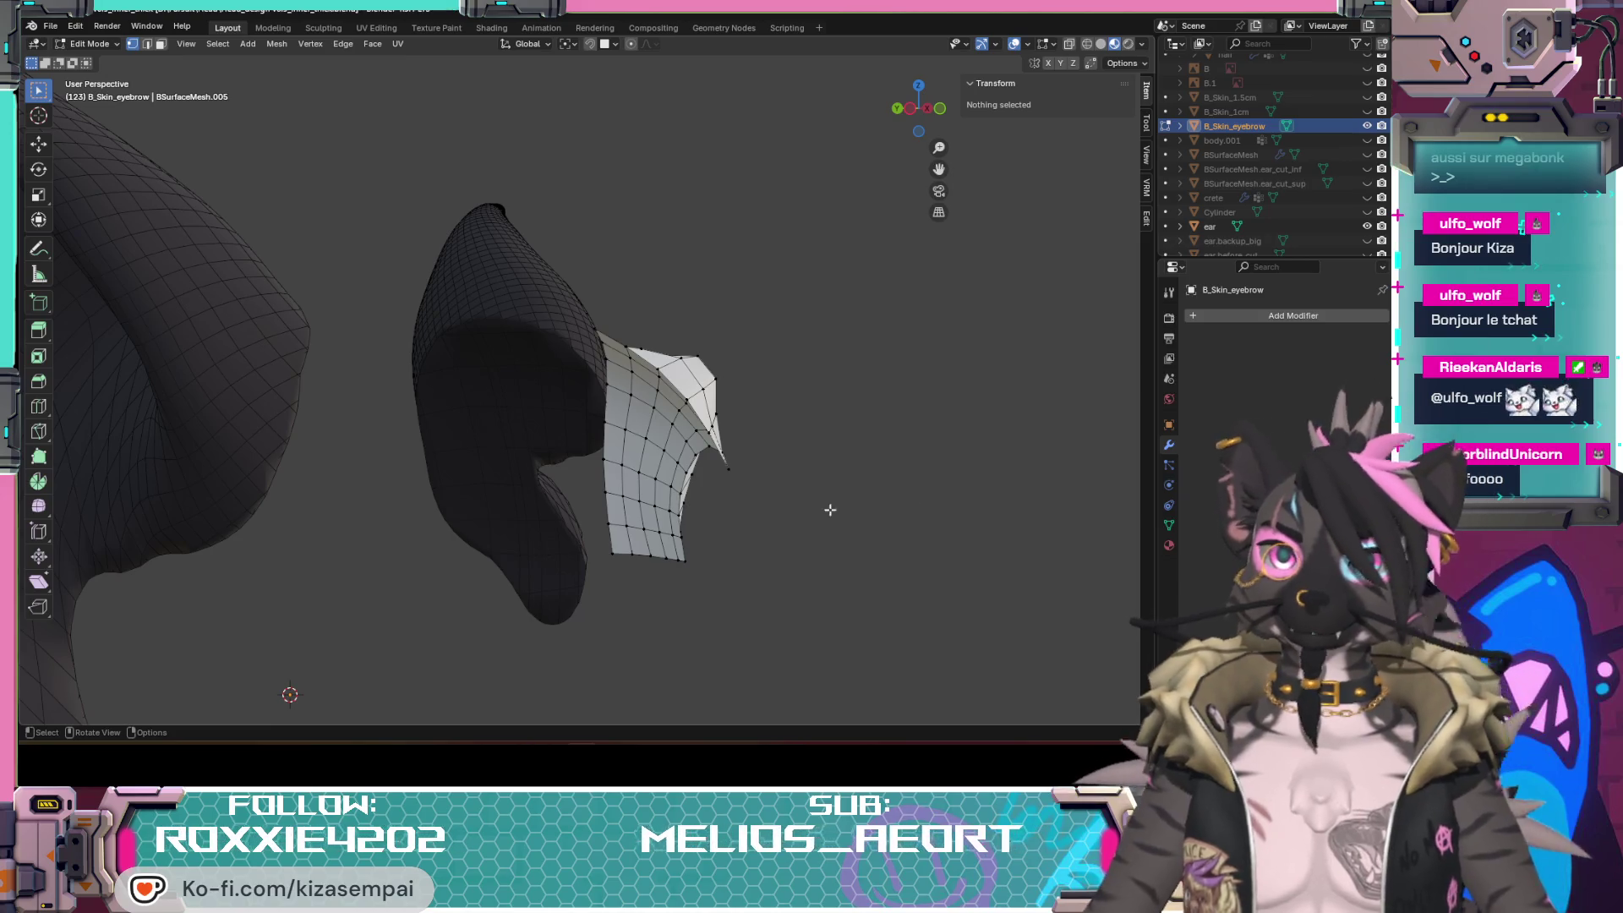
middle_drag(654, 440, 630, 400)
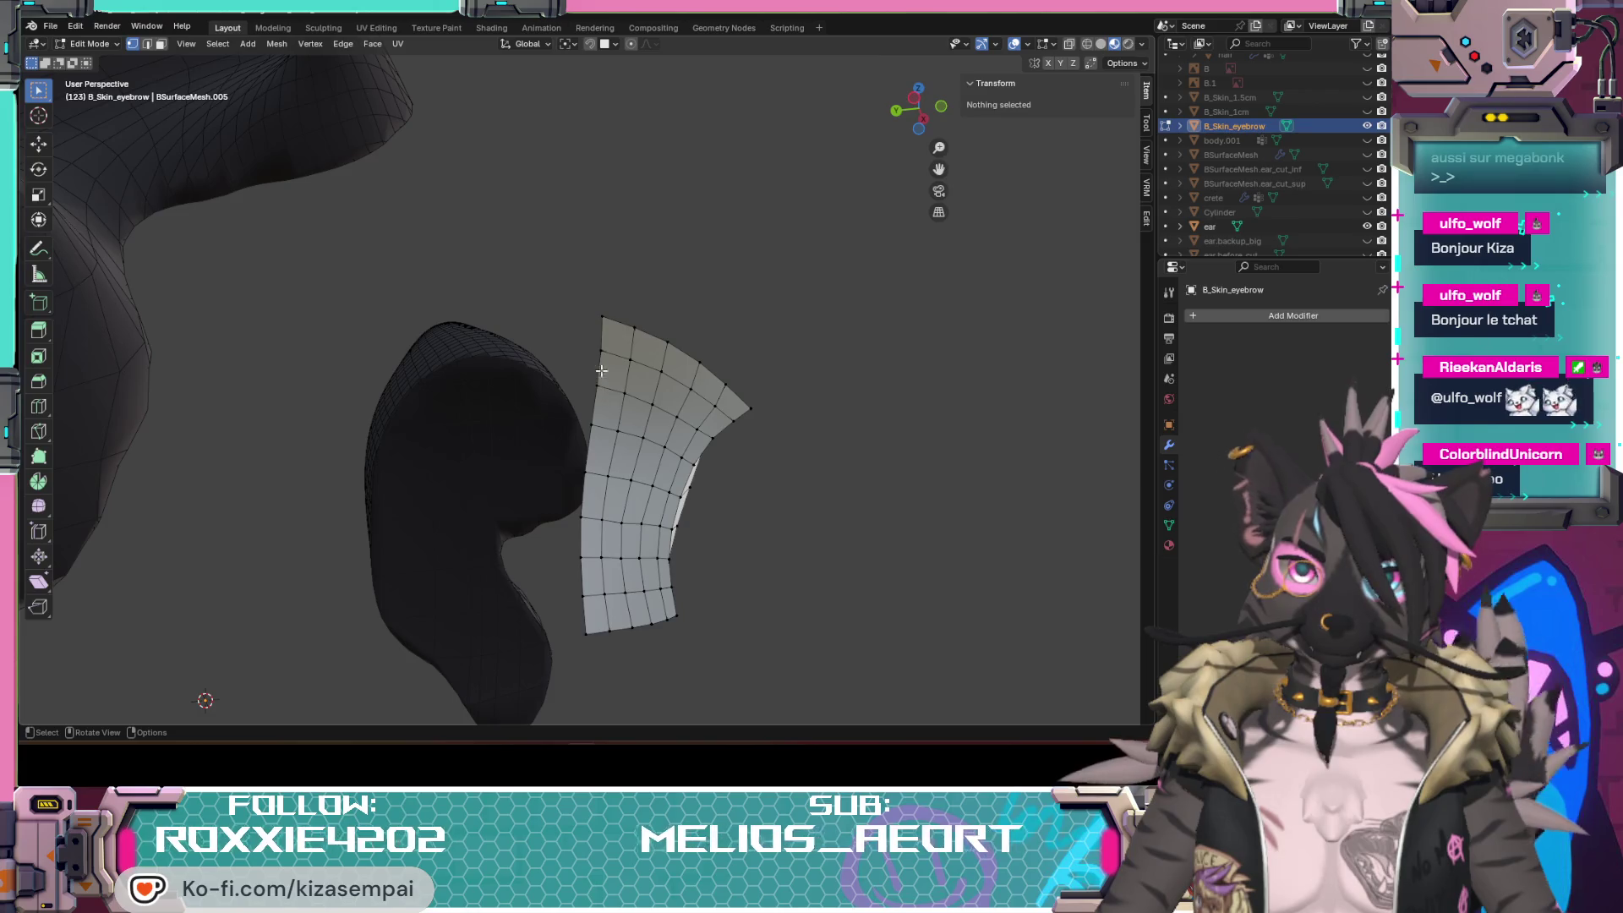
middle_drag(617, 330, 531, 534)
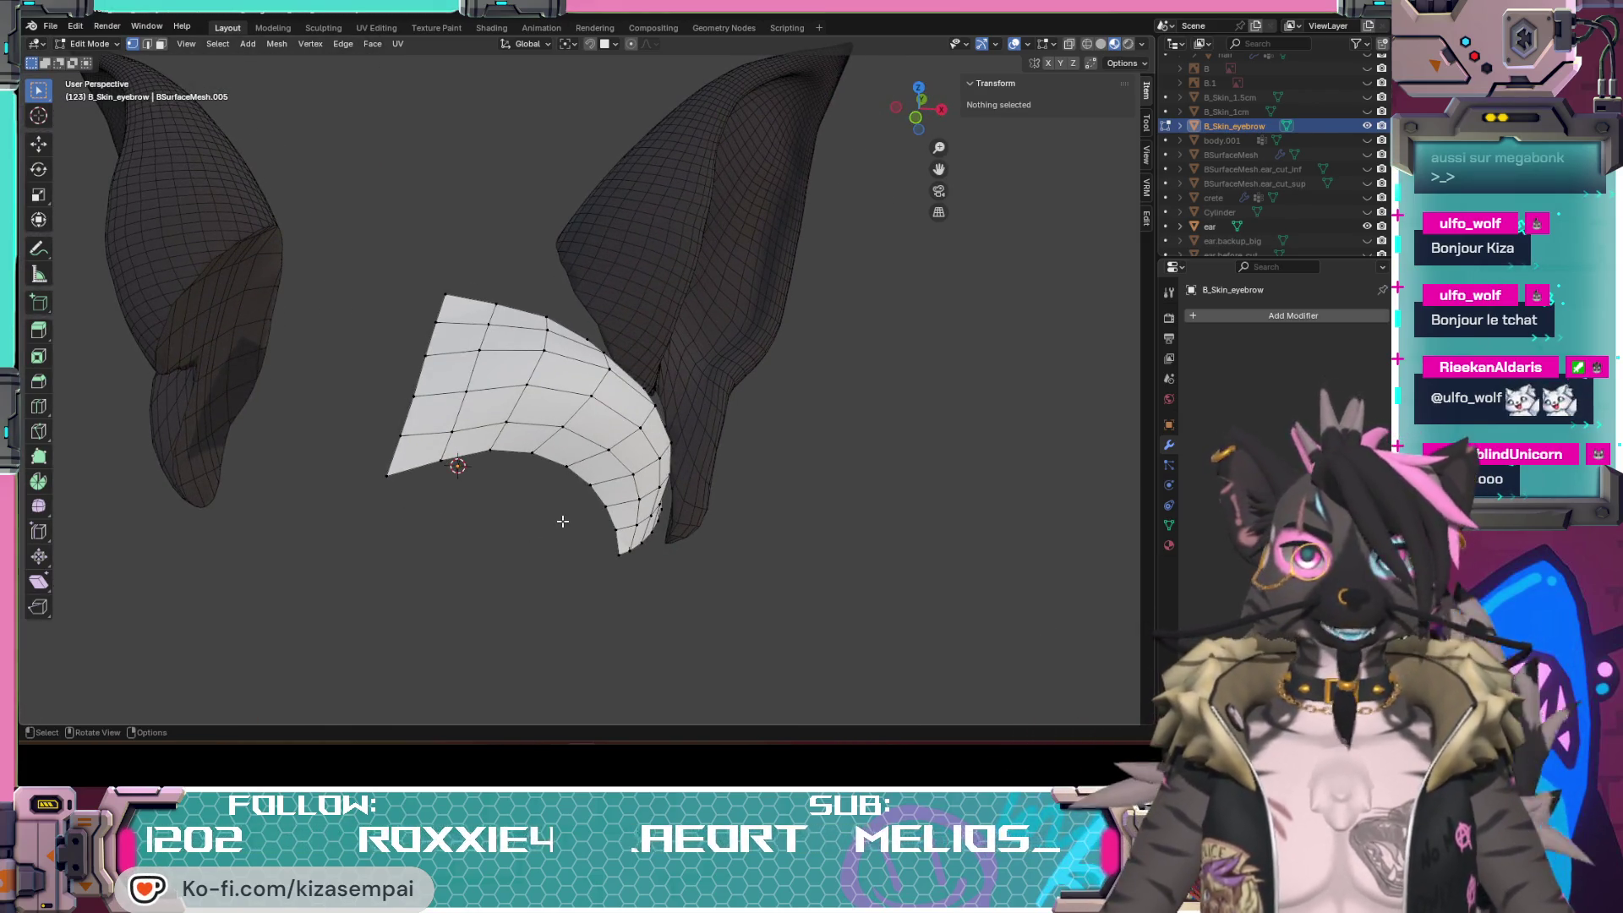
key(alt+h)
key(alt+a)
mouse_move(913, 501)
middle_down()
mouse_move(772, 584)
mouse_move(742, 534)
middle_up()
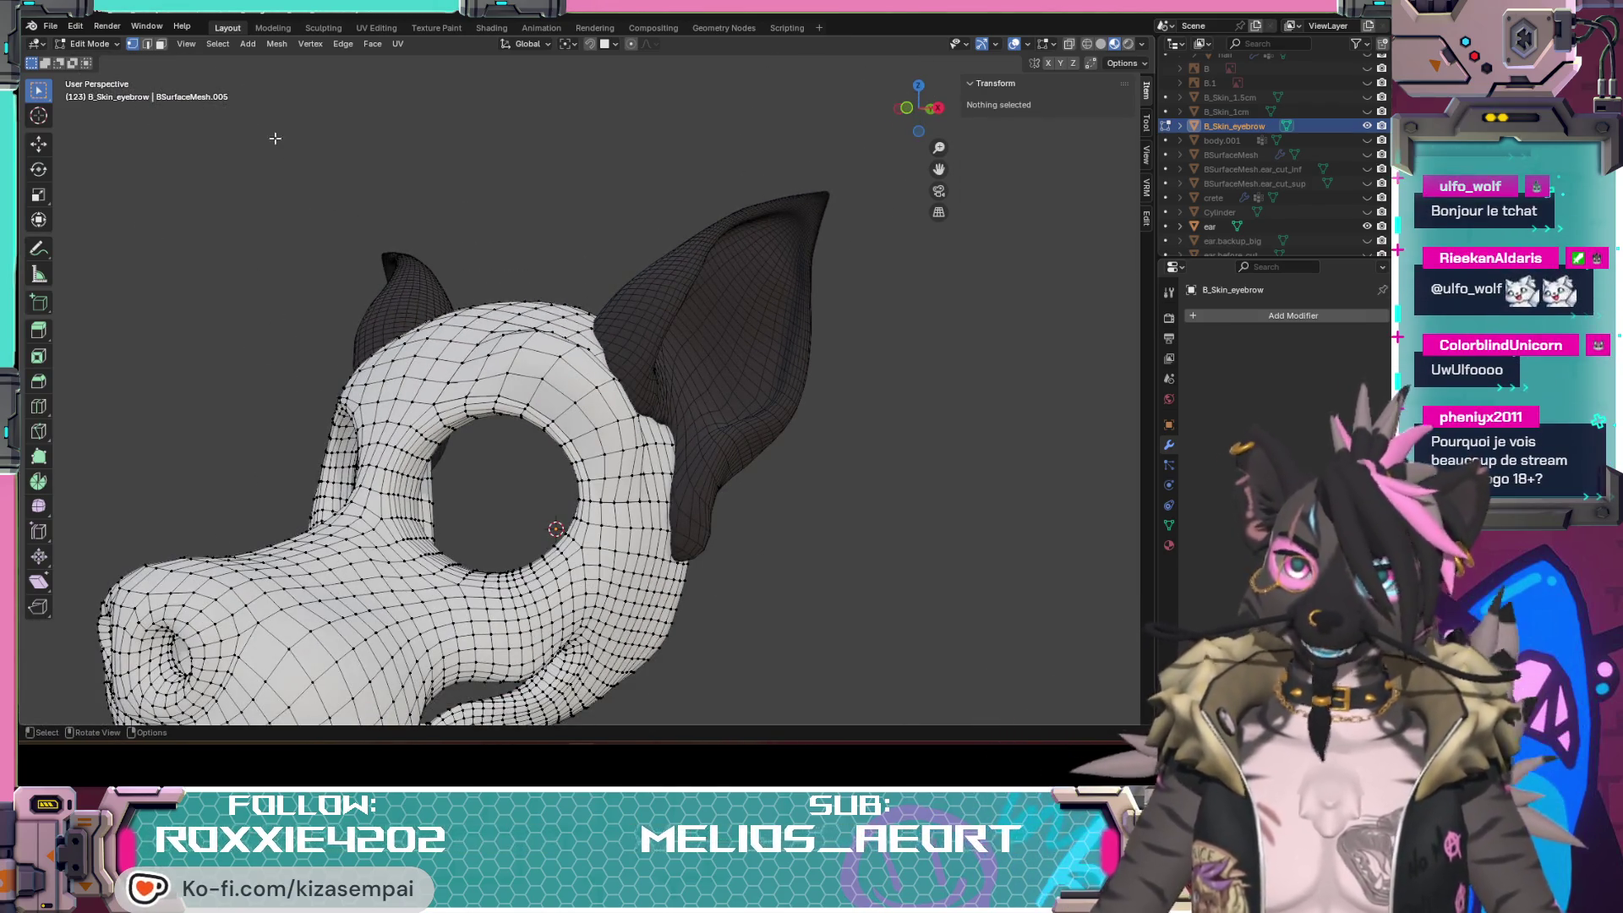
Step: Select the linked head piece in face mode and delete its vertices, leaving only the patch
click(159, 43)
key(l)
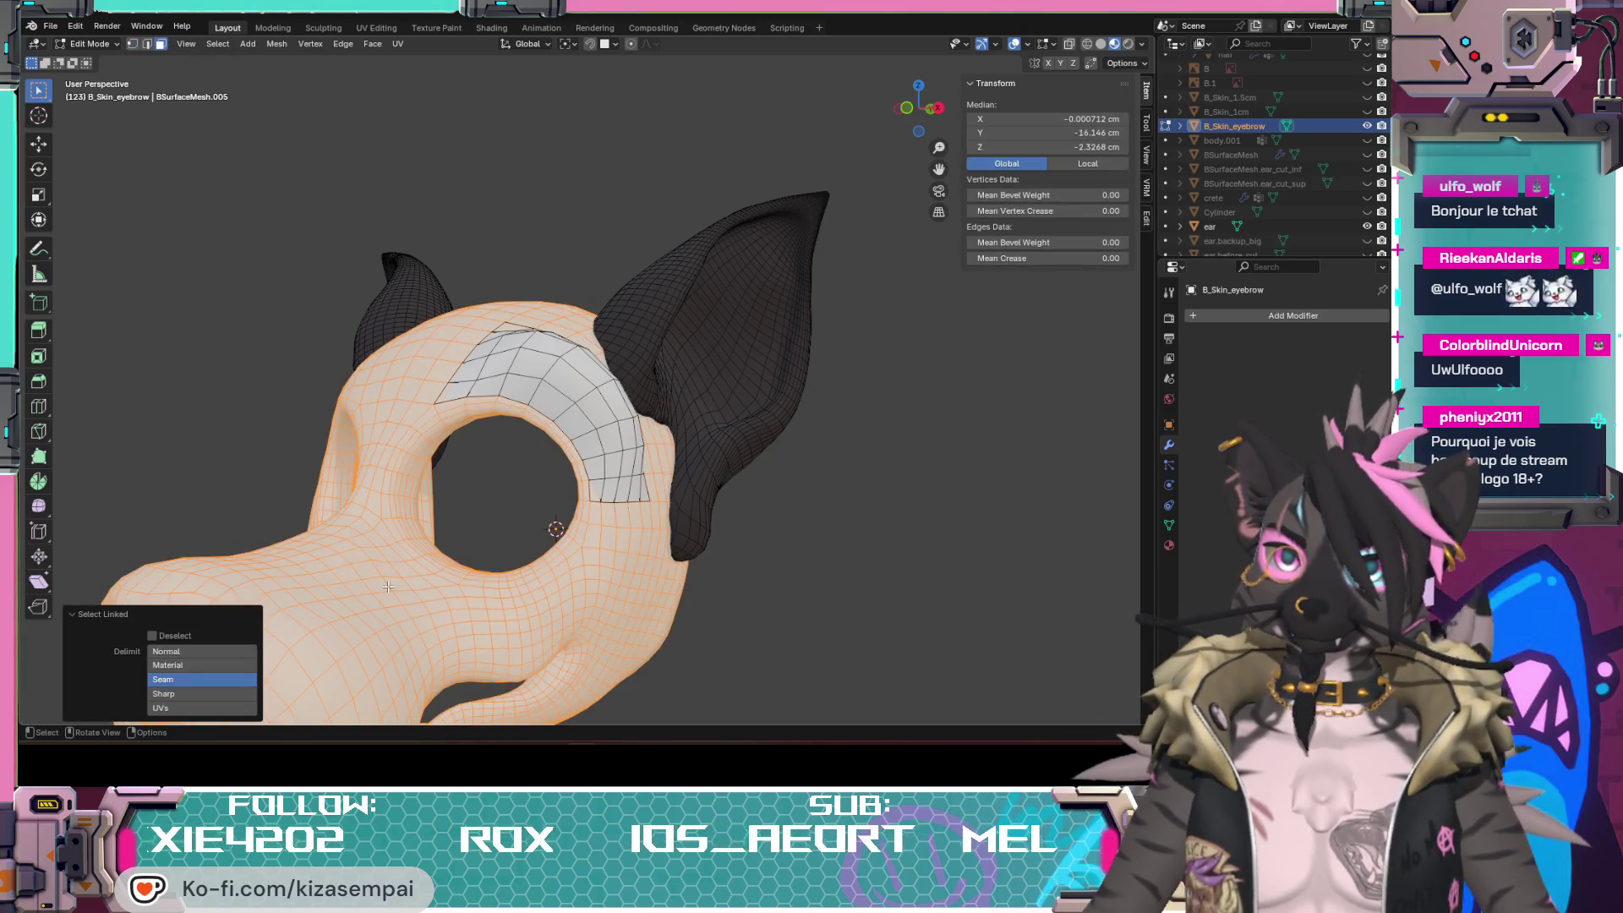
key(x)
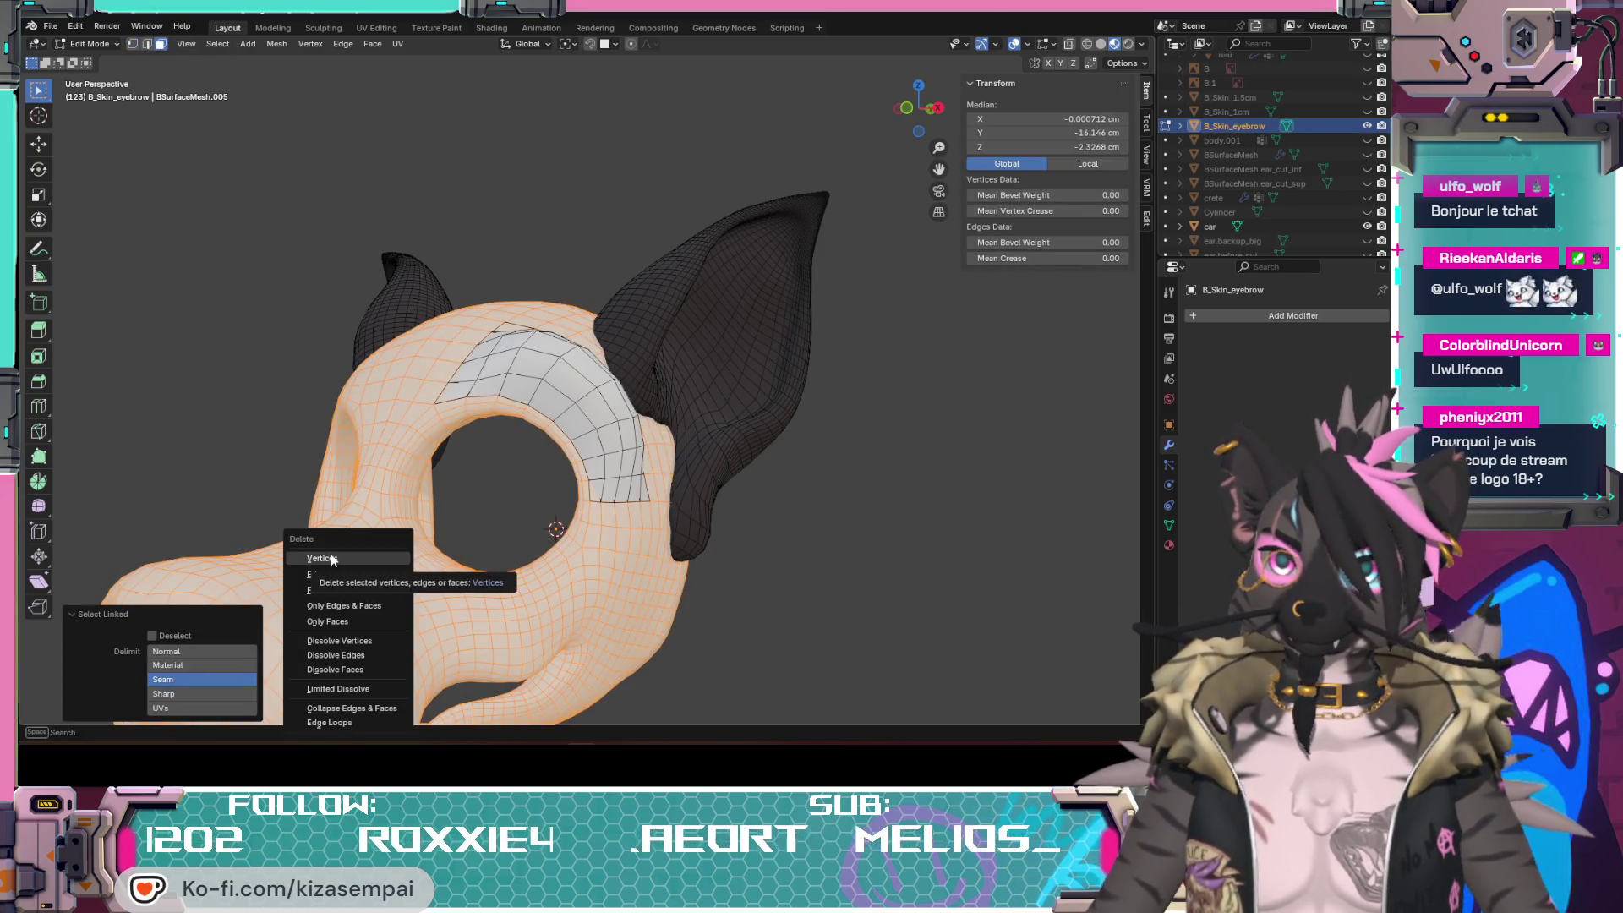
click(331, 553)
Step: Toggle the B_Skin_1cm head object's visibility to compare, leaving it hidden
click(1367, 112)
click(1367, 113)
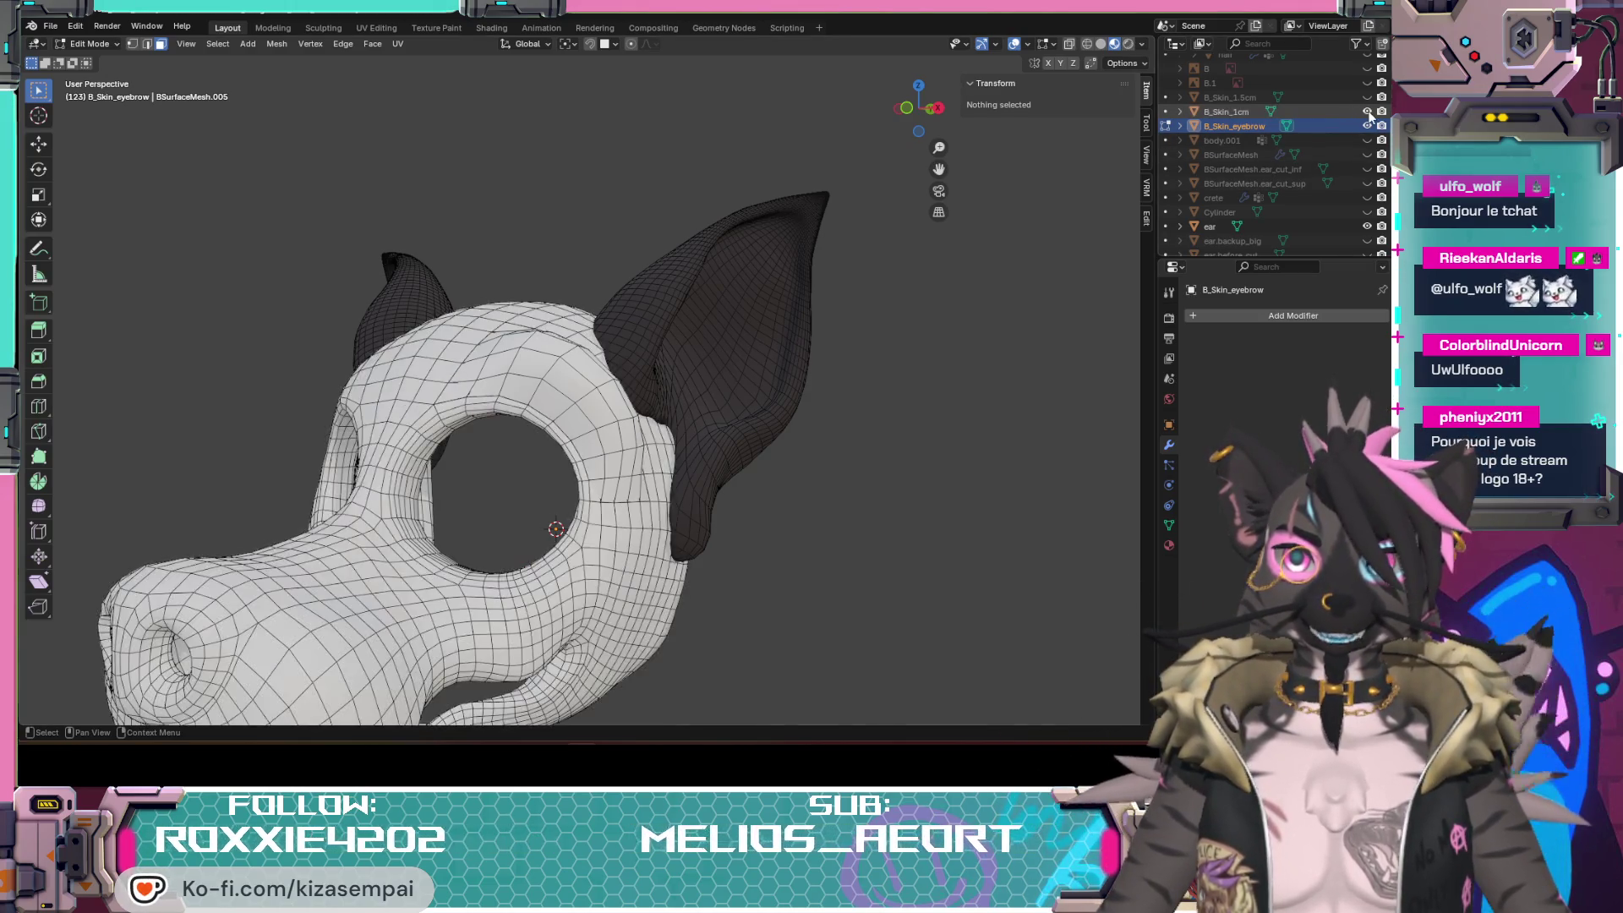
click(1367, 112)
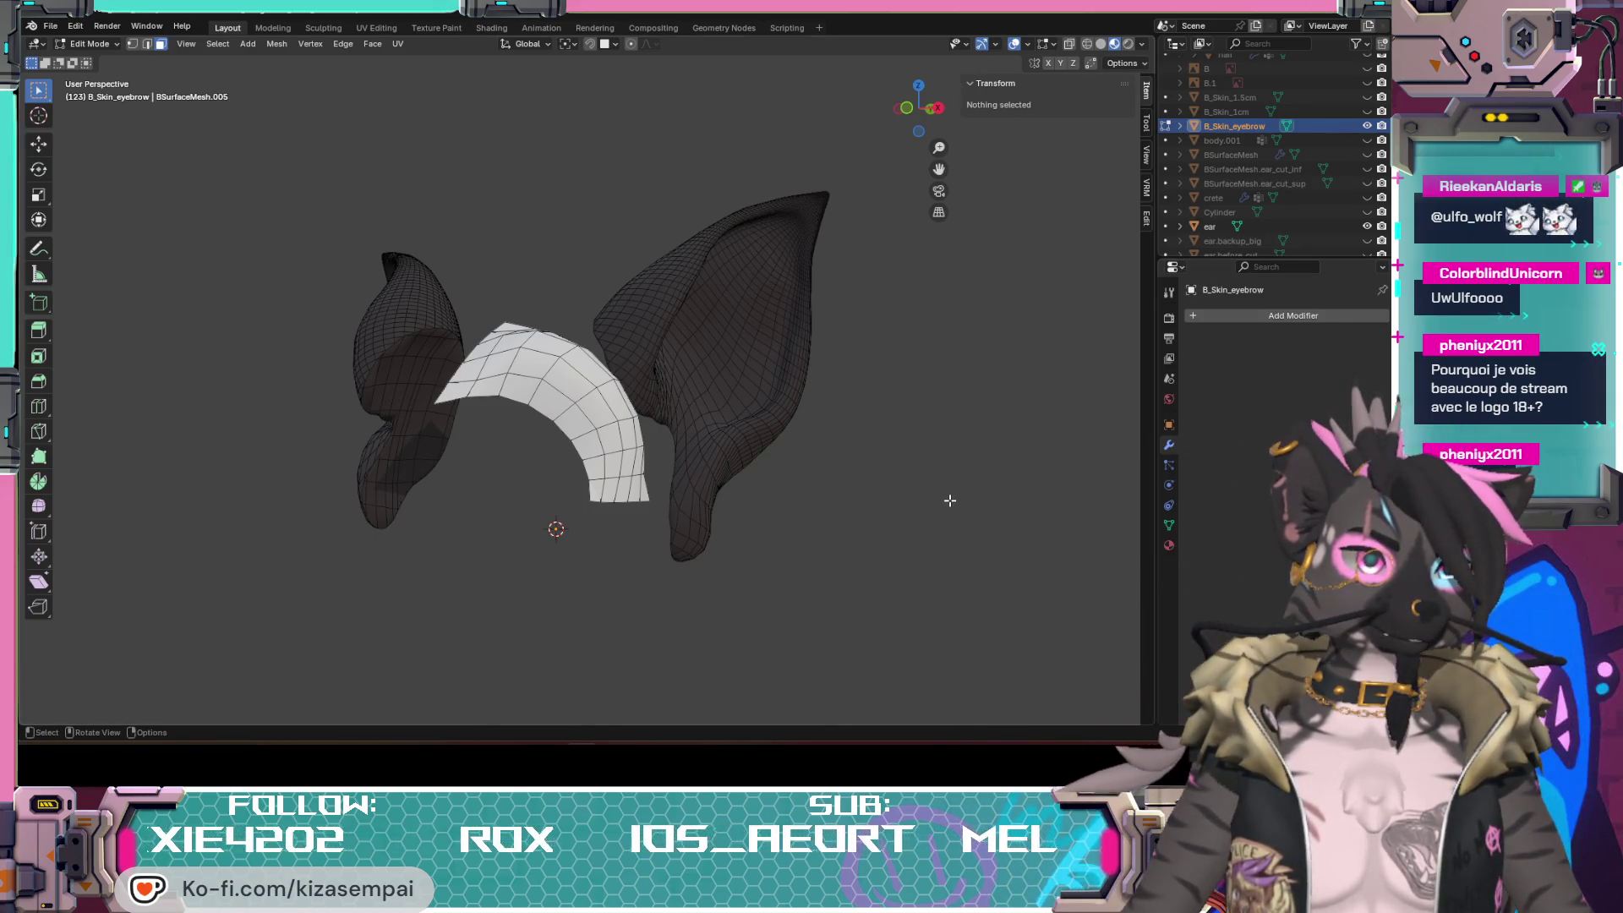
Step: Add a Subdivision Surface modifier to the eyebrow patch and head back toward Object Mode
mouse_move(783, 435)
middle_down()
mouse_move(664, 402)
mouse_move(706, 443)
mouse_move(834, 425)
mouse_move(389, 438)
mouse_move(1241, 120)
middle_up()
scroll(666, 427, up, 3)
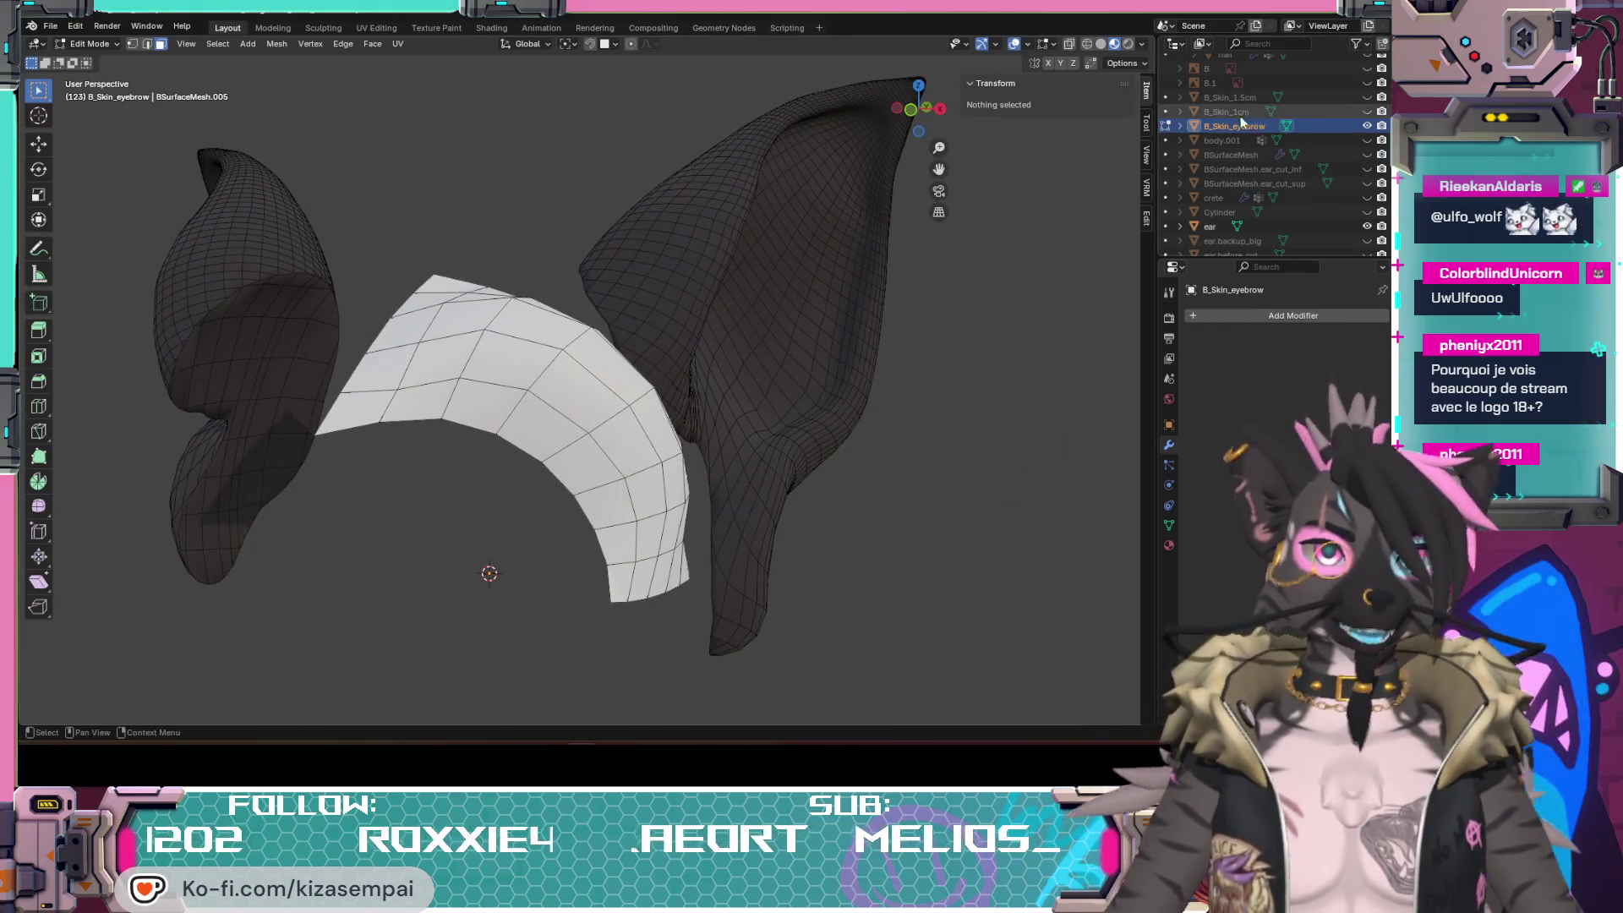
click(1264, 317)
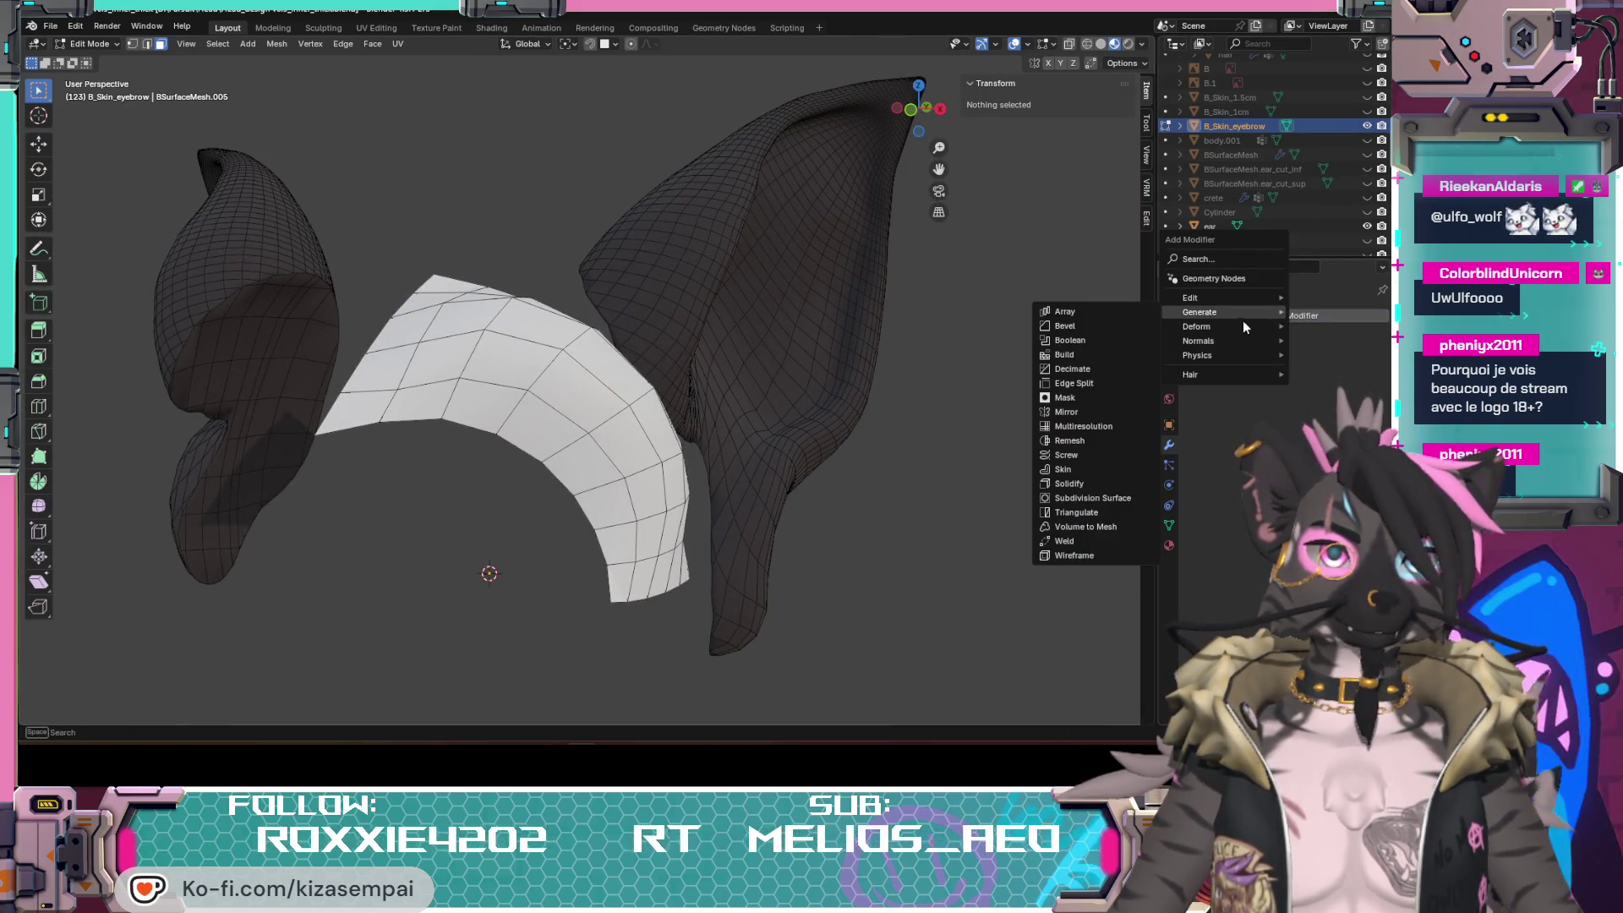
click(1077, 497)
mouse_move(887, 406)
middle_down()
mouse_move(642, 403)
mouse_move(644, 420)
middle_up()
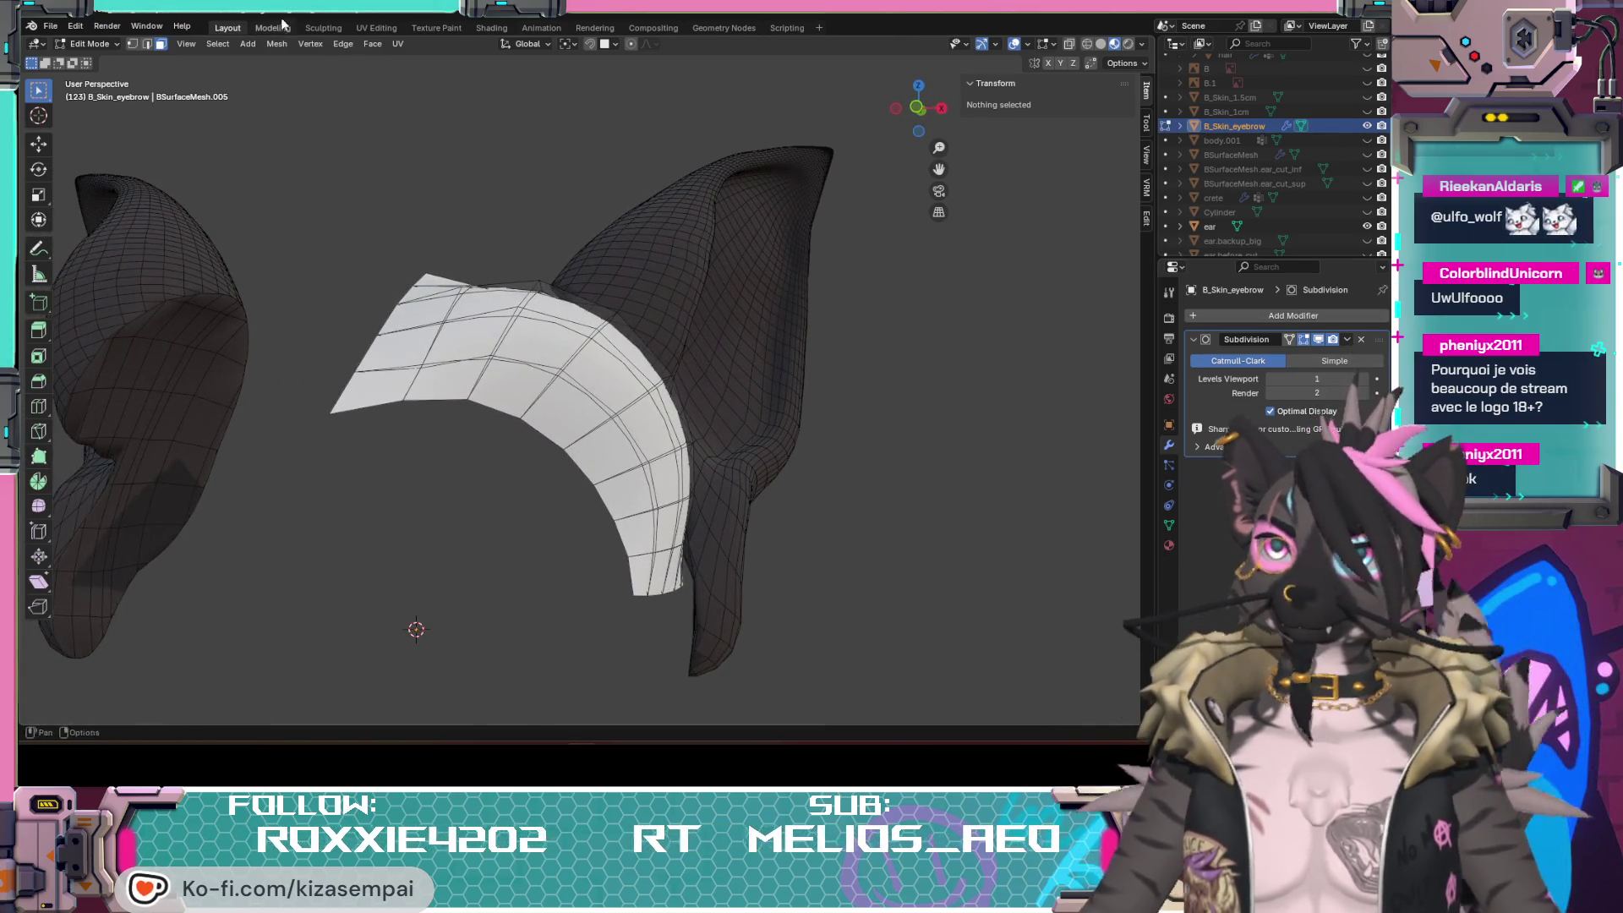
click(101, 45)
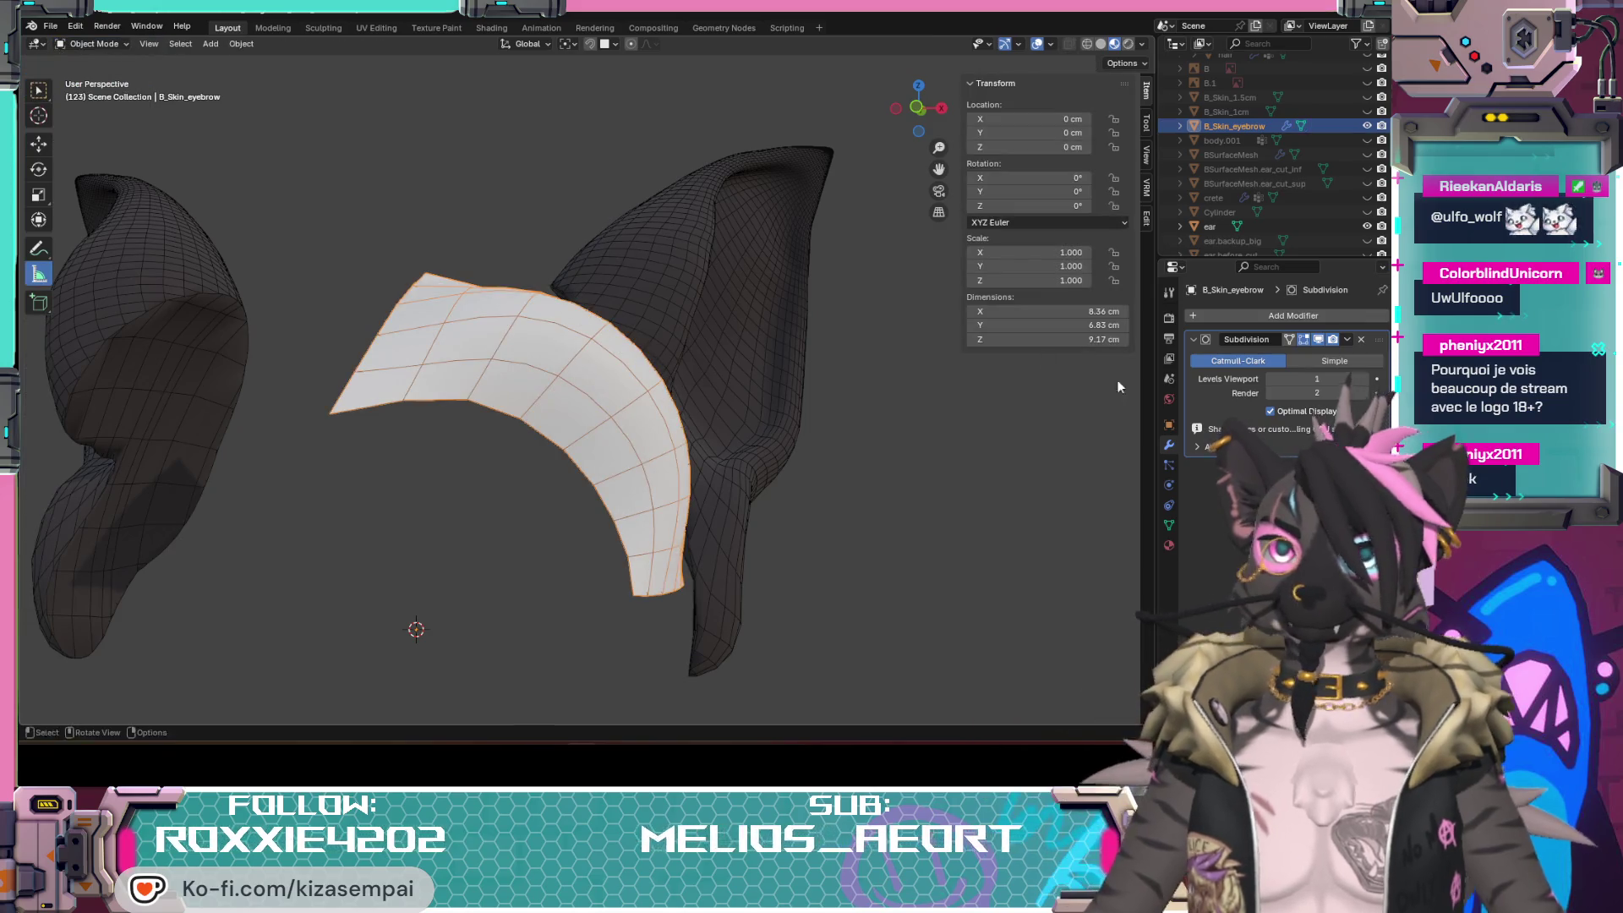
Step: Apply the eyebrow patch's Subdivision modifier so it becomes a permanent dense grid
click(1347, 339)
click(1281, 355)
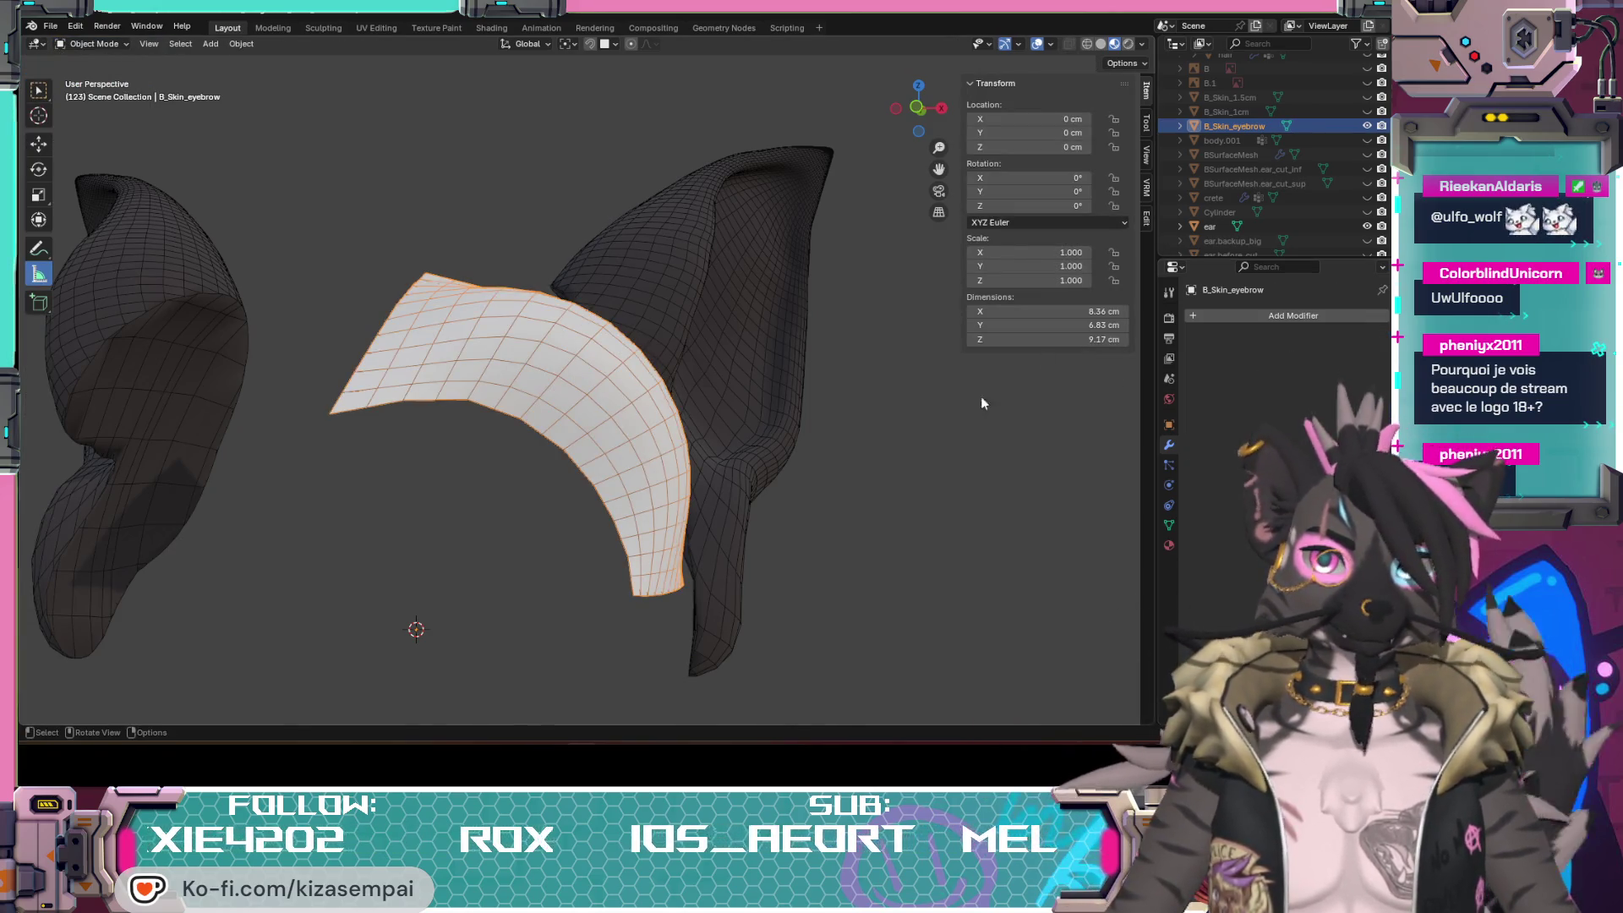
mouse_move(581, 405)
middle_down()
mouse_move(549, 475)
mouse_move(743, 358)
mouse_move(492, 401)
middle_up()
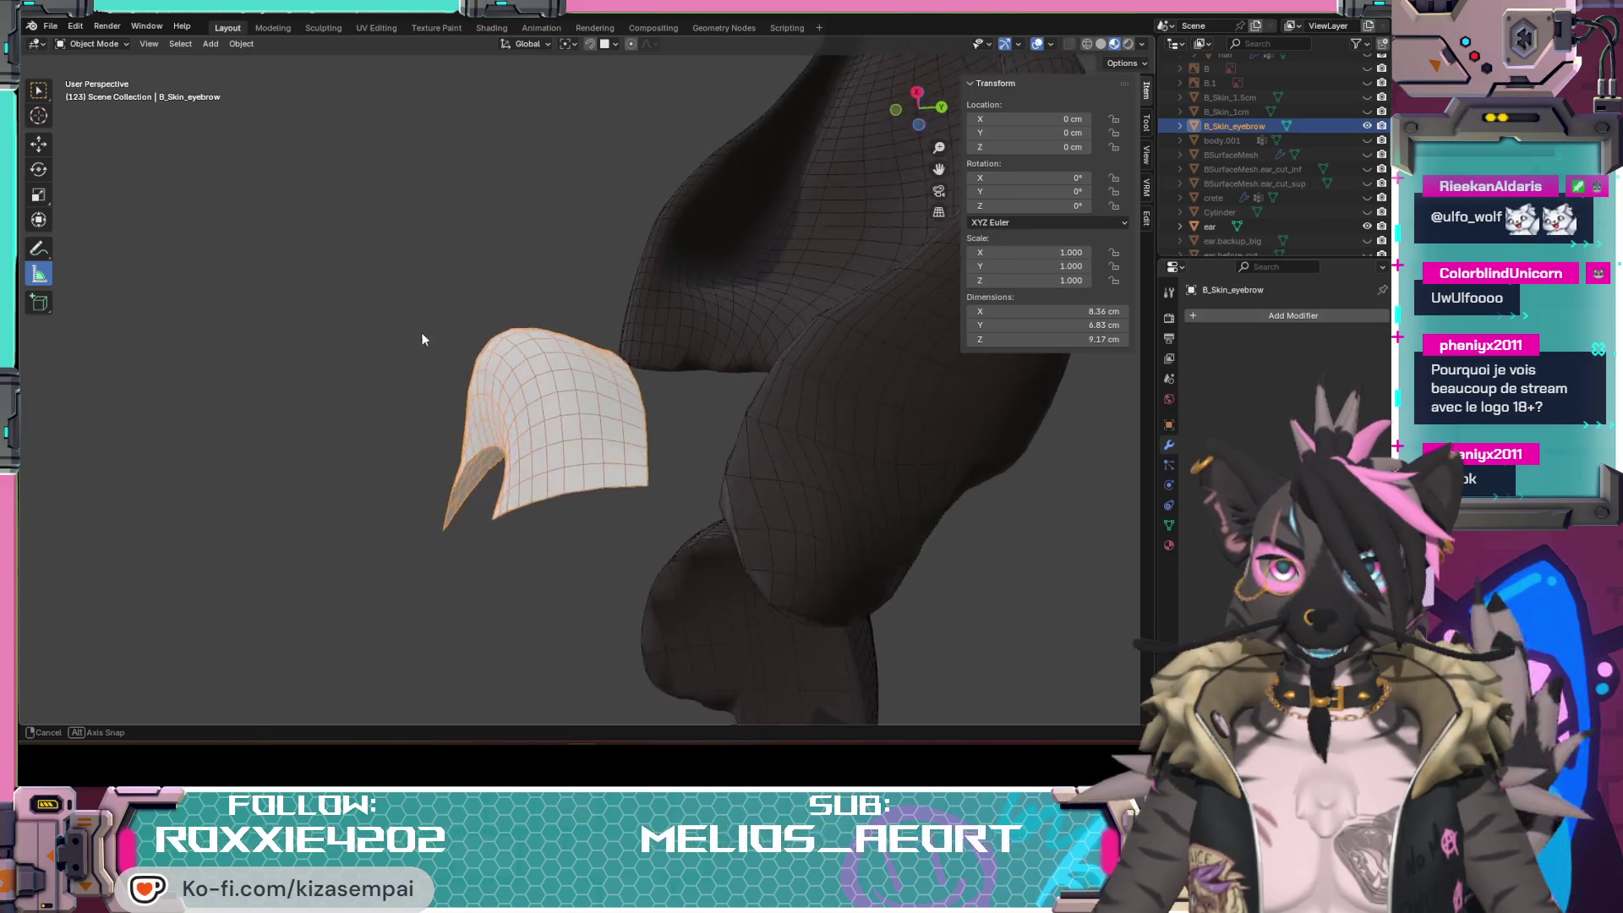
mouse_move(492, 402)
middle_down()
mouse_move(689, 377)
mouse_move(726, 442)
mouse_move(538, 359)
mouse_move(605, 388)
mouse_move(572, 460)
mouse_move(694, 417)
mouse_move(670, 417)
middle_up()
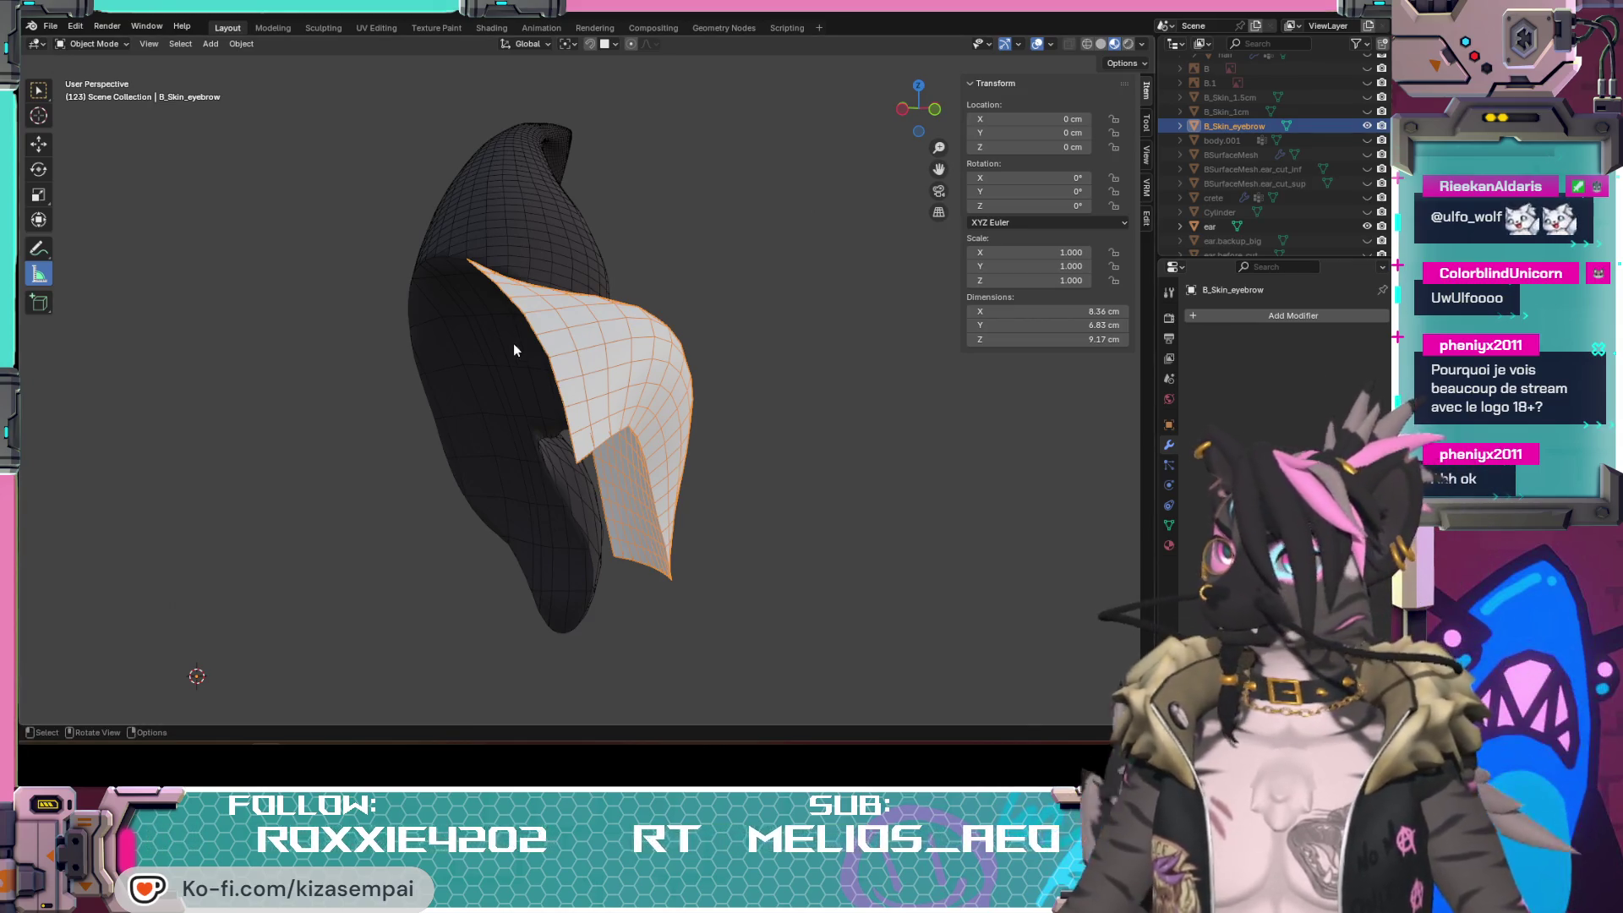
Step: Reselect the eyebrow patch with box selection and enter Edit Mode on its mesh
mouse_move(609, 391)
middle_down()
mouse_move(442, 385)
mouse_move(456, 326)
mouse_move(650, 367)
mouse_move(689, 351)
mouse_move(884, 450)
middle_up()
click(885, 449)
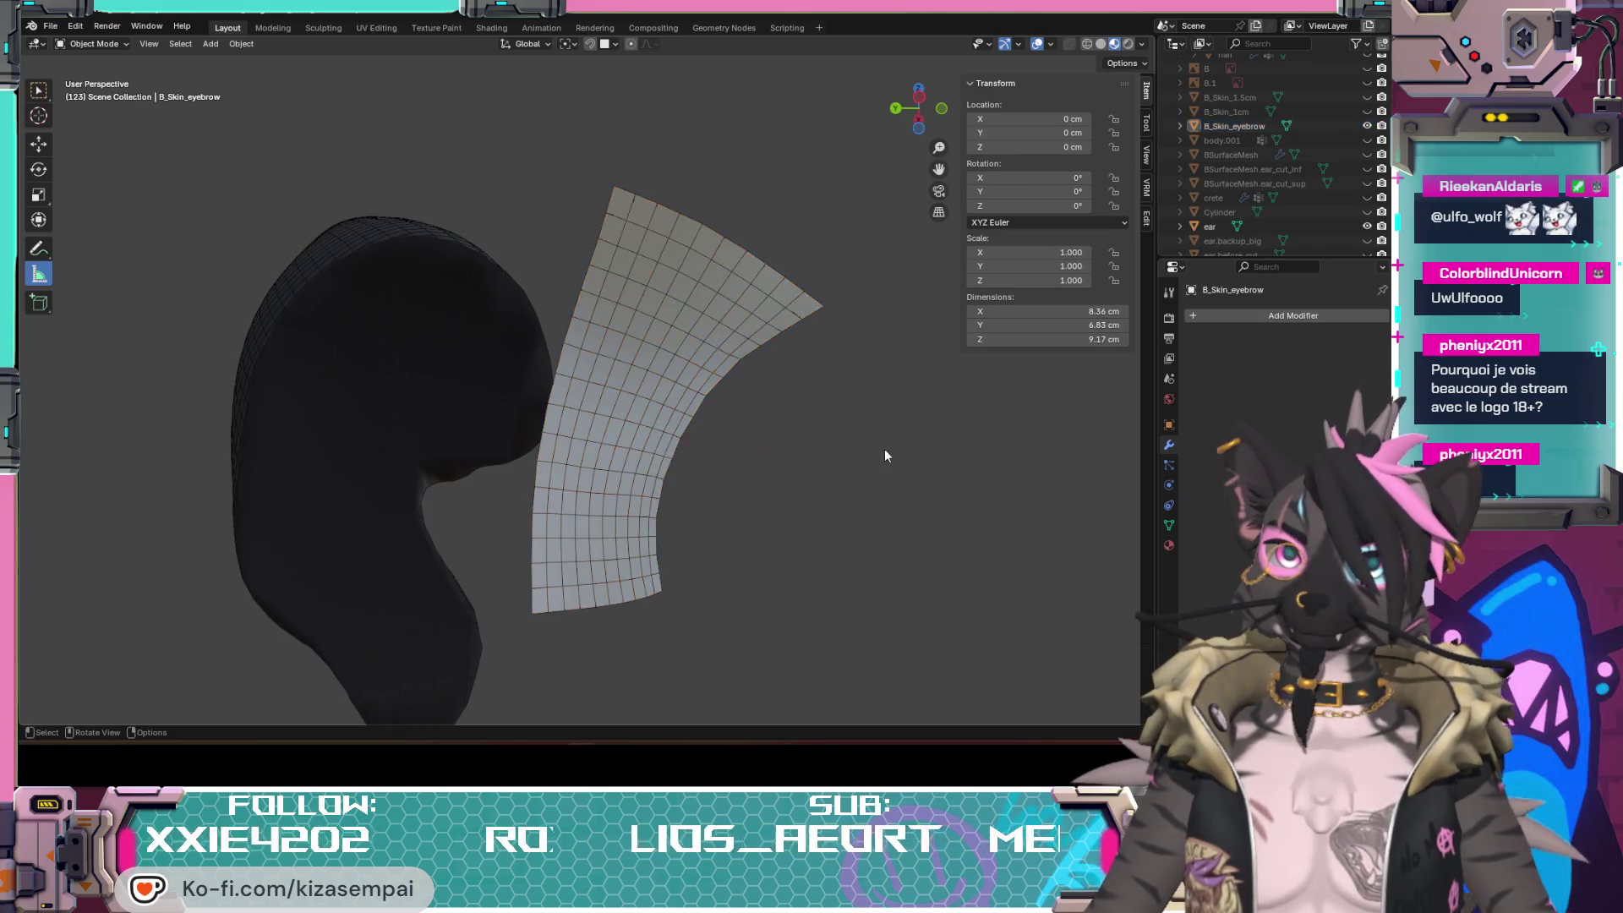
click(640, 241)
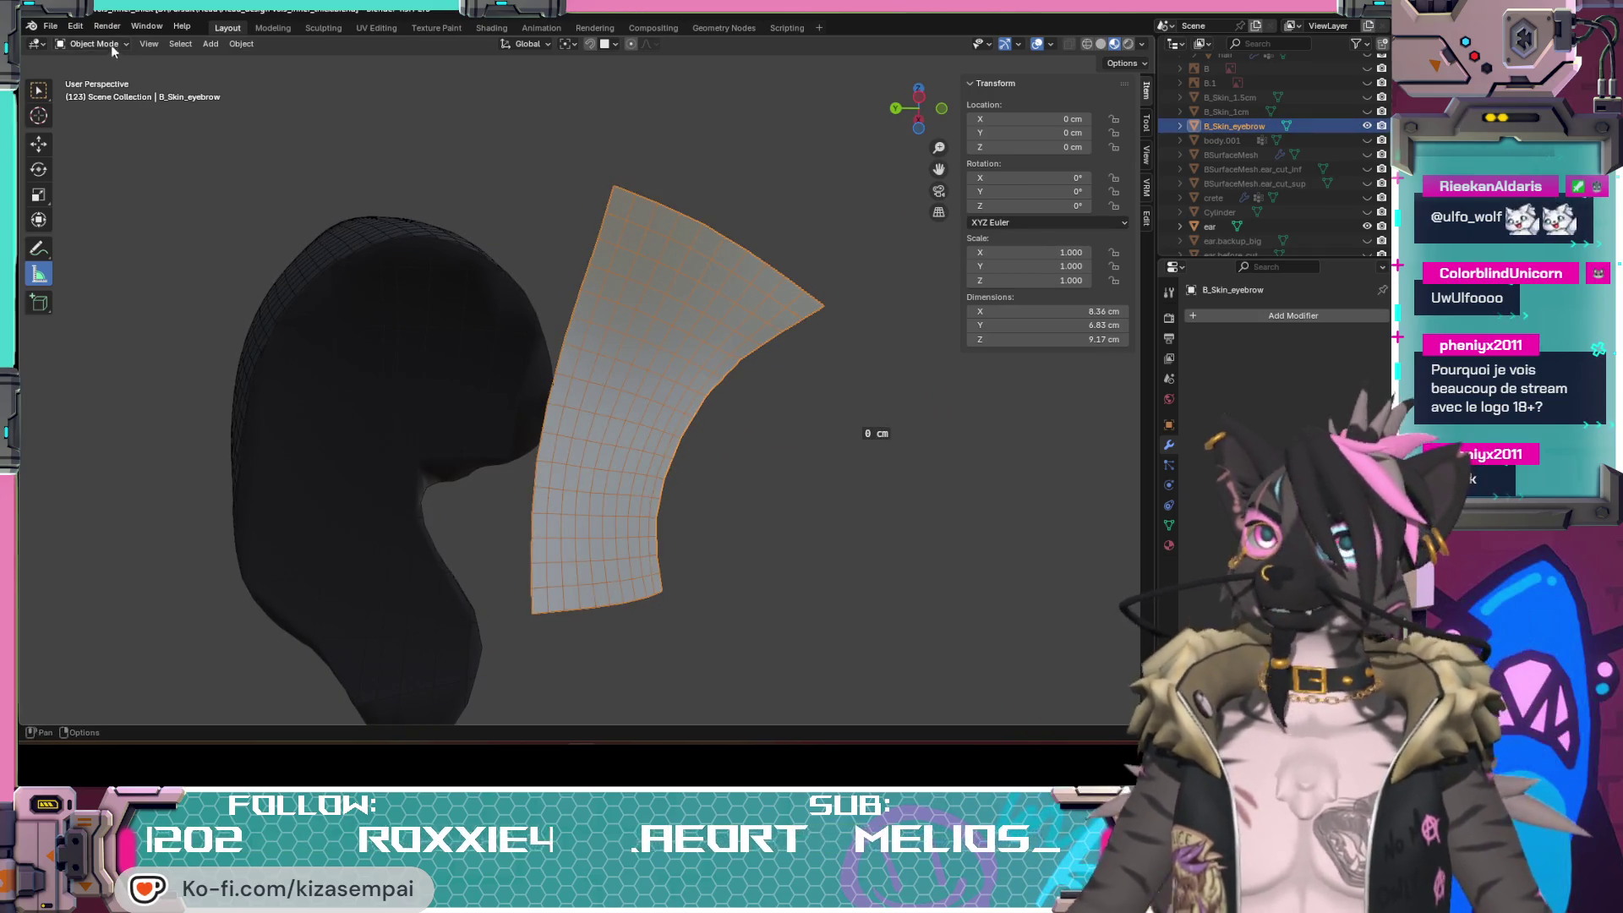
click(38, 92)
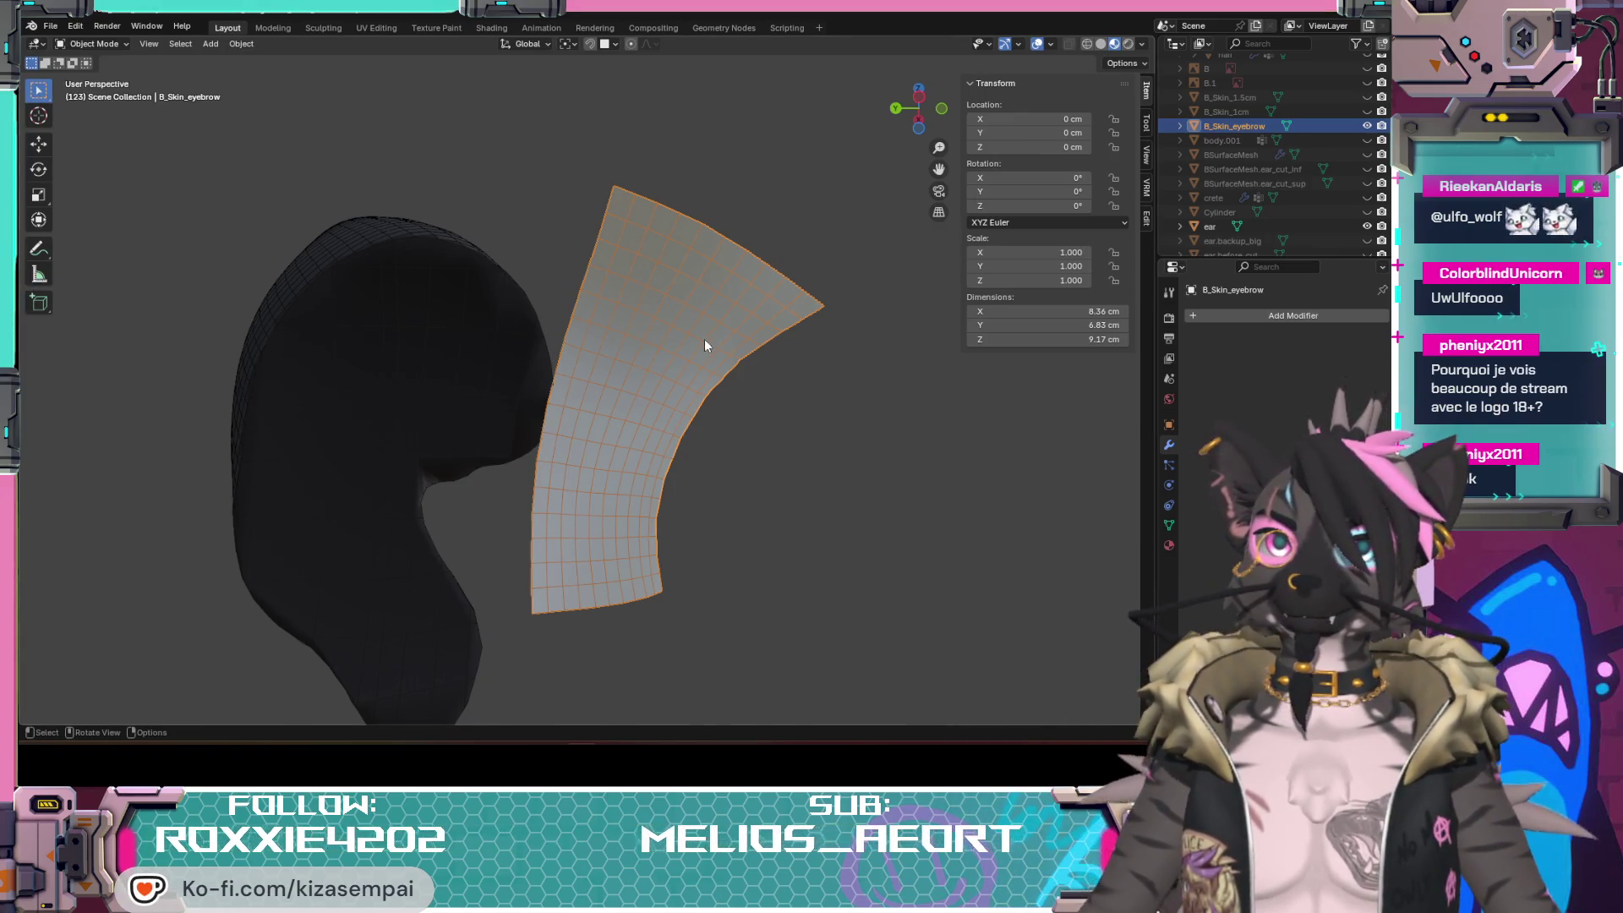
key(Tab)
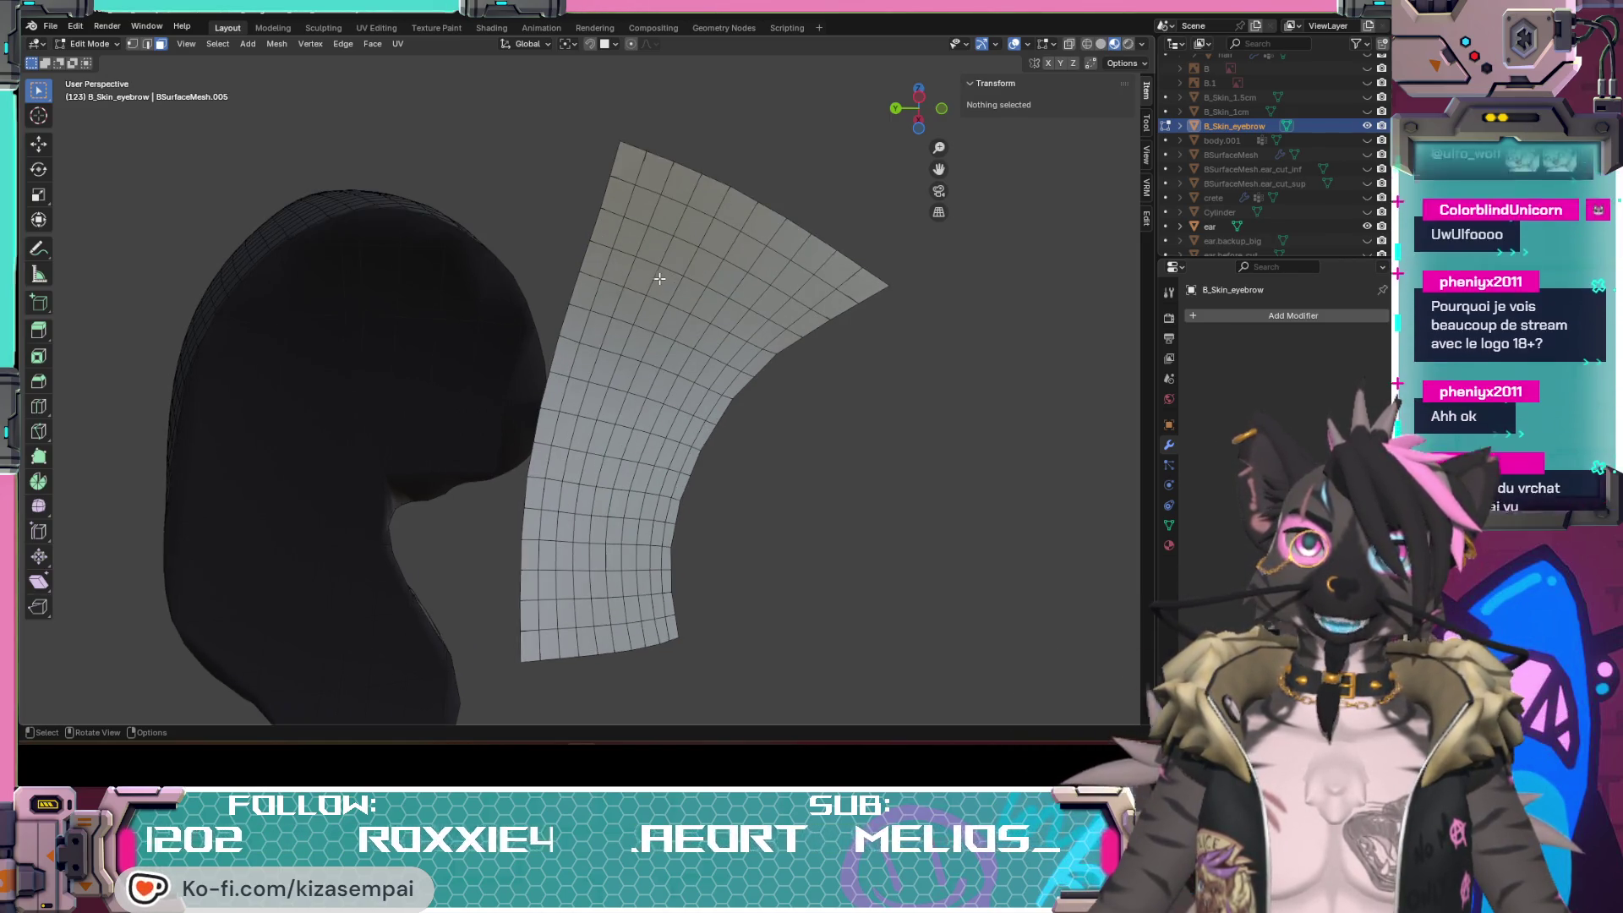
scroll(659, 278, up, 1)
Step: Select shortest-path strips of faces across the eyebrow patch's inner region
click(650, 243)
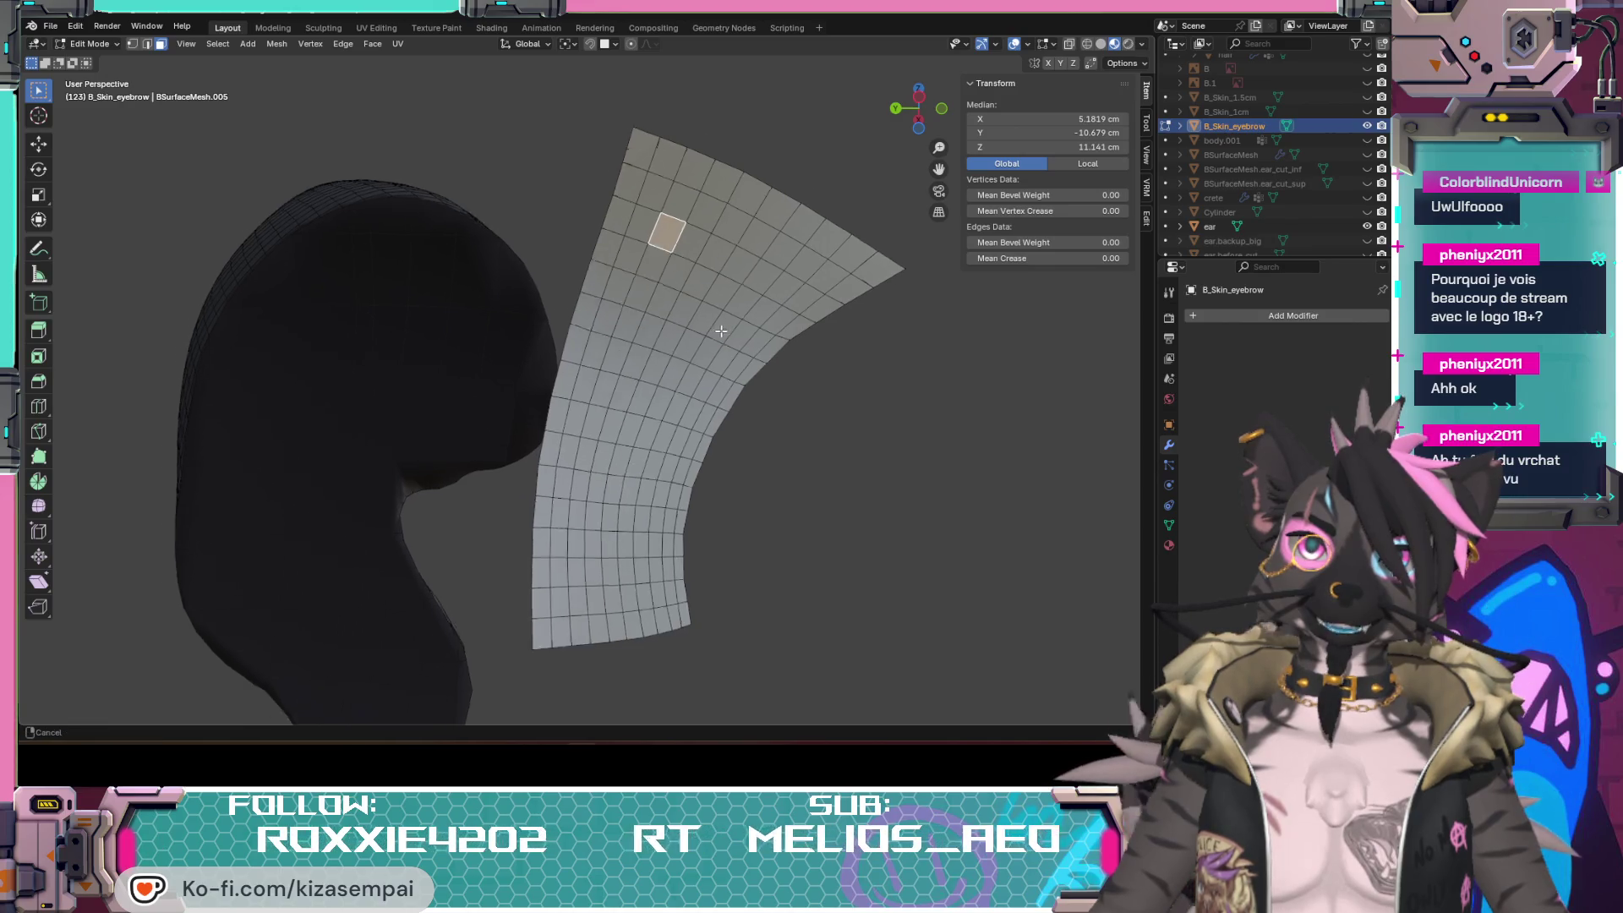
middle_drag(651, 244, 713, 251)
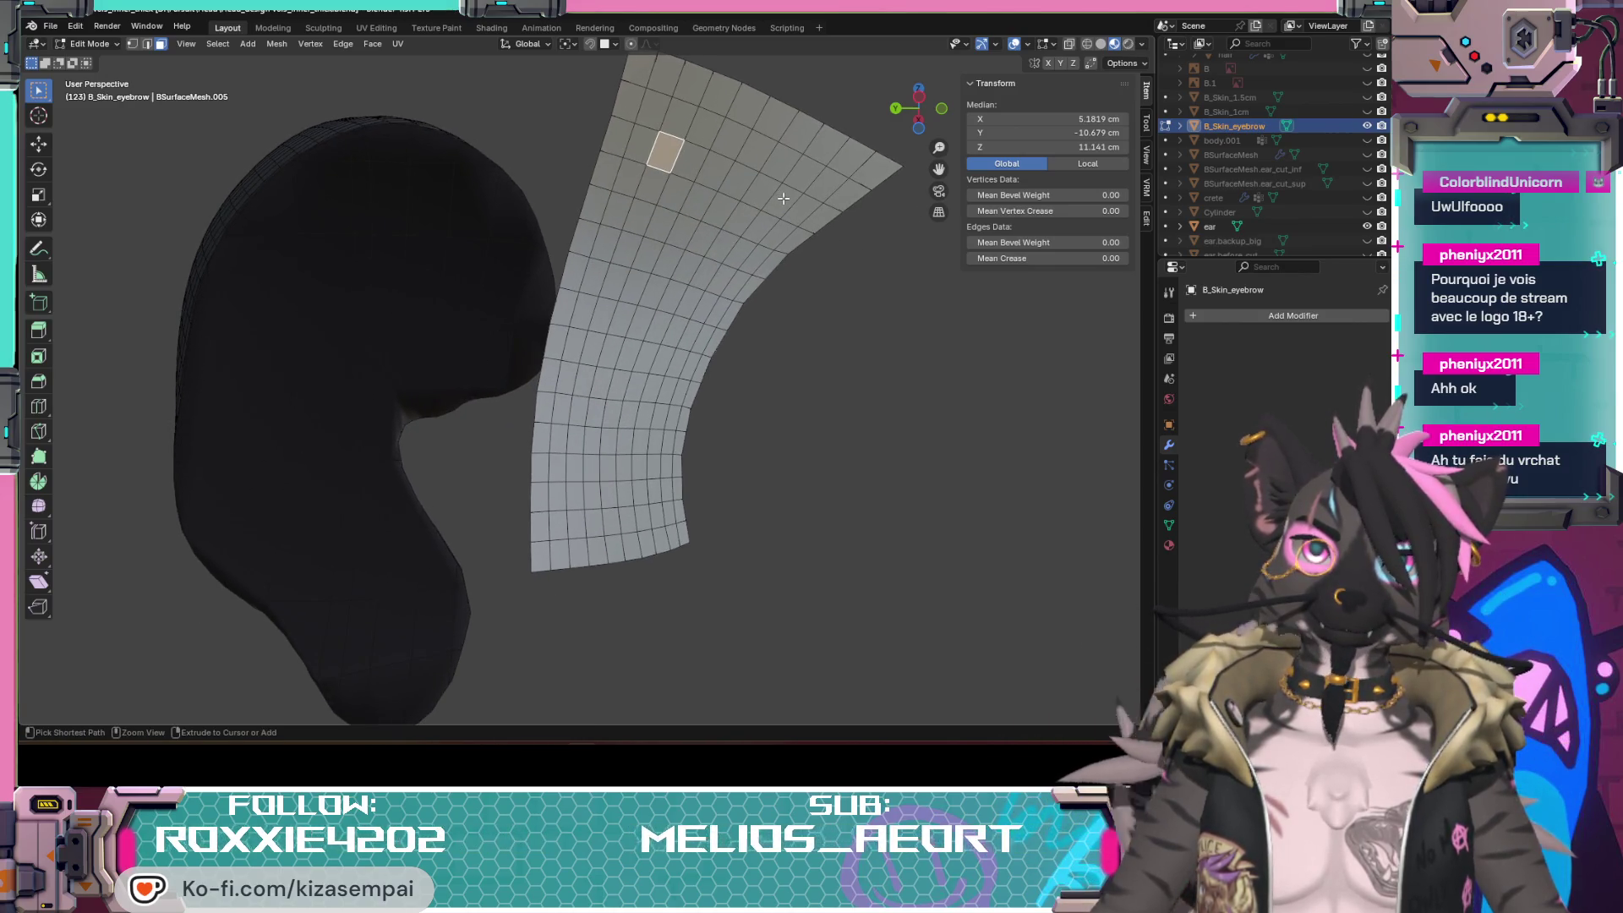
ctrl+click(762, 225)
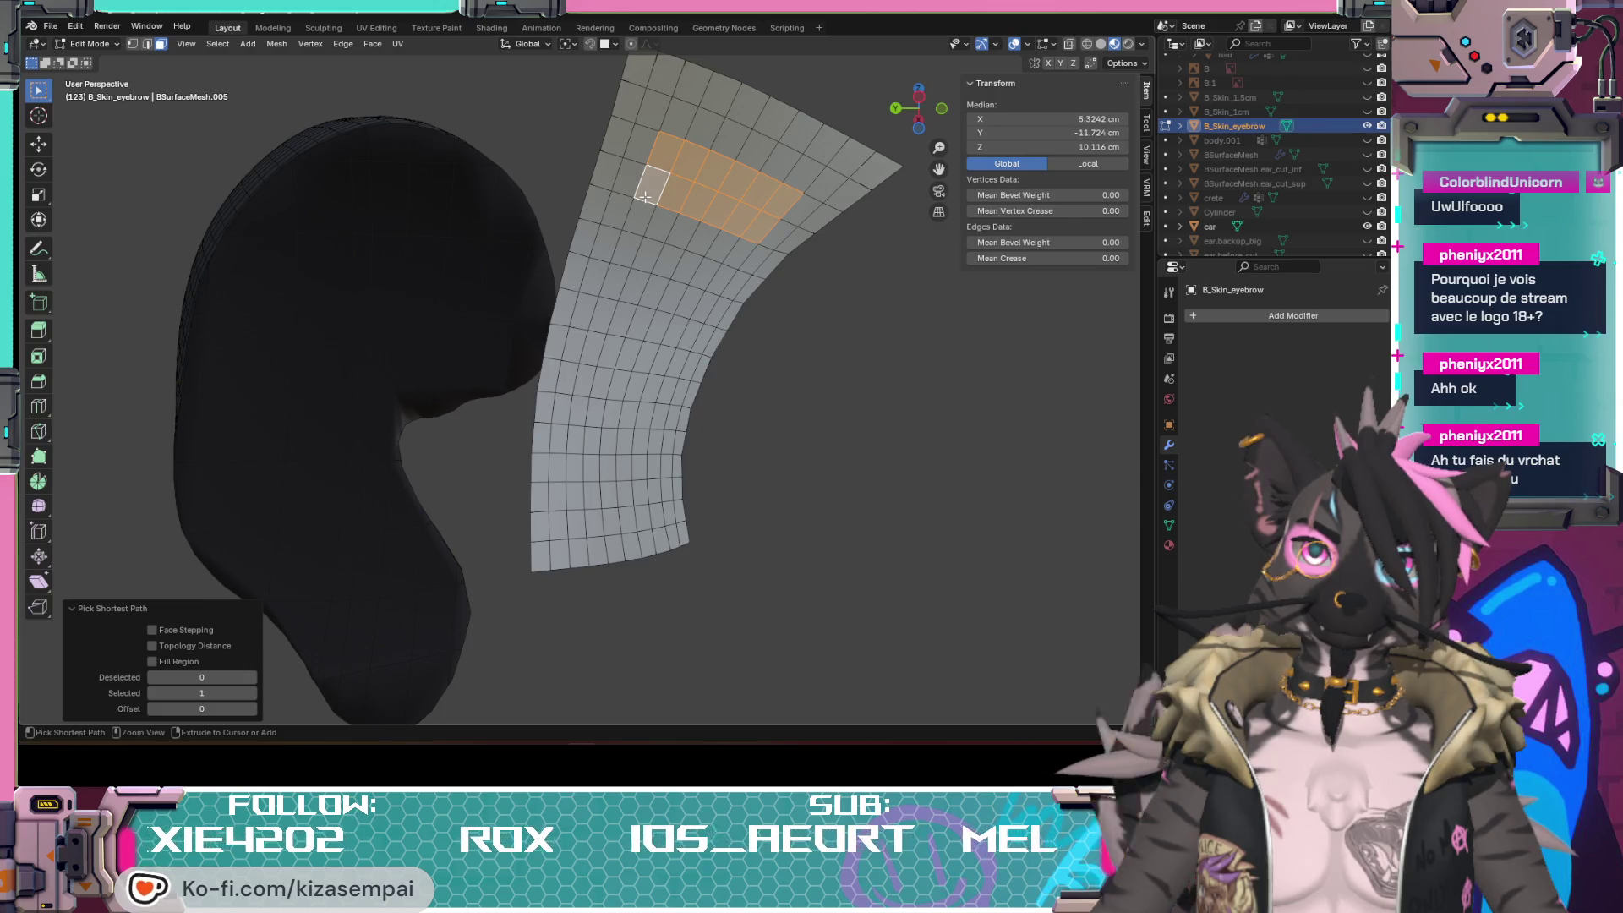
ctrl+click(574, 498)
ctrl+click(593, 494)
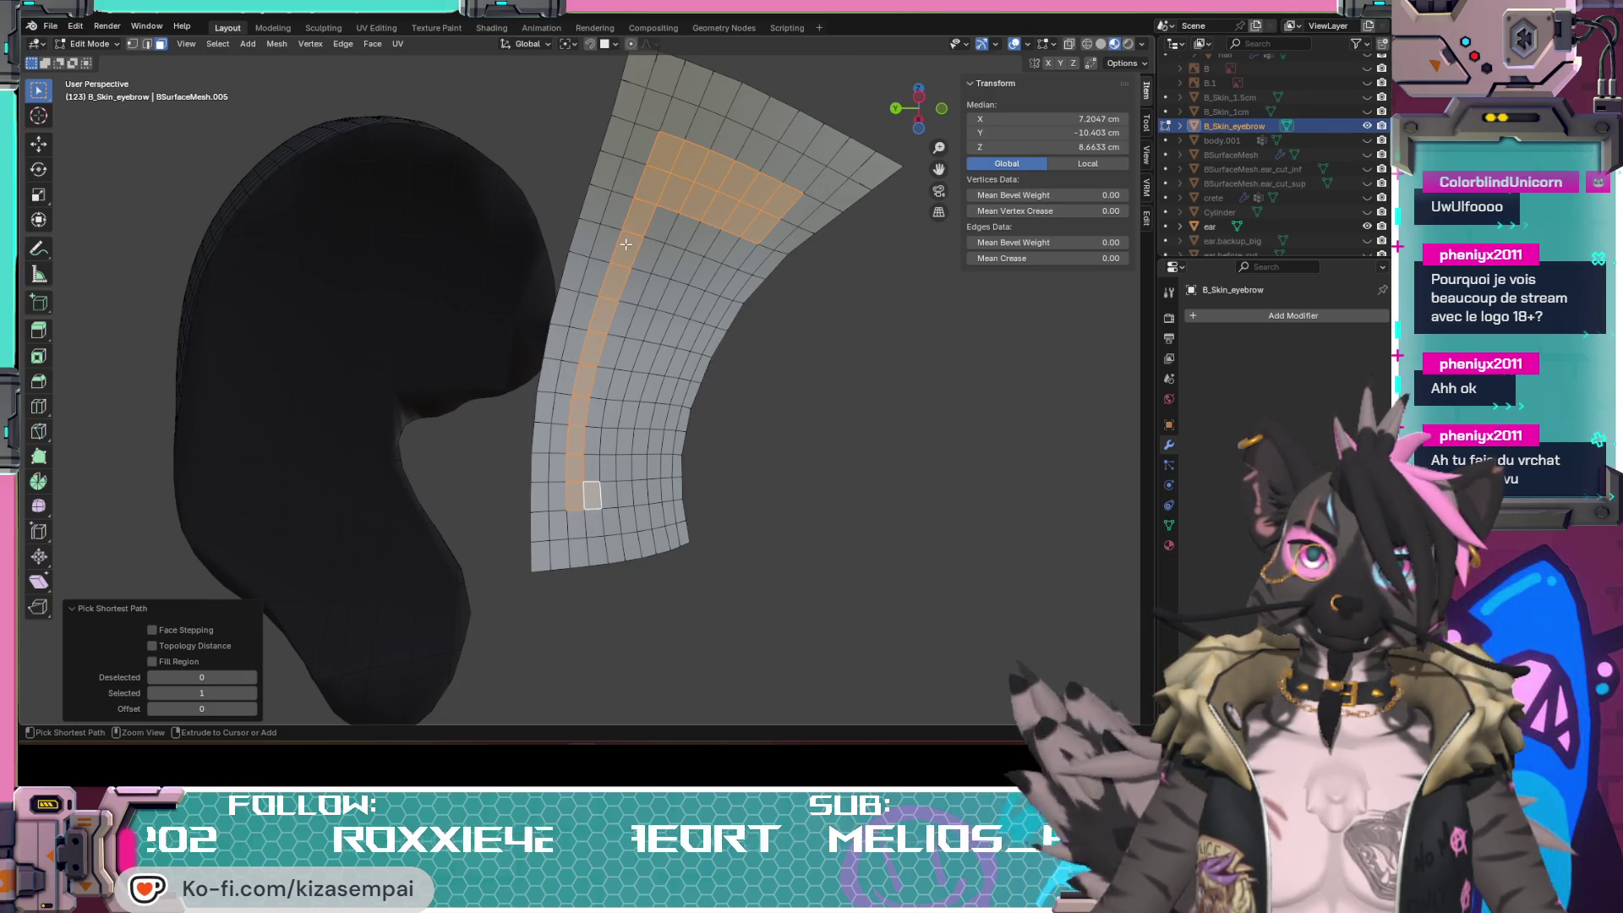
ctrl+click(621, 491)
ctrl+click(717, 247)
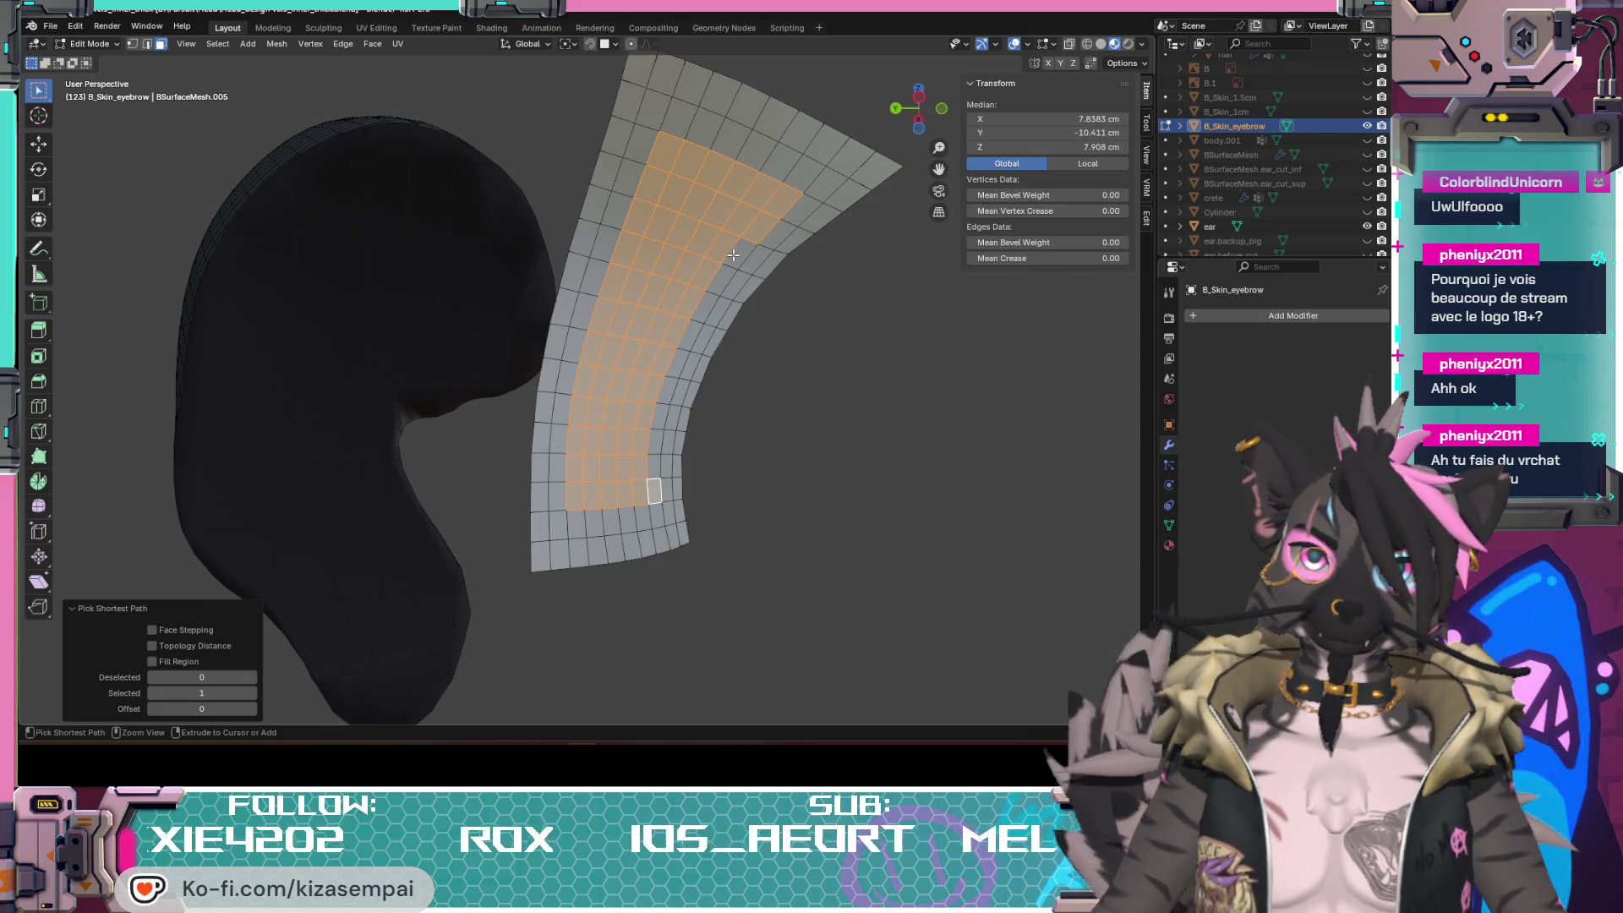
Step: Finish selecting the inner face block and hide it, leaving only the outer border row
mouse_move(951, 439)
middle_down()
mouse_move(797, 506)
mouse_move(659, 488)
middle_up()
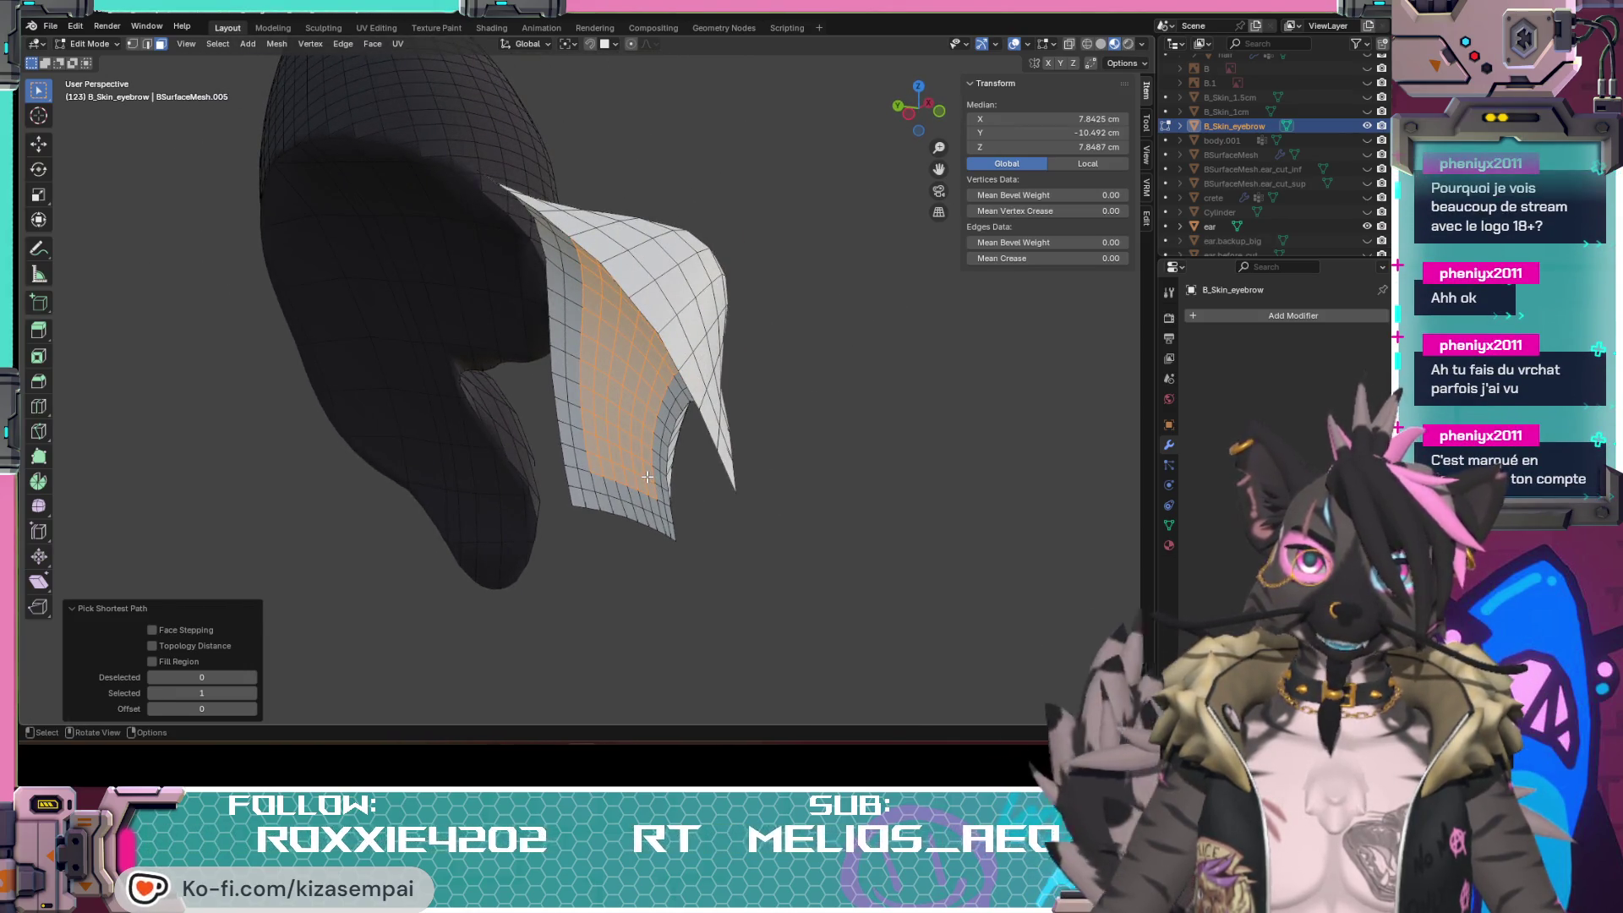
mouse_move(653, 492)
middle_down()
mouse_move(801, 449)
mouse_move(662, 513)
middle_up()
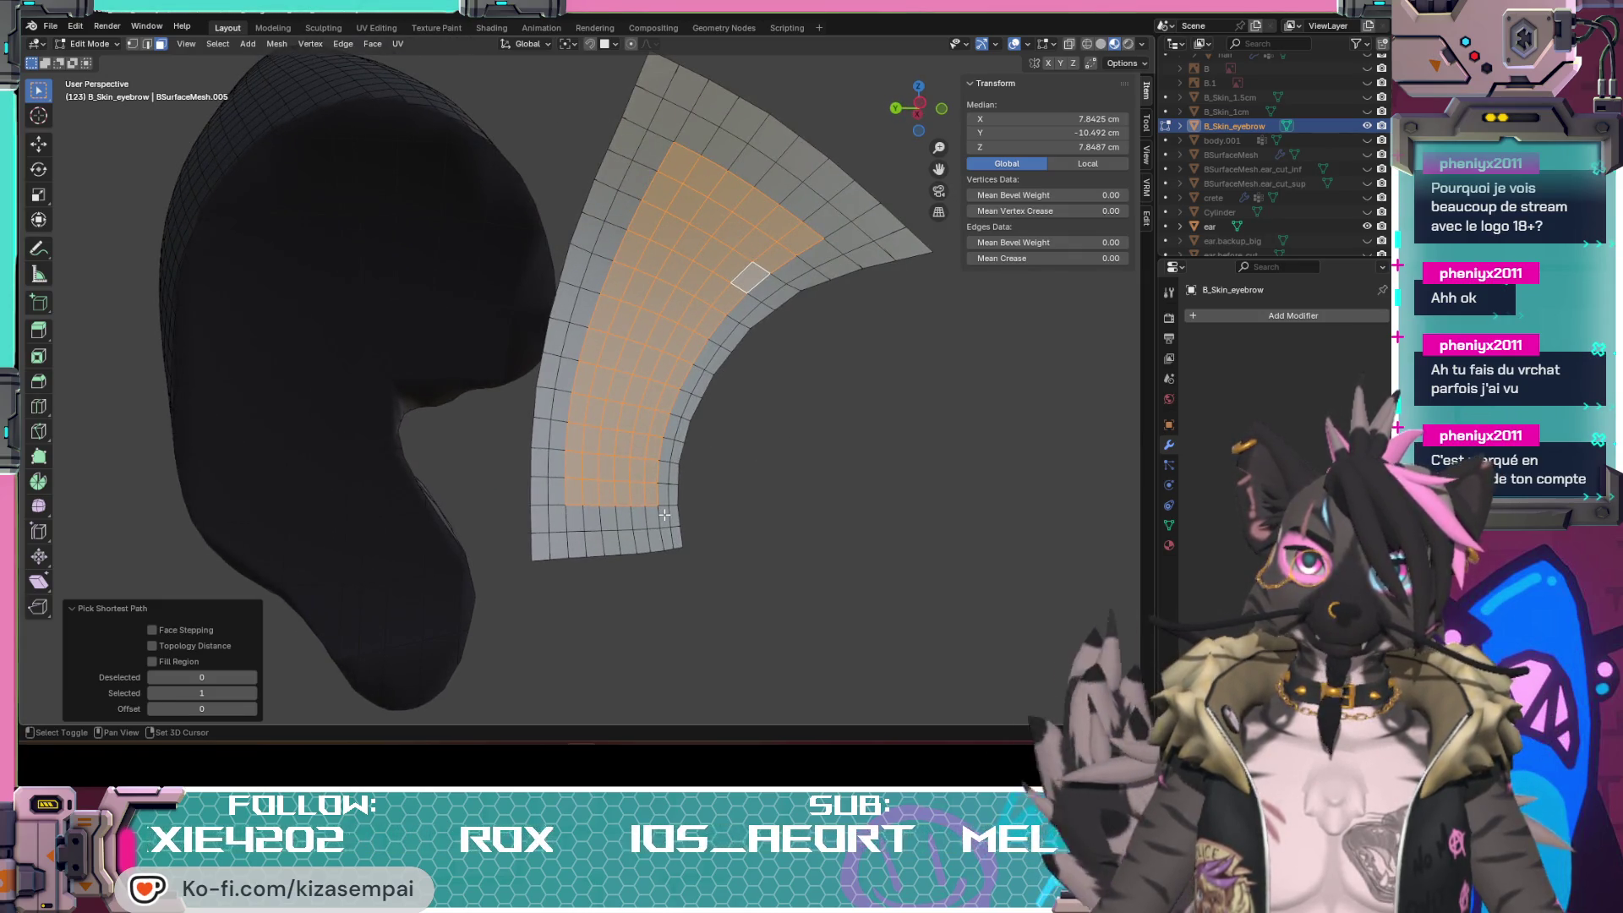
shift+click(663, 513)
ctrl+click(846, 241)
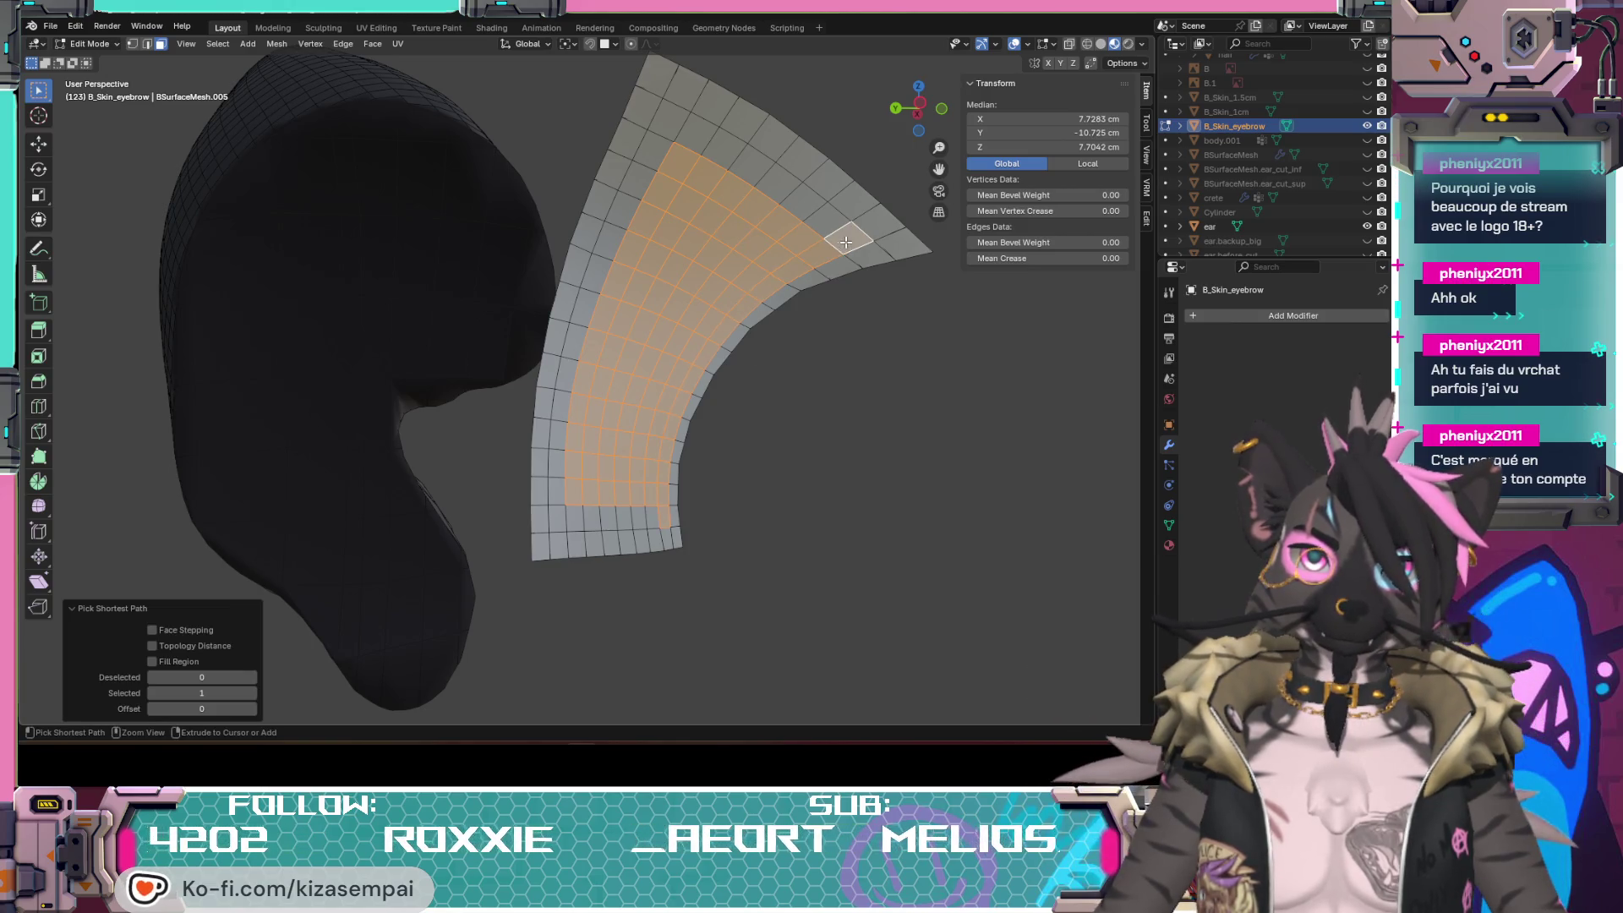
ctrl+click(681, 127)
ctrl+click(550, 516)
ctrl+click(650, 519)
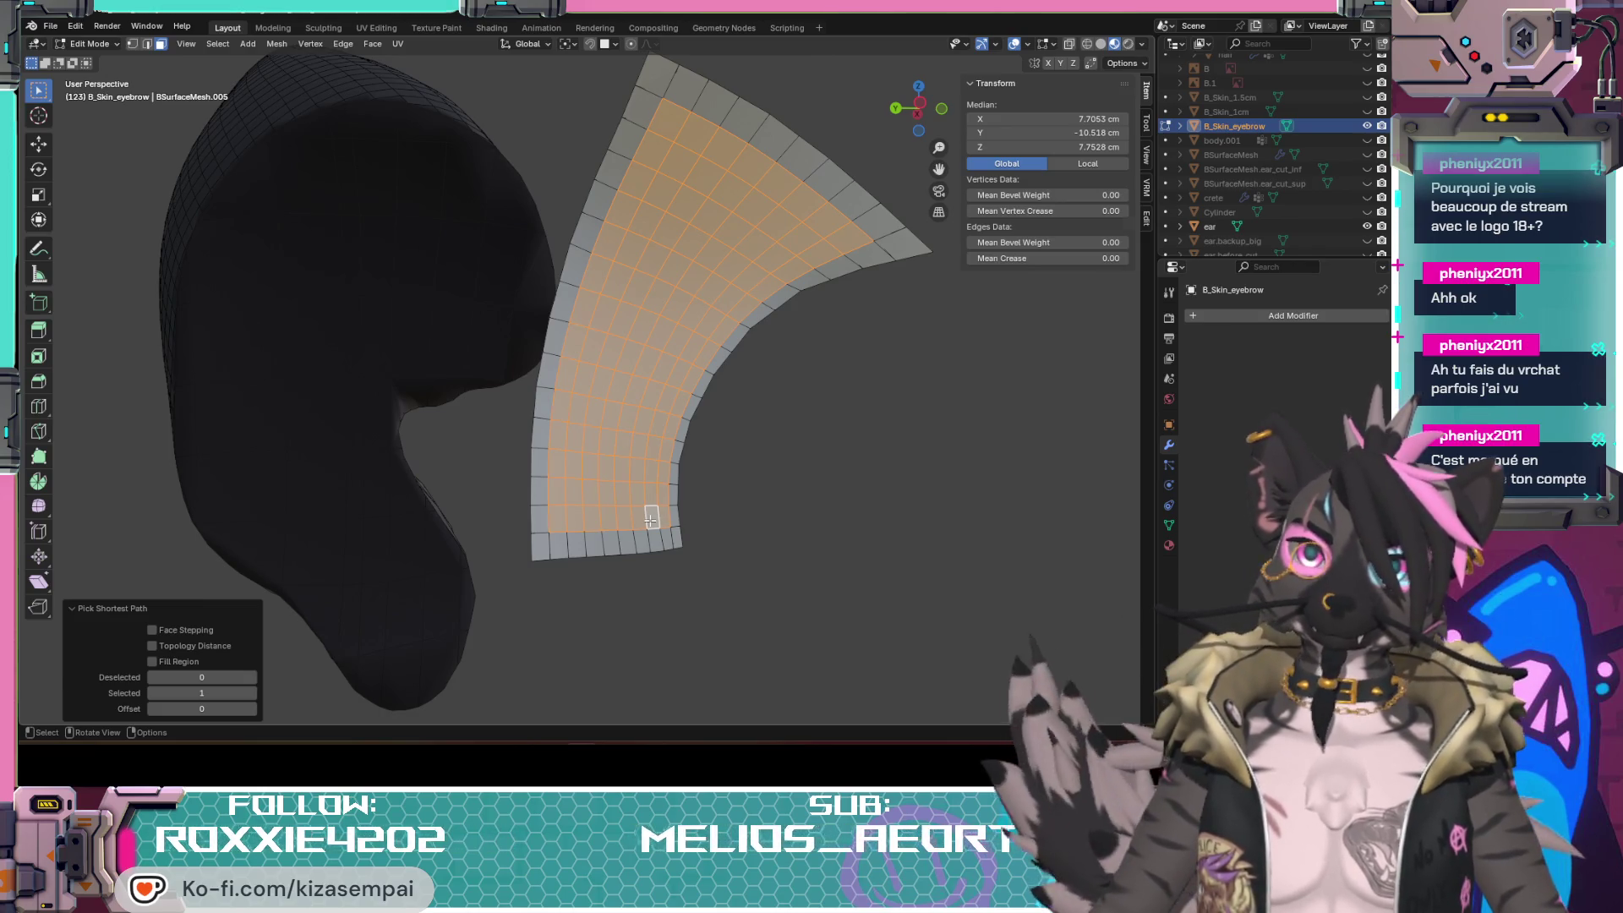
key(h)
mouse_move(651, 516)
middle_down()
mouse_move(541, 494)
mouse_move(872, 266)
middle_up()
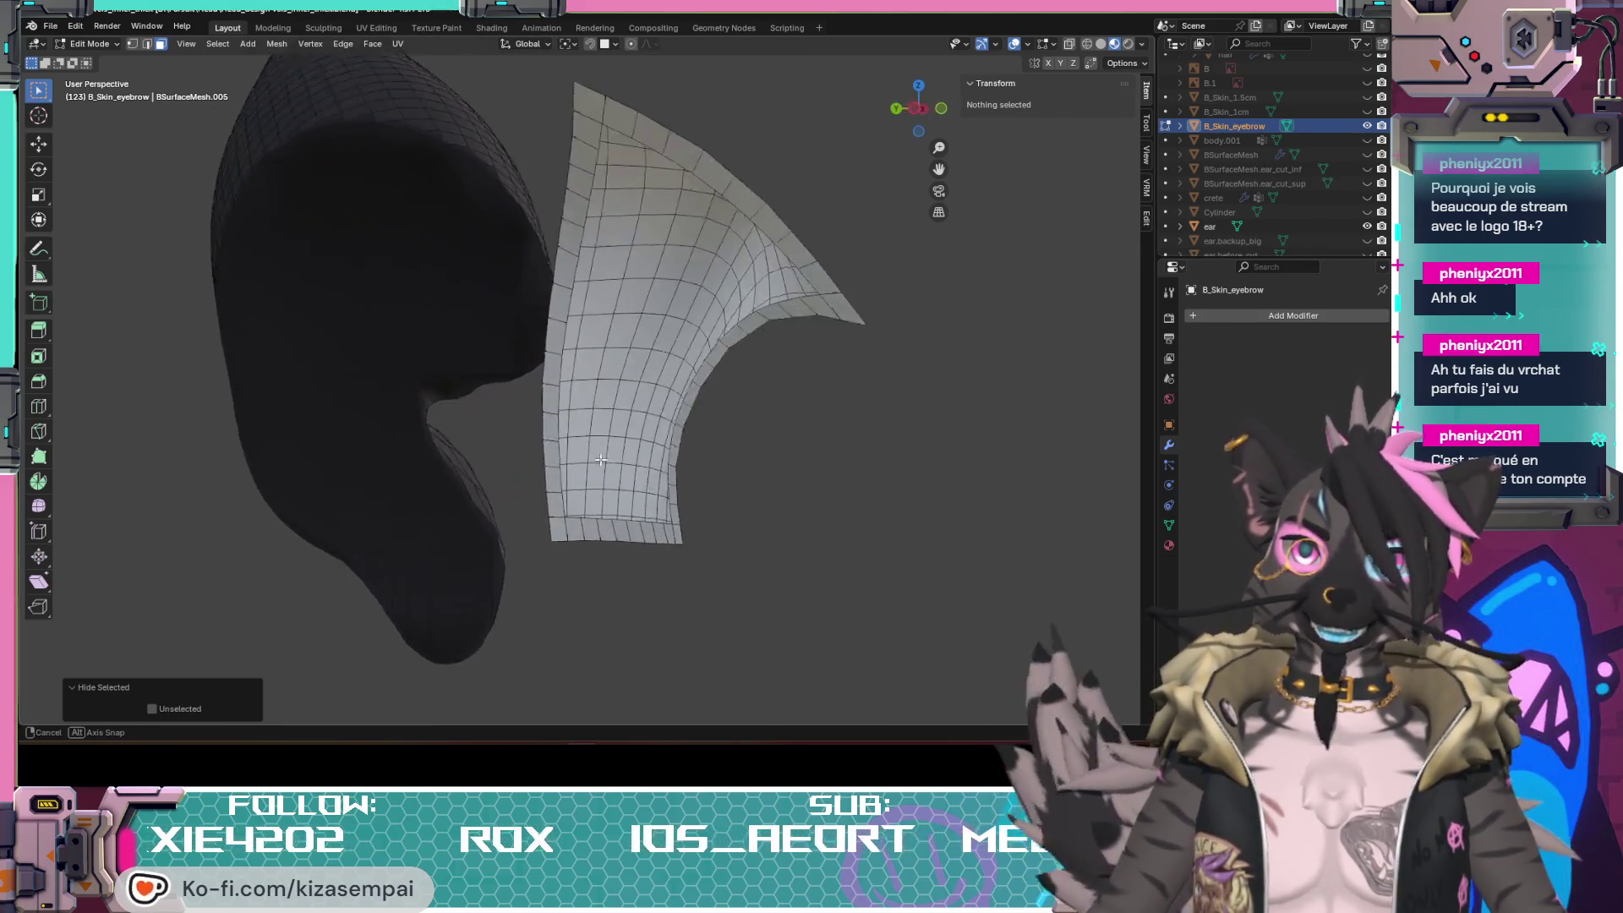
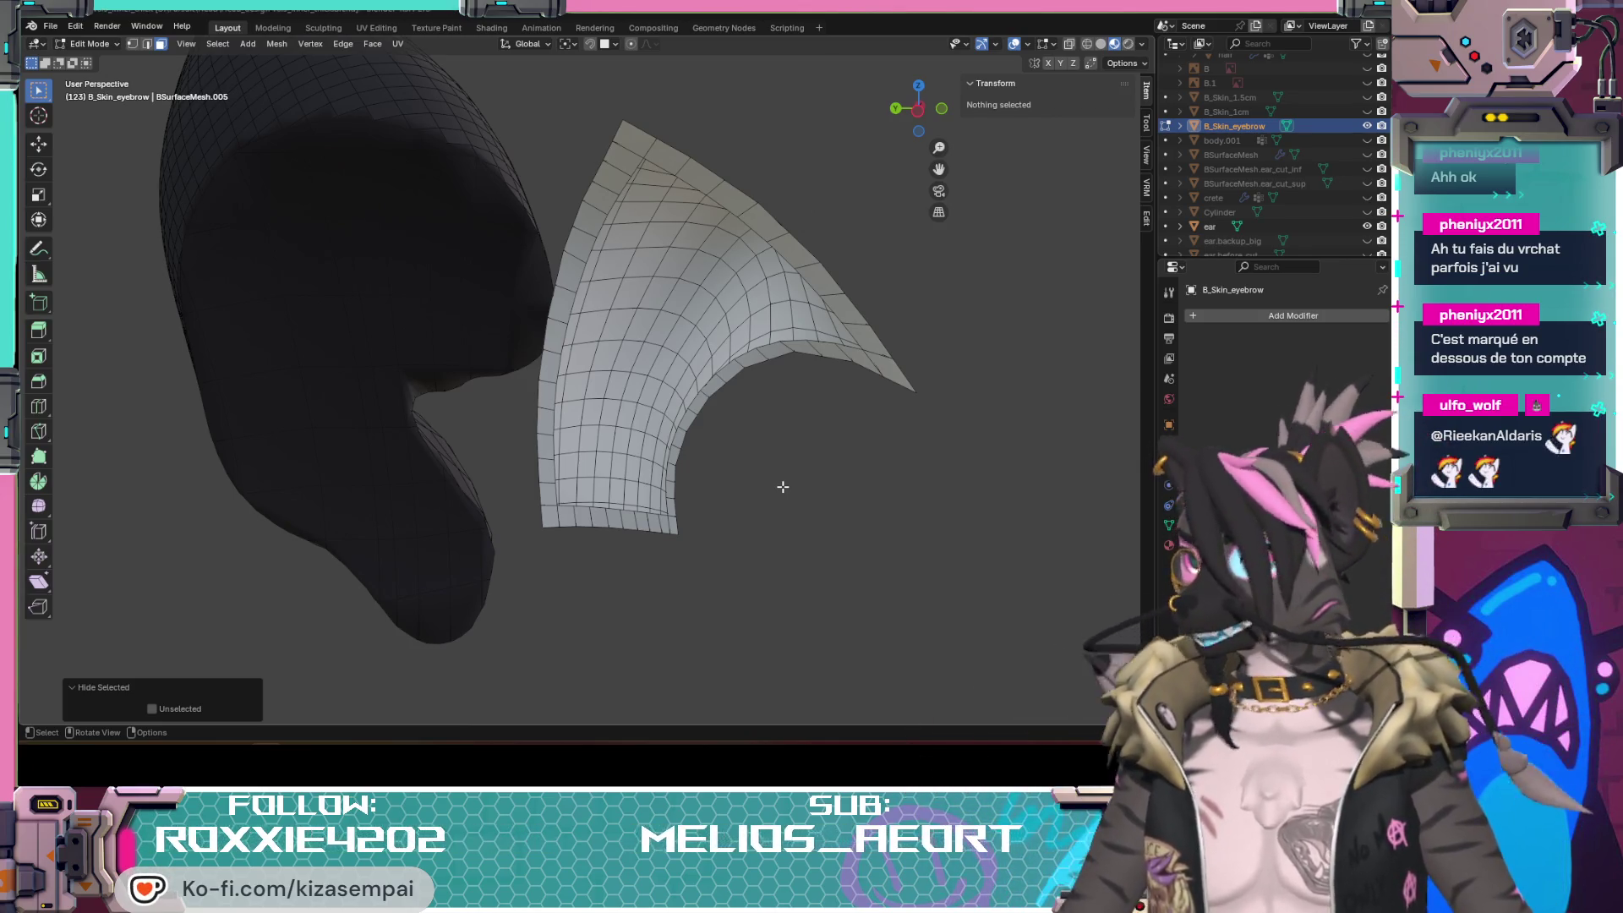
Step: Inspect the eyebrow patch against the ears from several angles, then enter Sculpt Mode on it
middle_drag(728, 500, 538, 532)
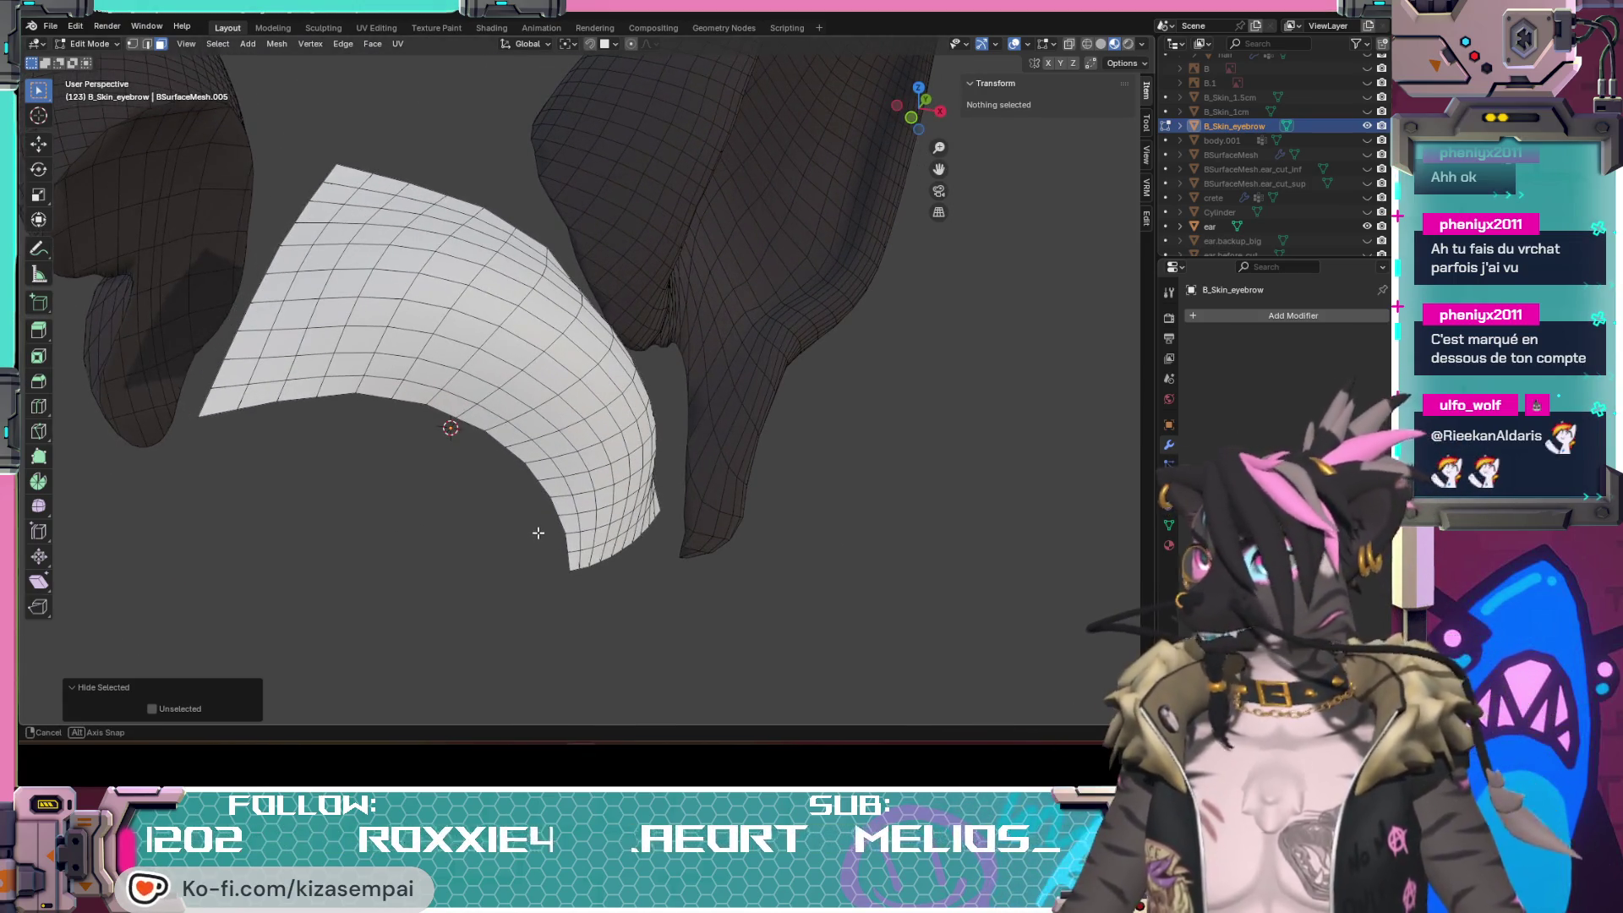
mouse_move(538, 533)
middle_down()
mouse_move(751, 506)
mouse_move(395, 408)
mouse_move(425, 410)
middle_up()
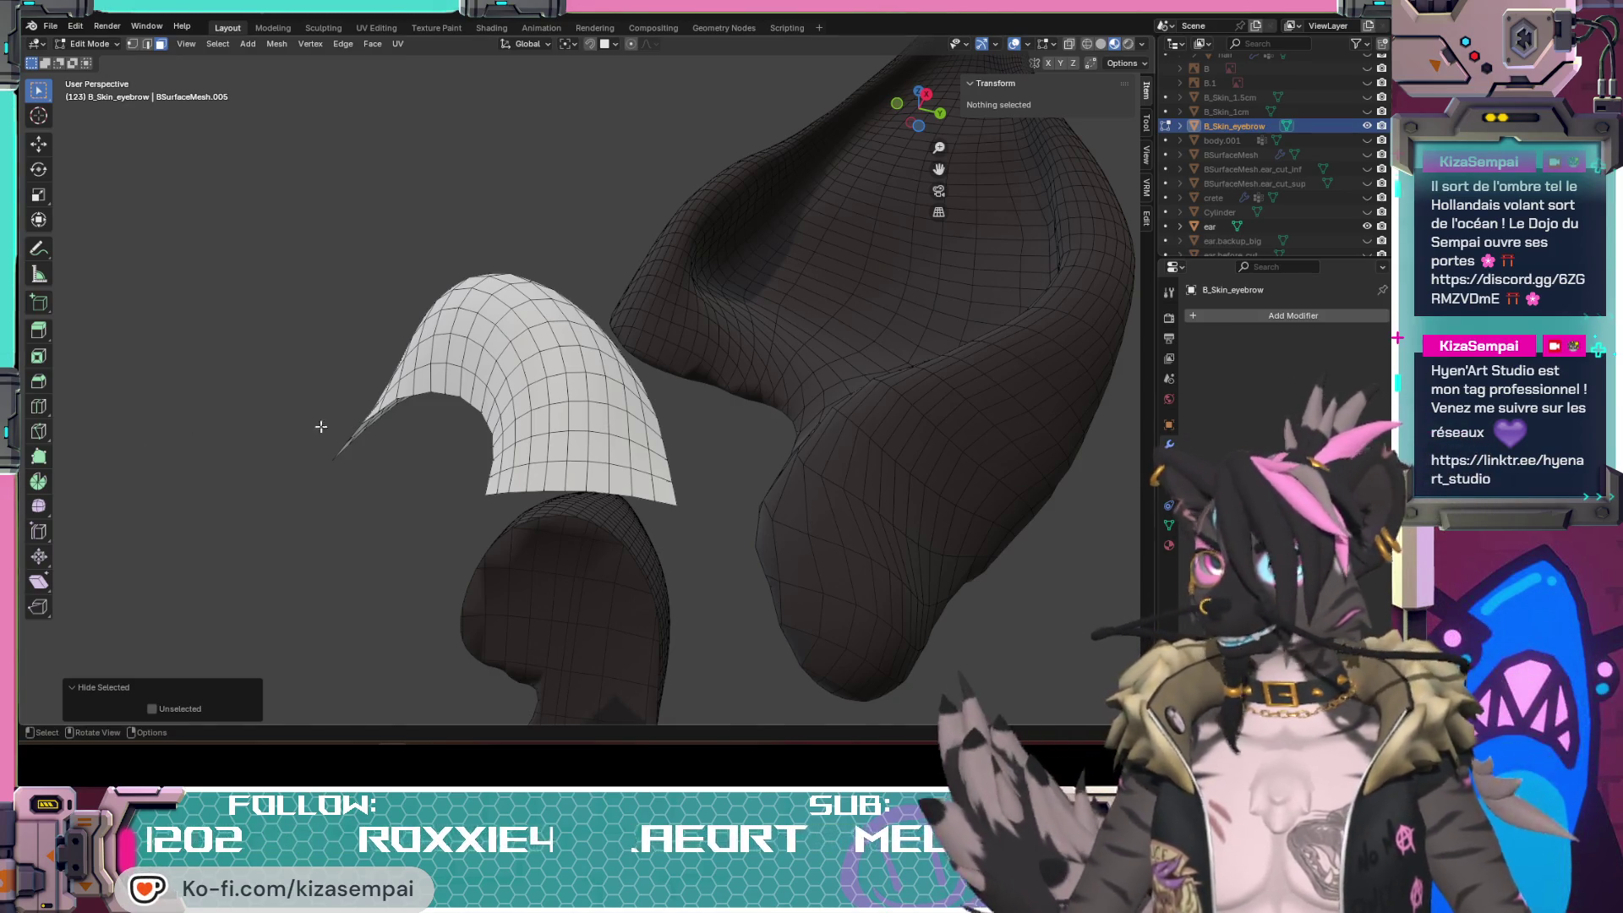
middle_drag(486, 435, 445, 482)
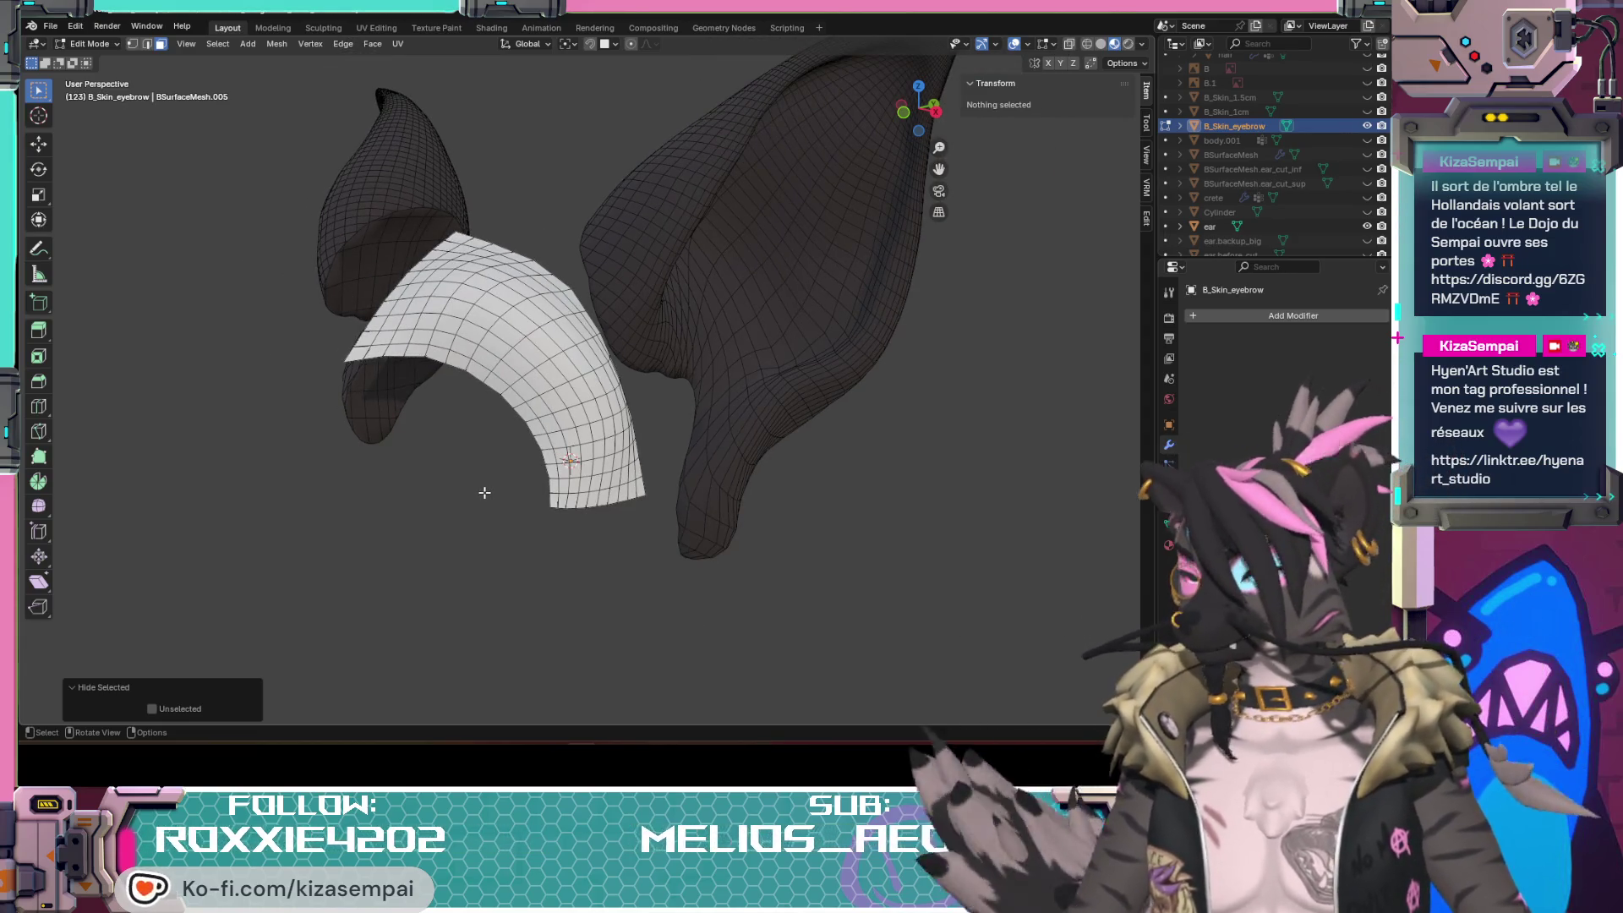
mouse_move(470, 496)
middle_down()
mouse_move(675, 506)
mouse_move(541, 492)
middle_up()
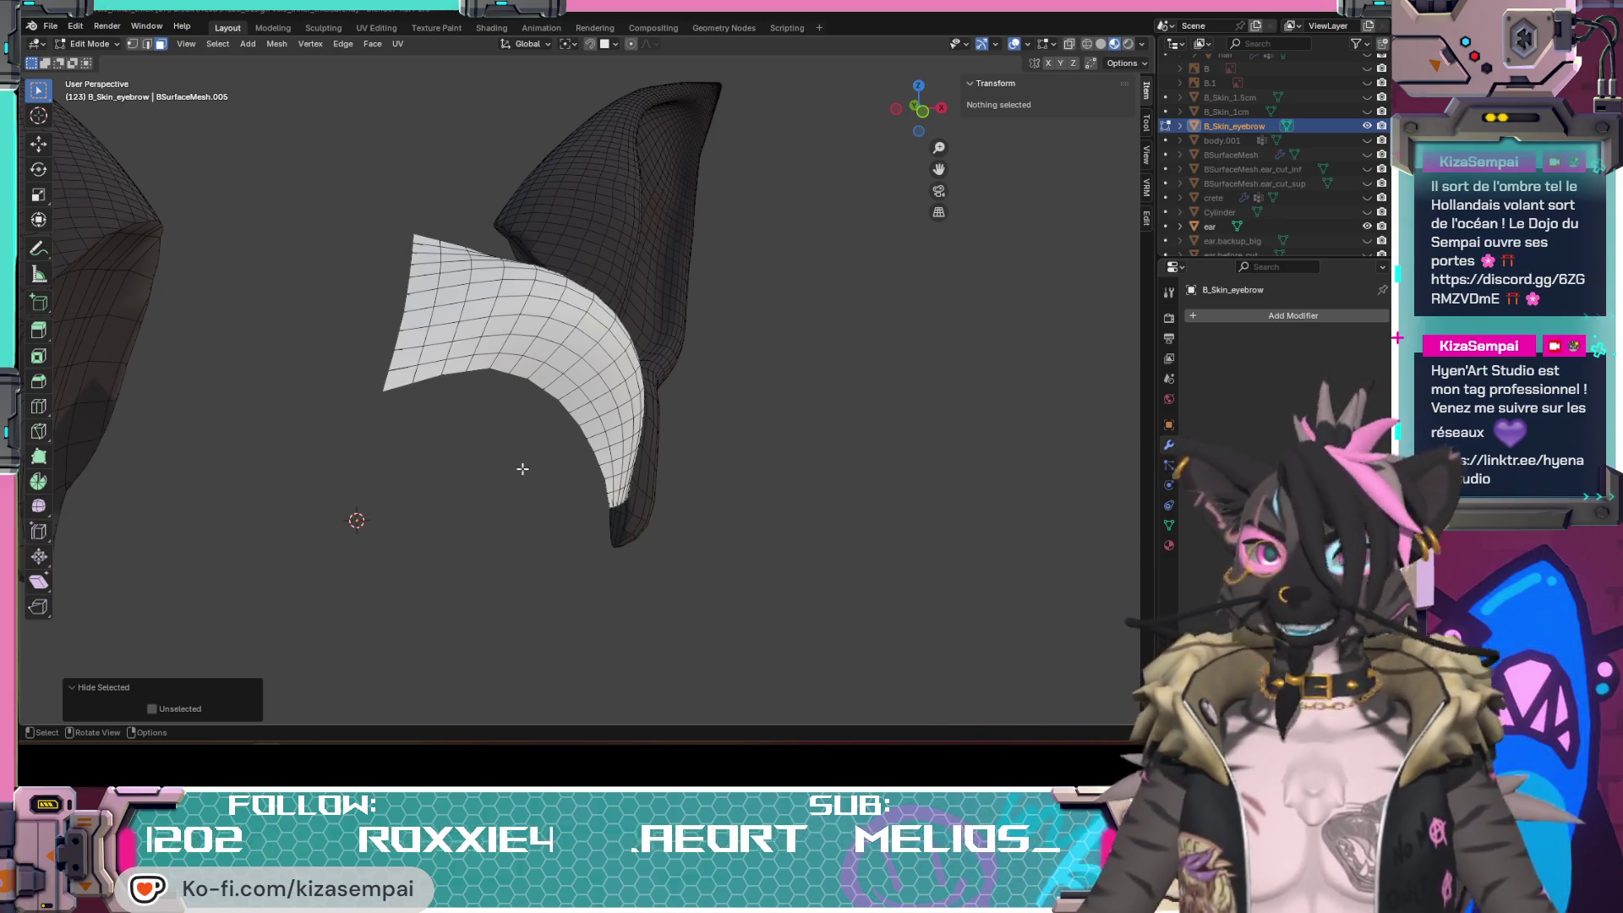
middle_drag(518, 464, 568, 478)
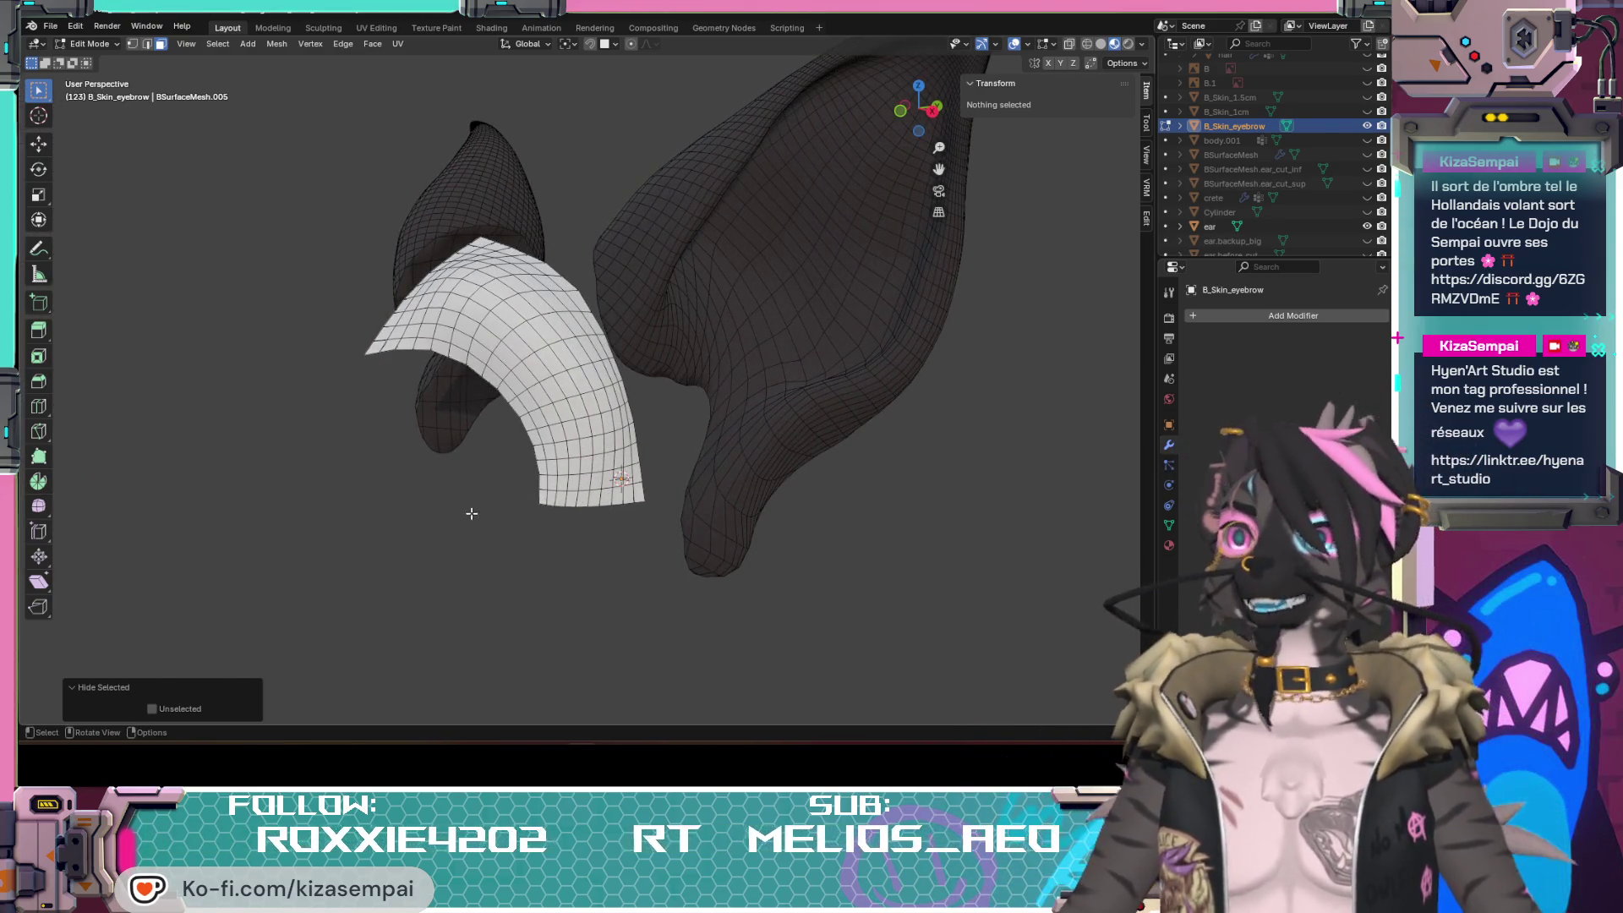
scroll(565, 417, up, 2)
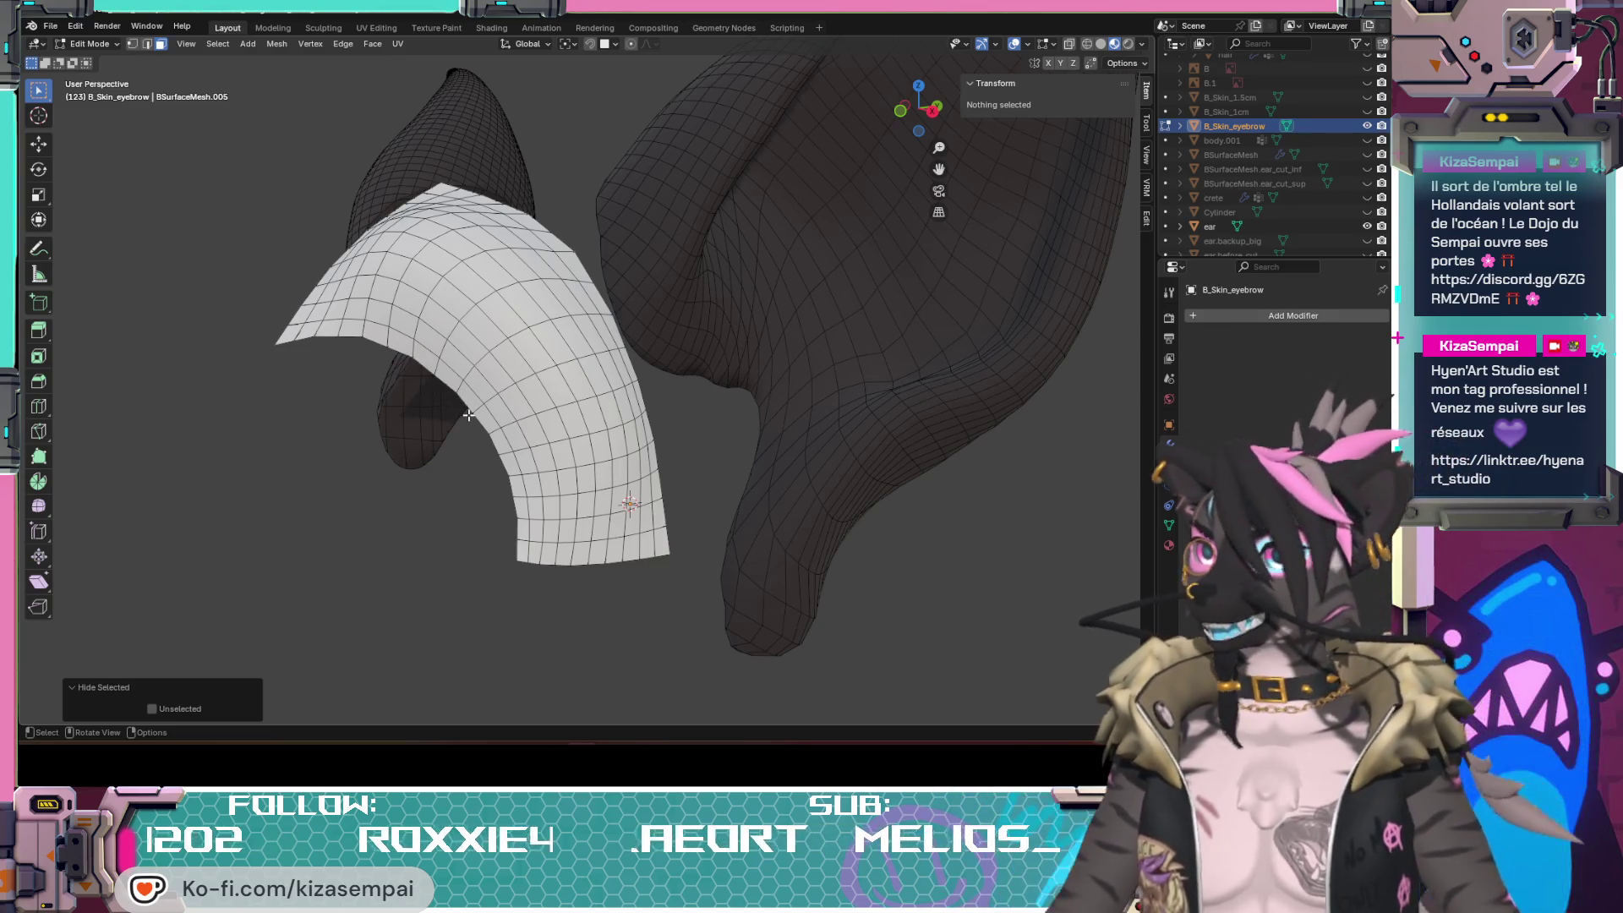
mouse_move(449, 423)
middle_down()
mouse_move(747, 431)
mouse_move(673, 337)
mouse_move(575, 412)
mouse_move(681, 351)
middle_up()
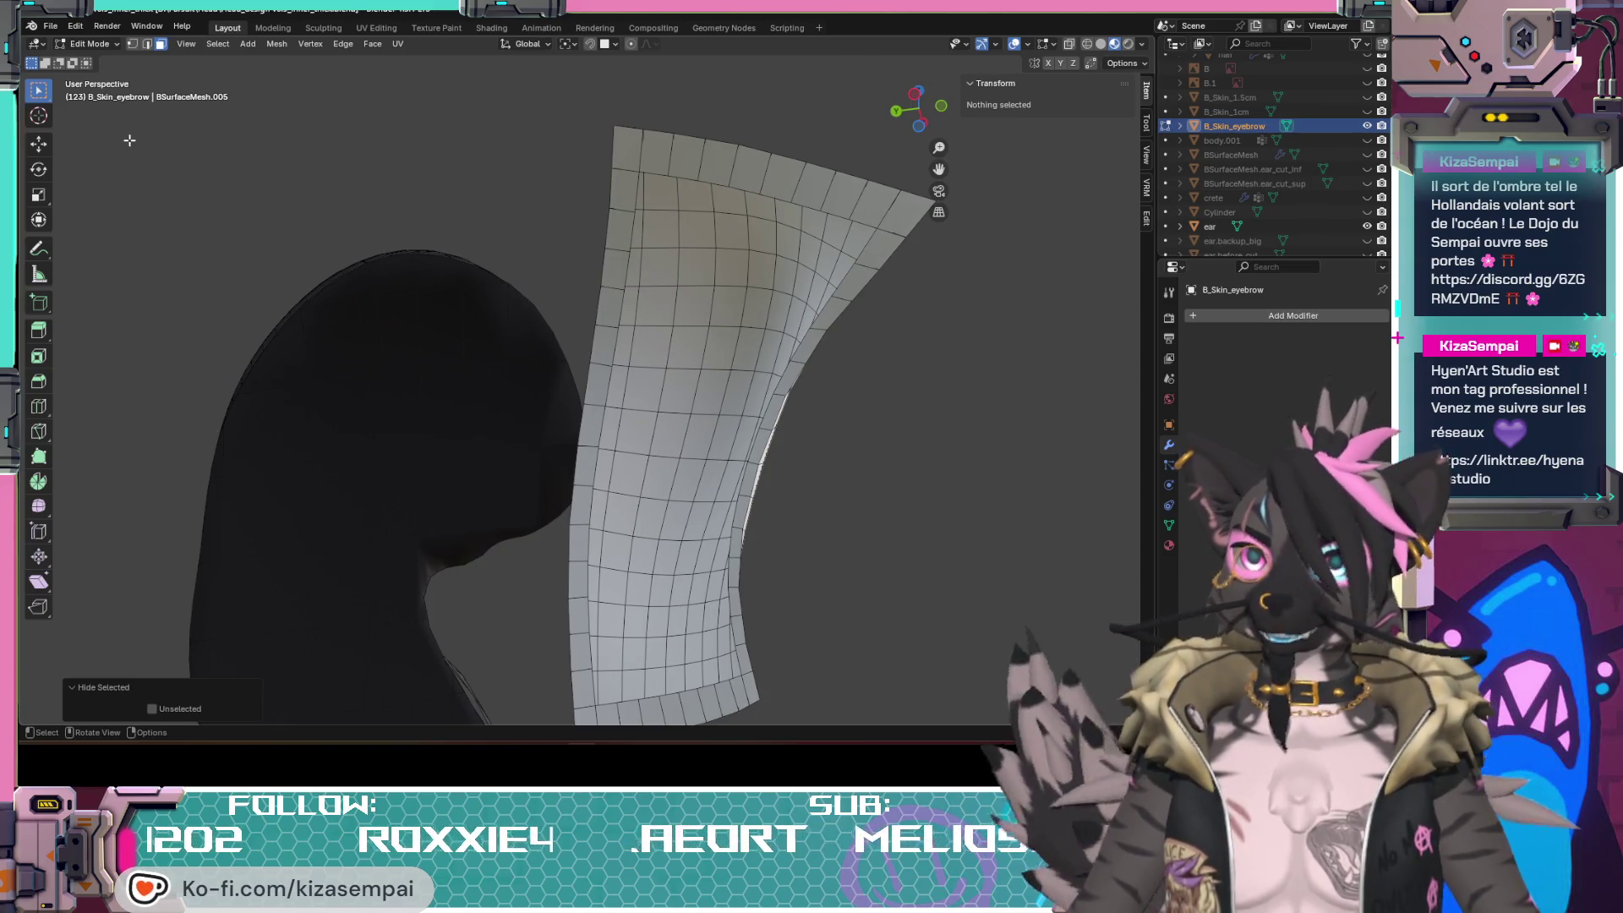
click(94, 91)
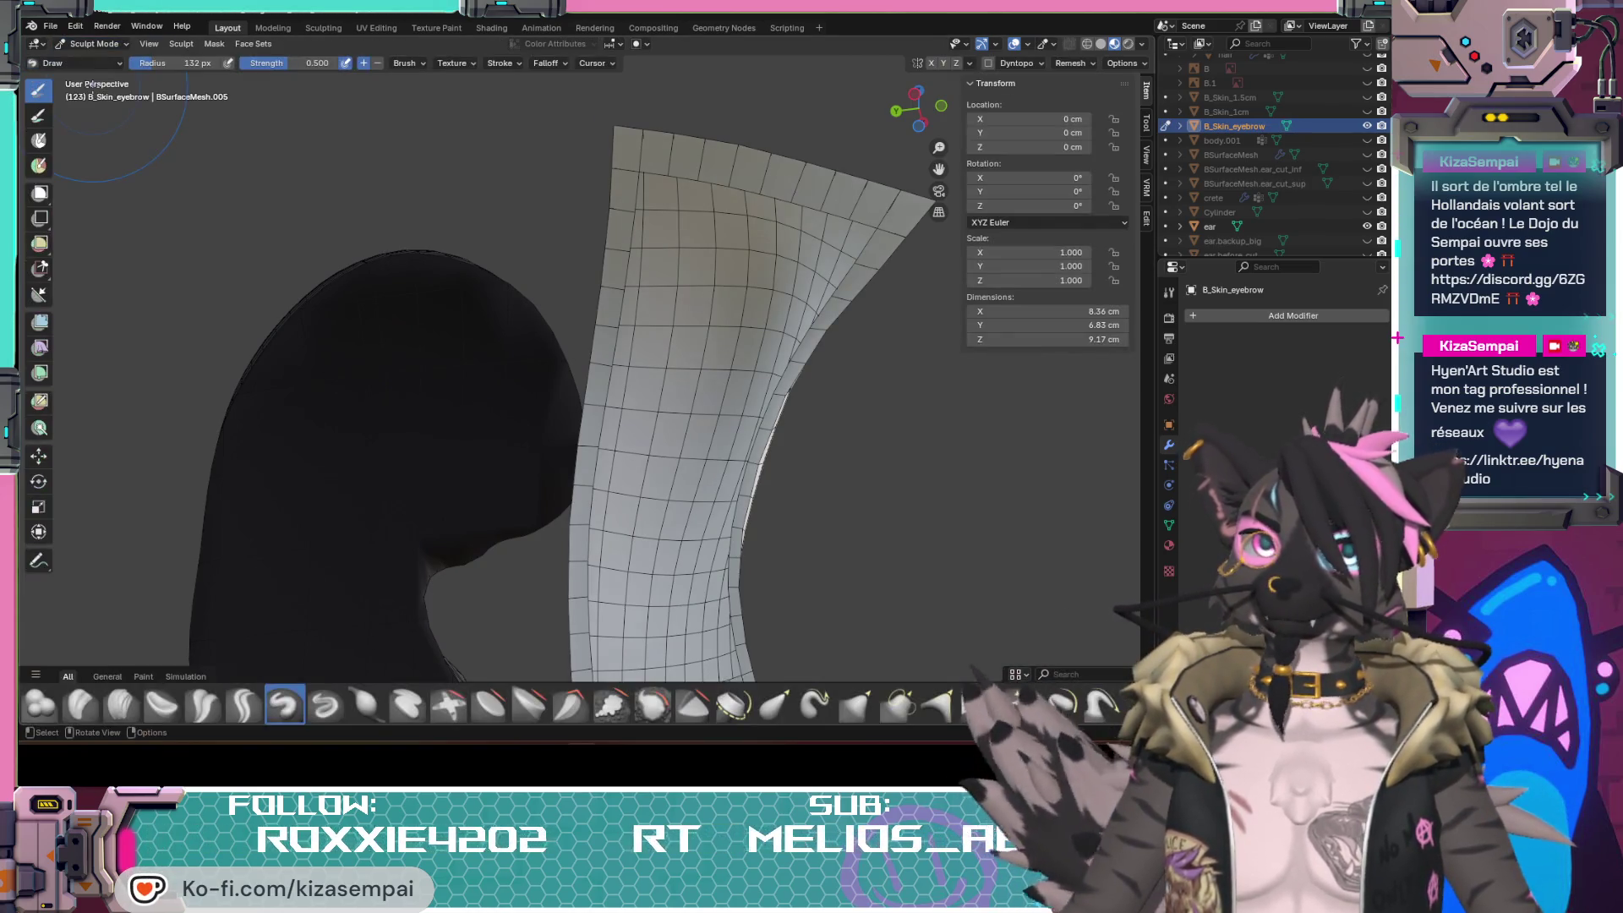
Step: With the Smooth brush at strength 0.441, soften and pull in the patch's tip
click(653, 705)
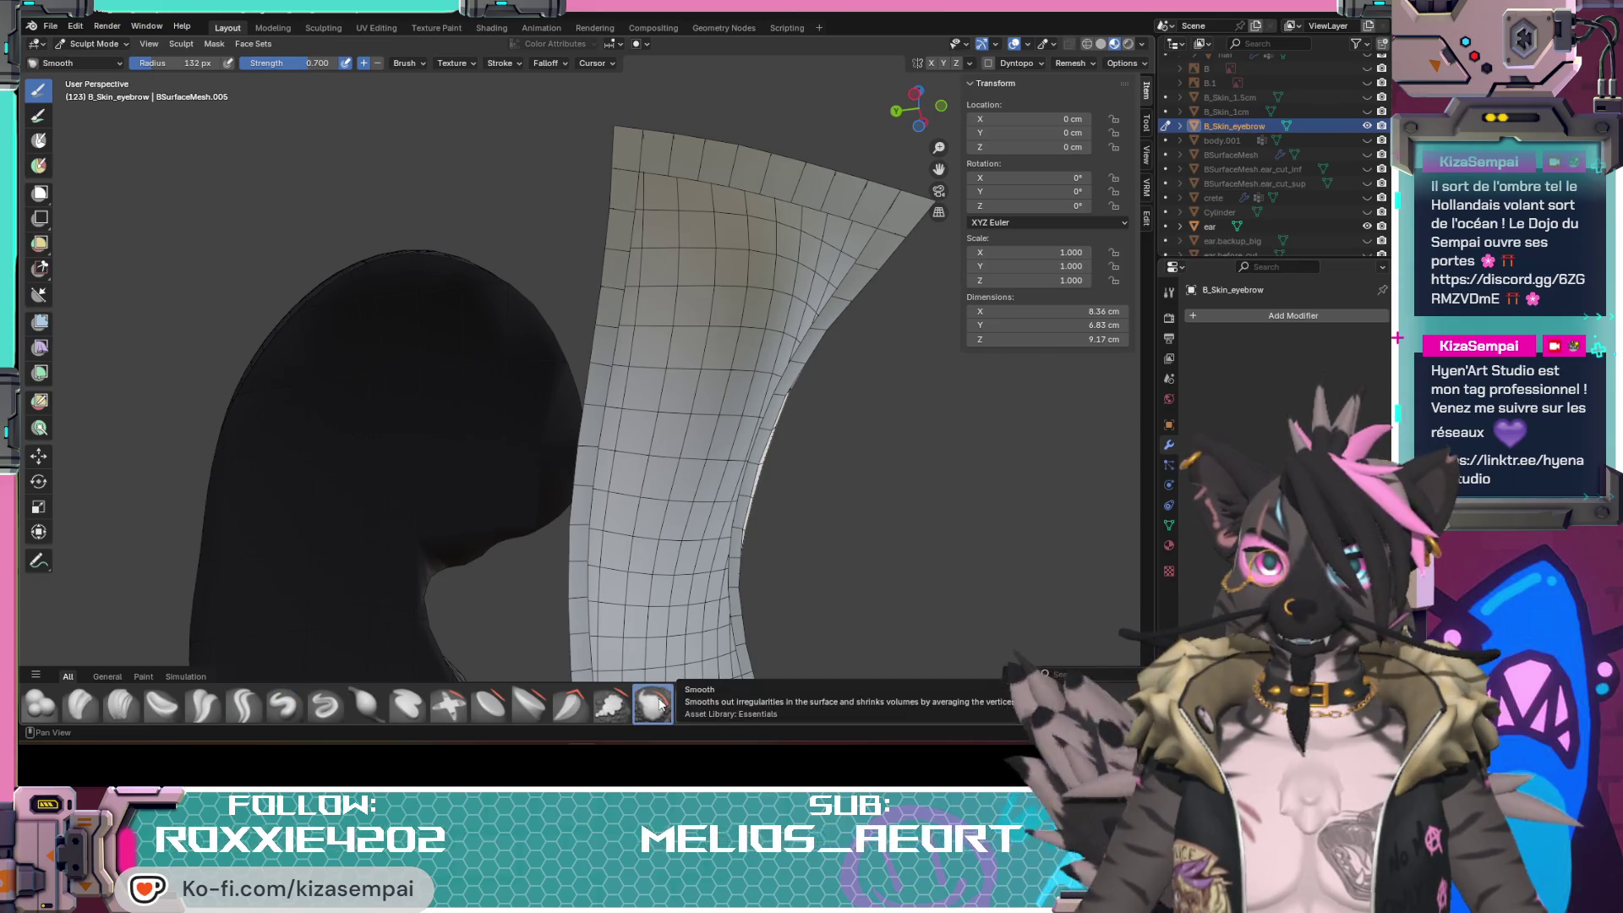
middle_drag(842, 401, 610, 330)
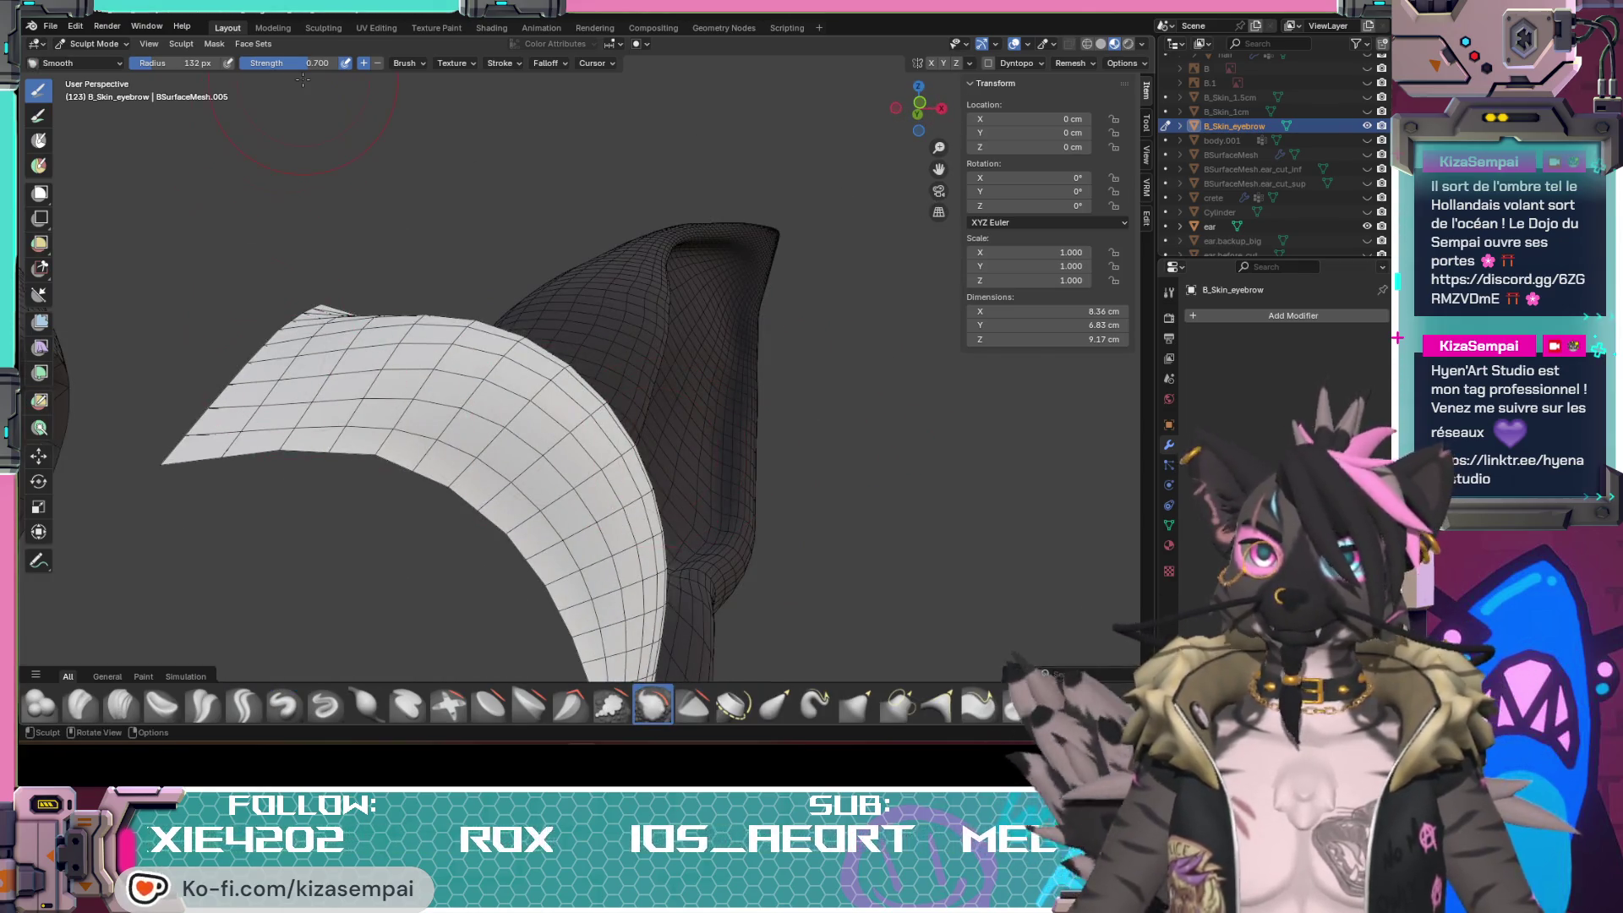
drag(317, 63, 290, 65)
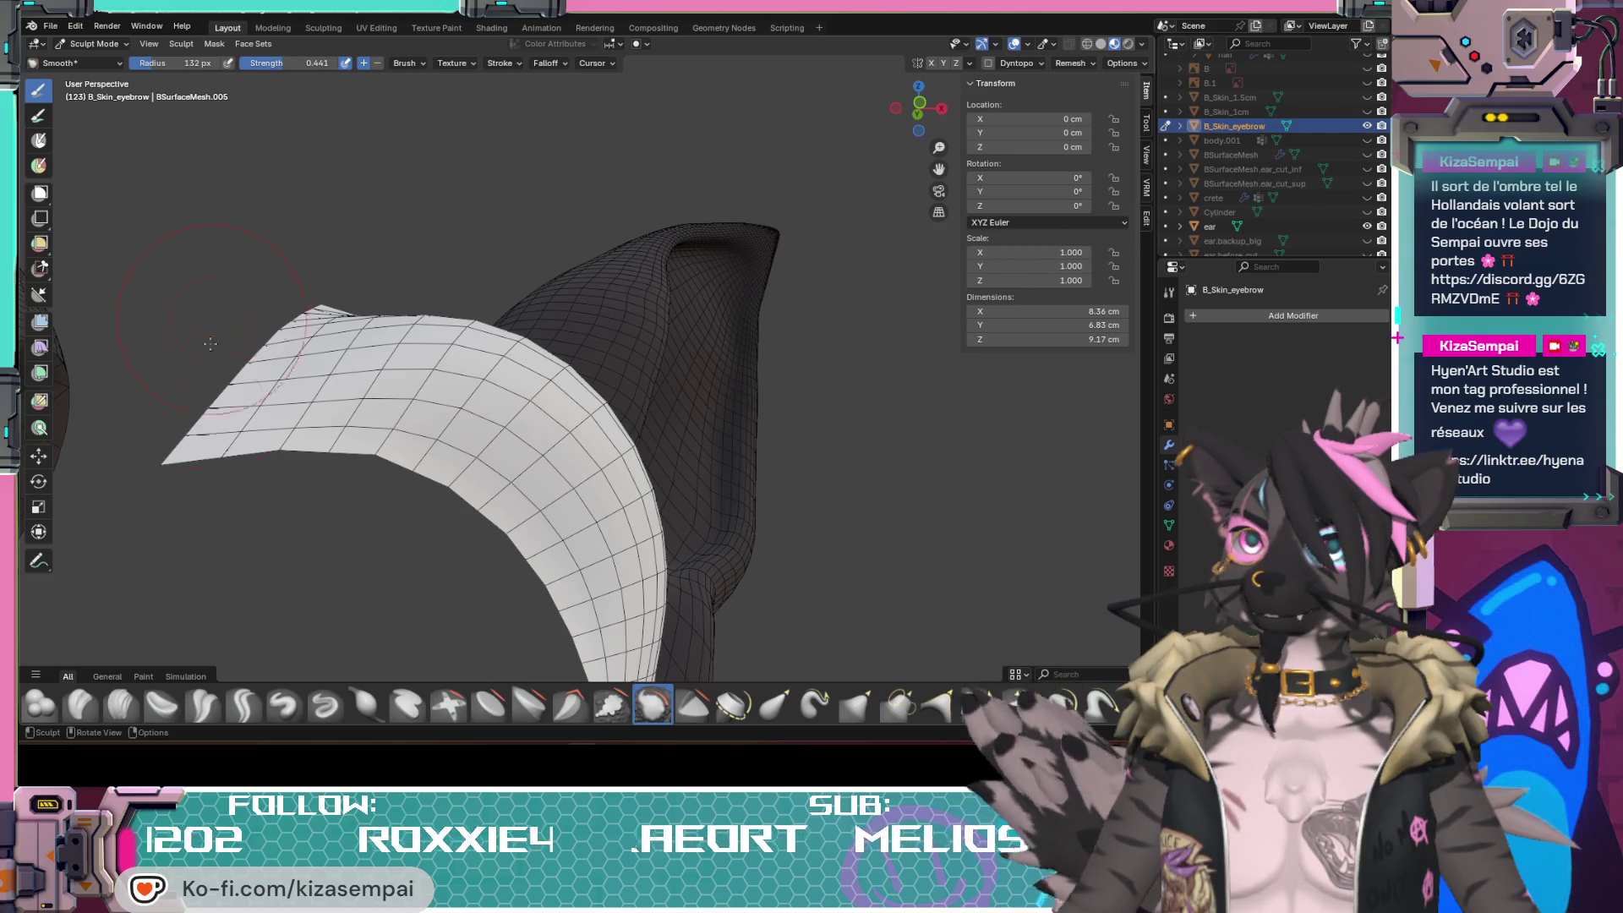
drag(163, 464, 186, 459)
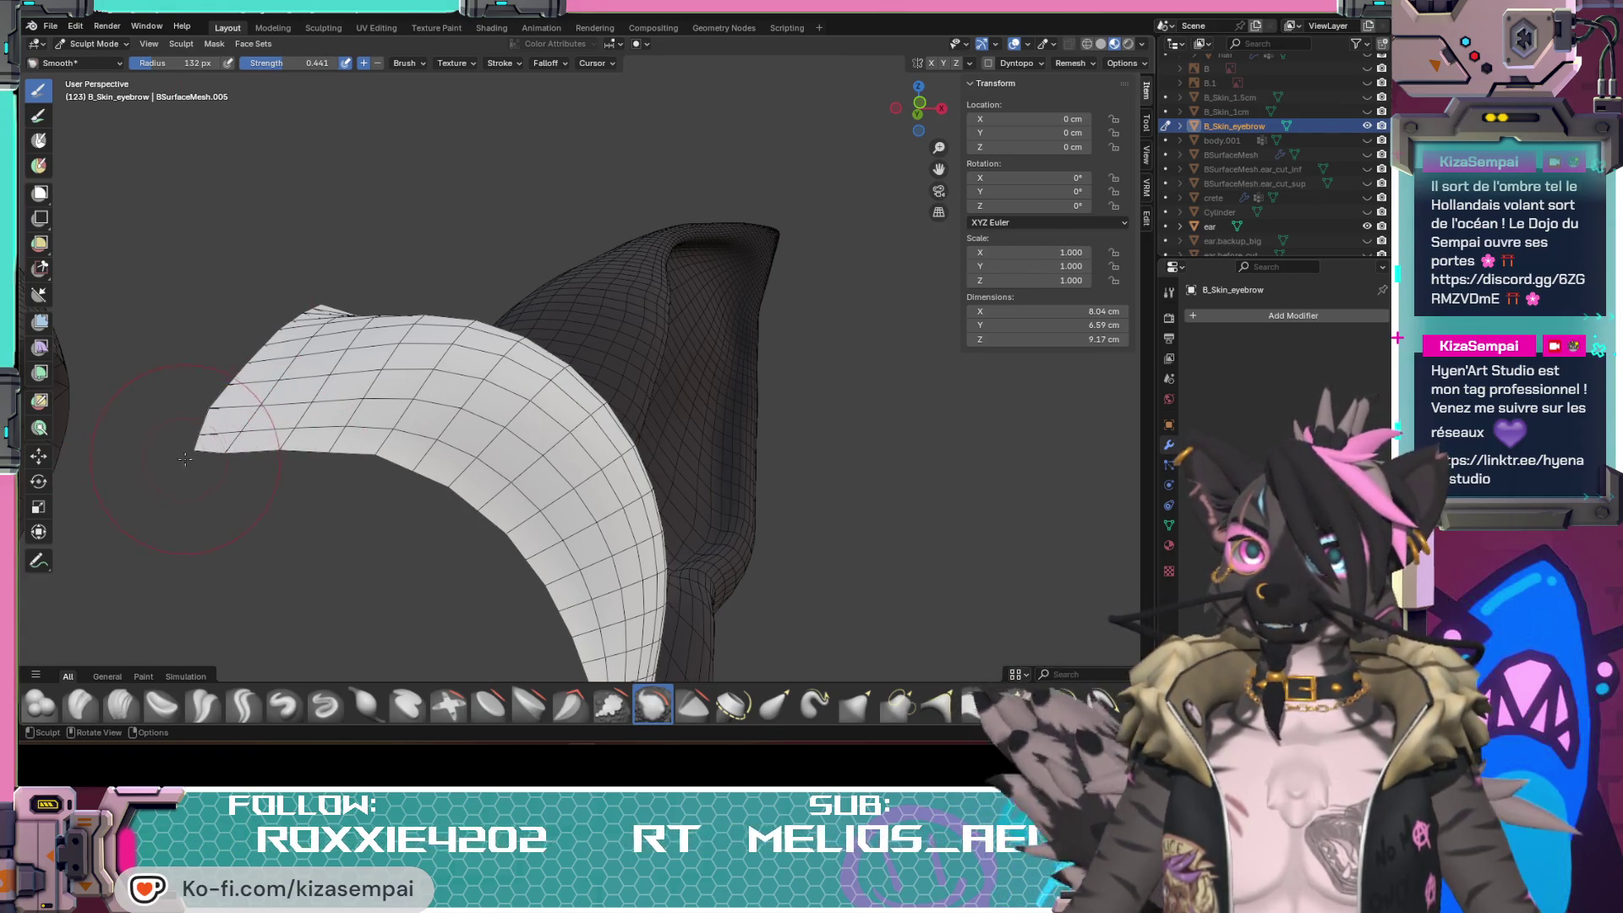
mouse_move(194, 448)
middle_down()
mouse_move(466, 398)
mouse_move(565, 406)
middle_up()
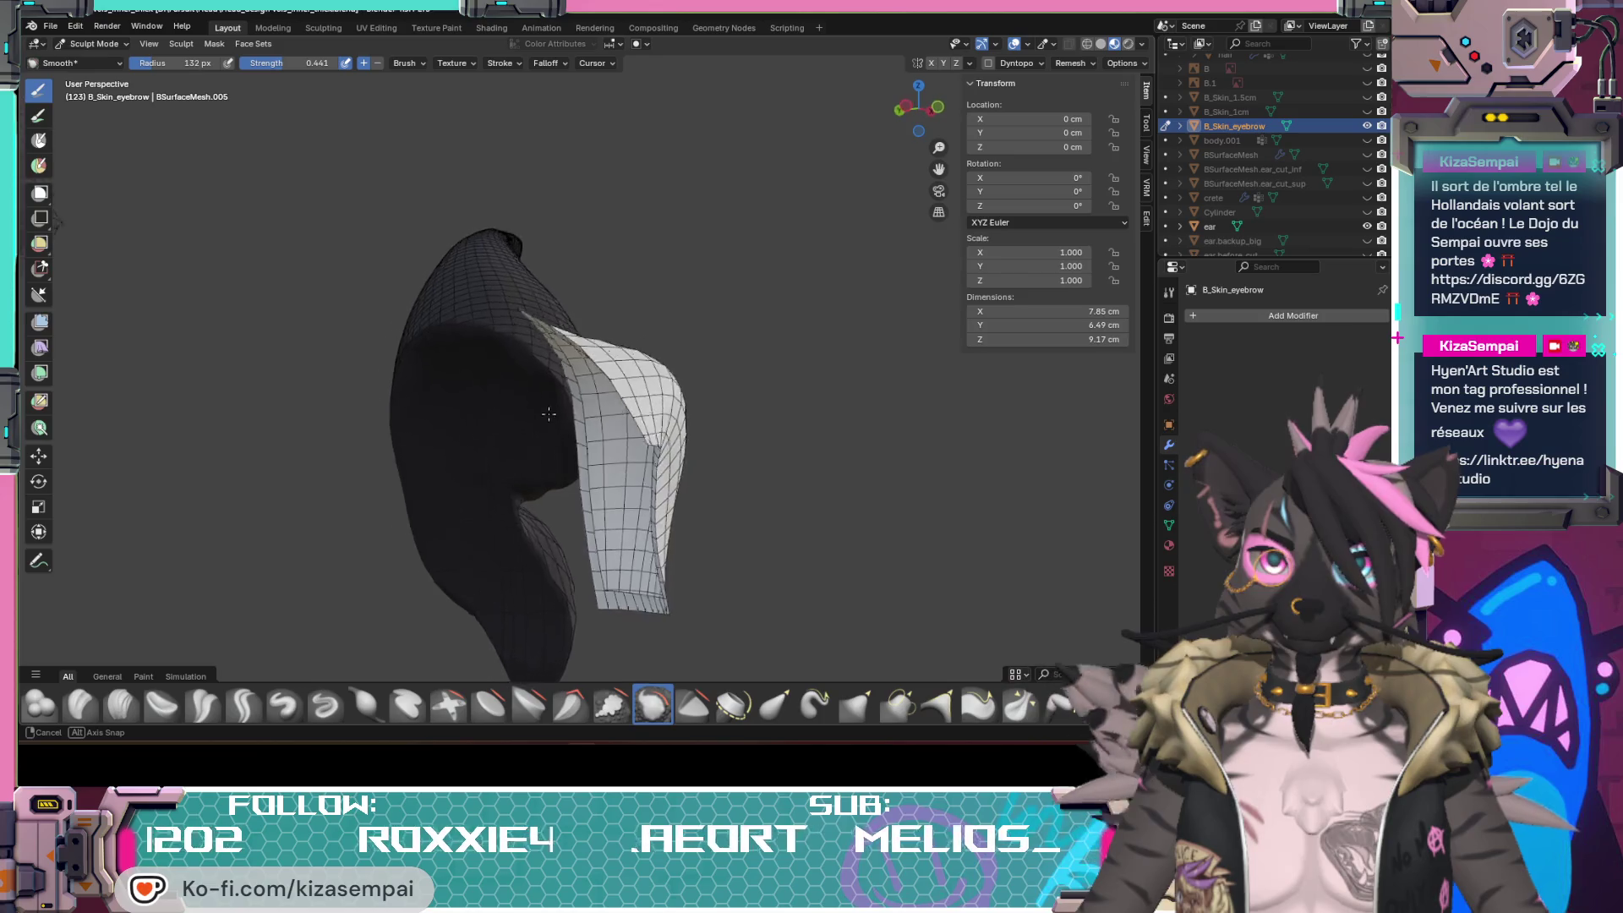
middle_drag(566, 406, 463, 466)
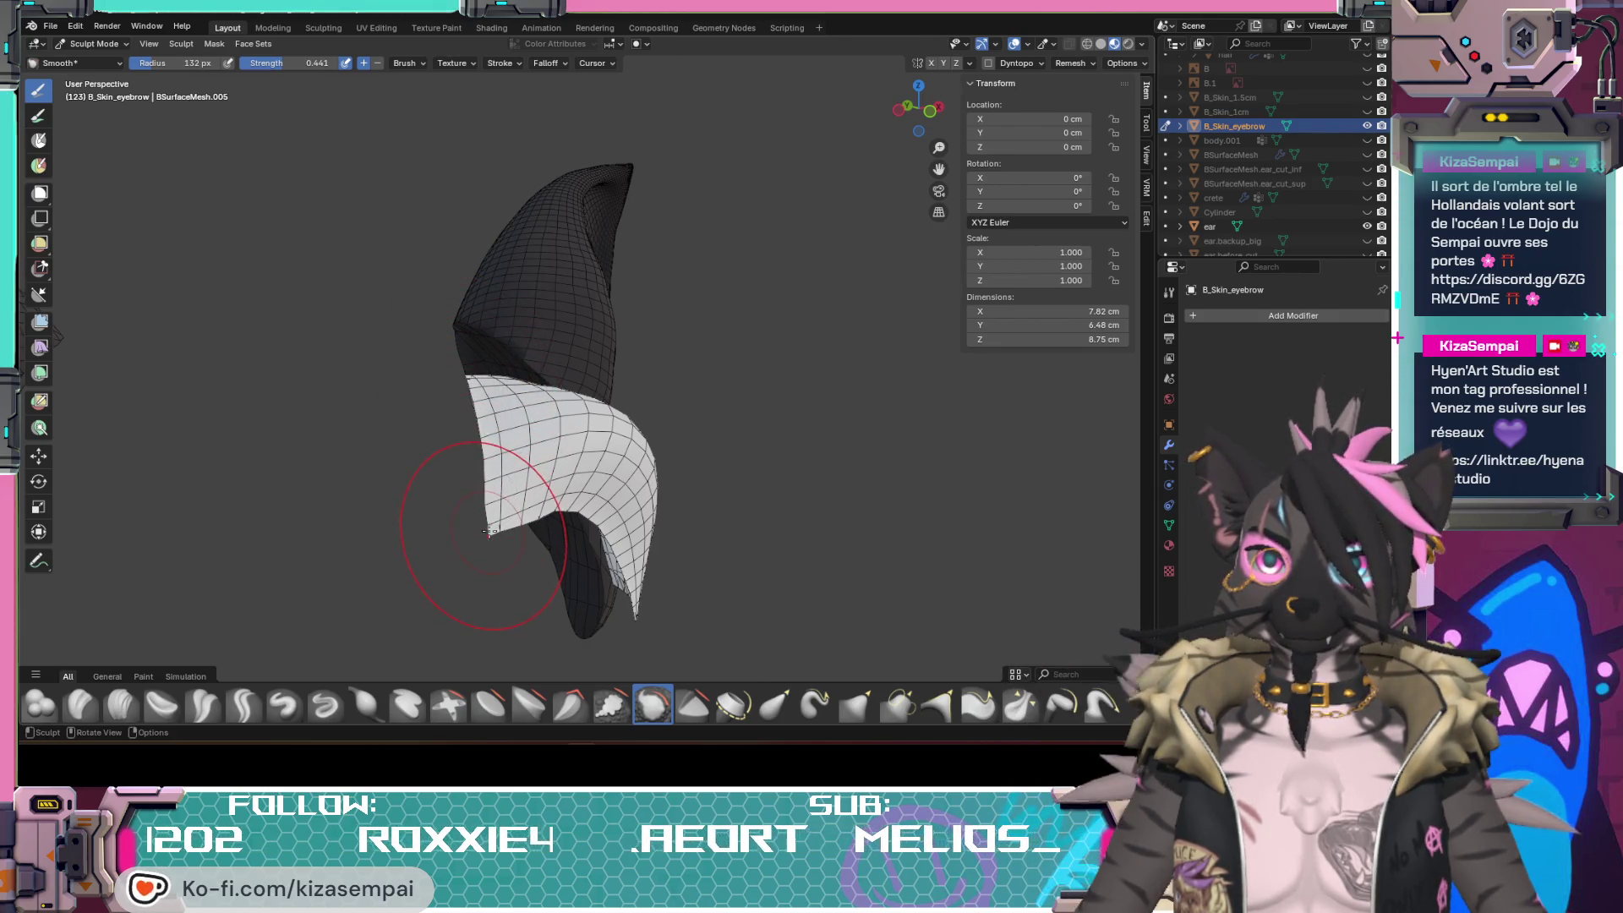
Step: Smooth the patch's lower-left and right edges, checking the rounded shape around the ear
drag(504, 518, 501, 508)
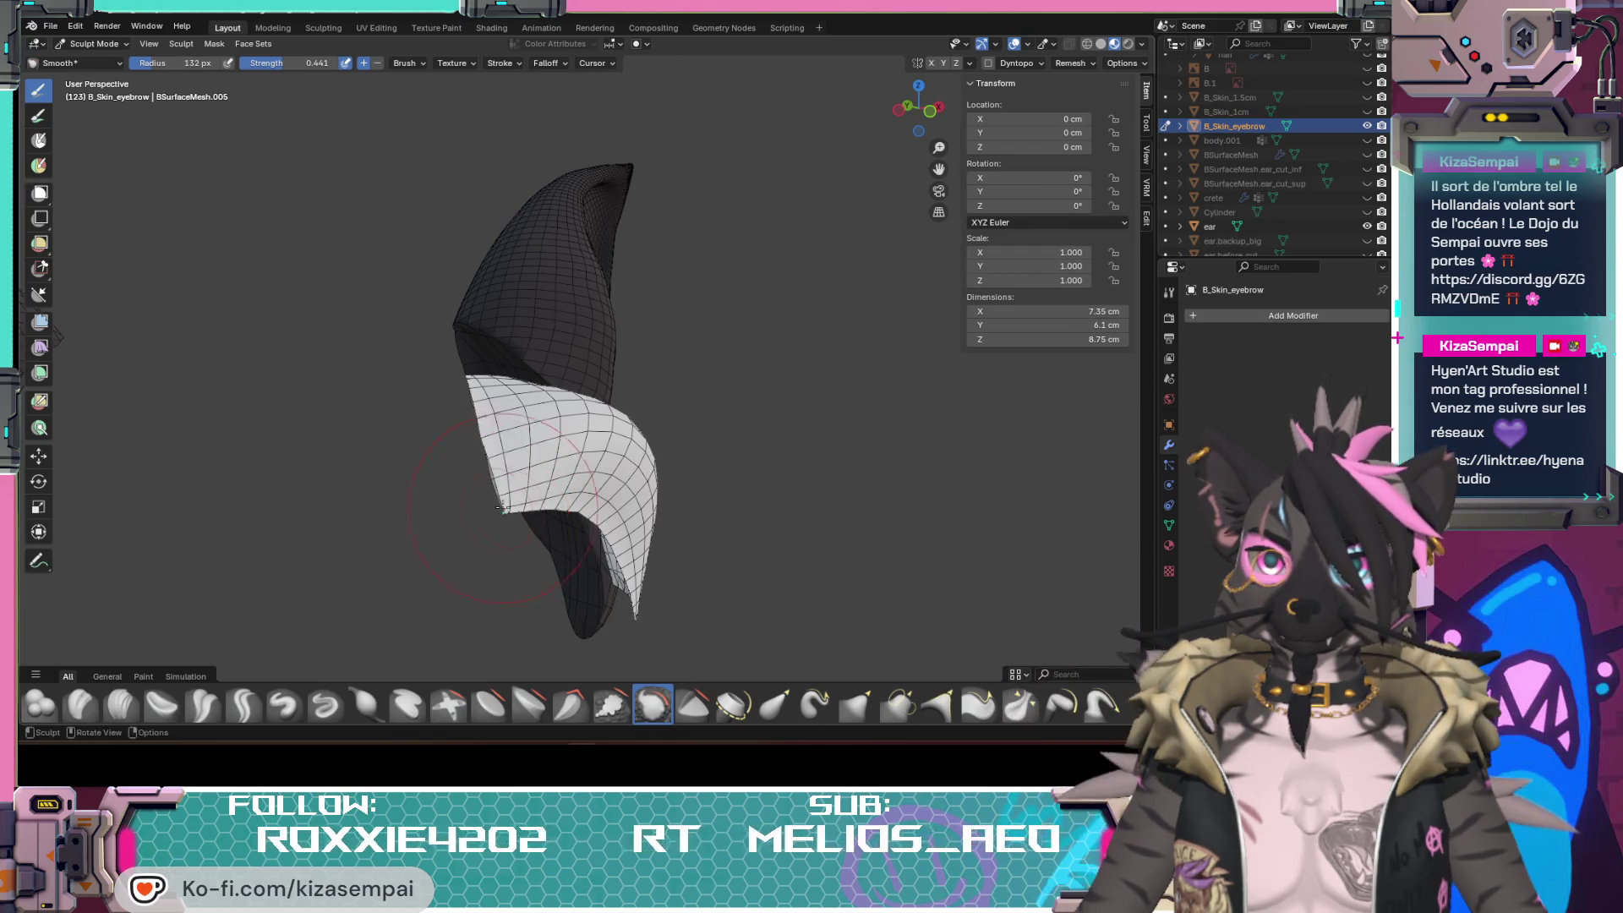
middle_drag(506, 503, 551, 541)
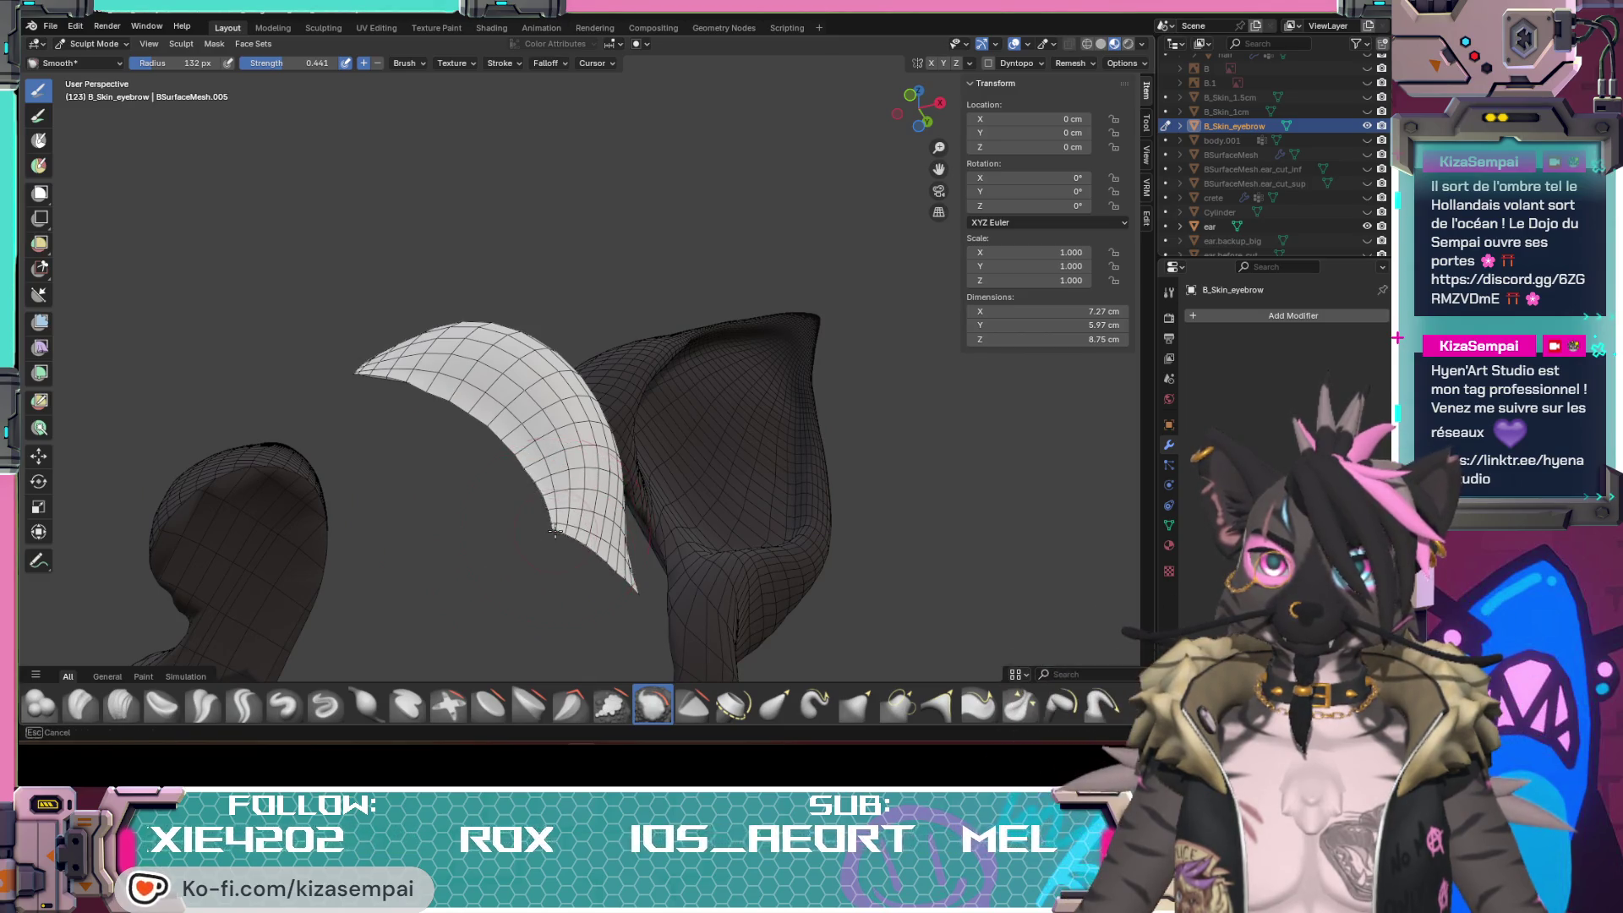
middle_drag(564, 577, 569, 559)
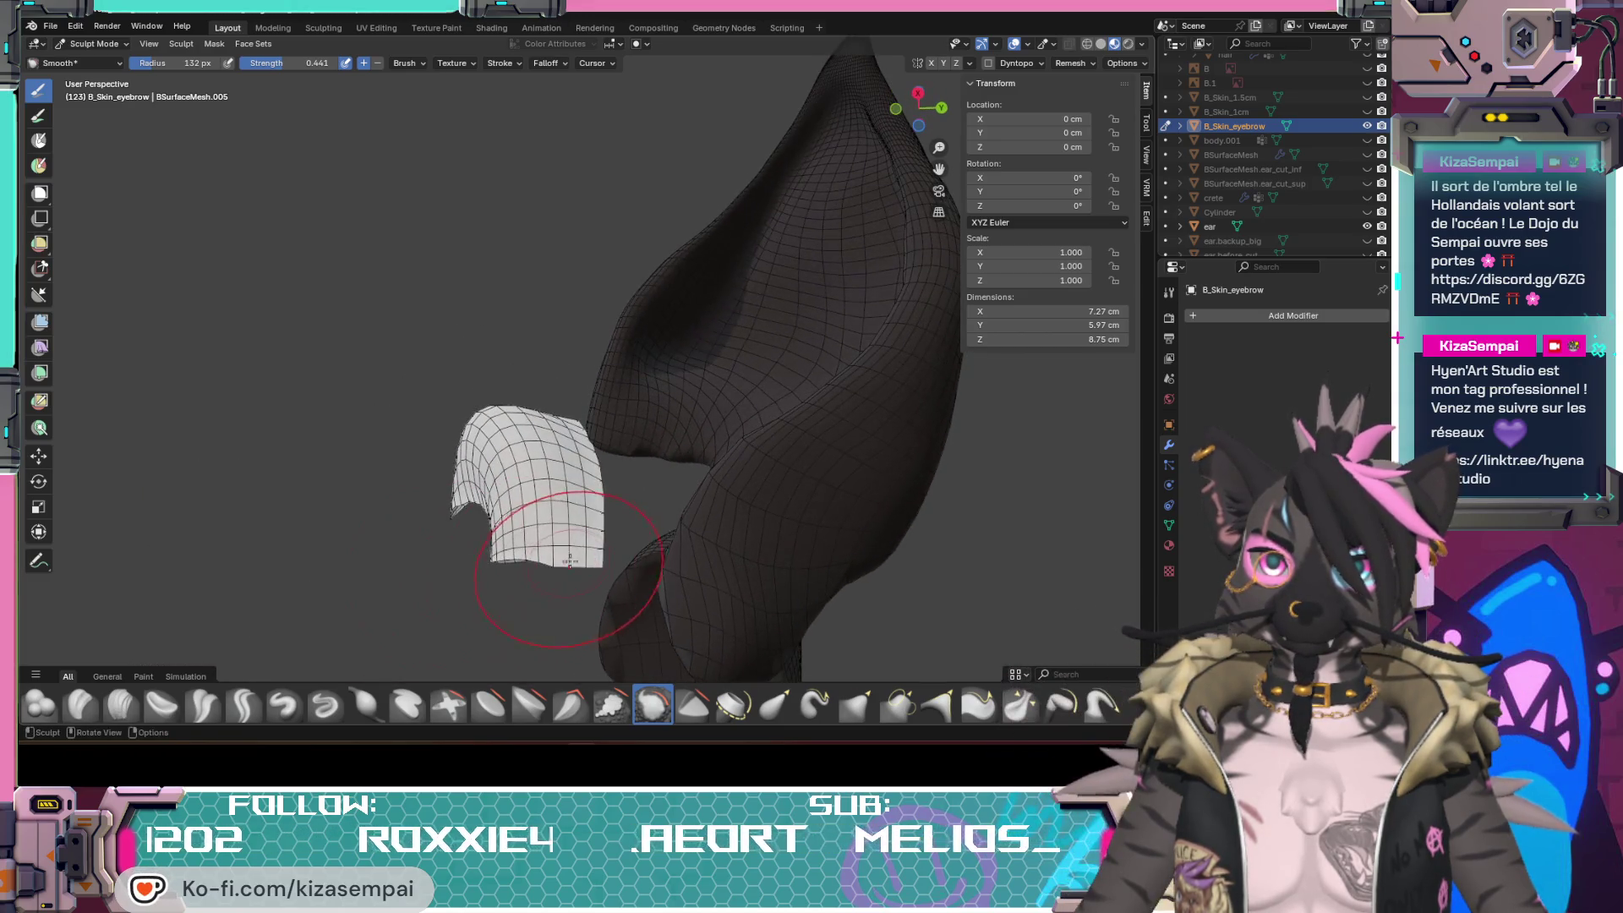
drag(577, 548, 596, 511)
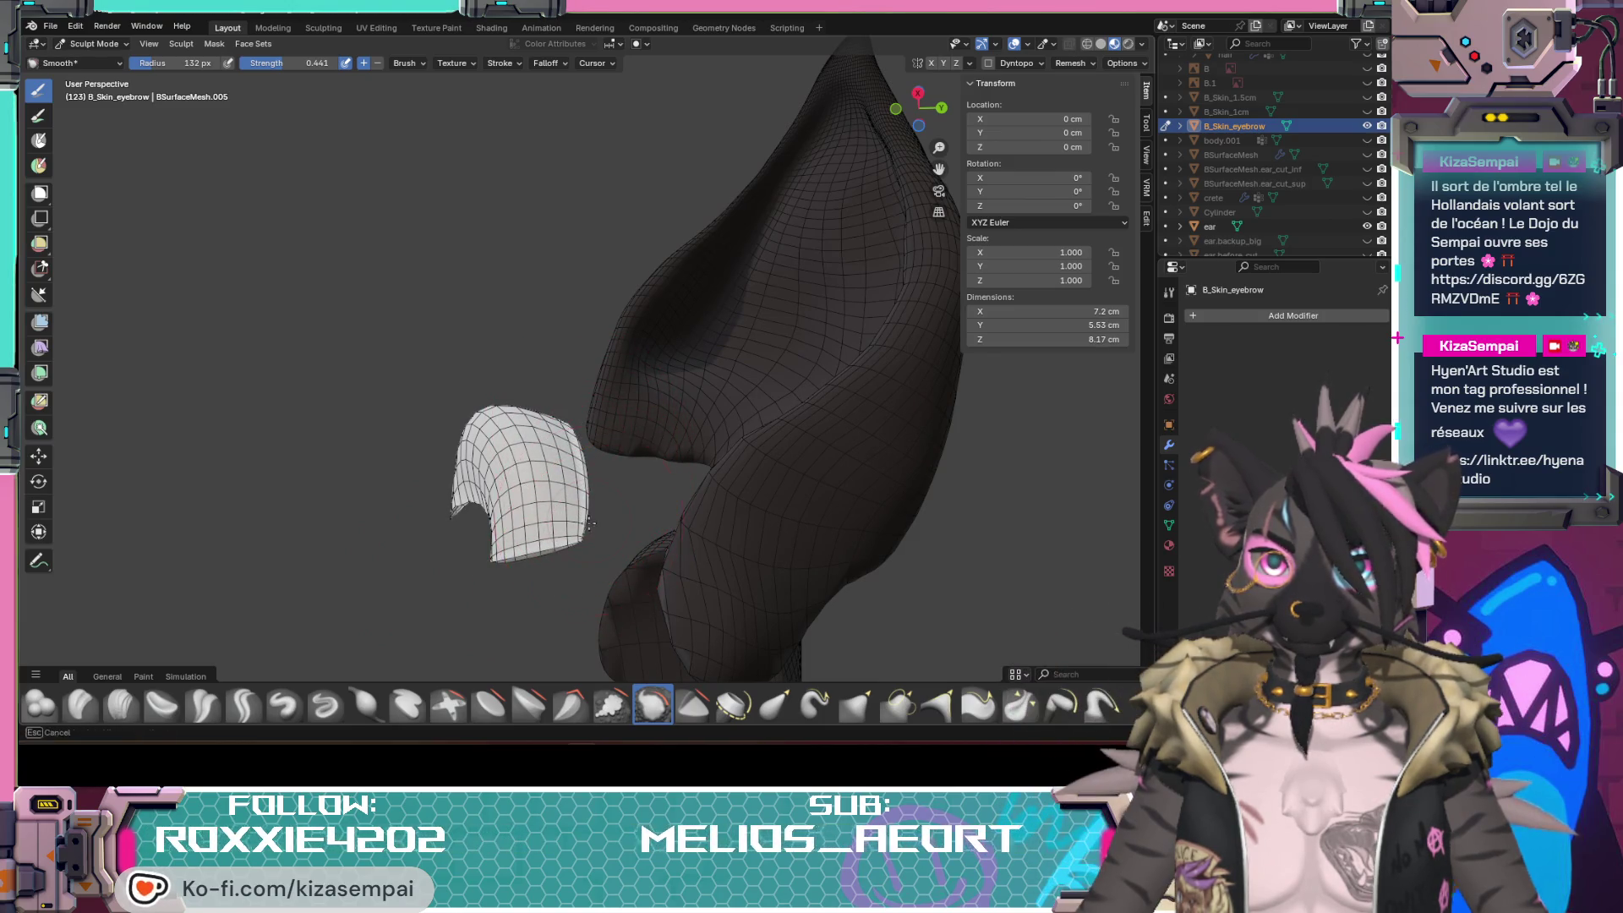
mouse_move(579, 542)
middle_down()
mouse_move(868, 569)
mouse_move(524, 563)
middle_up()
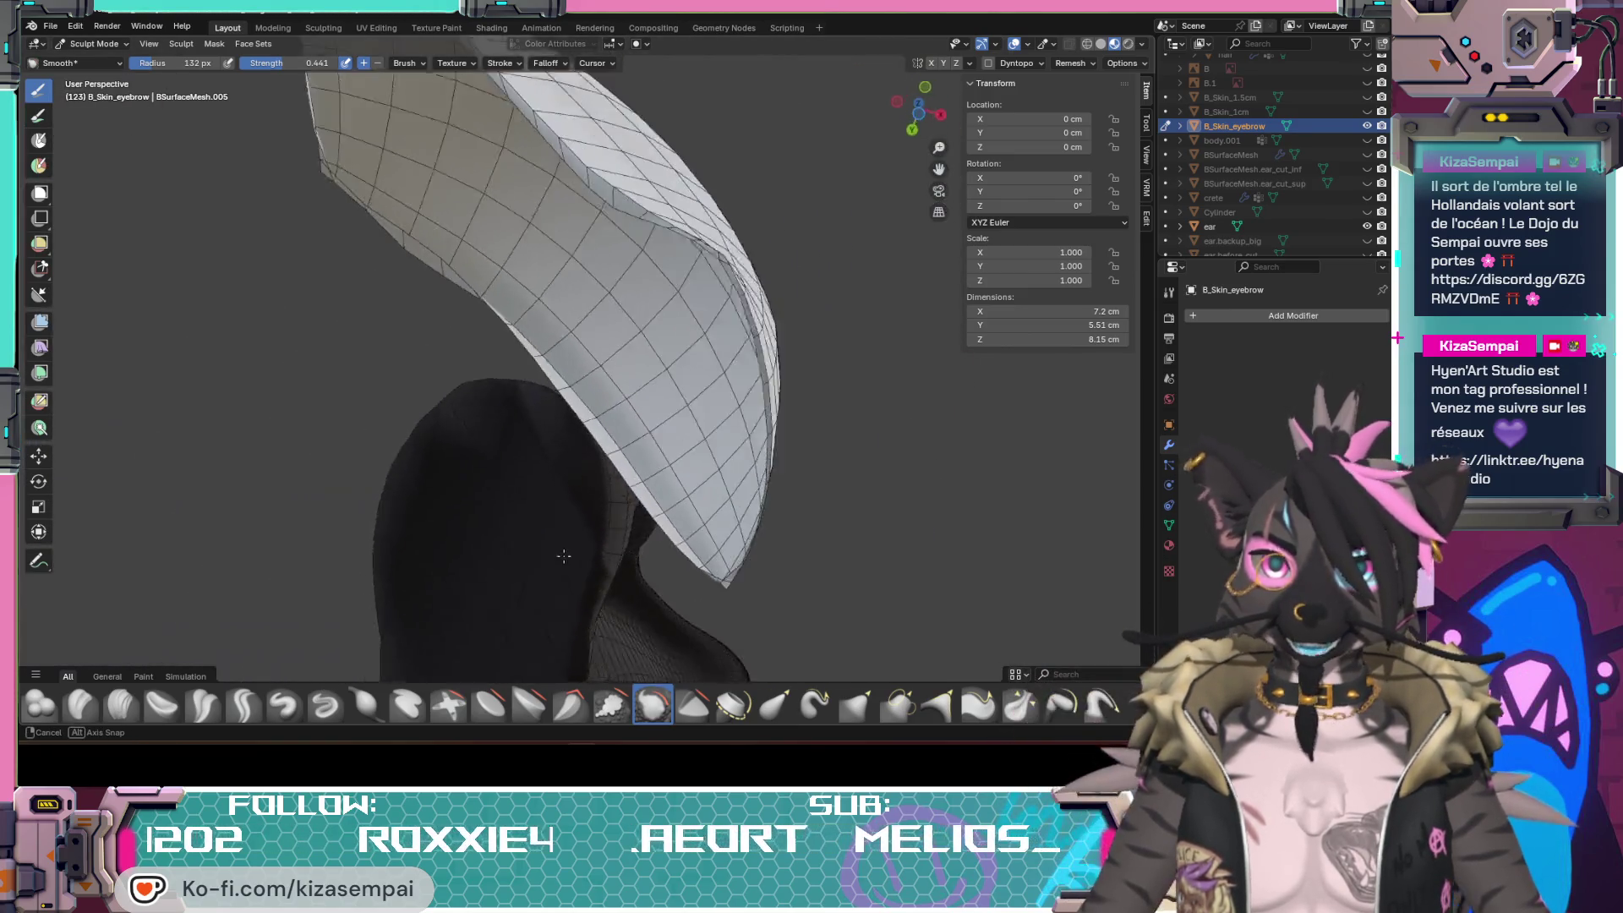
mouse_move(524, 564)
middle_down()
mouse_move(418, 518)
mouse_move(547, 594)
mouse_move(876, 594)
middle_up()
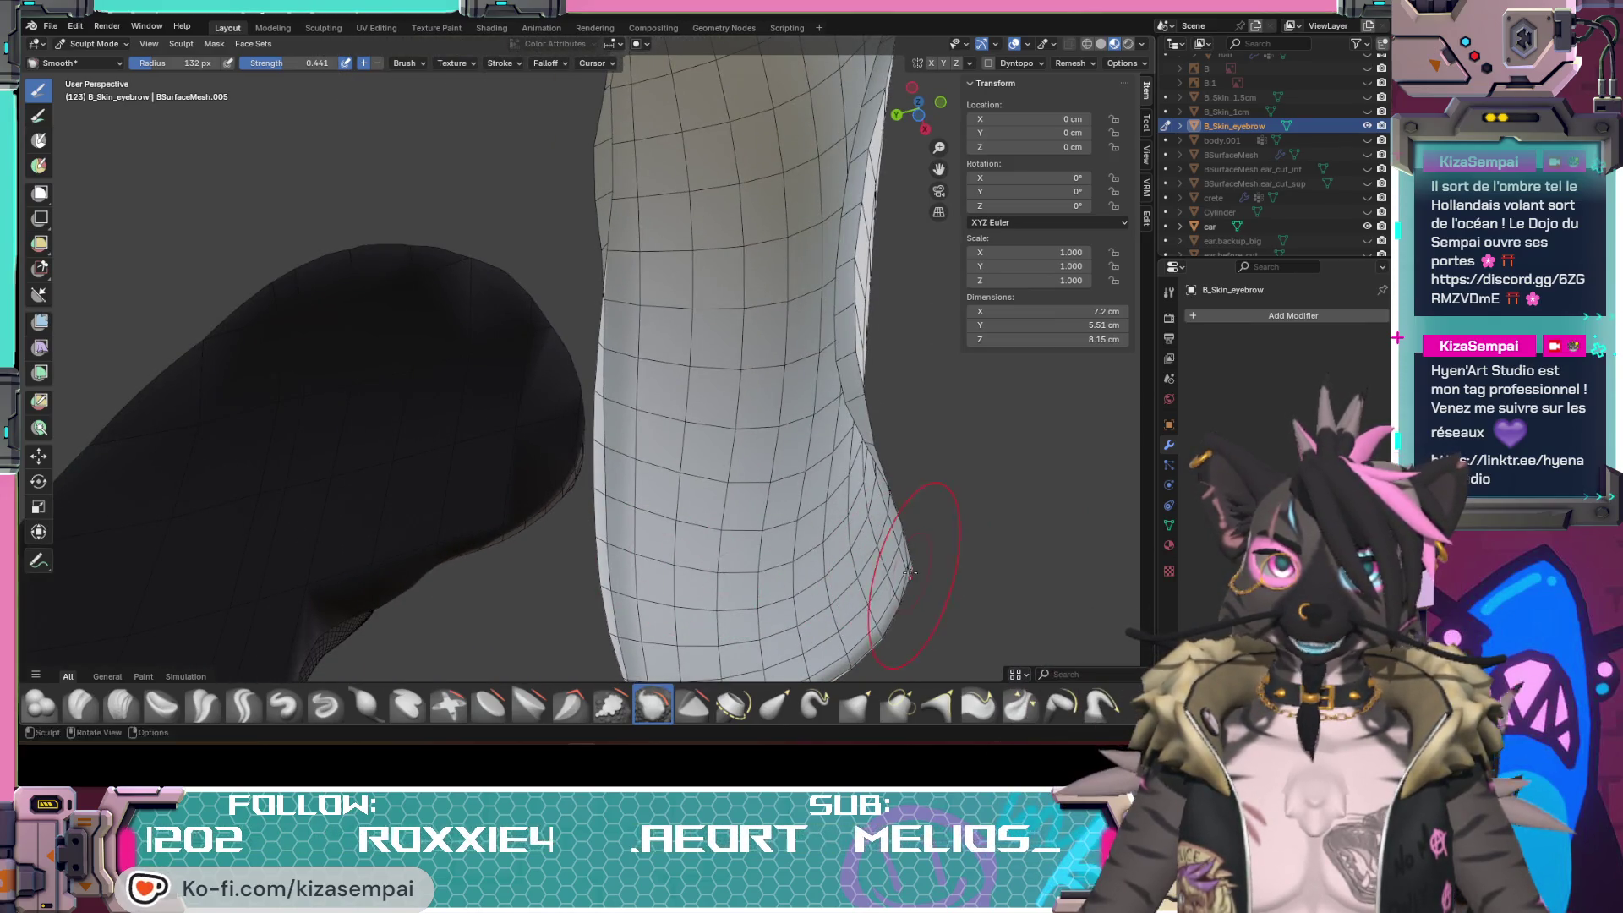
middle_drag(905, 573, 542, 654)
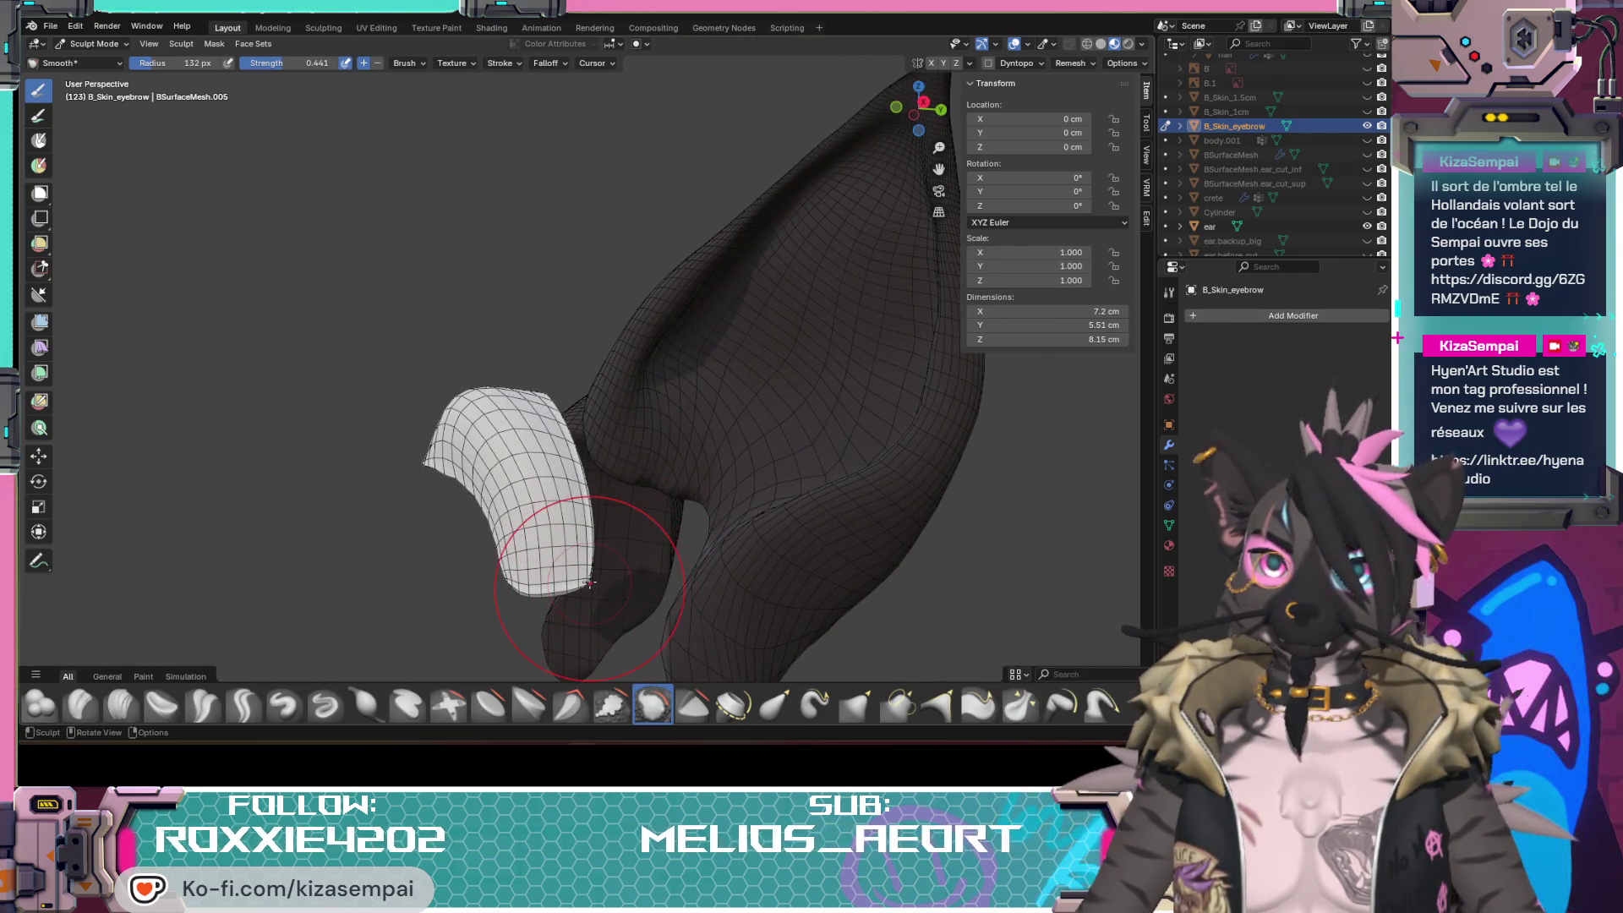
middle_drag(590, 581, 580, 570)
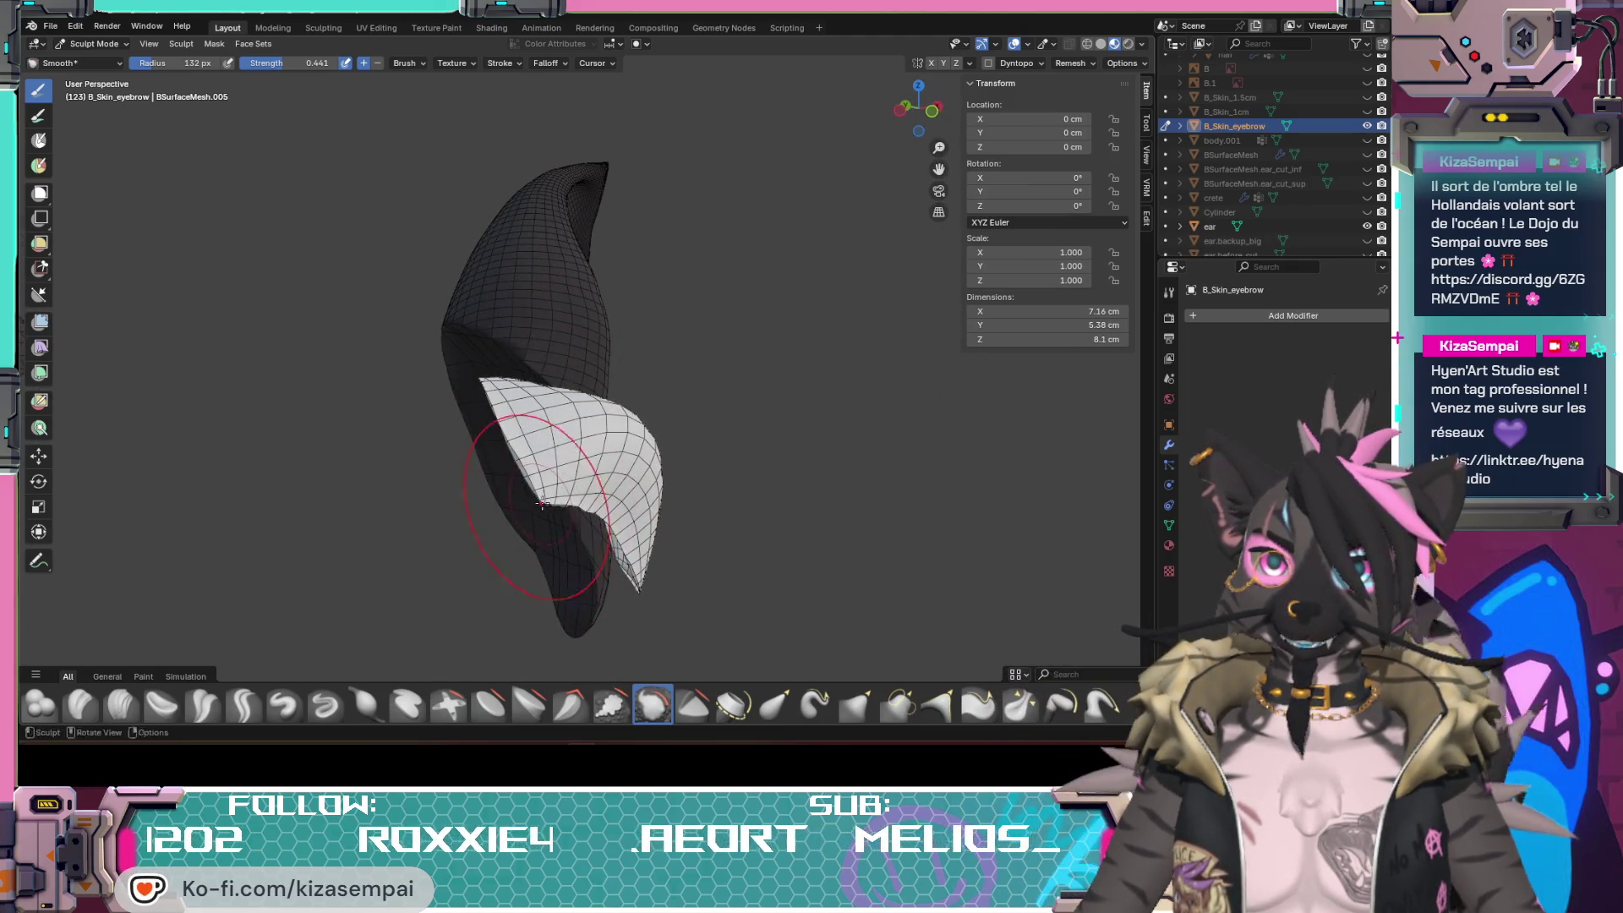
middle_drag(542, 504, 592, 508)
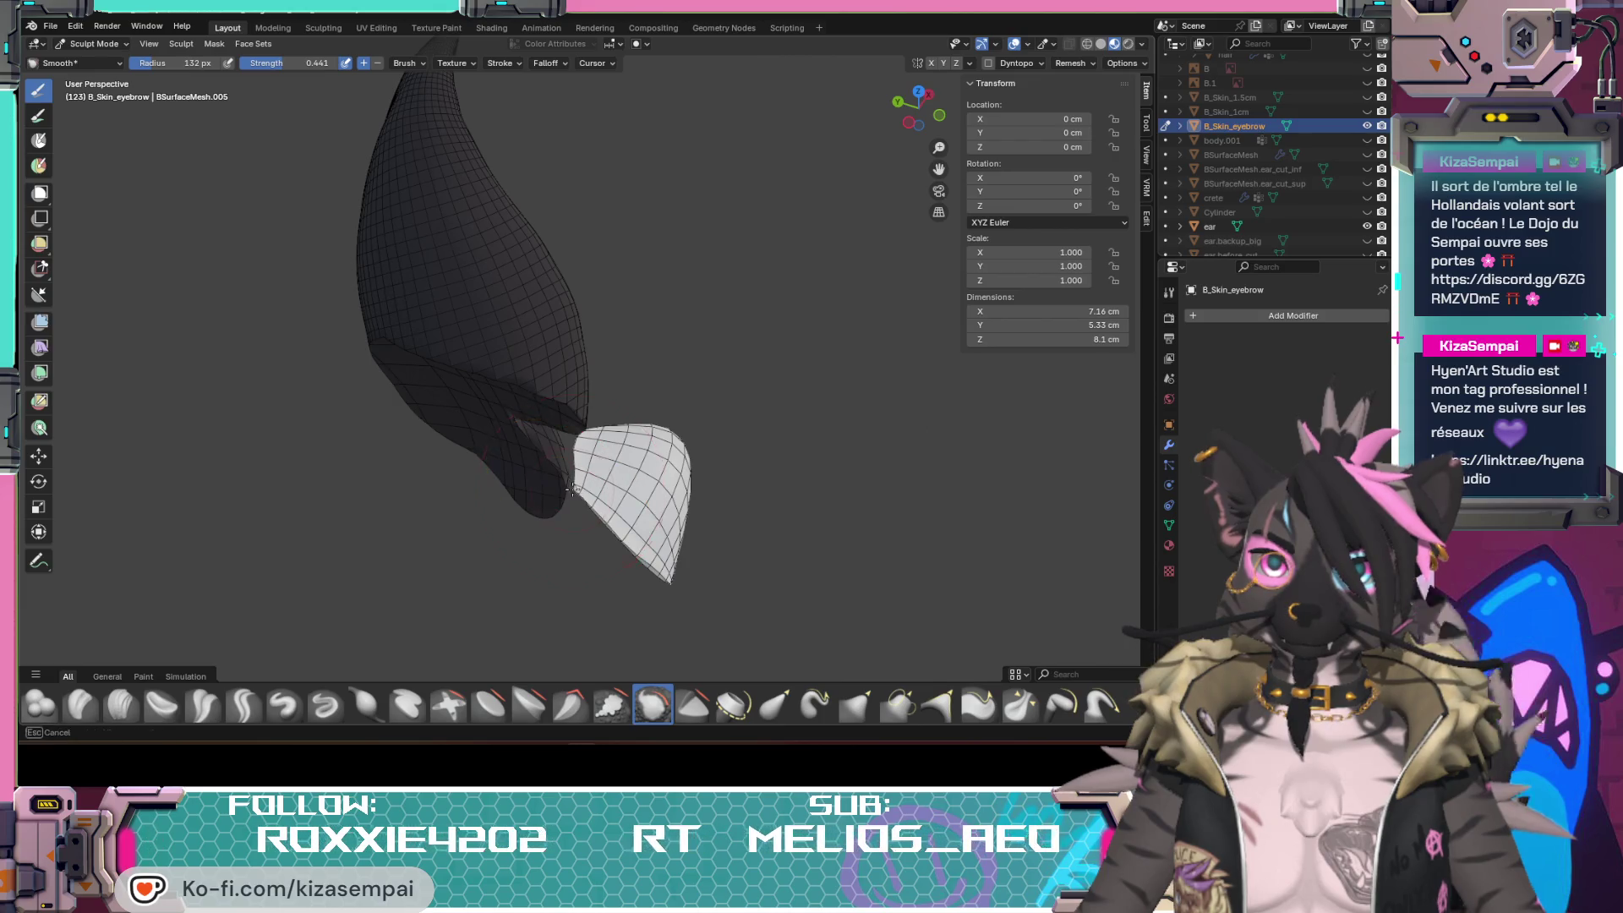
mouse_move(707, 563)
middle_down()
mouse_move(800, 444)
mouse_move(594, 340)
mouse_move(642, 421)
middle_up()
scroll(594, 341, up, 4)
mouse_move(726, 498)
middle_down()
mouse_move(525, 333)
mouse_move(670, 363)
mouse_move(669, 466)
mouse_move(544, 445)
middle_up()
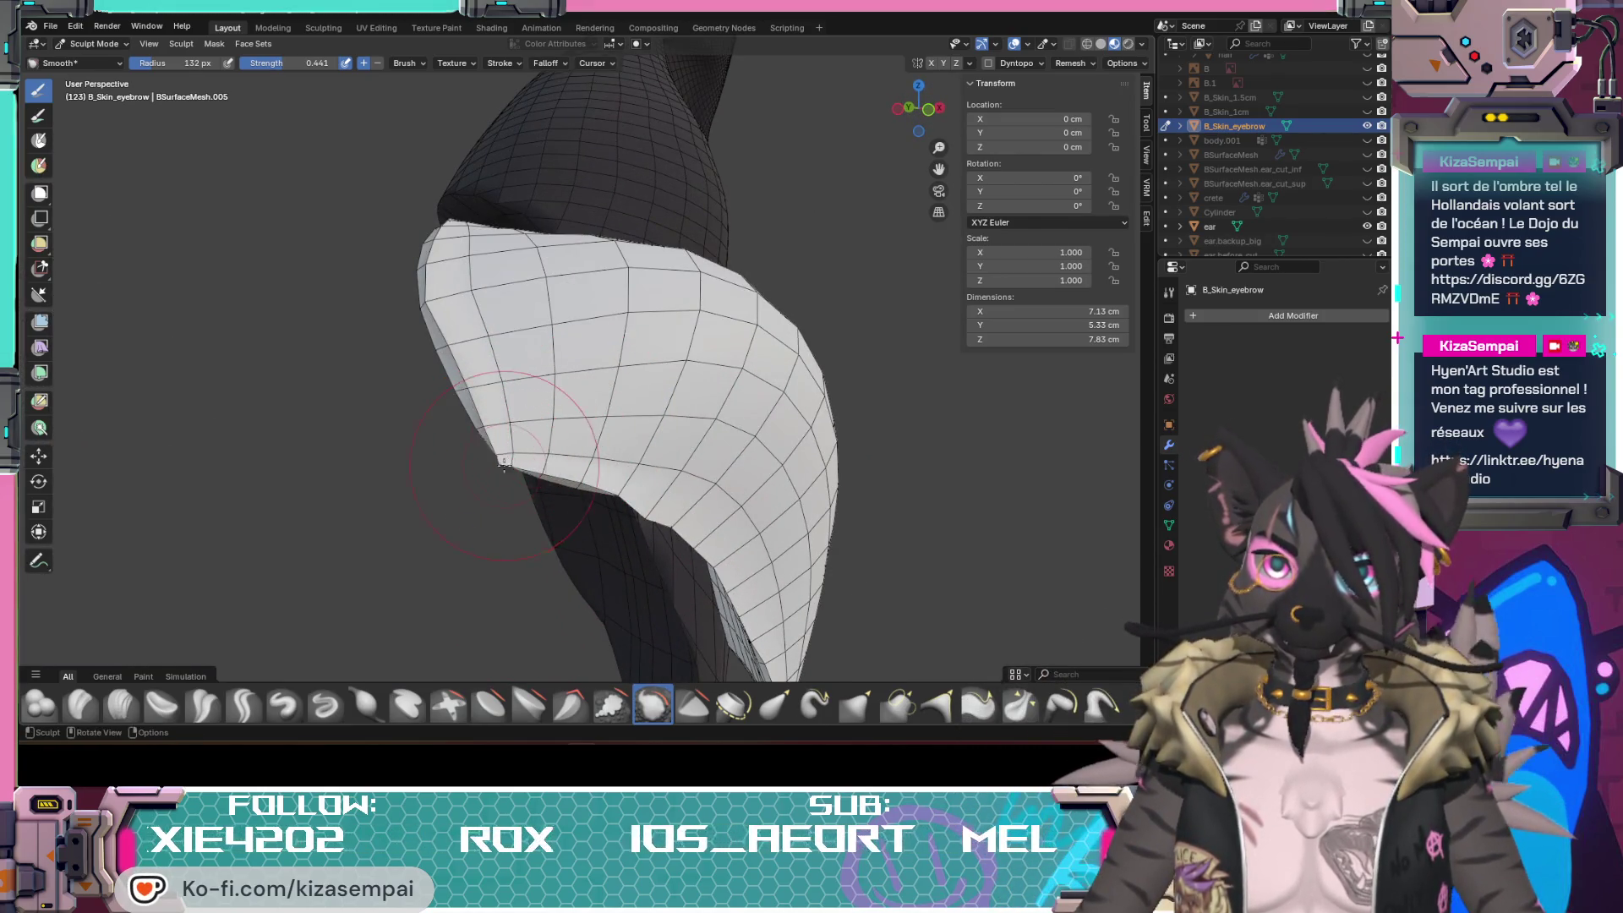
mouse_move(508, 469)
middle_down()
mouse_move(797, 562)
mouse_move(793, 470)
mouse_move(534, 513)
middle_up()
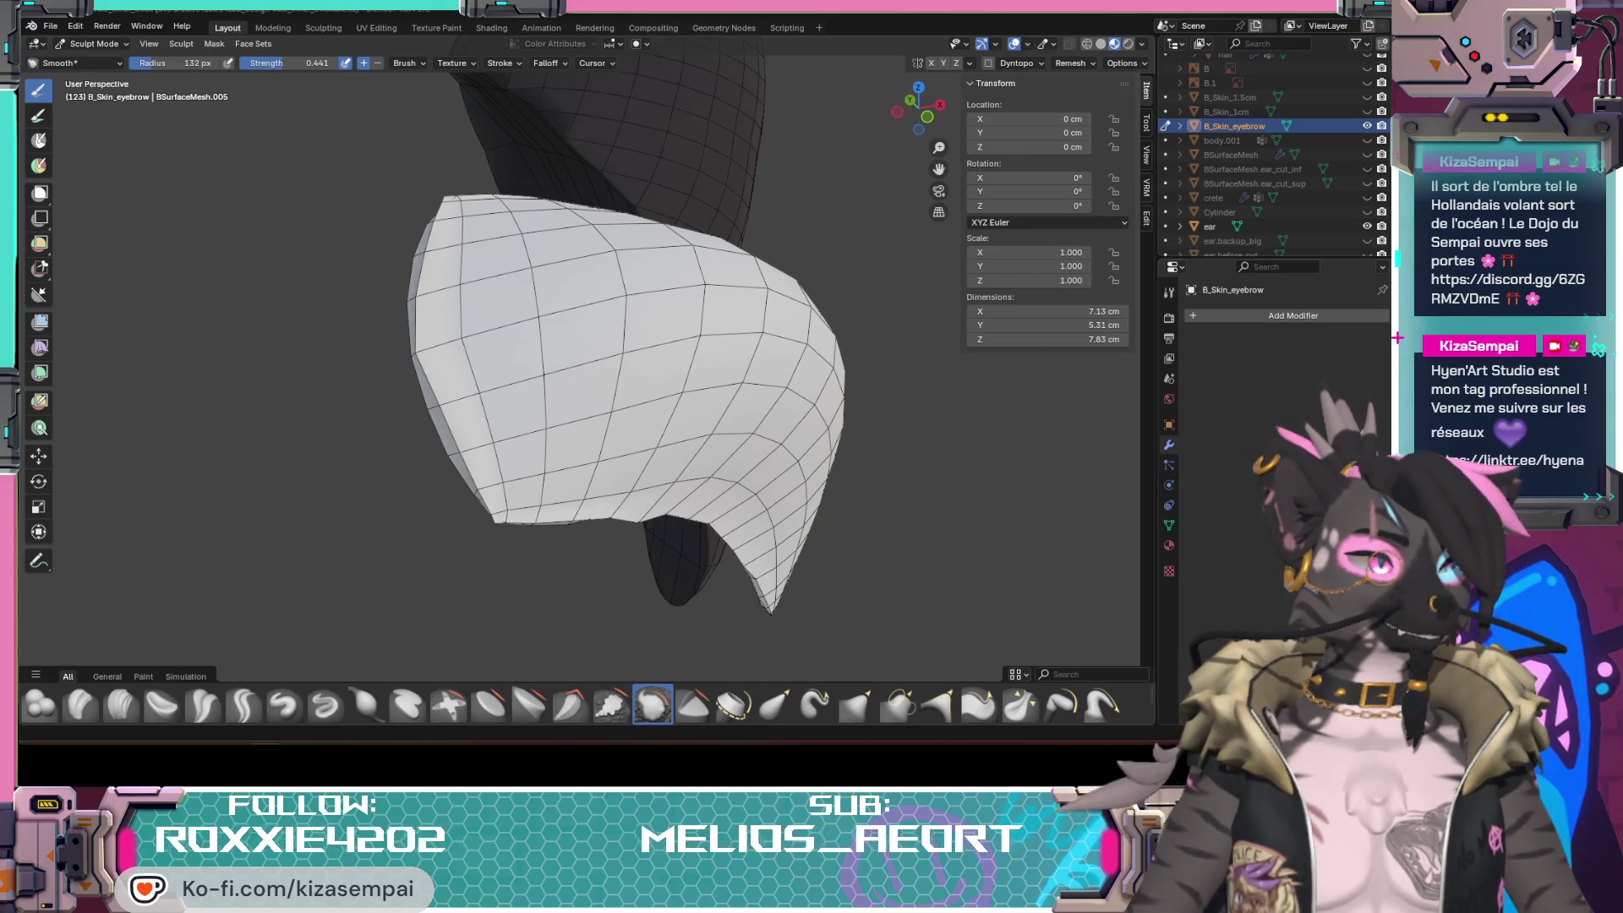
middle_drag(492, 520, 650, 175)
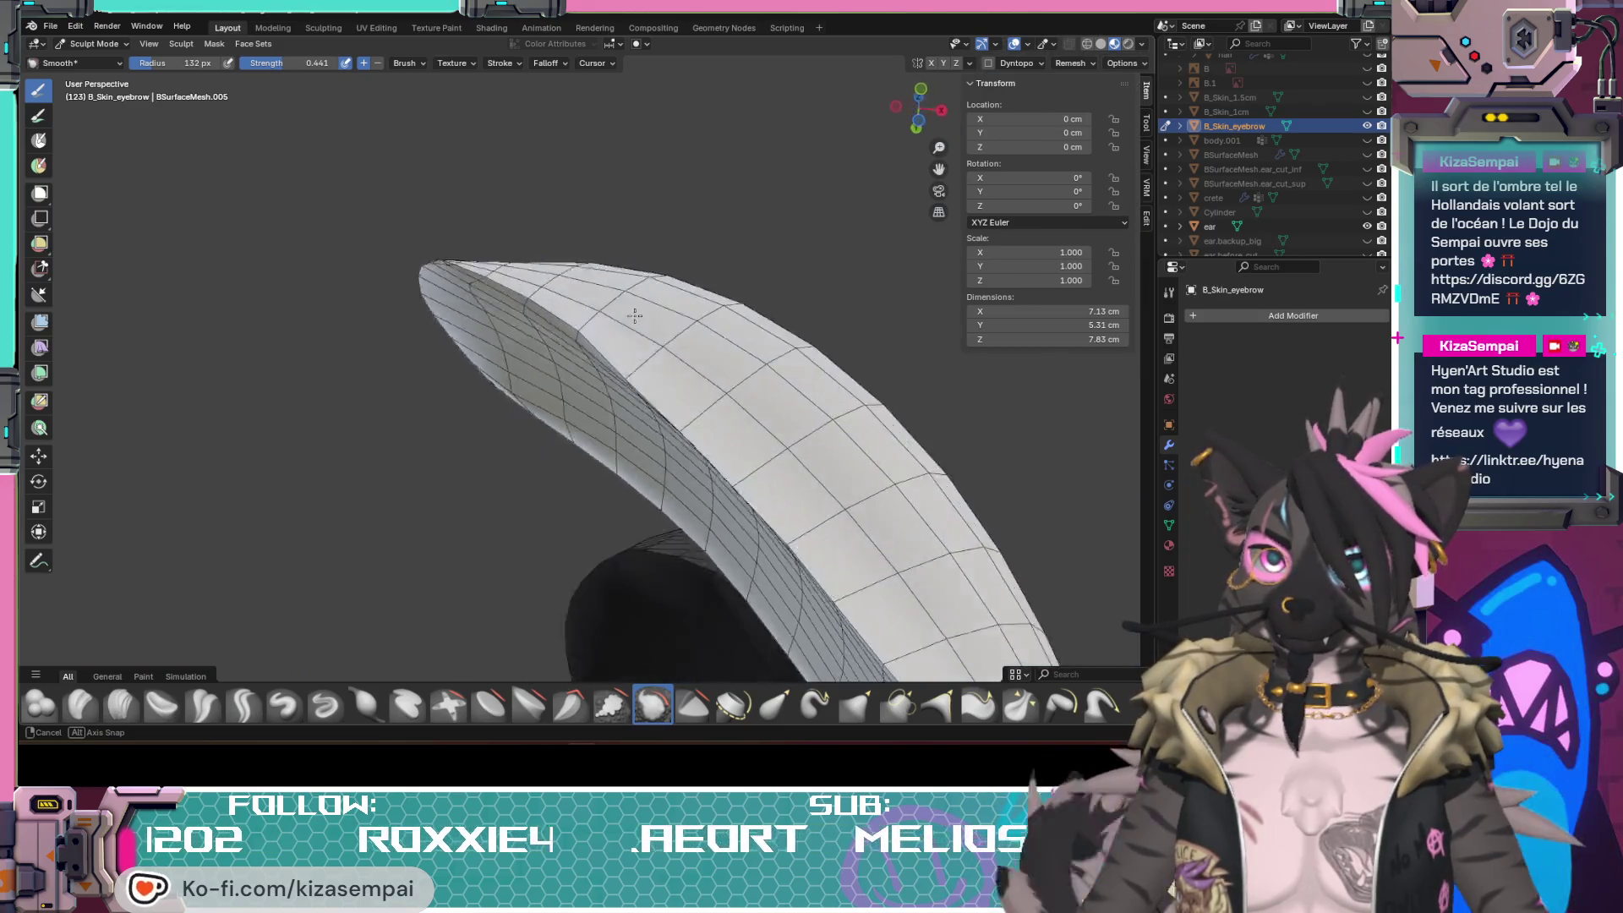
mouse_move(649, 176)
middle_down()
mouse_move(481, 427)
mouse_move(584, 345)
mouse_move(741, 430)
middle_up()
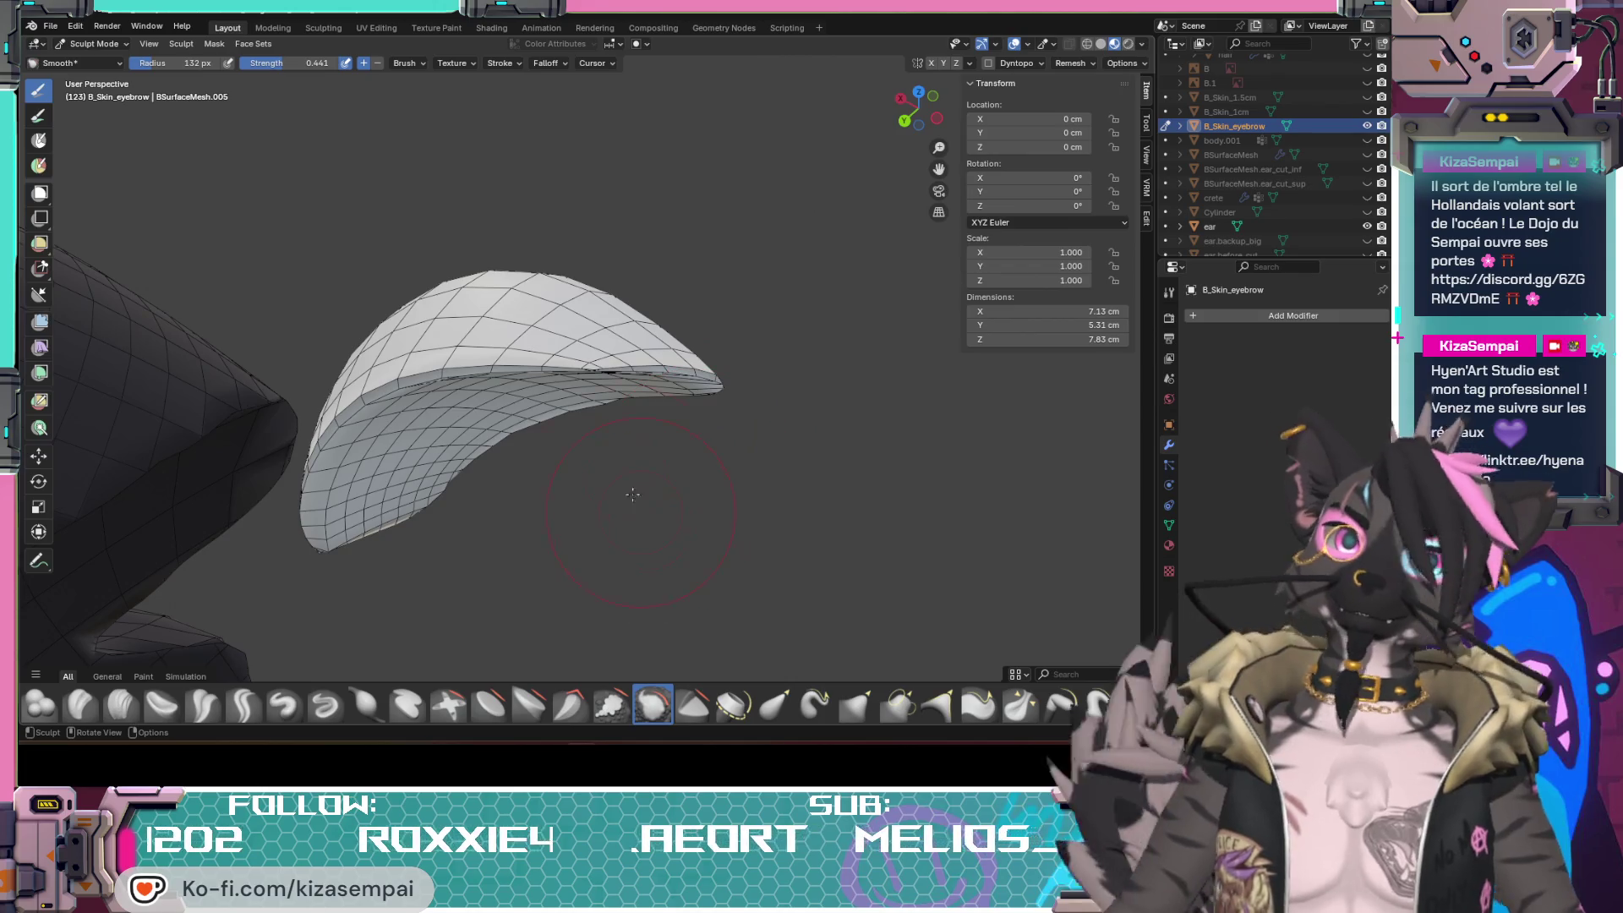
middle_drag(631, 494, 1189, 105)
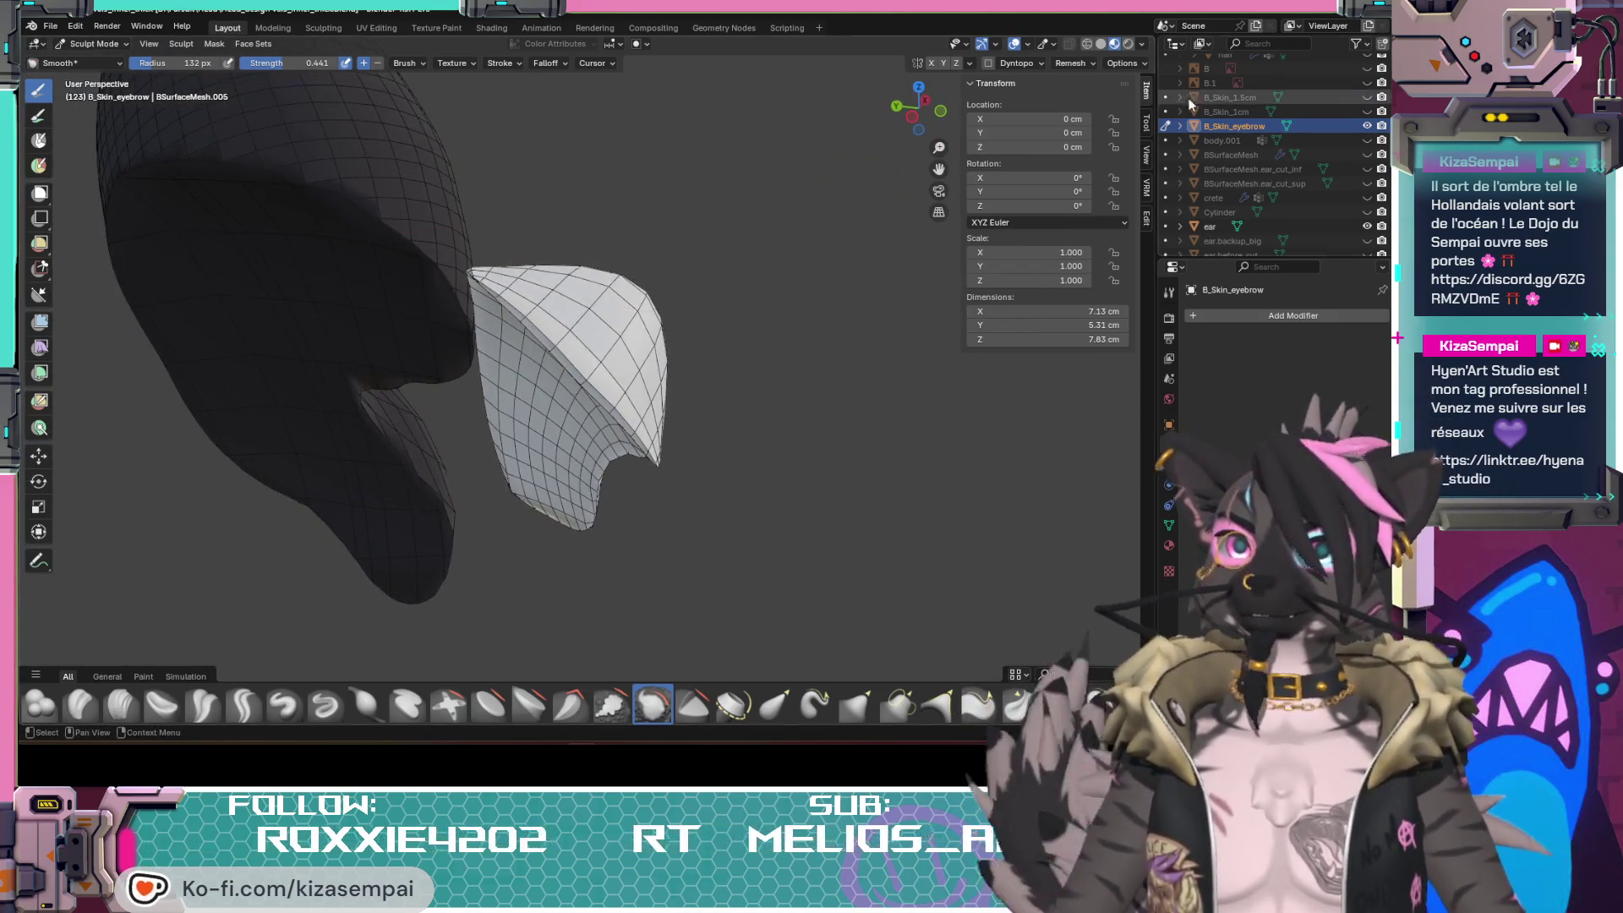
scroll(644, 354, up, 5)
Step: Check the head from the front and sides, show the wireframe overlay and enter Edit Mode
mouse_move(622, 368)
middle_down()
mouse_move(643, 354)
mouse_move(466, 309)
mouse_move(571, 357)
mouse_move(683, 463)
mouse_move(572, 505)
middle_up()
scroll(552, 523, down, 3)
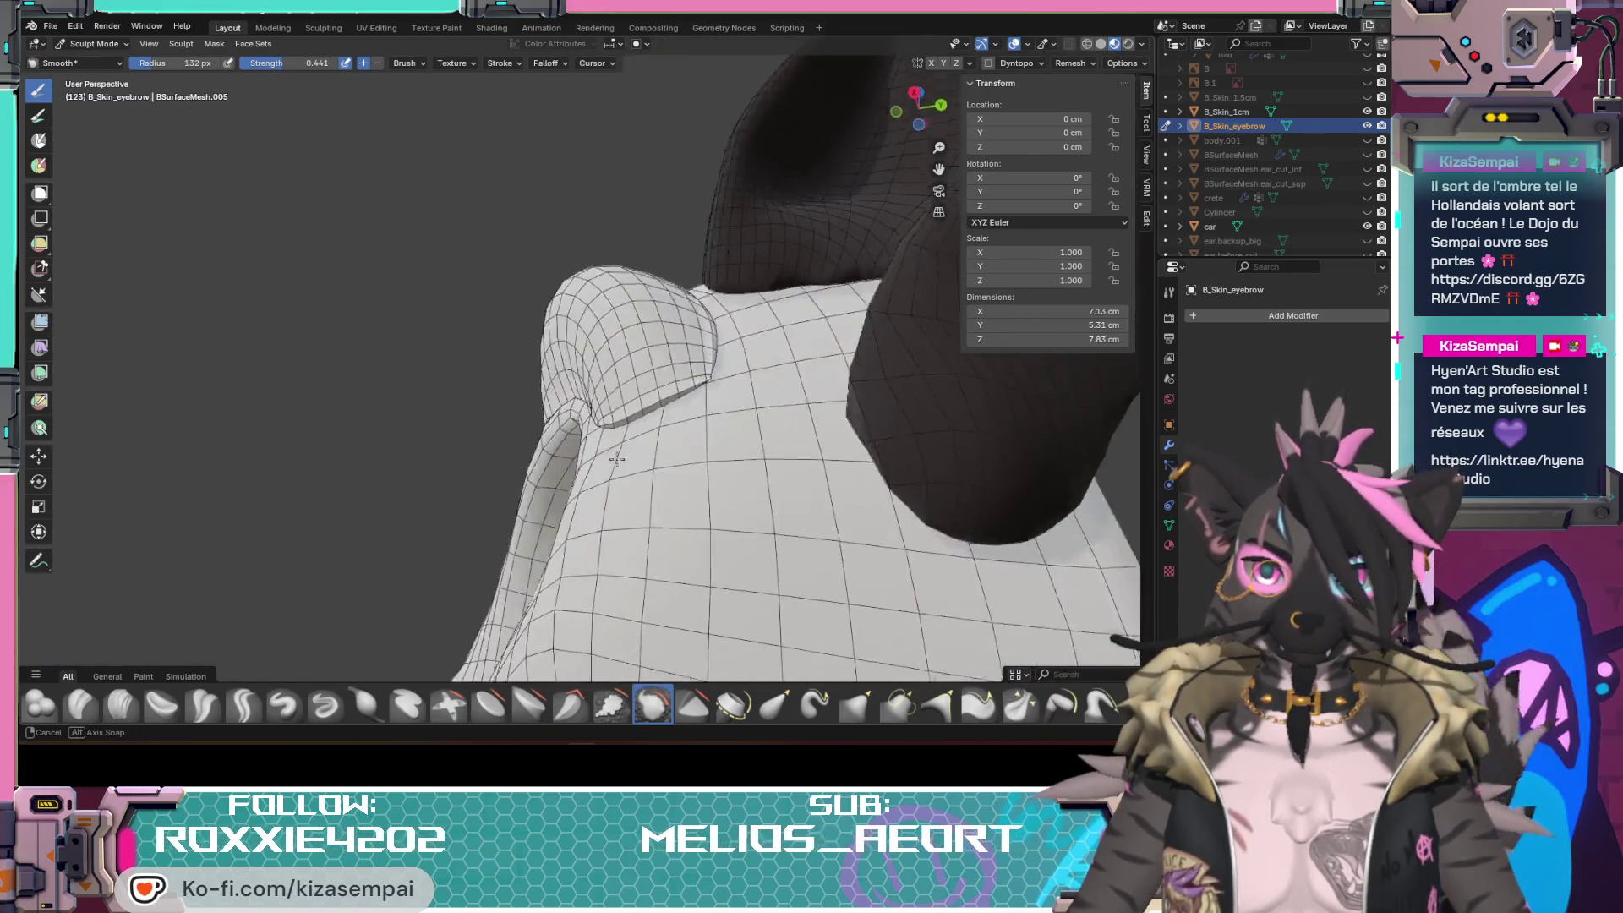
scroll(551, 522, down, 3)
scroll(552, 523, down, 3)
mouse_move(558, 514)
middle_down()
mouse_move(811, 520)
mouse_move(603, 502)
mouse_move(656, 520)
middle_up()
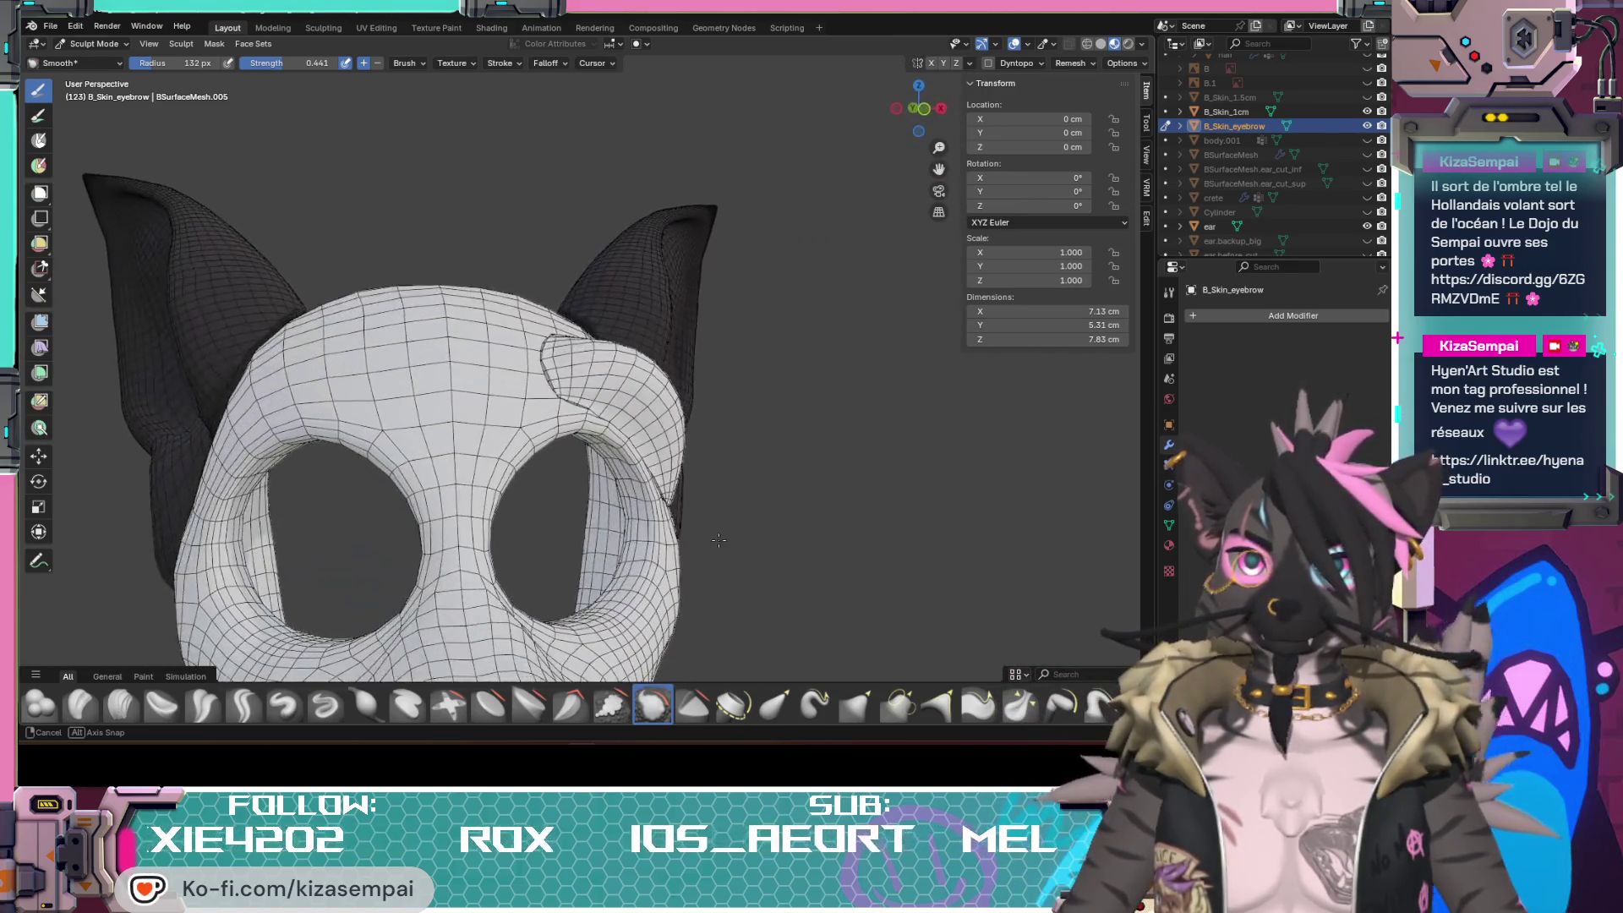
mouse_move(656, 520)
middle_down()
mouse_move(696, 536)
mouse_move(689, 564)
middle_up()
scroll(697, 535, down, 3)
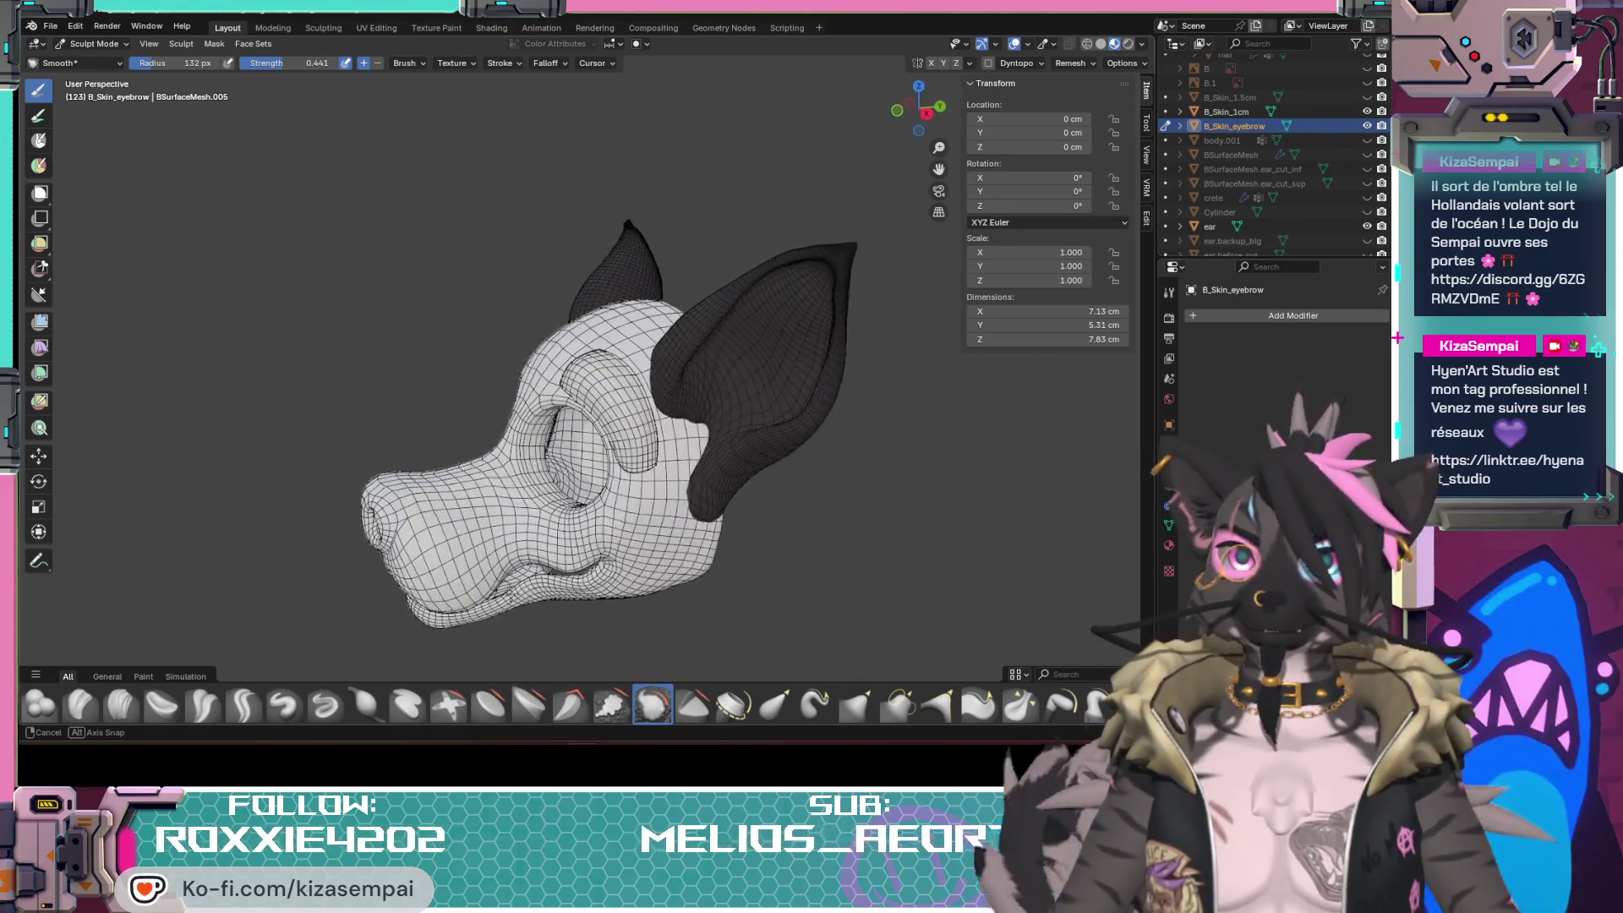
middle_drag(511, 593, 641, 564)
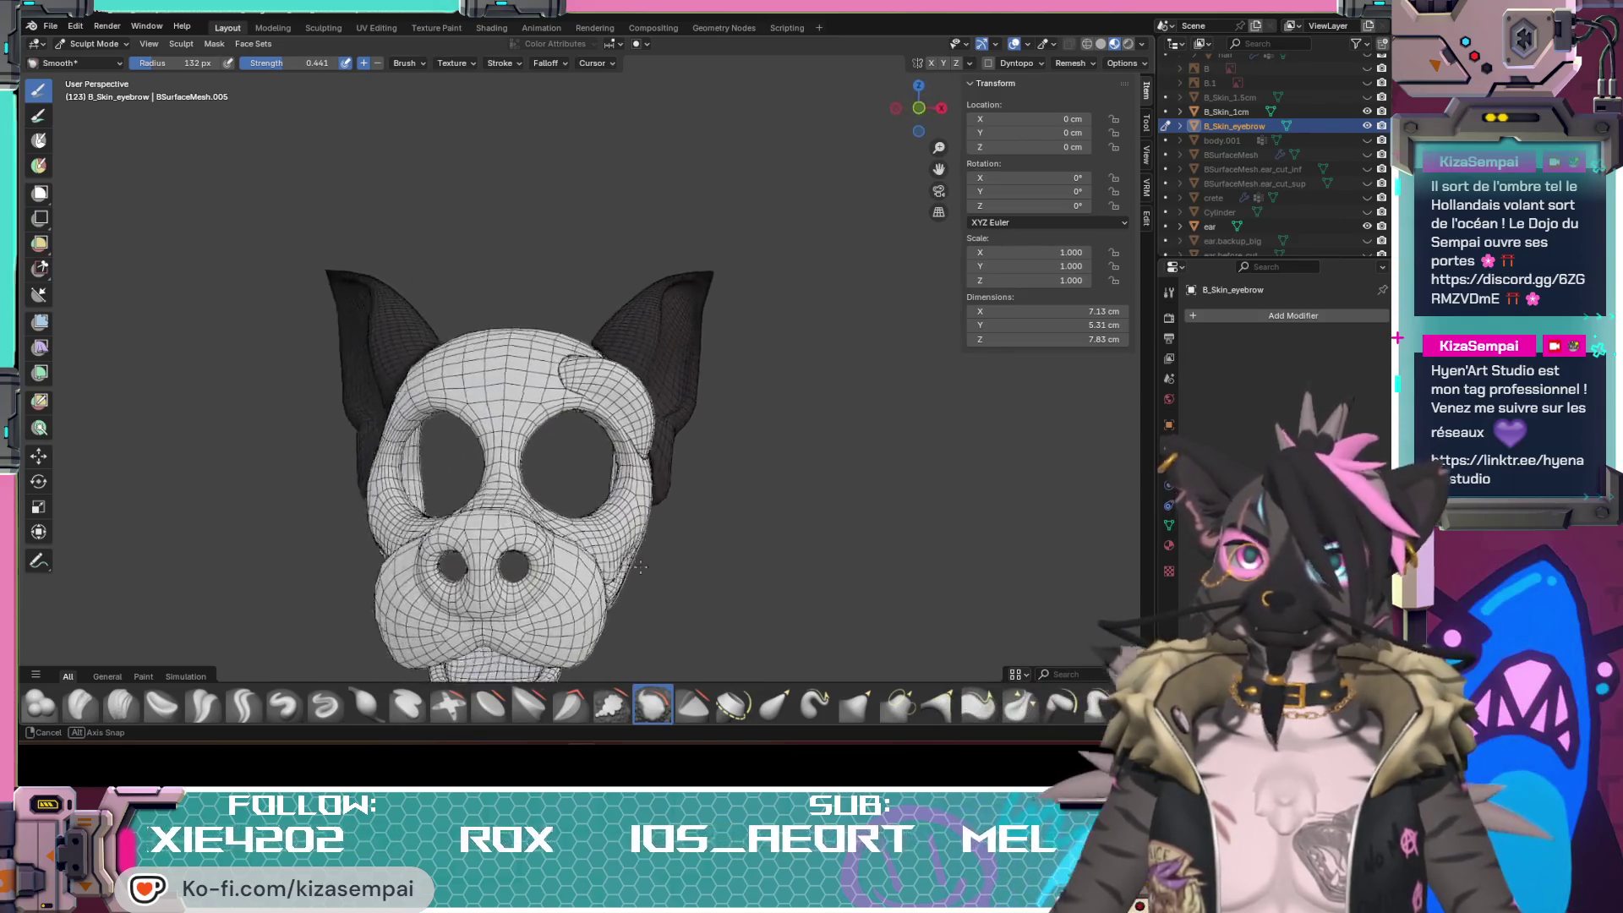
middle_drag(640, 567, 952, 64)
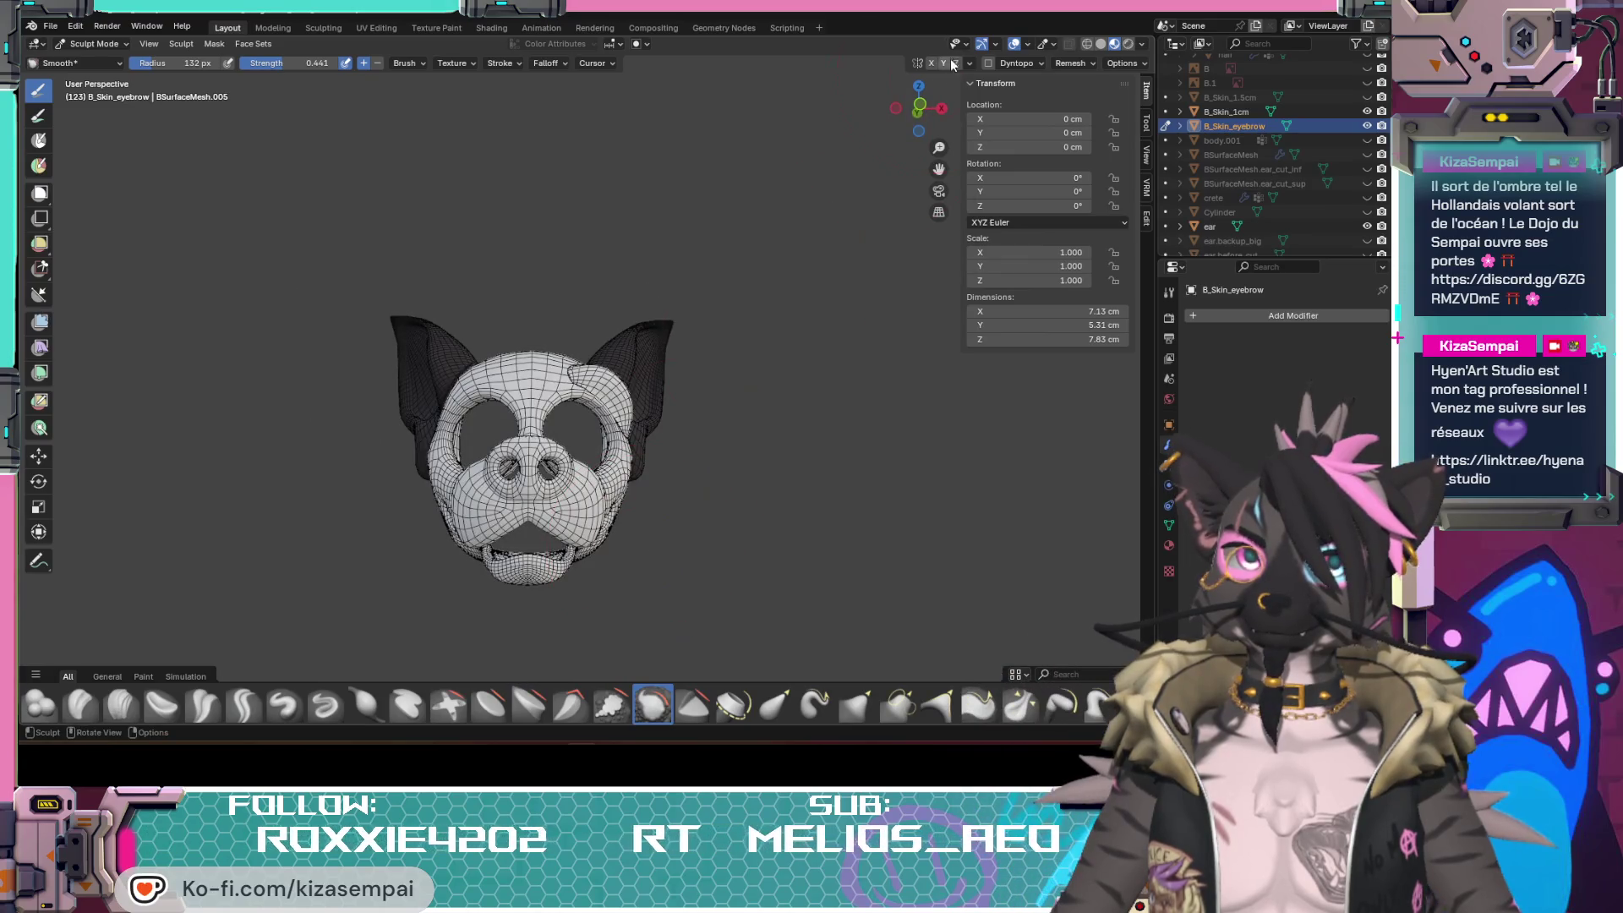
click(1021, 46)
scroll(542, 437, up, 3)
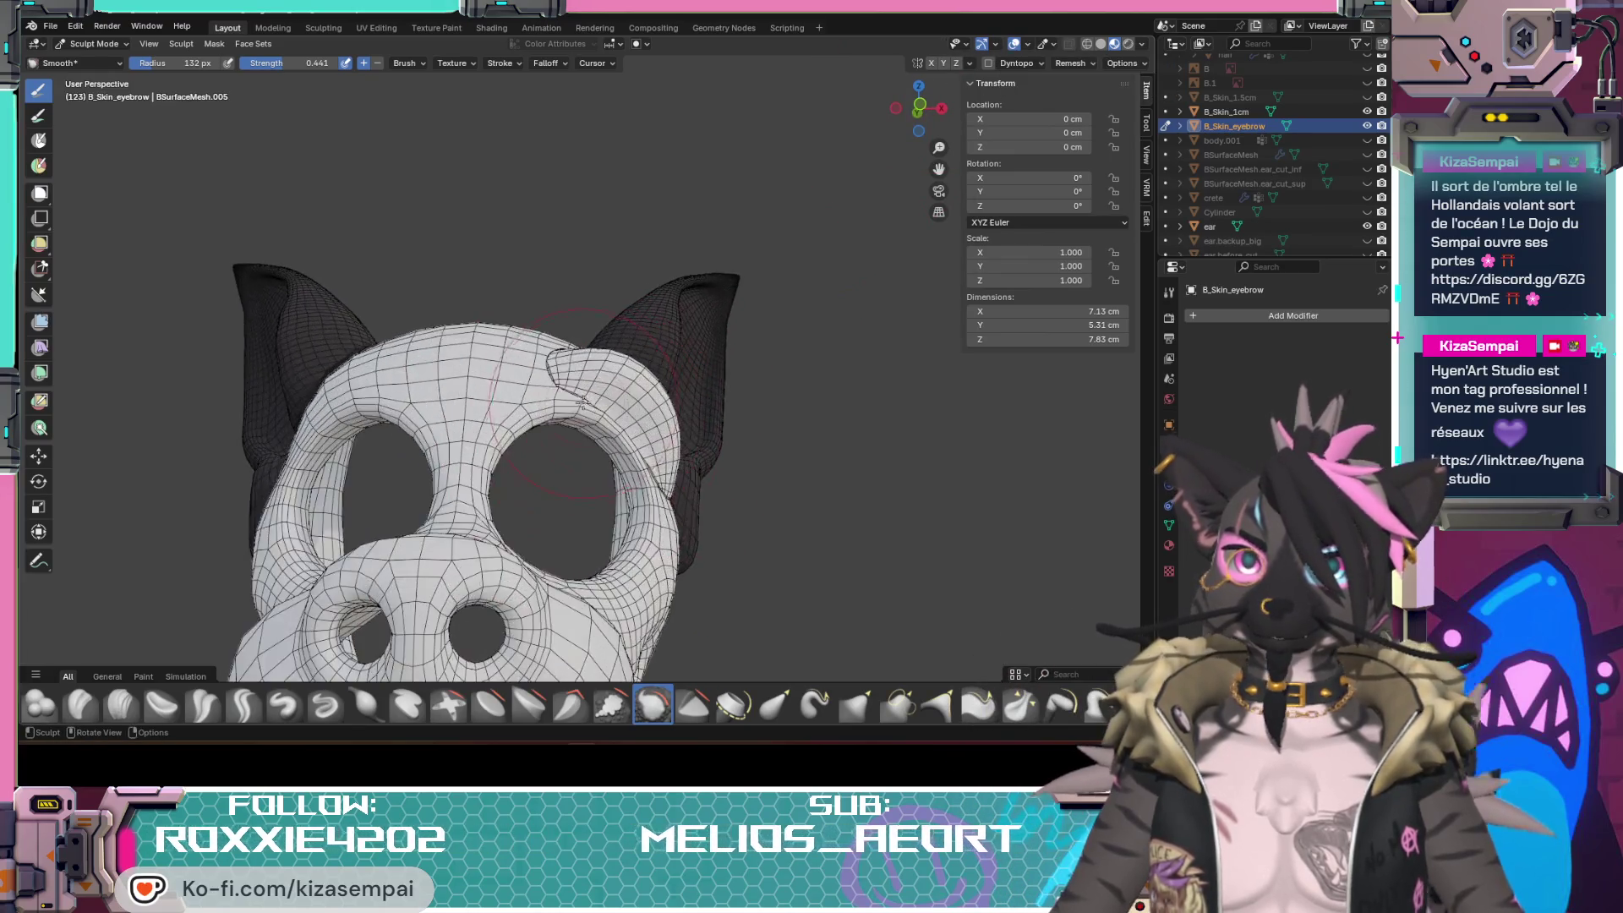
scroll(542, 438, up, 2)
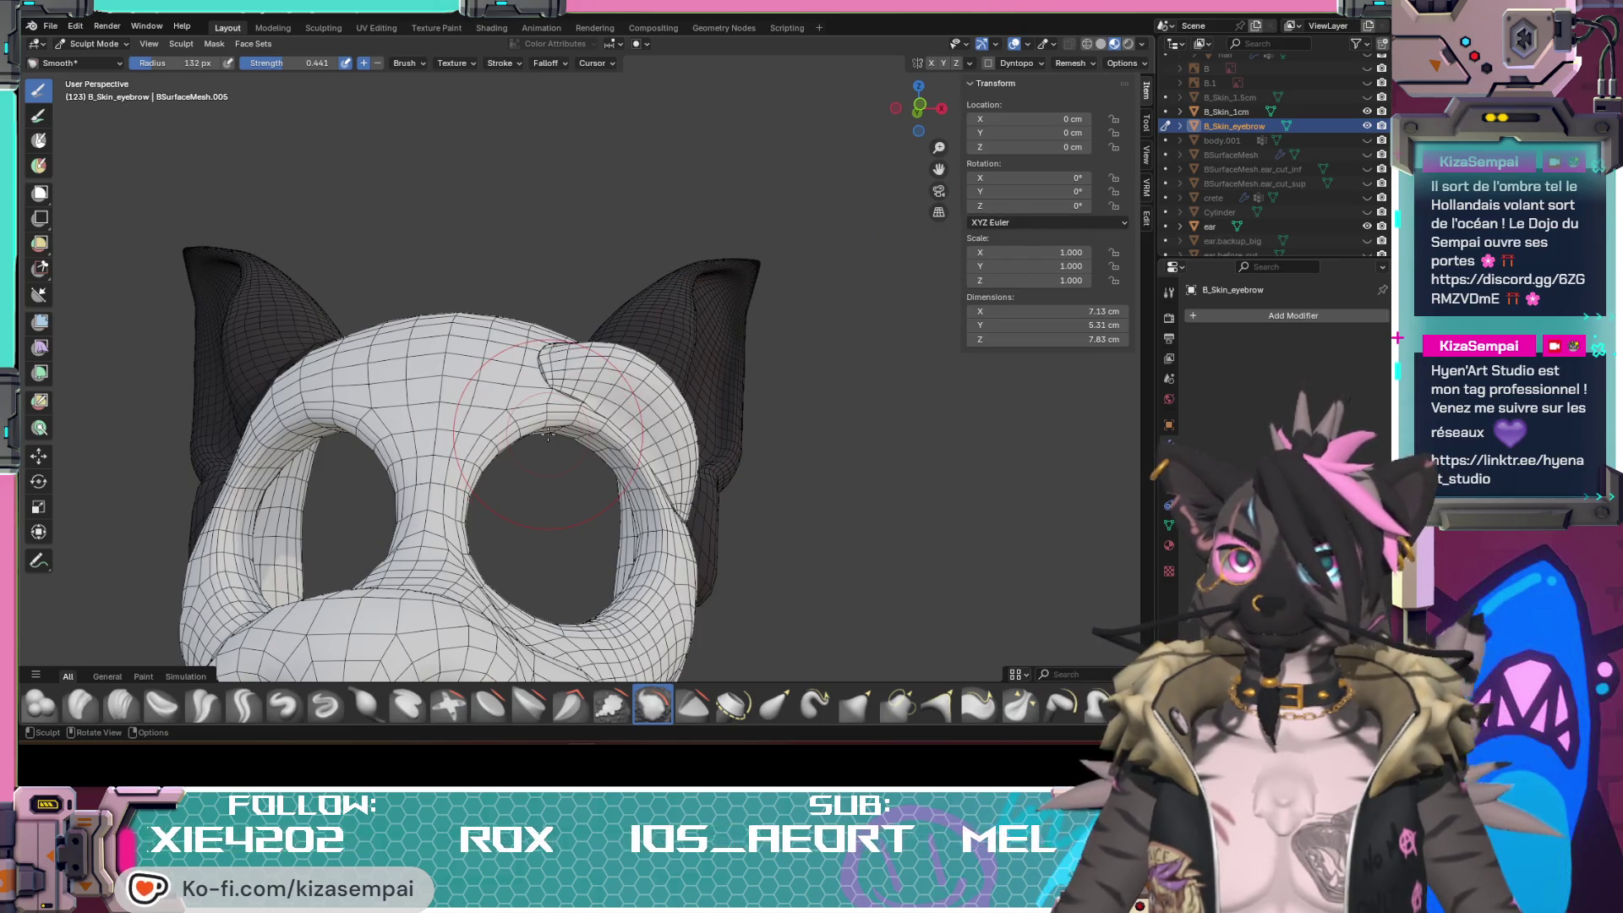
click(95, 78)
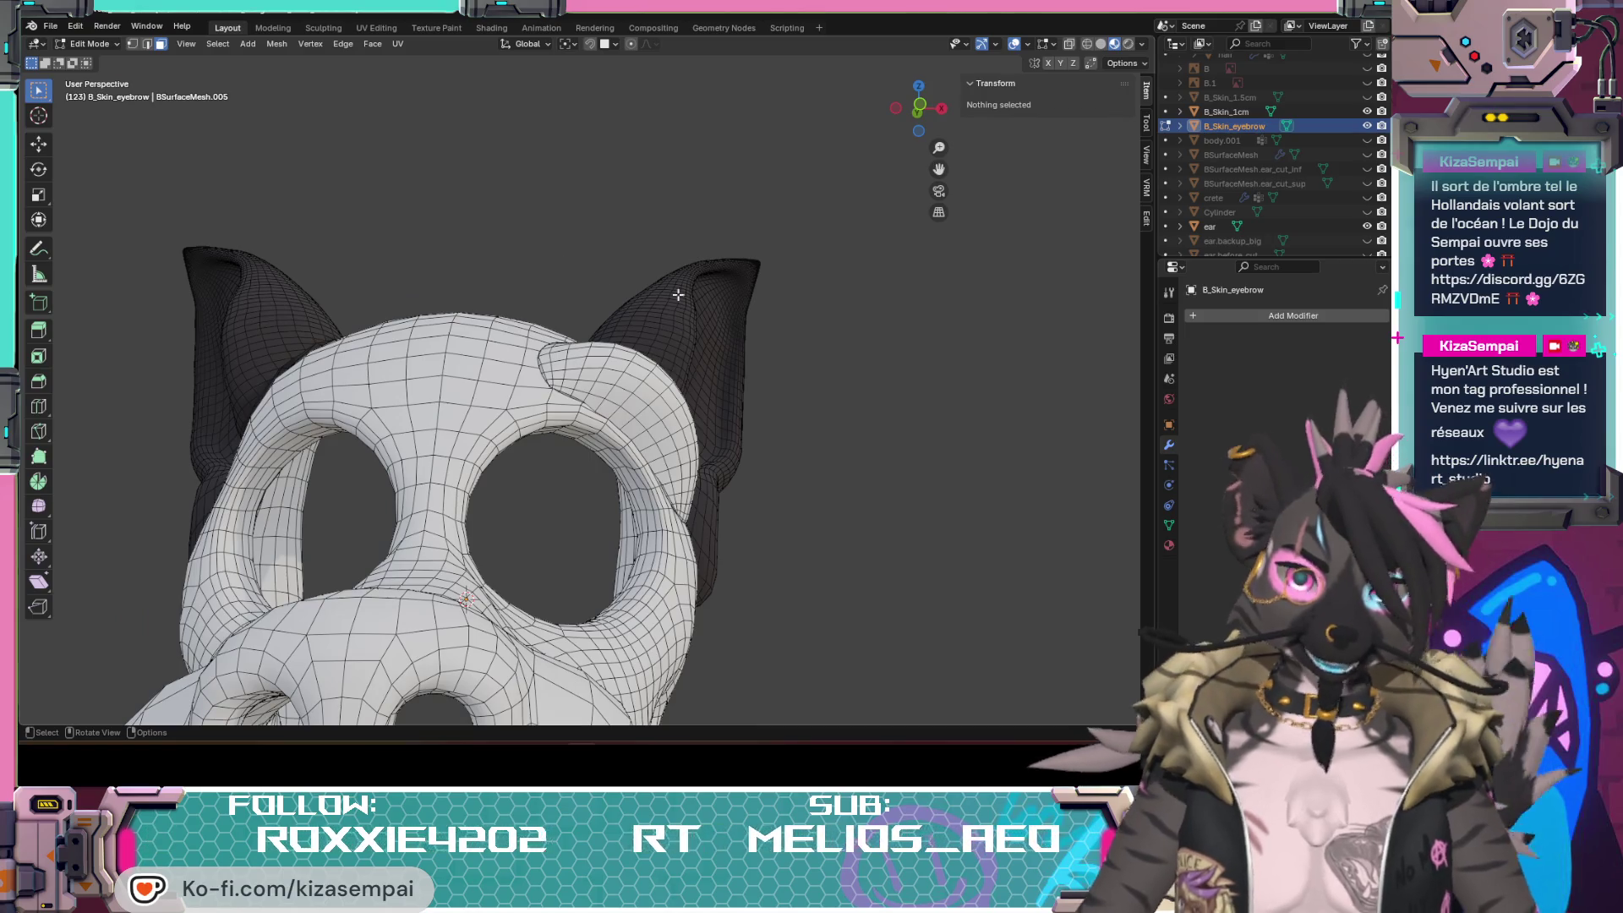
Step: Select the linked eyebrow island, move it over the other eye socket and give it a first rotation
key(l)
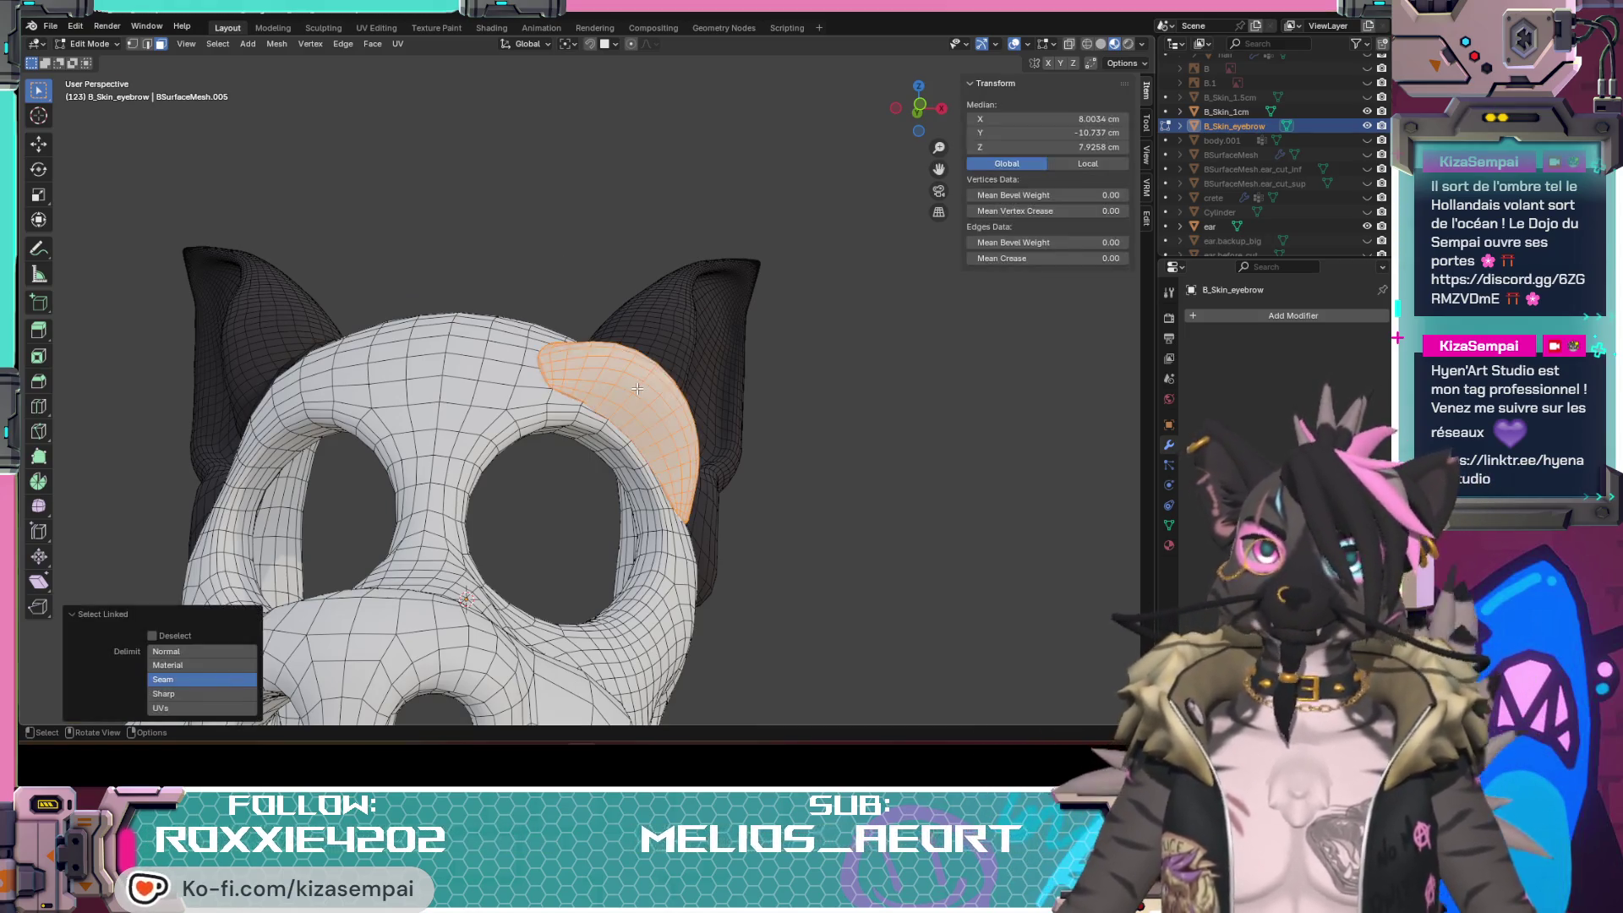
scroll(632, 403, down, 3)
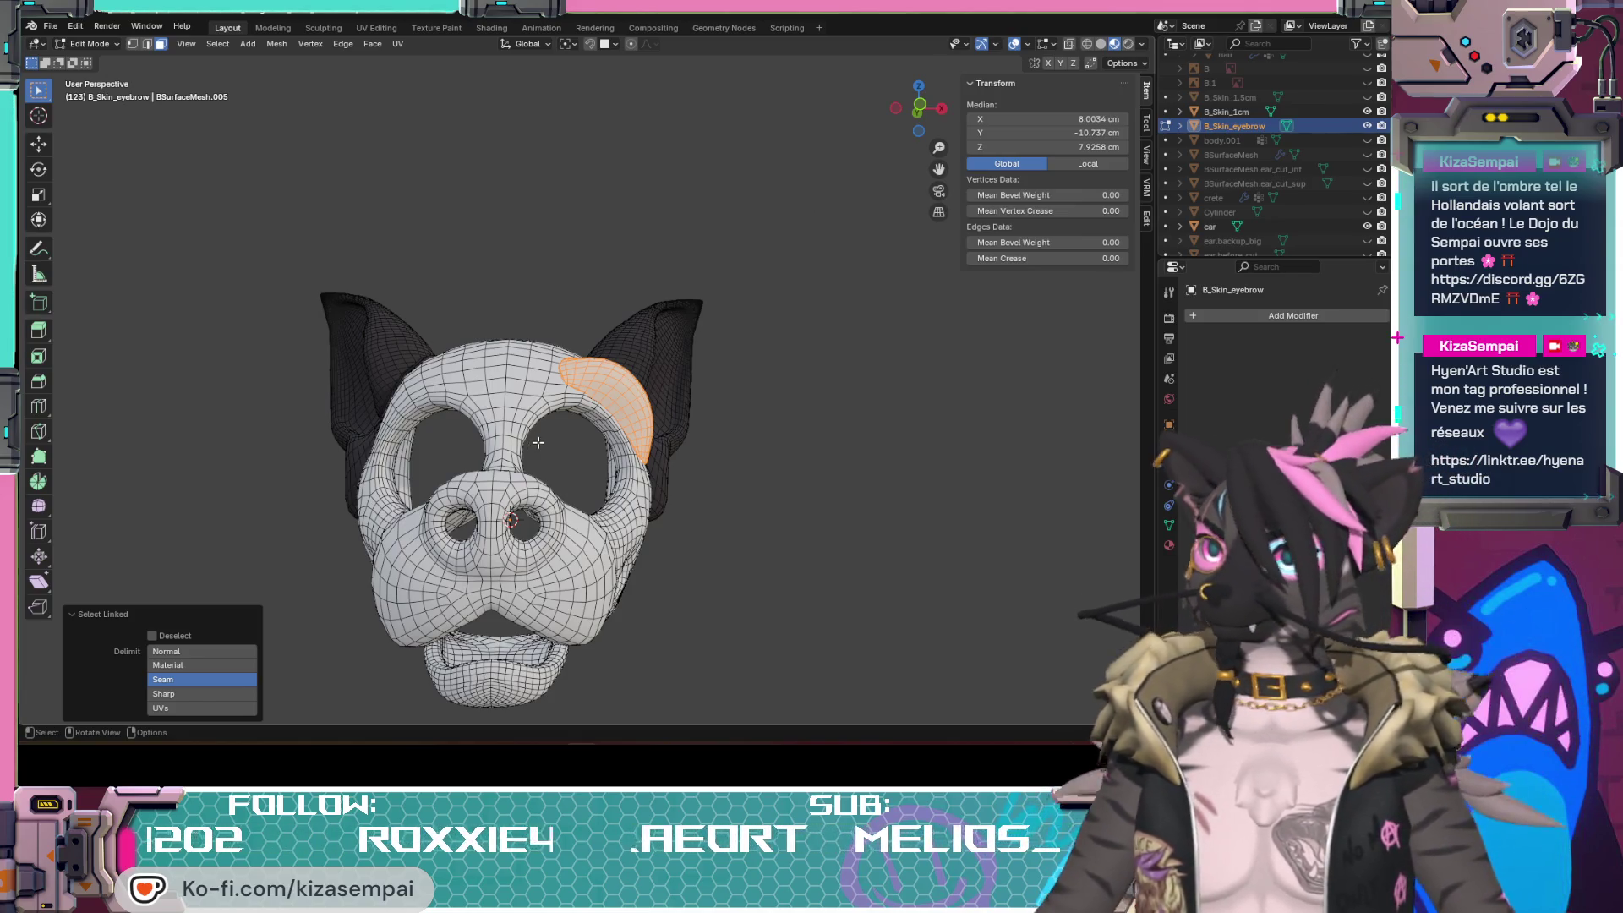
middle_drag(661, 380, 515, 414)
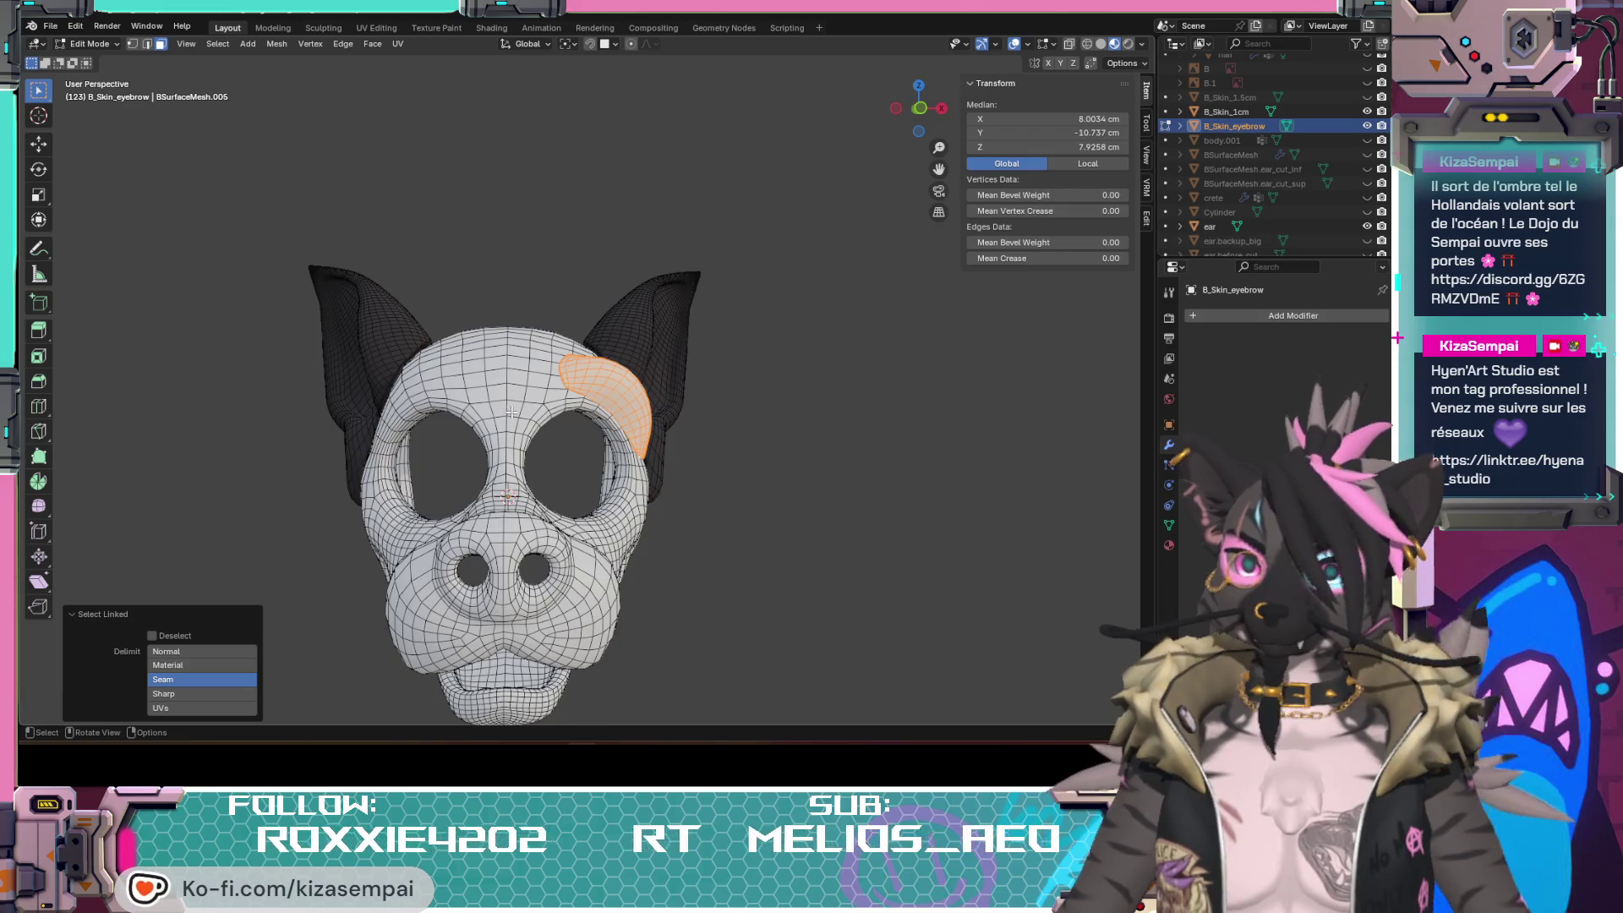
key(g)
click(341, 410)
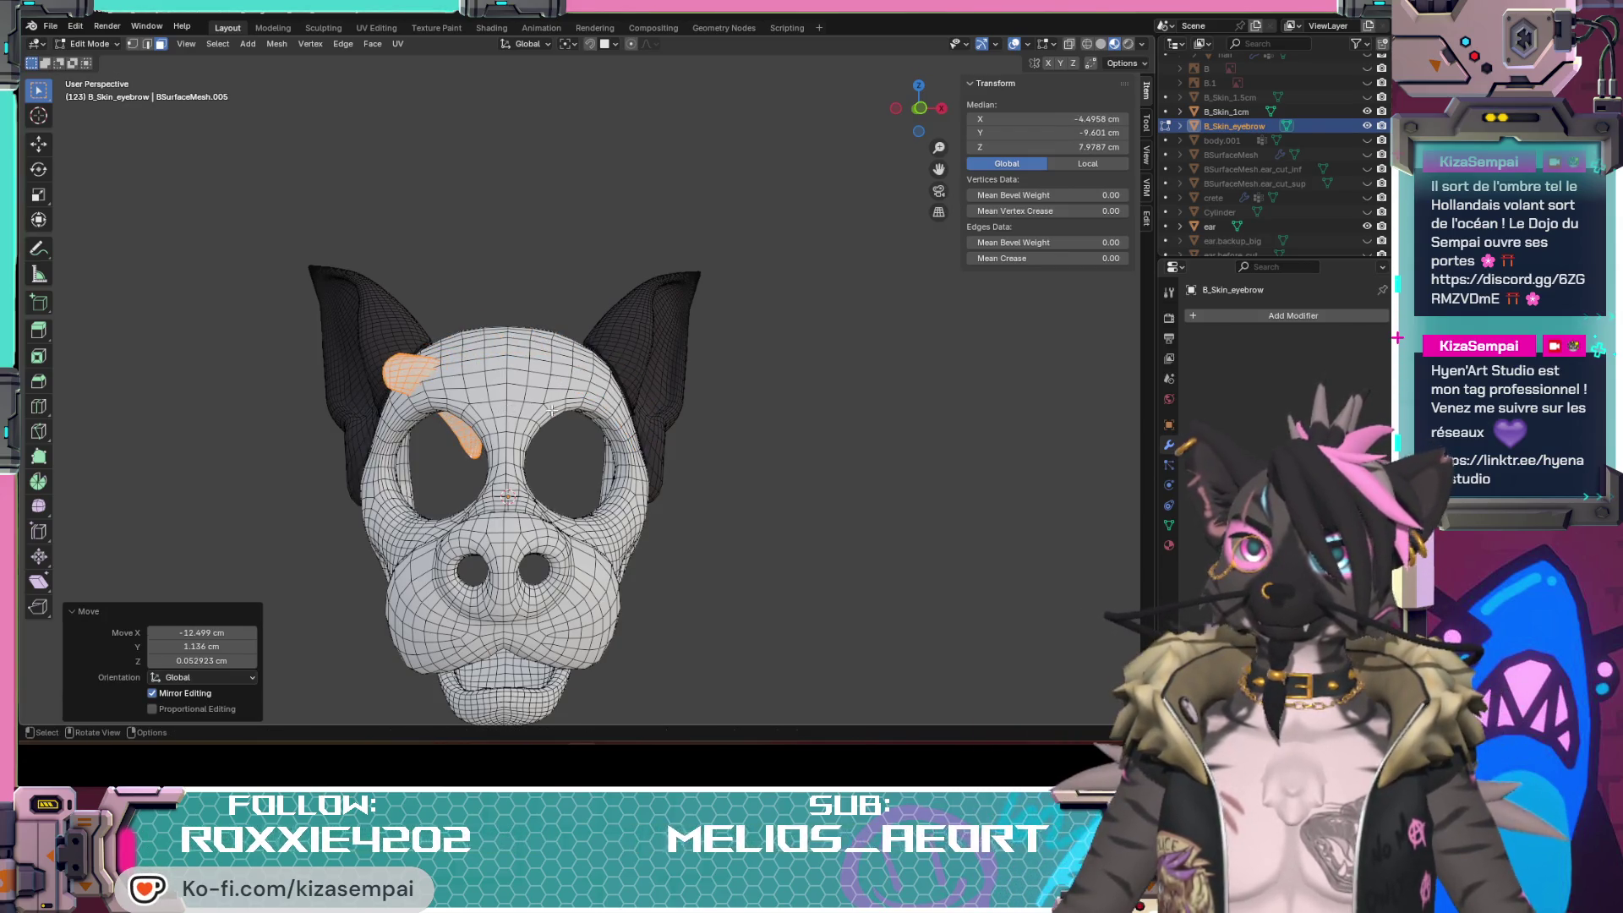
key(r)
click(545, 487)
mouse_move(545, 488)
middle_down()
mouse_move(697, 357)
mouse_move(659, 419)
middle_up()
Step: Rotate, trackball-tumble and apply a -15° turn to the eyebrow, moving it toward the socket rim
key(r)
click(641, 510)
key(g)
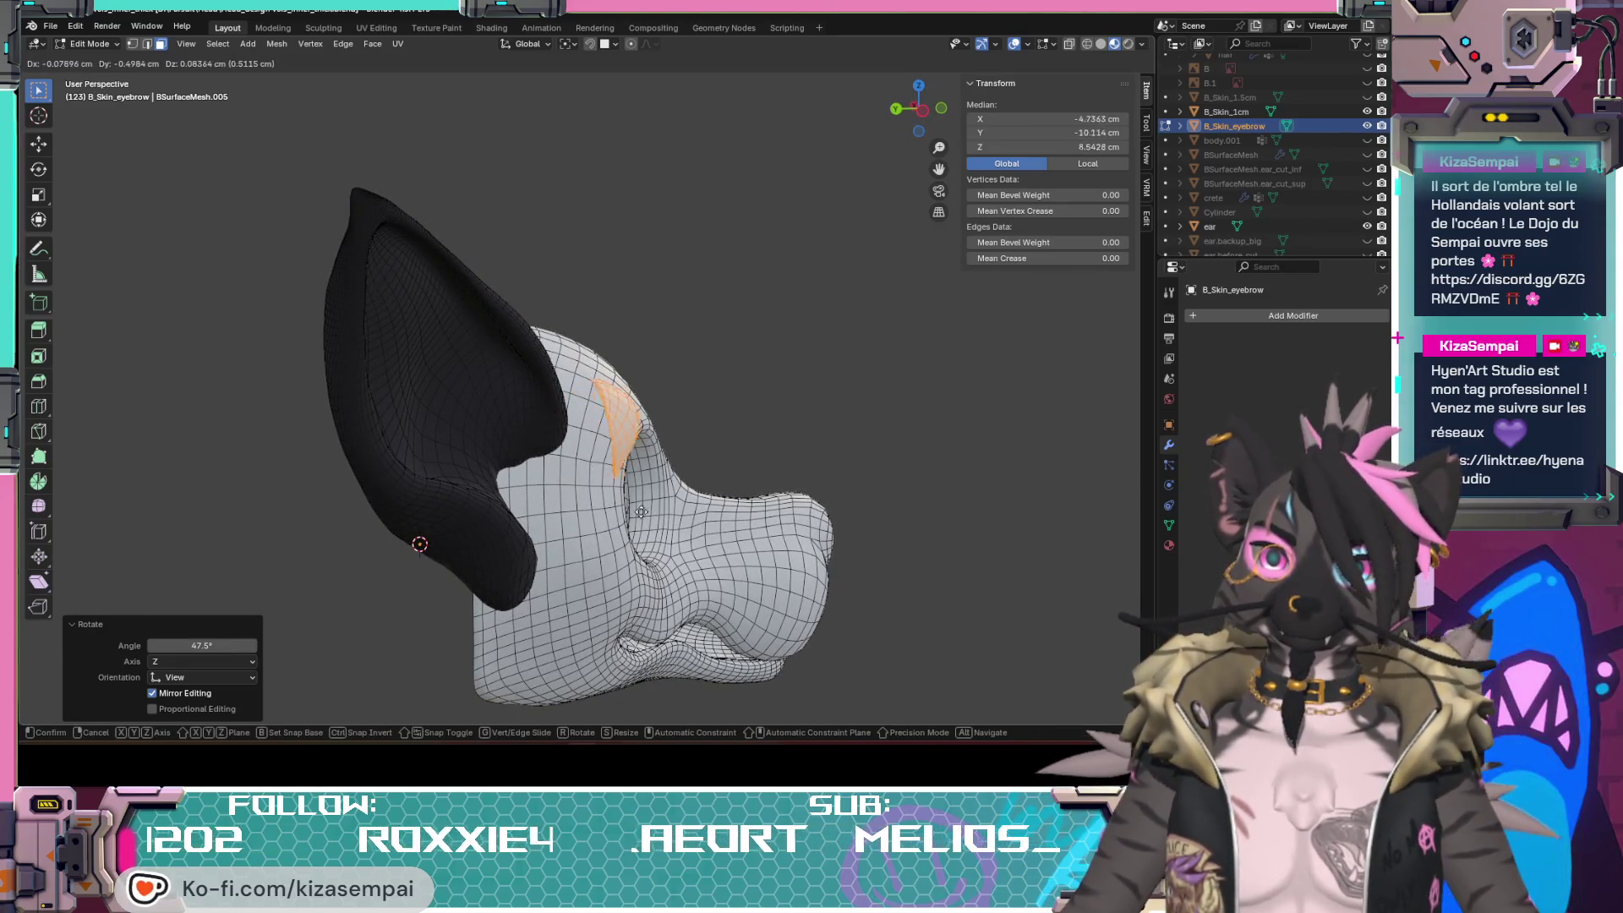
click(708, 512)
middle_drag(708, 511, 625, 620)
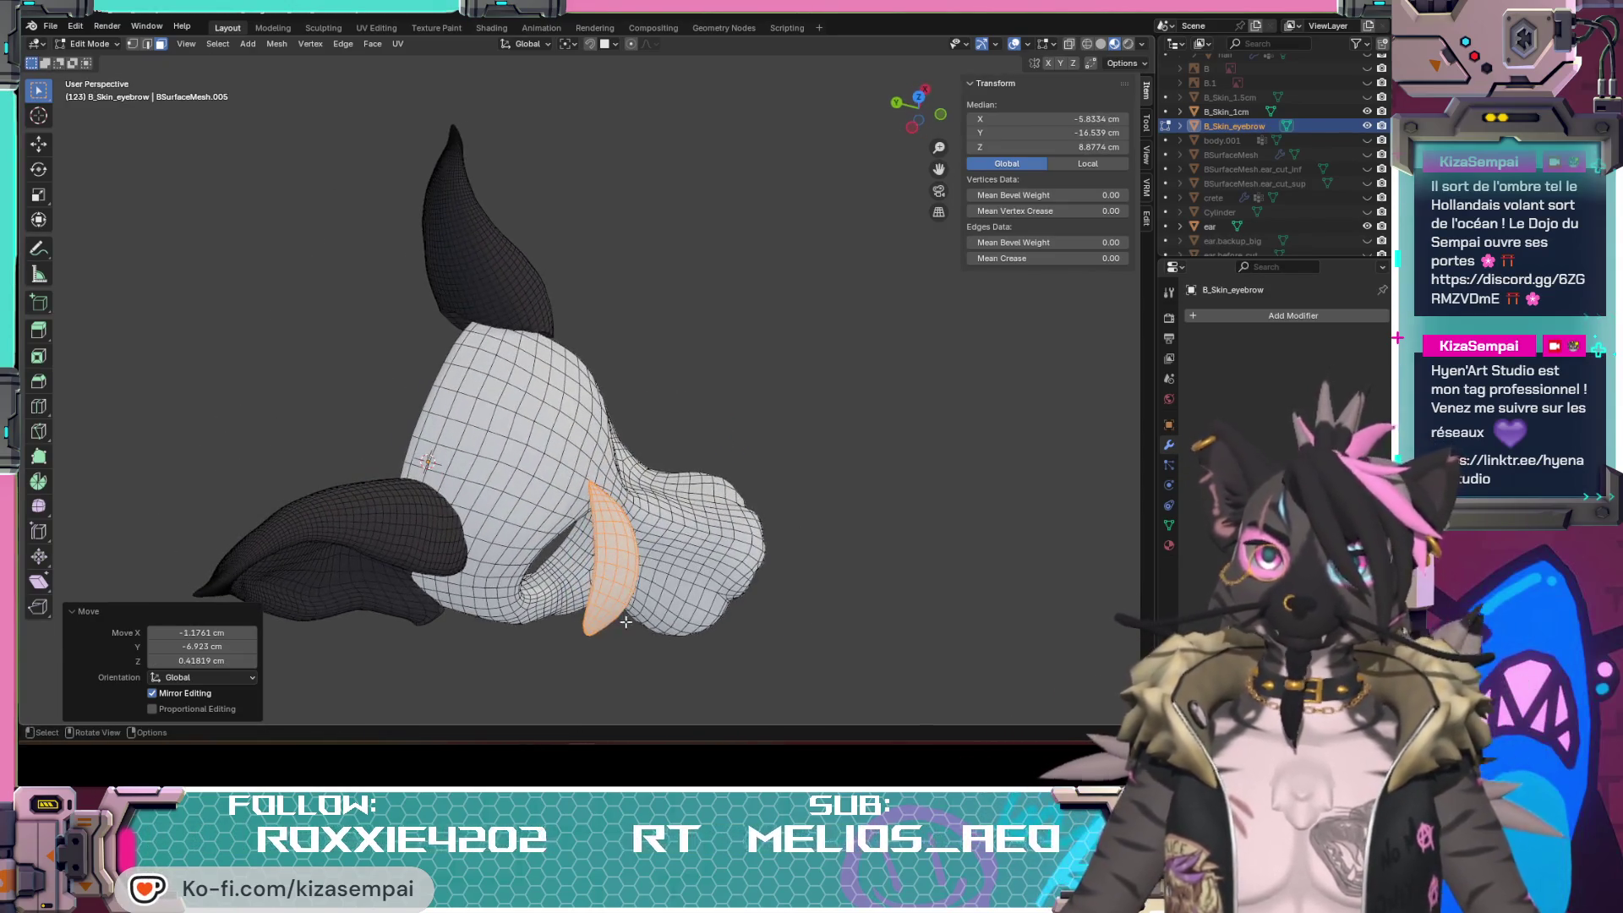
key(r)
key(r)
click(586, 626)
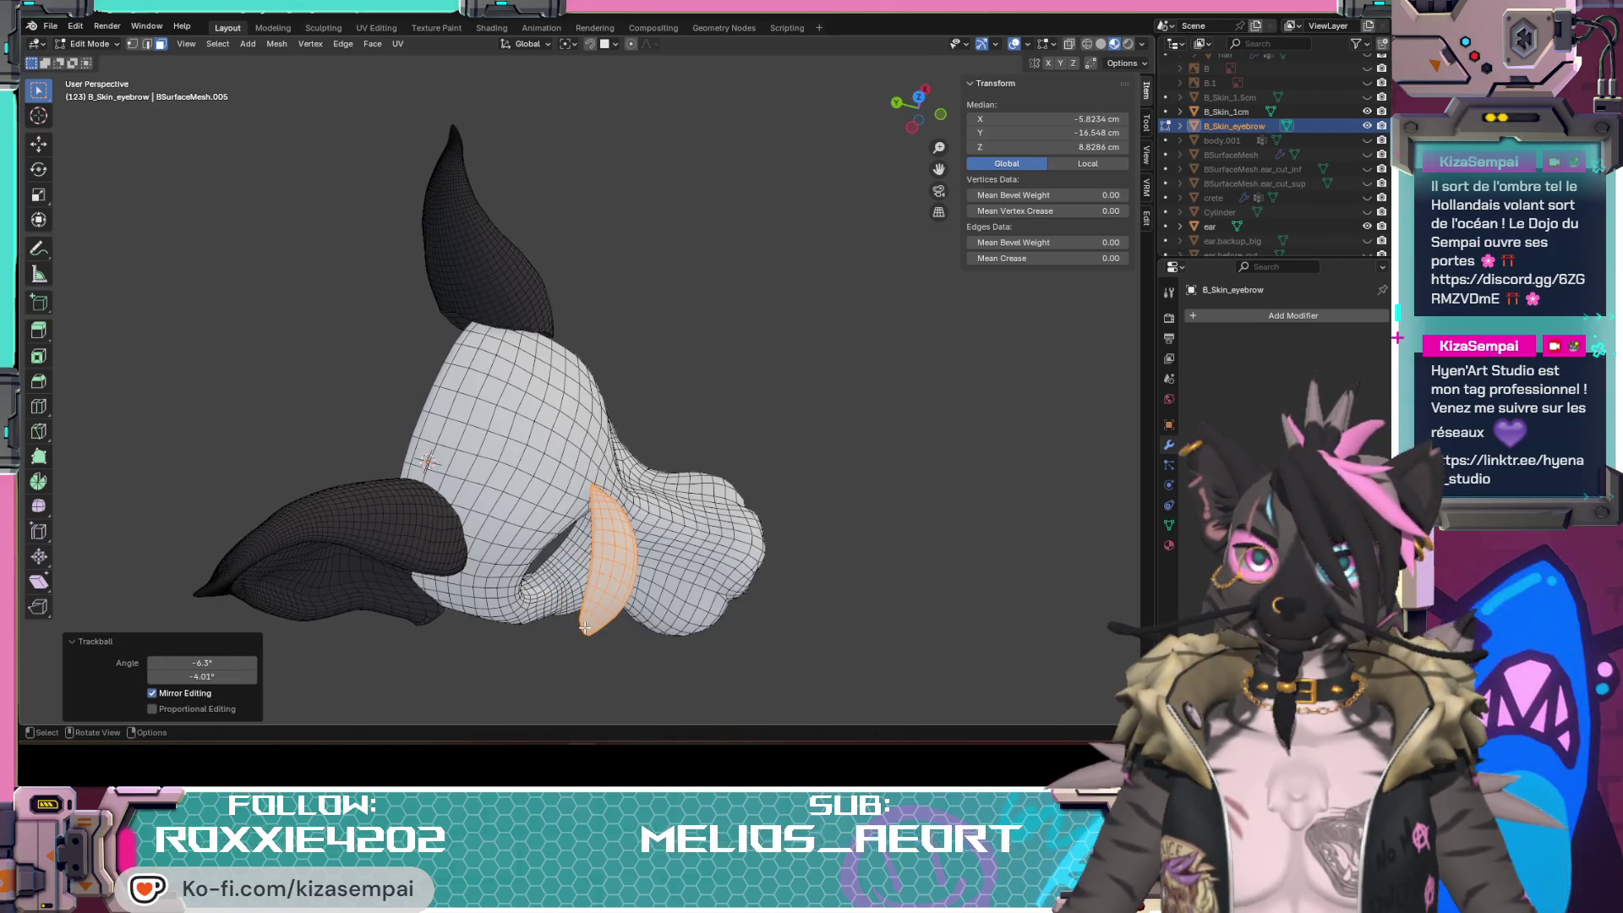
click(470, 634)
middle_drag(470, 634, 768, 431)
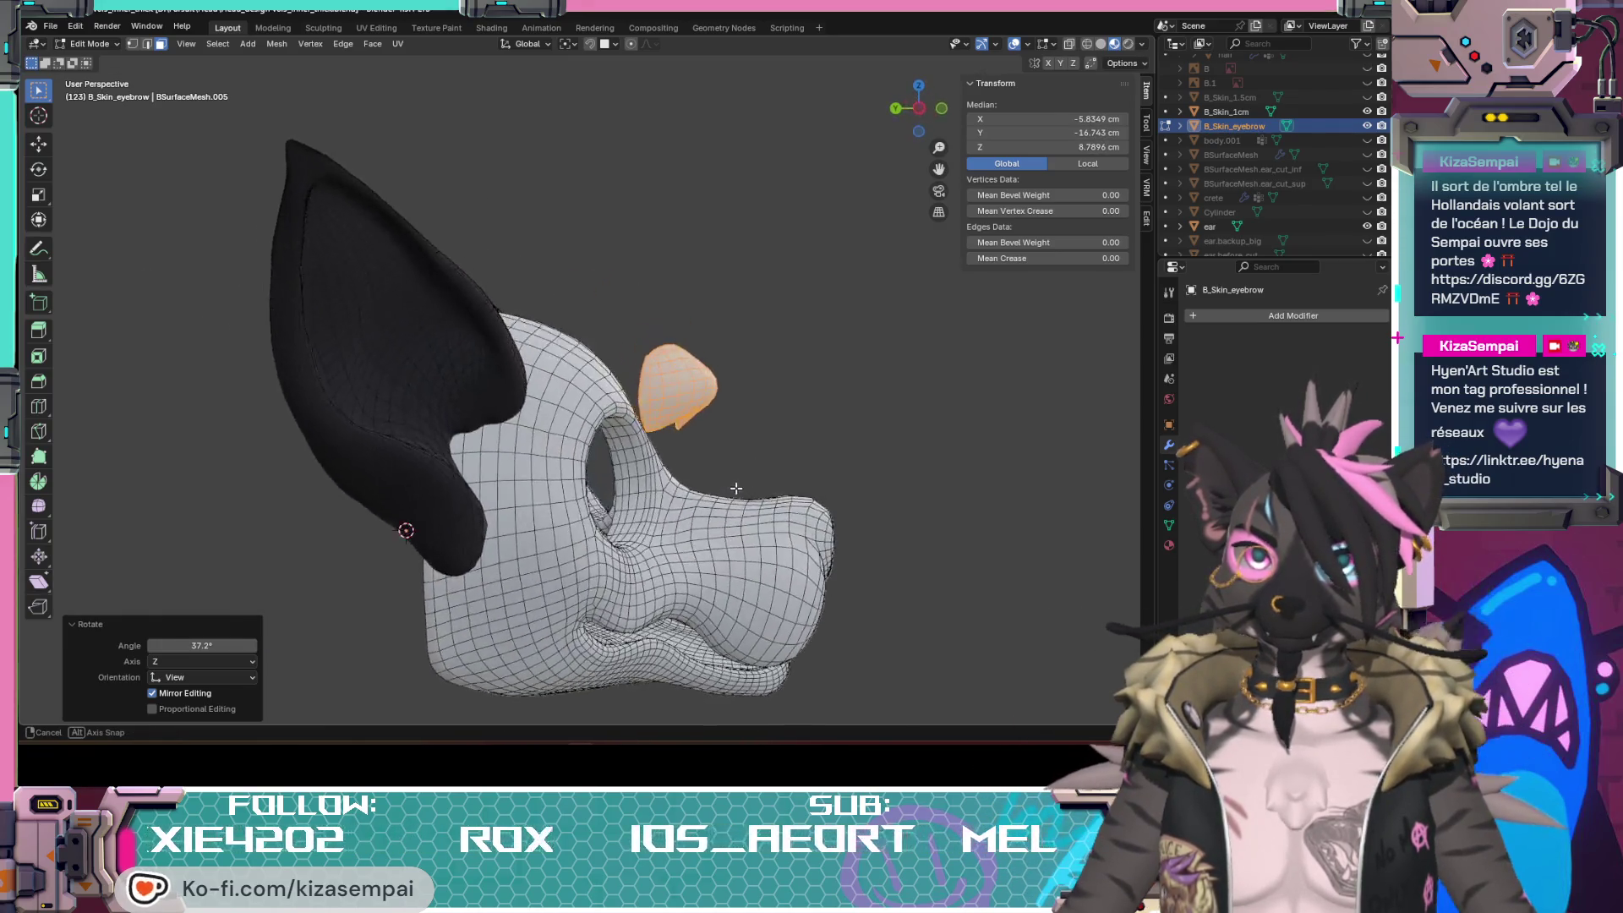
text(r-15)
key(Return)
key(g)
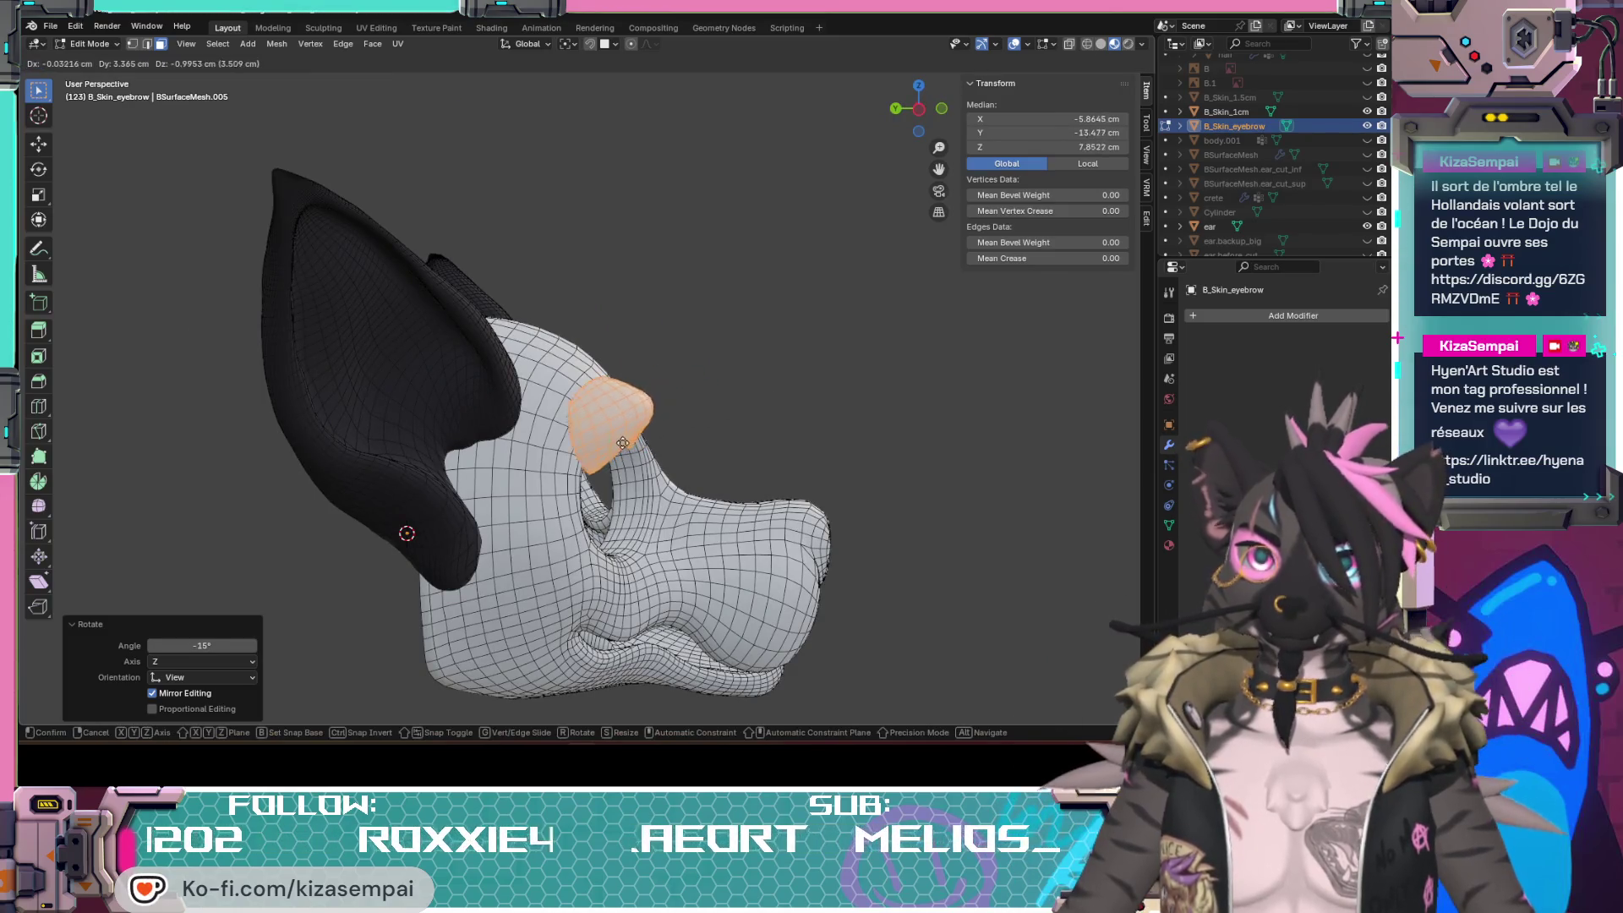
click(611, 457)
Step: Nudge and make small rotations so the eyebrow arches snugly over the eye, checking from front, side and below
middle_drag(611, 458, 482, 432)
key(g)
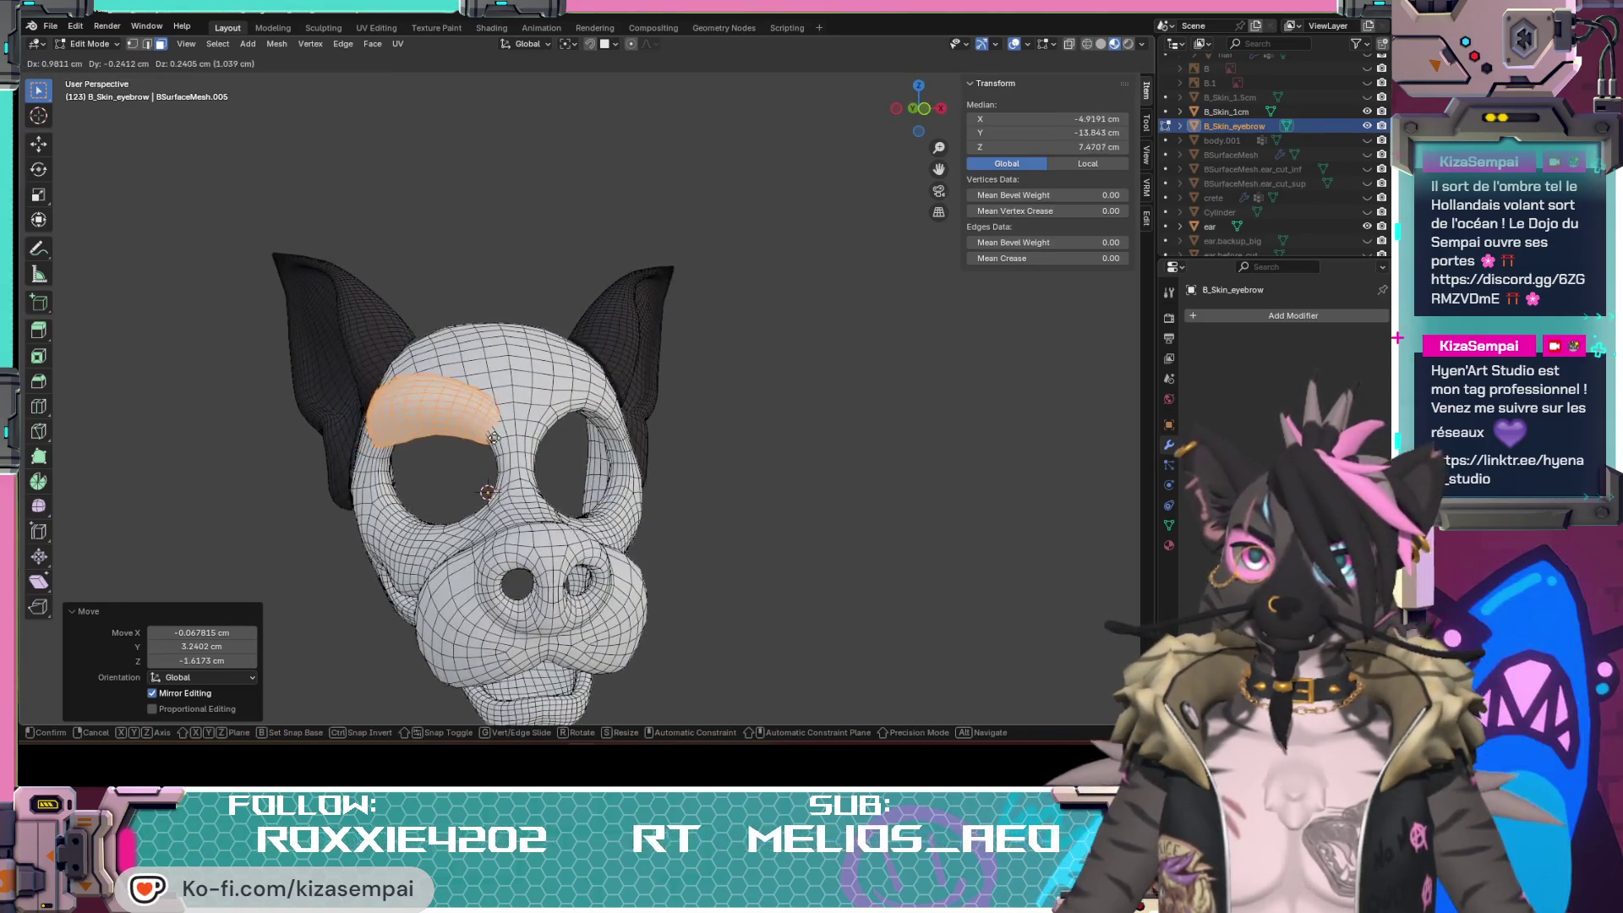
click(548, 432)
mouse_move(585, 472)
middle_down()
mouse_move(604, 434)
mouse_move(788, 595)
middle_up()
key(r)
click(568, 465)
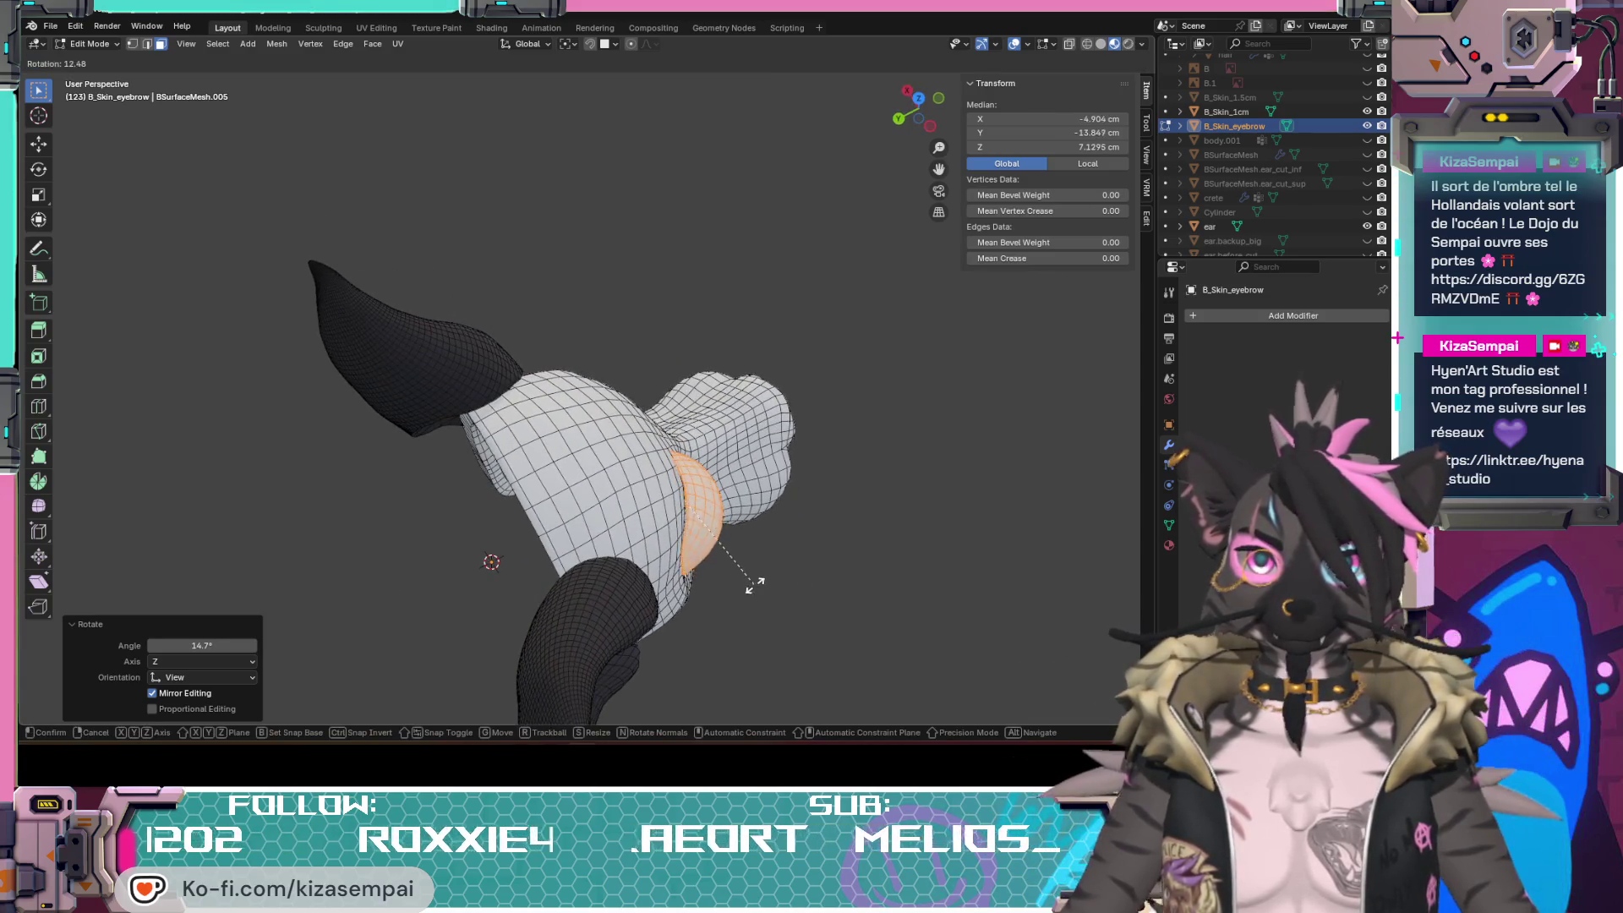
mouse_move(750, 668)
middle_down()
mouse_move(627, 451)
mouse_move(770, 444)
mouse_move(782, 648)
middle_up()
scroll(627, 451, up, 3)
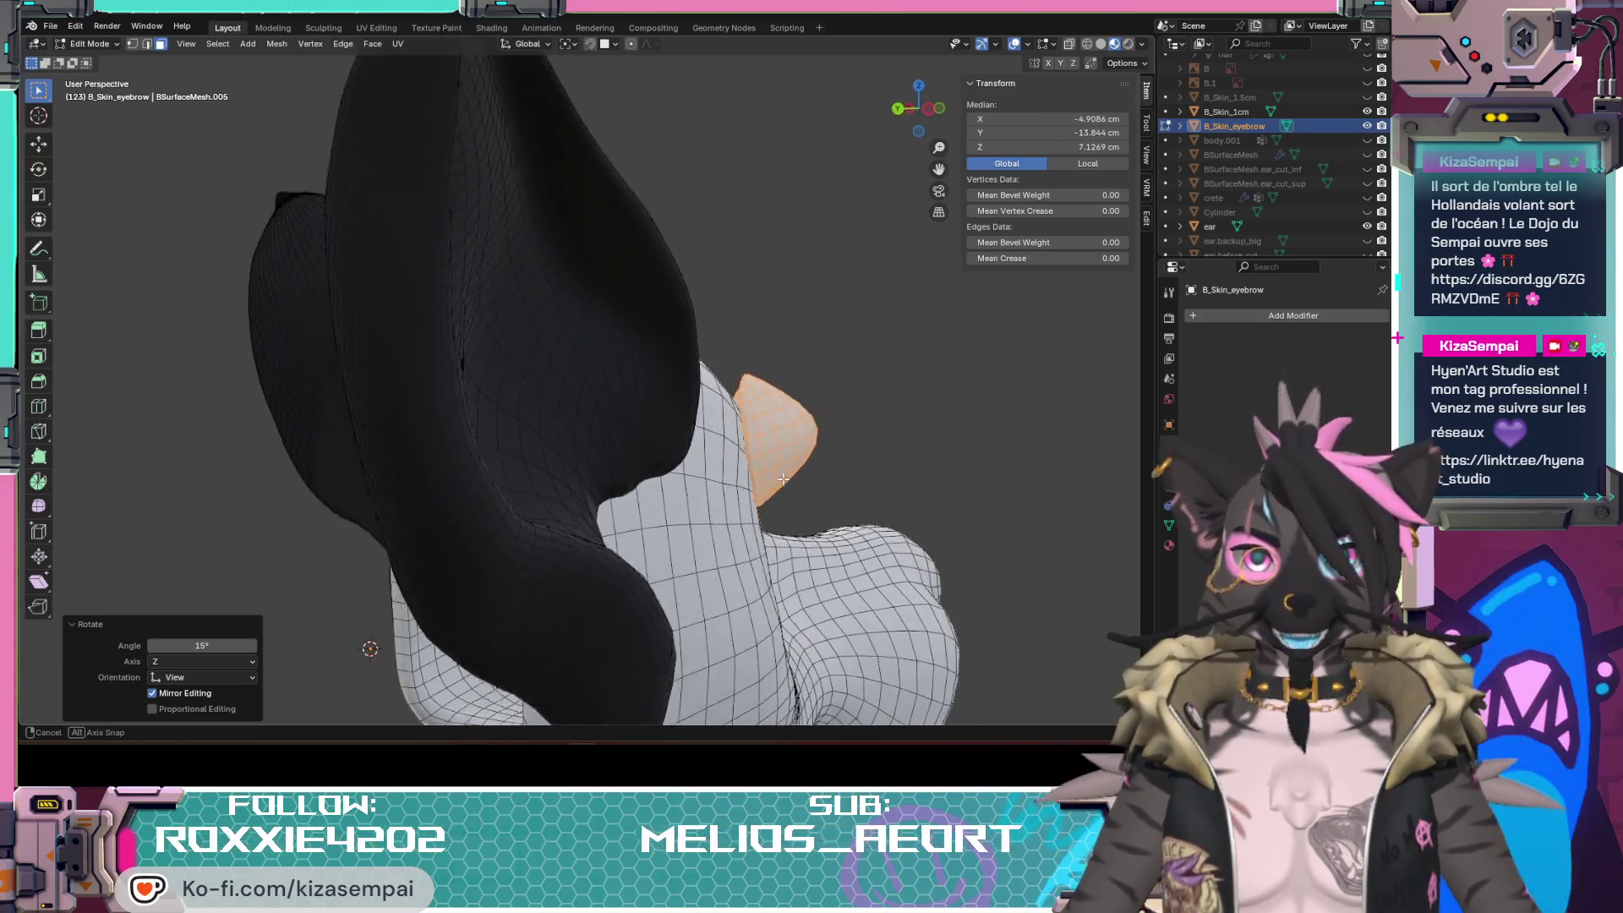
key(r)
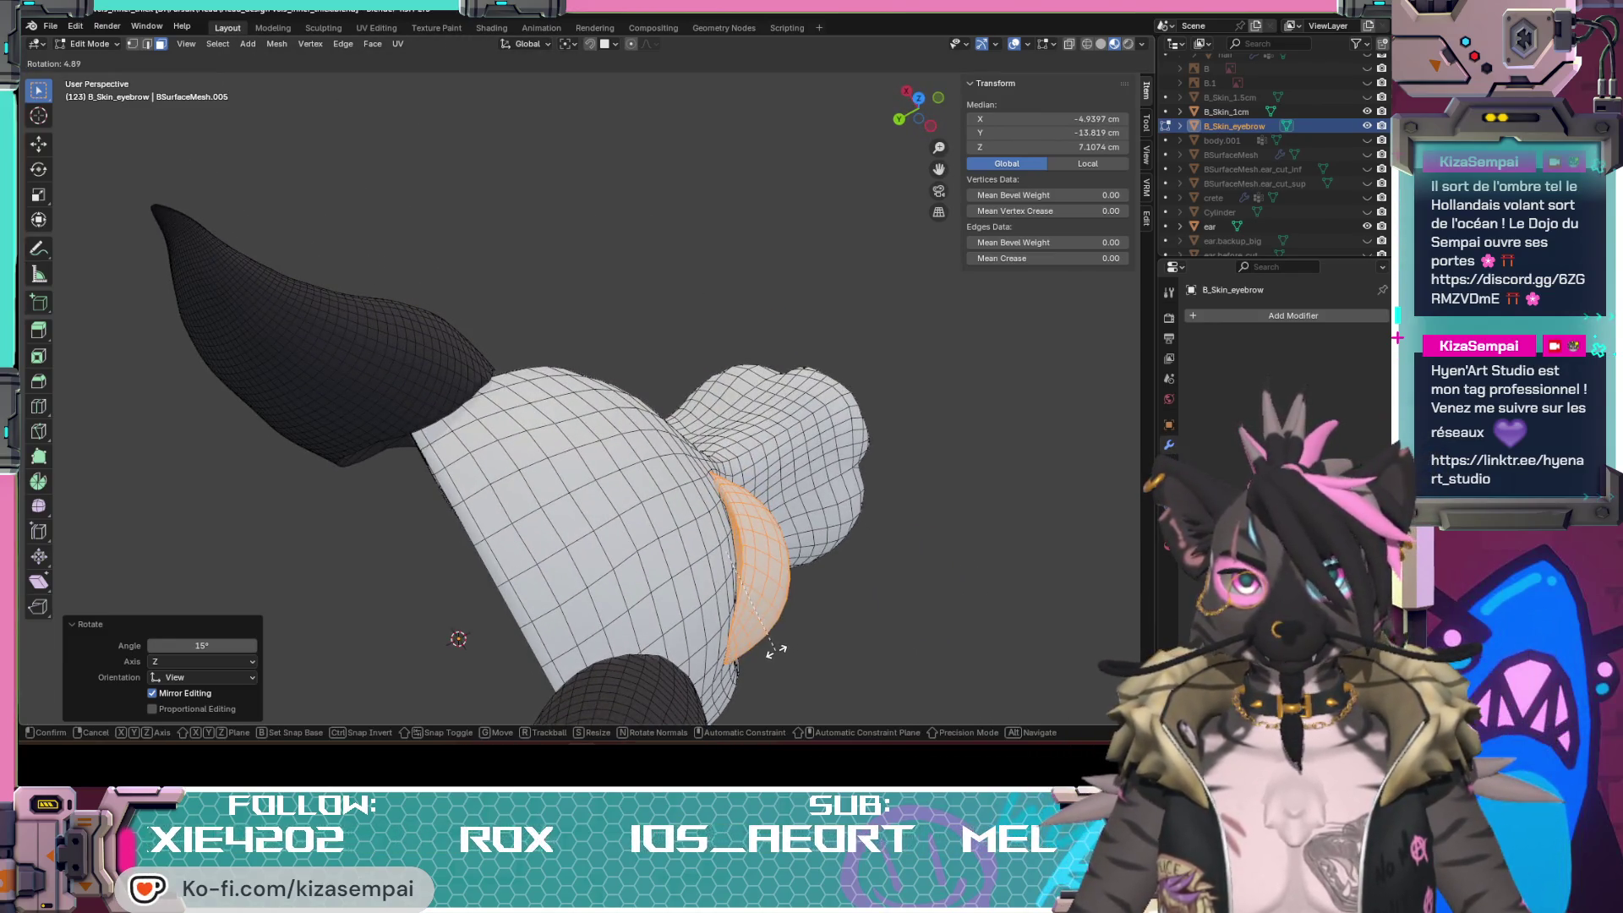
click(776, 650)
mouse_move(777, 650)
middle_down()
mouse_move(888, 530)
mouse_move(746, 475)
middle_up()
key(r)
click(903, 521)
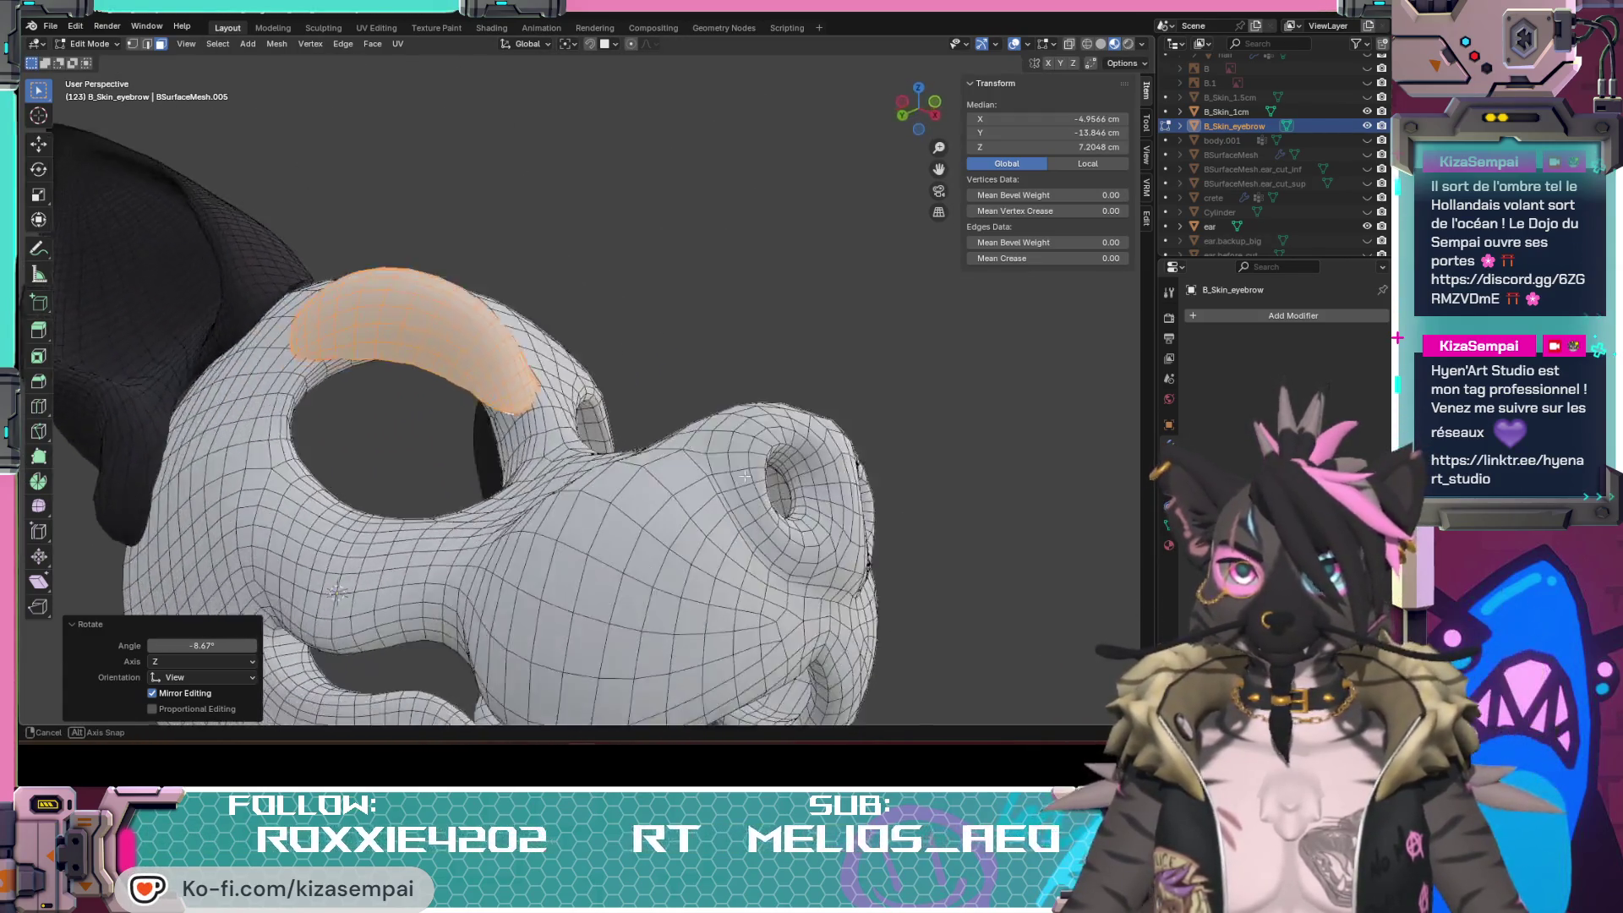
middle_drag(339, 591, 685, 524)
mouse_move(566, 535)
middle_down()
mouse_move(817, 427)
mouse_move(611, 433)
middle_up()
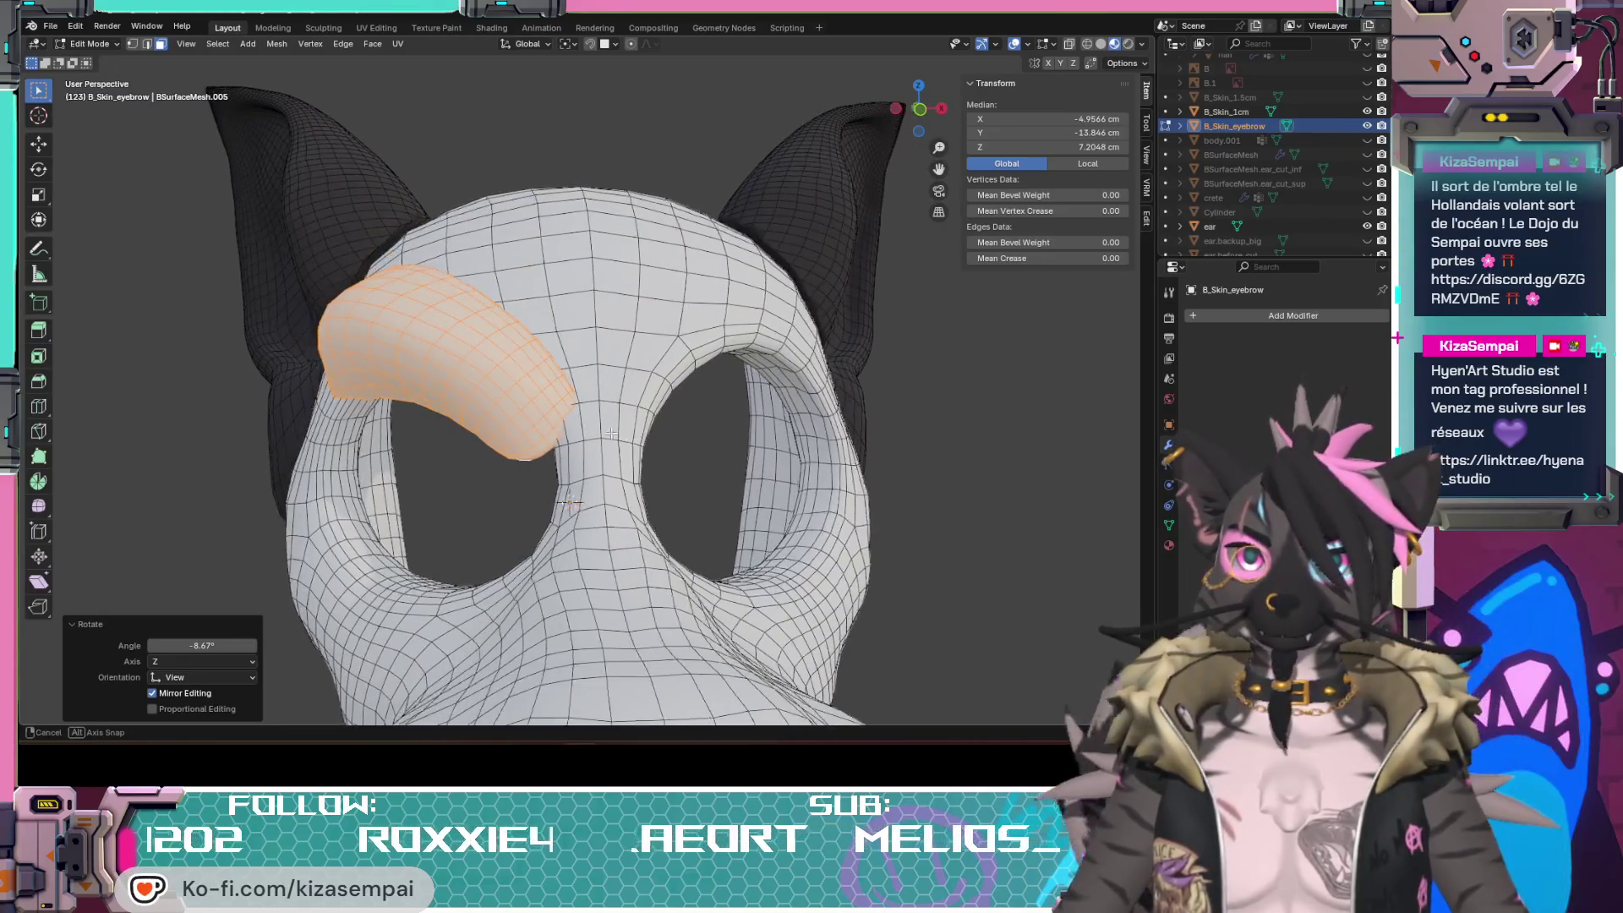
middle_drag(612, 432, 614, 121)
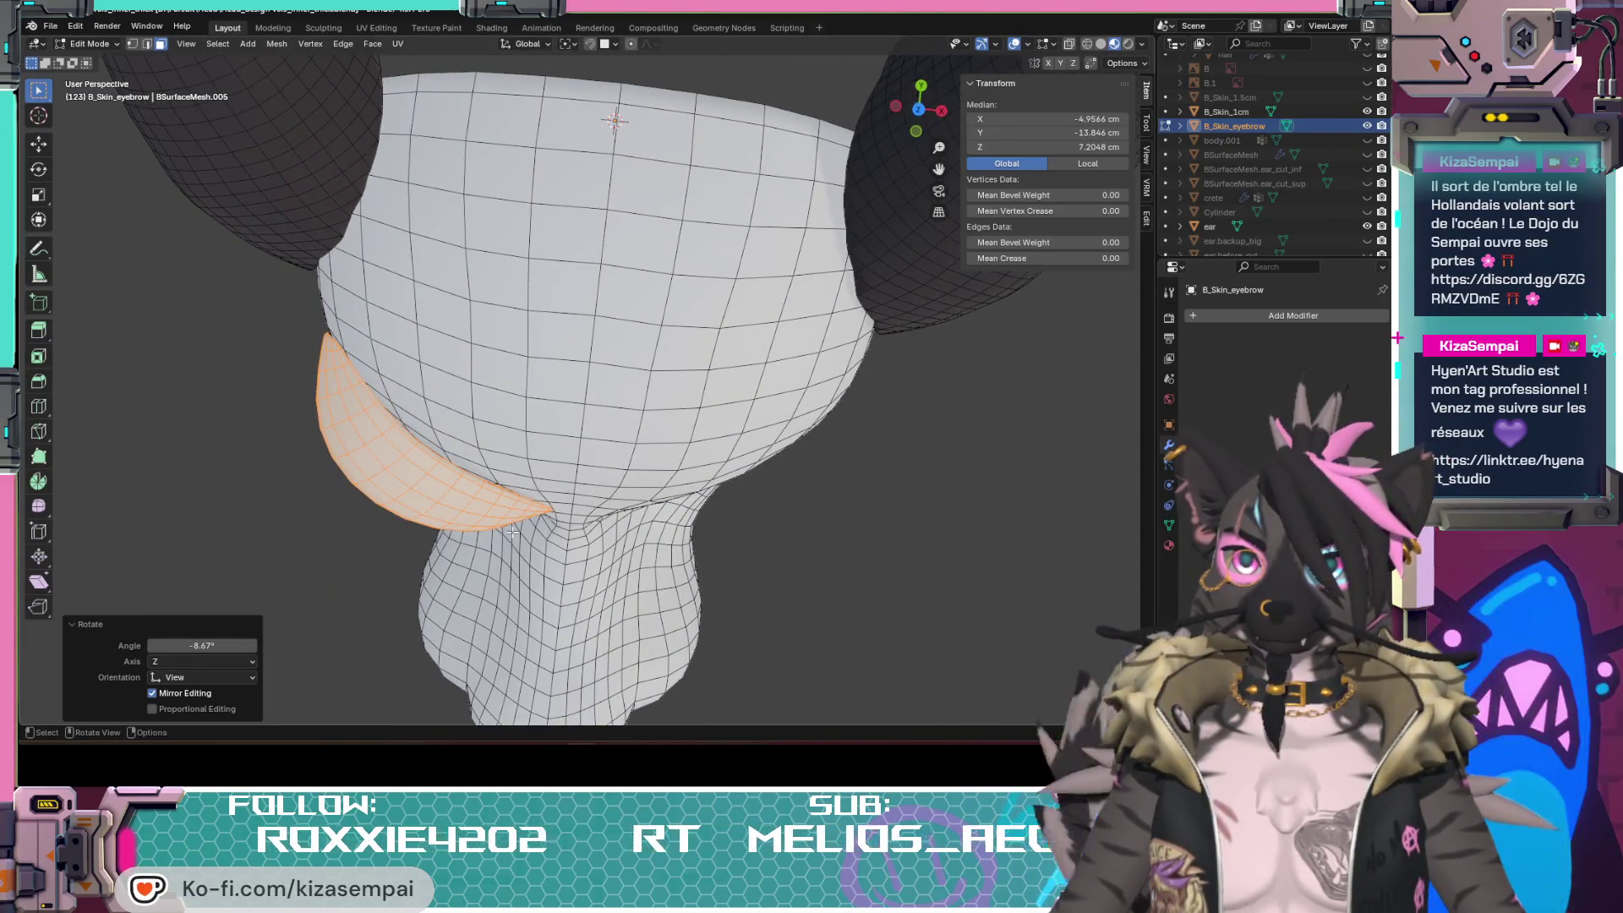
Step: Nudge the eyebrow patch and tilt it slightly to fit the rim above the eye
key(g)
click(515, 537)
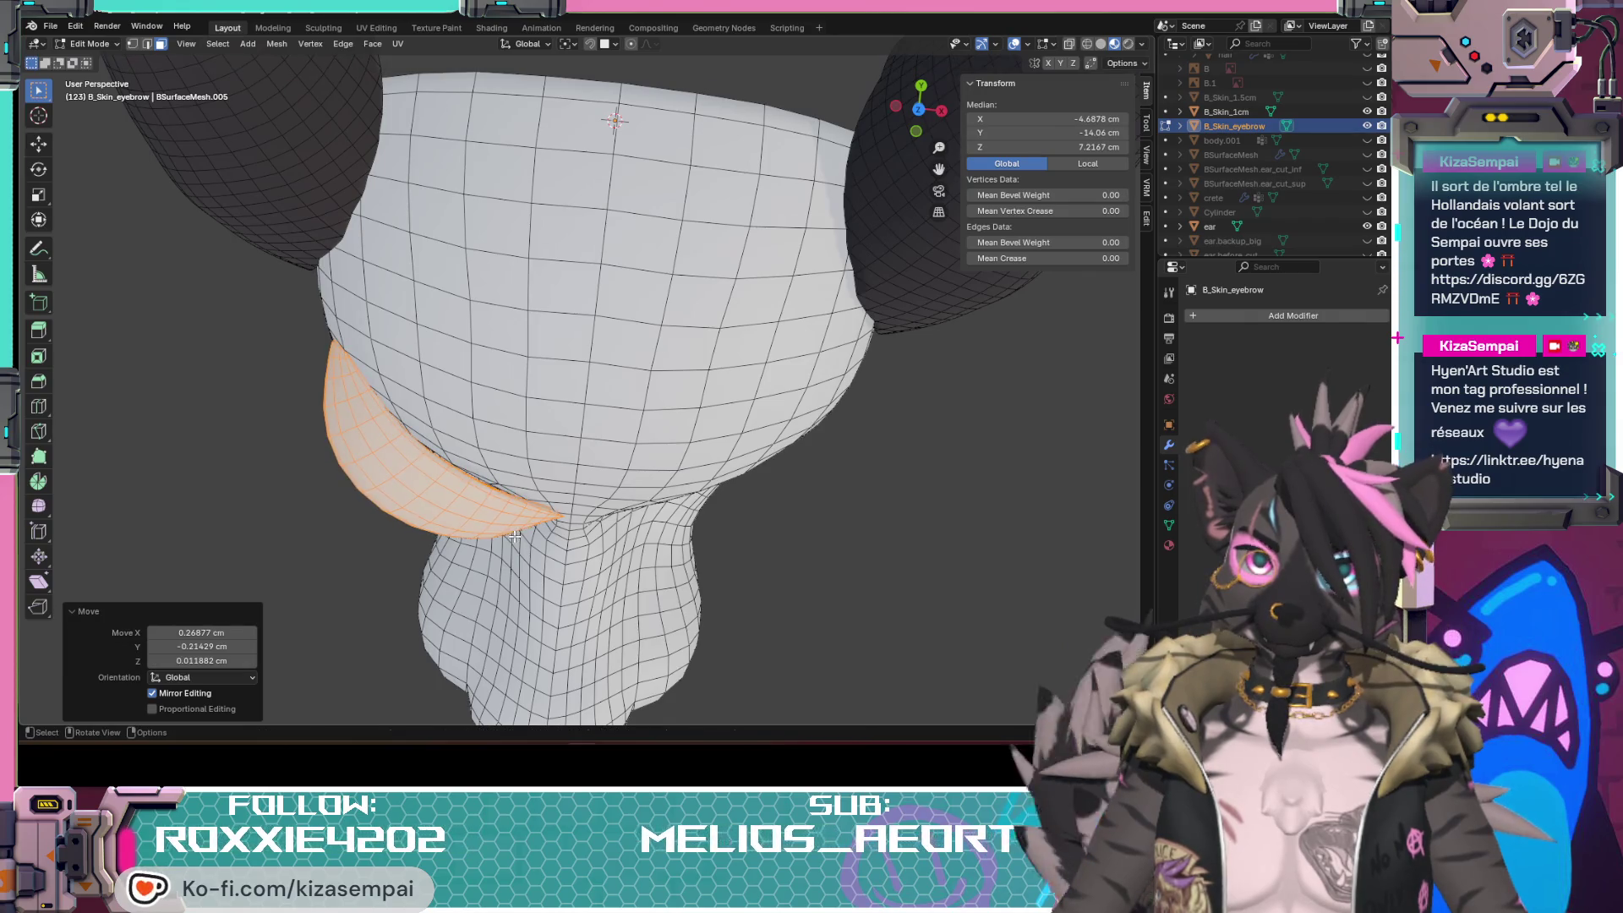
mouse_move(385, 422)
middle_down()
mouse_move(366, 318)
mouse_move(346, 381)
middle_up()
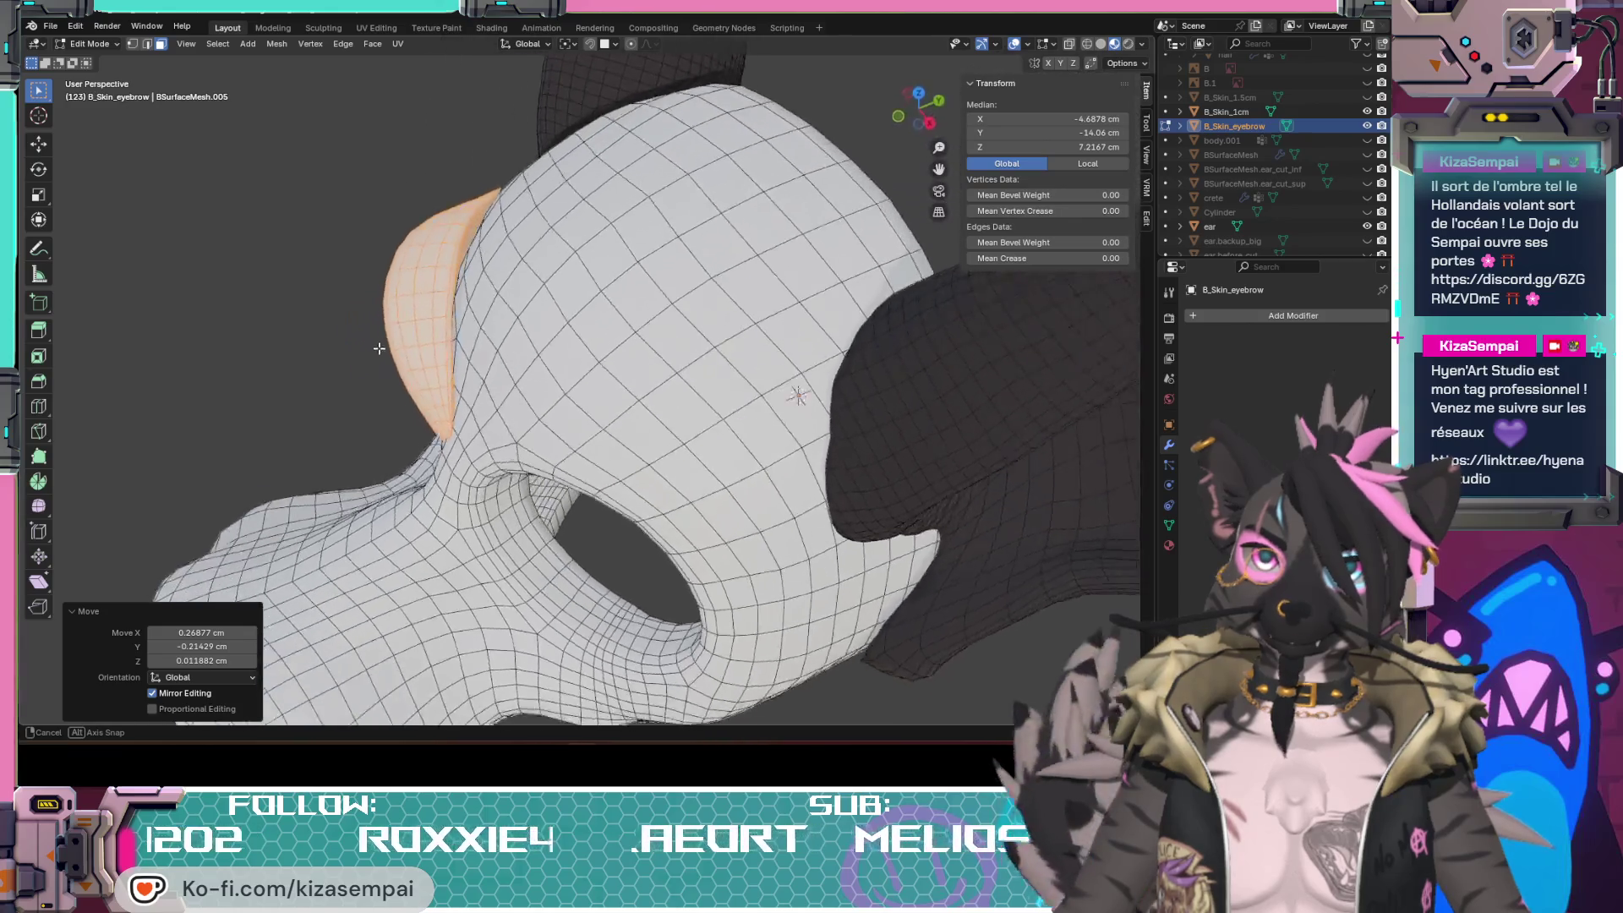
mouse_move(345, 381)
middle_down()
mouse_move(310, 573)
mouse_move(223, 553)
middle_up()
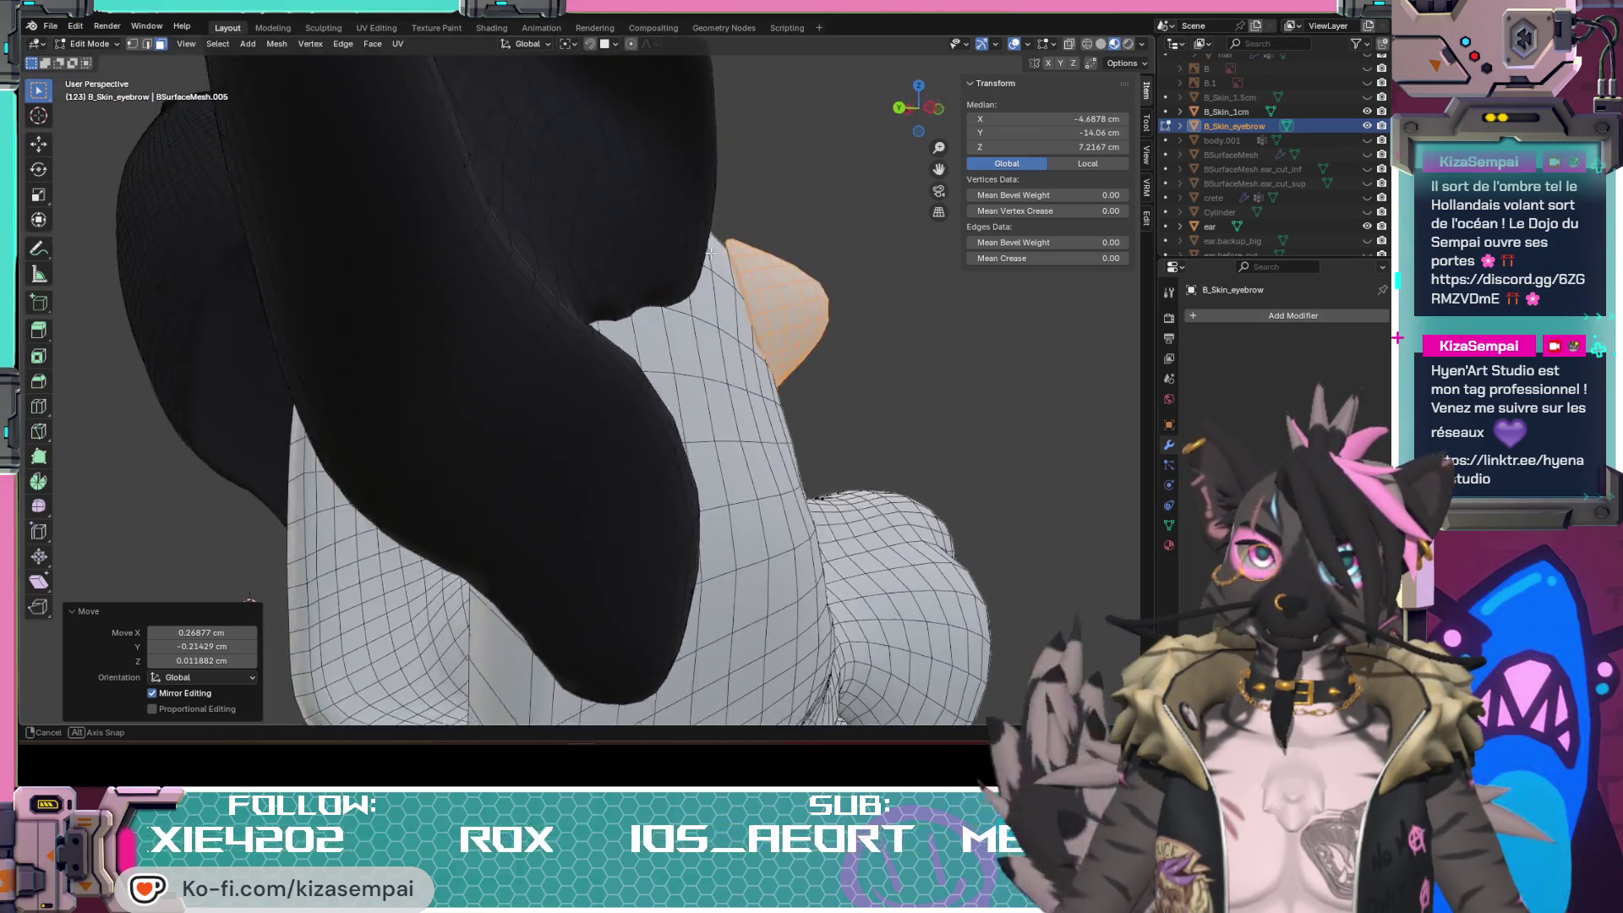
middle_drag(223, 553, 904, 376)
key(r)
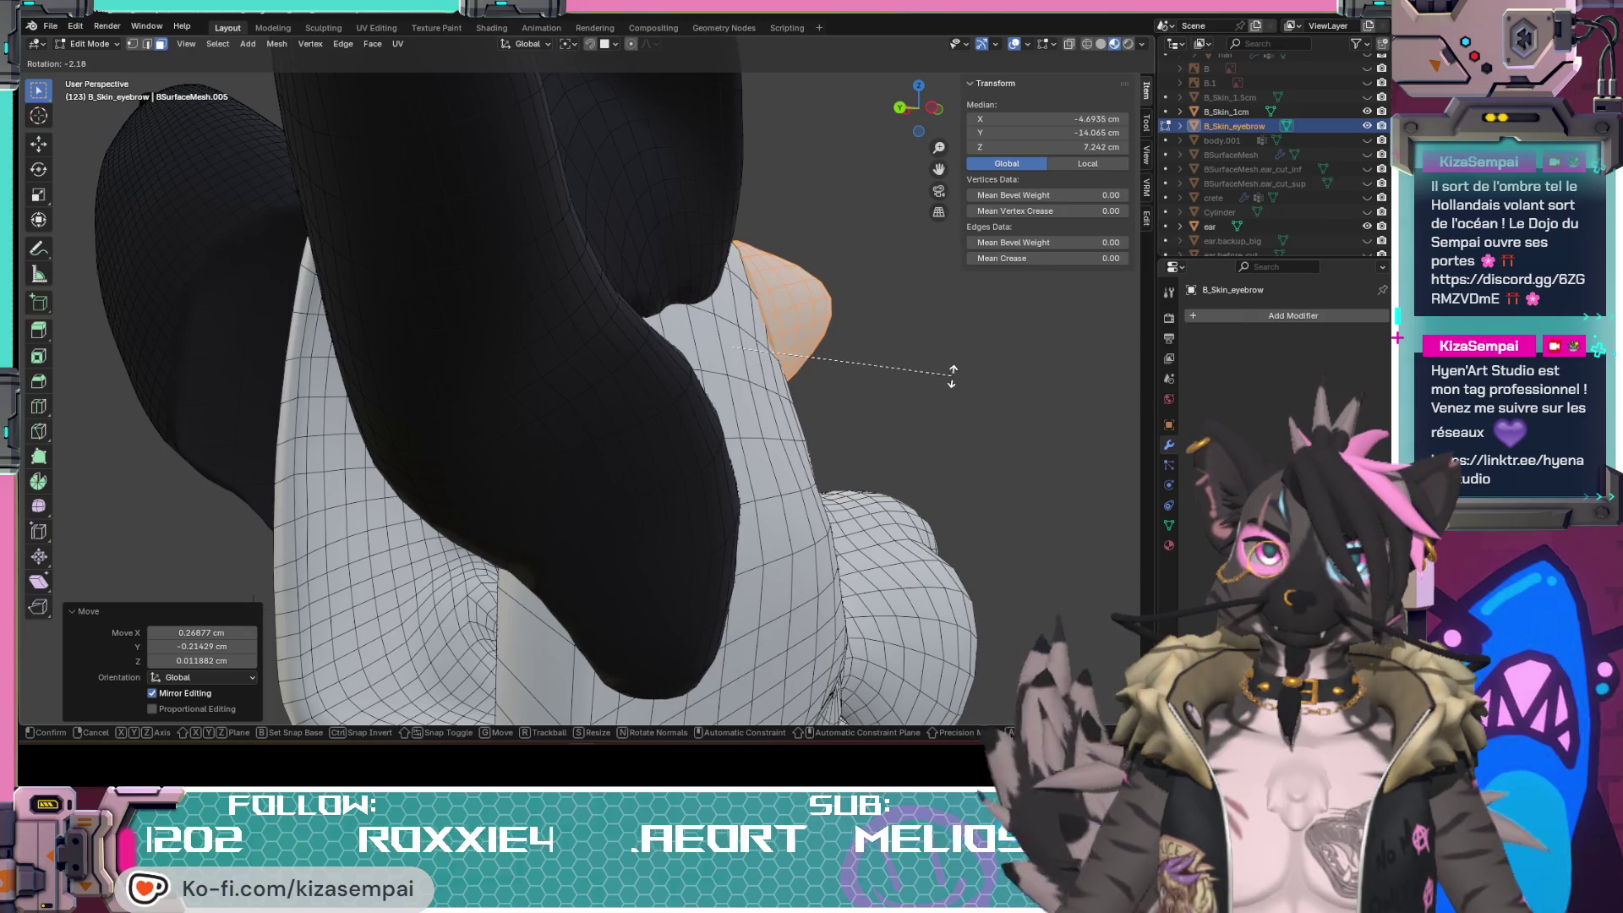
click(948, 384)
Step: Orbit around to the front of the head to review the eyebrow with the eyes showing
mouse_move(947, 383)
middle_down()
mouse_move(685, 381)
mouse_move(840, 478)
mouse_move(835, 517)
middle_up()
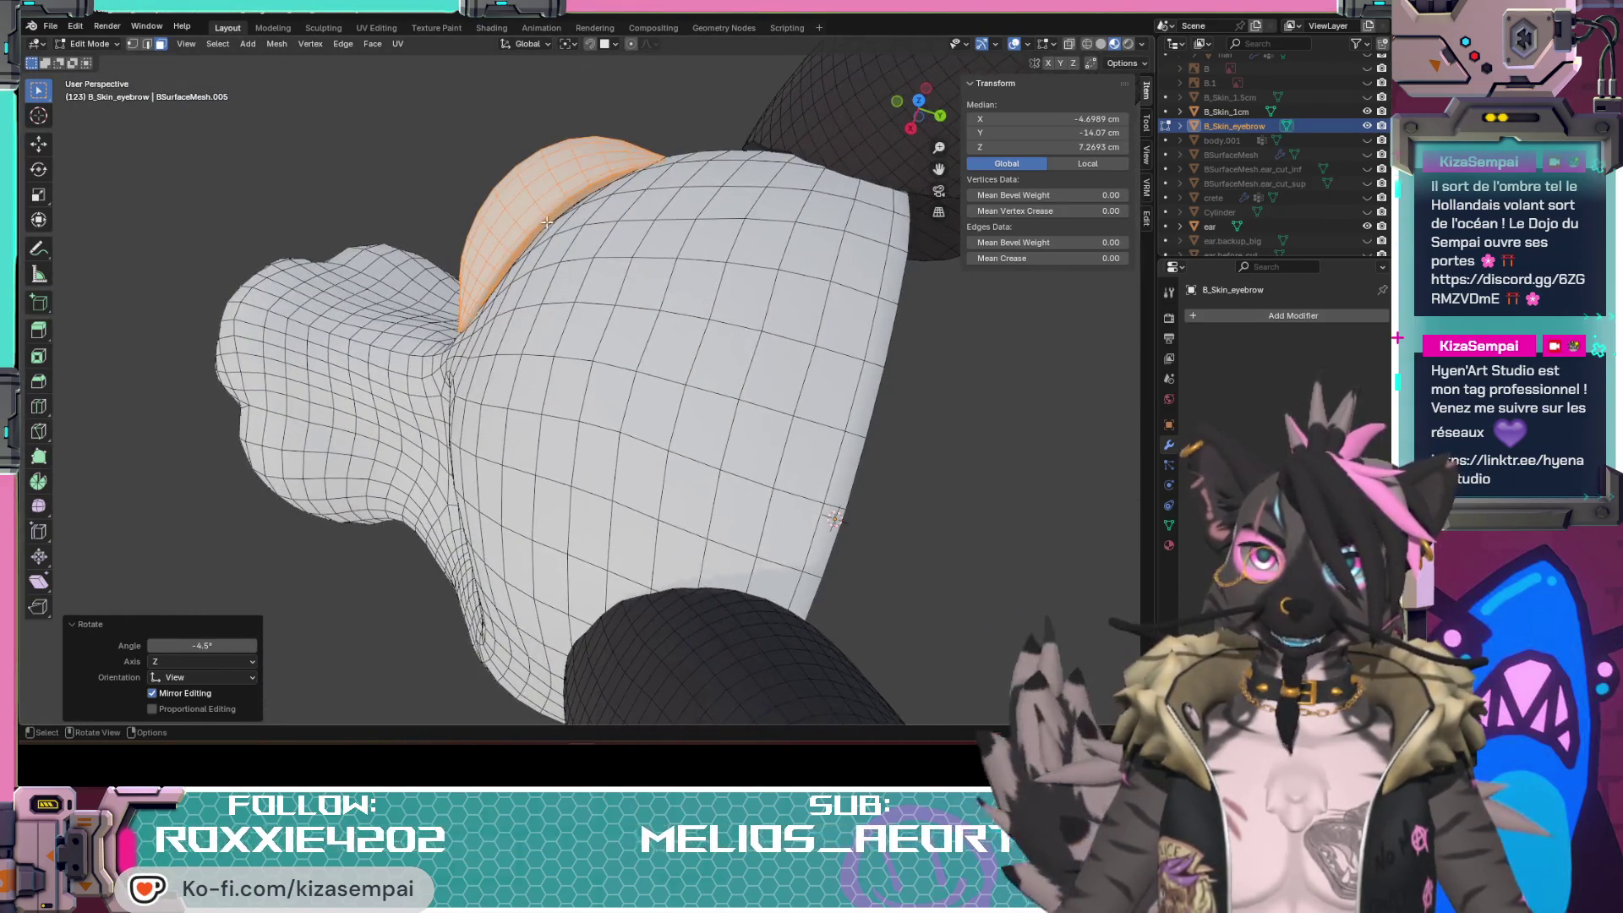
middle_drag(605, 225, 573, 209)
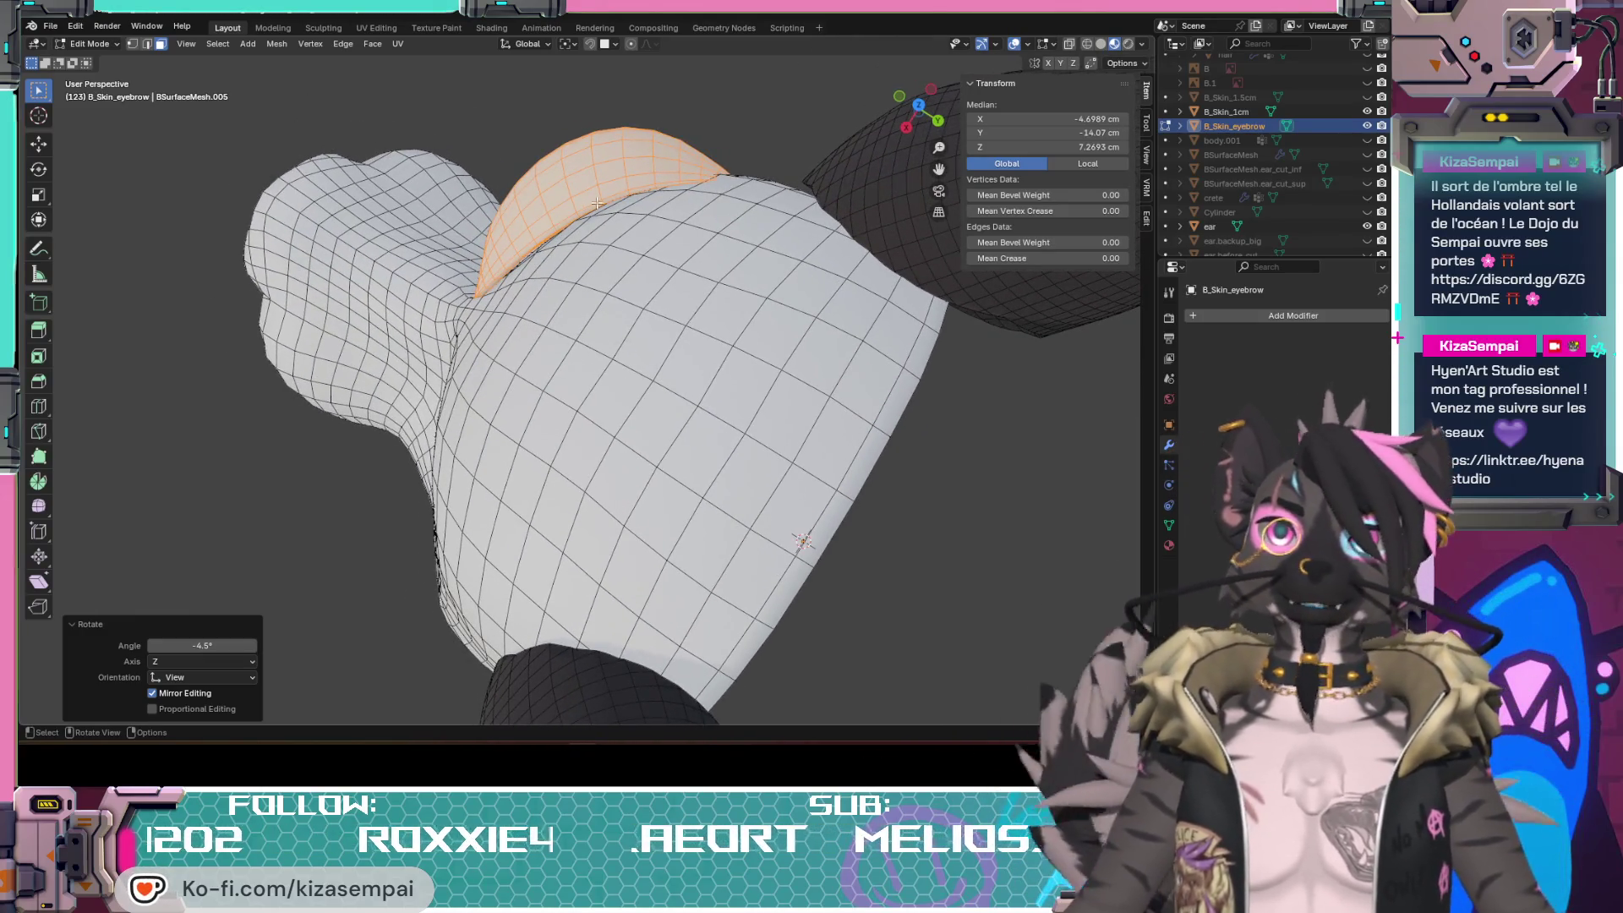
mouse_move(571, 292)
middle_down()
mouse_move(628, 337)
mouse_move(465, 433)
middle_up()
scroll(628, 337, down, 3)
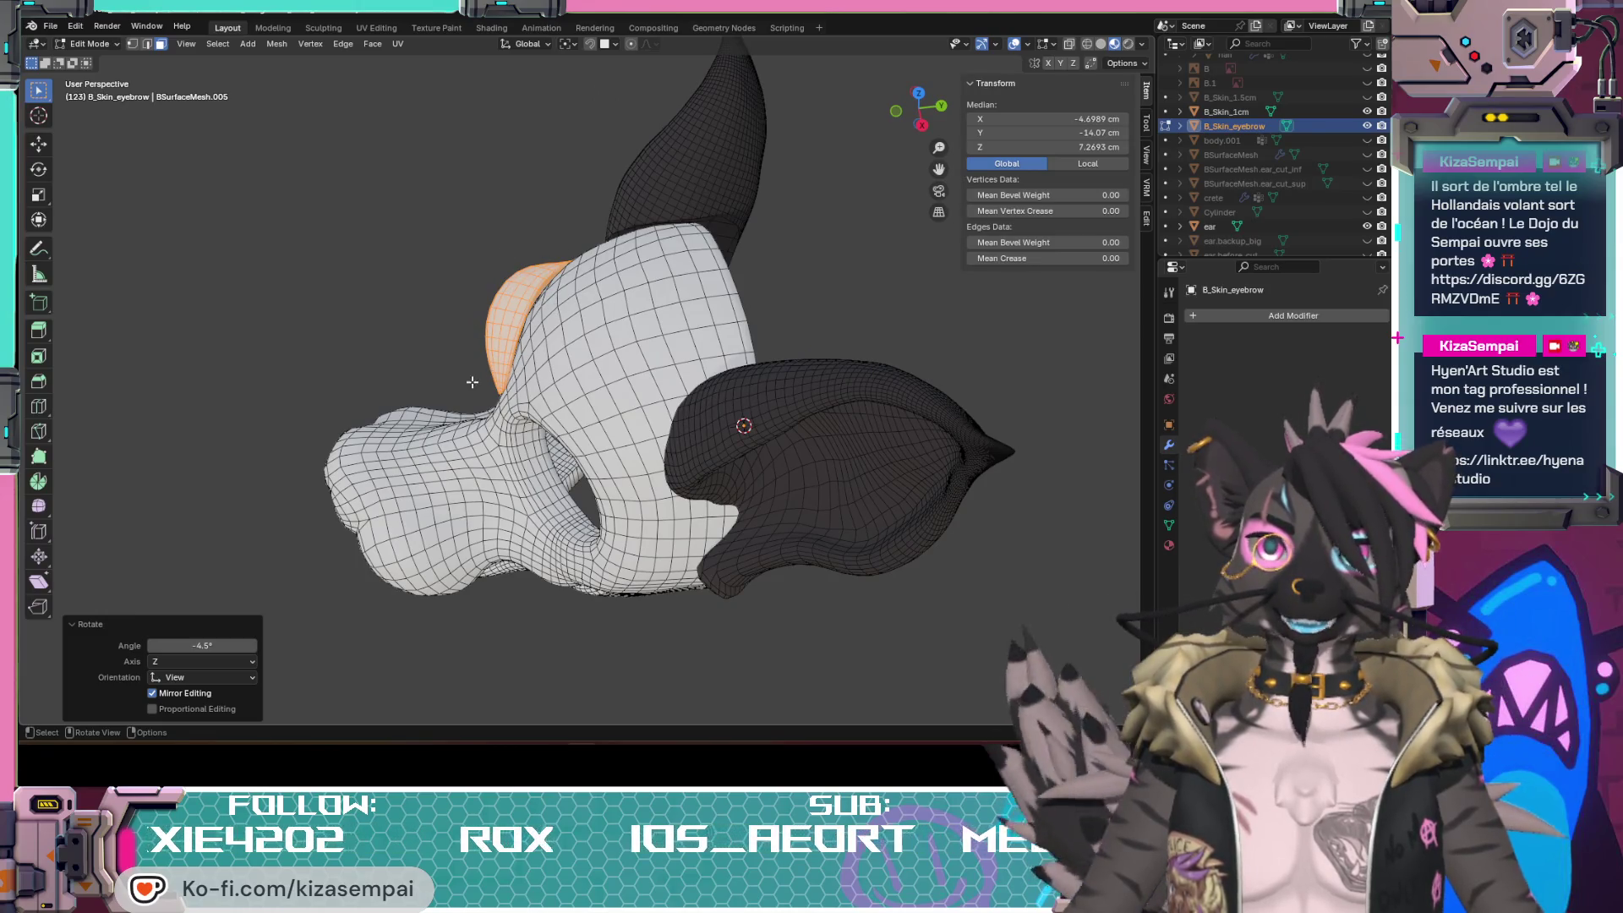
middle_drag(471, 382, 474, 369)
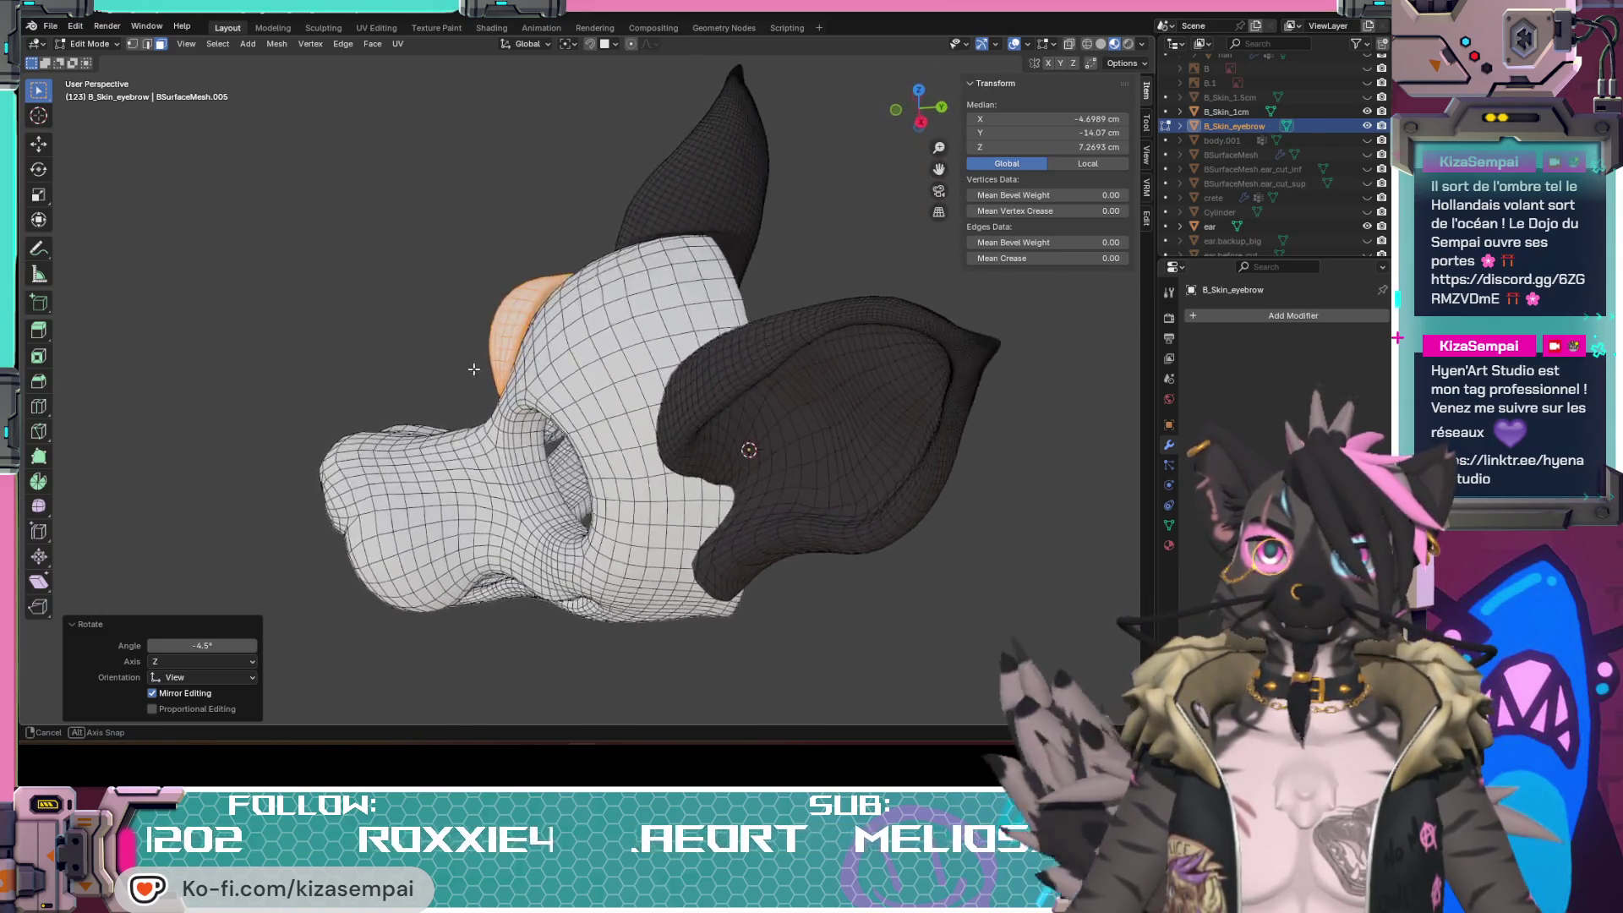
middle_drag(473, 369, 620, 314)
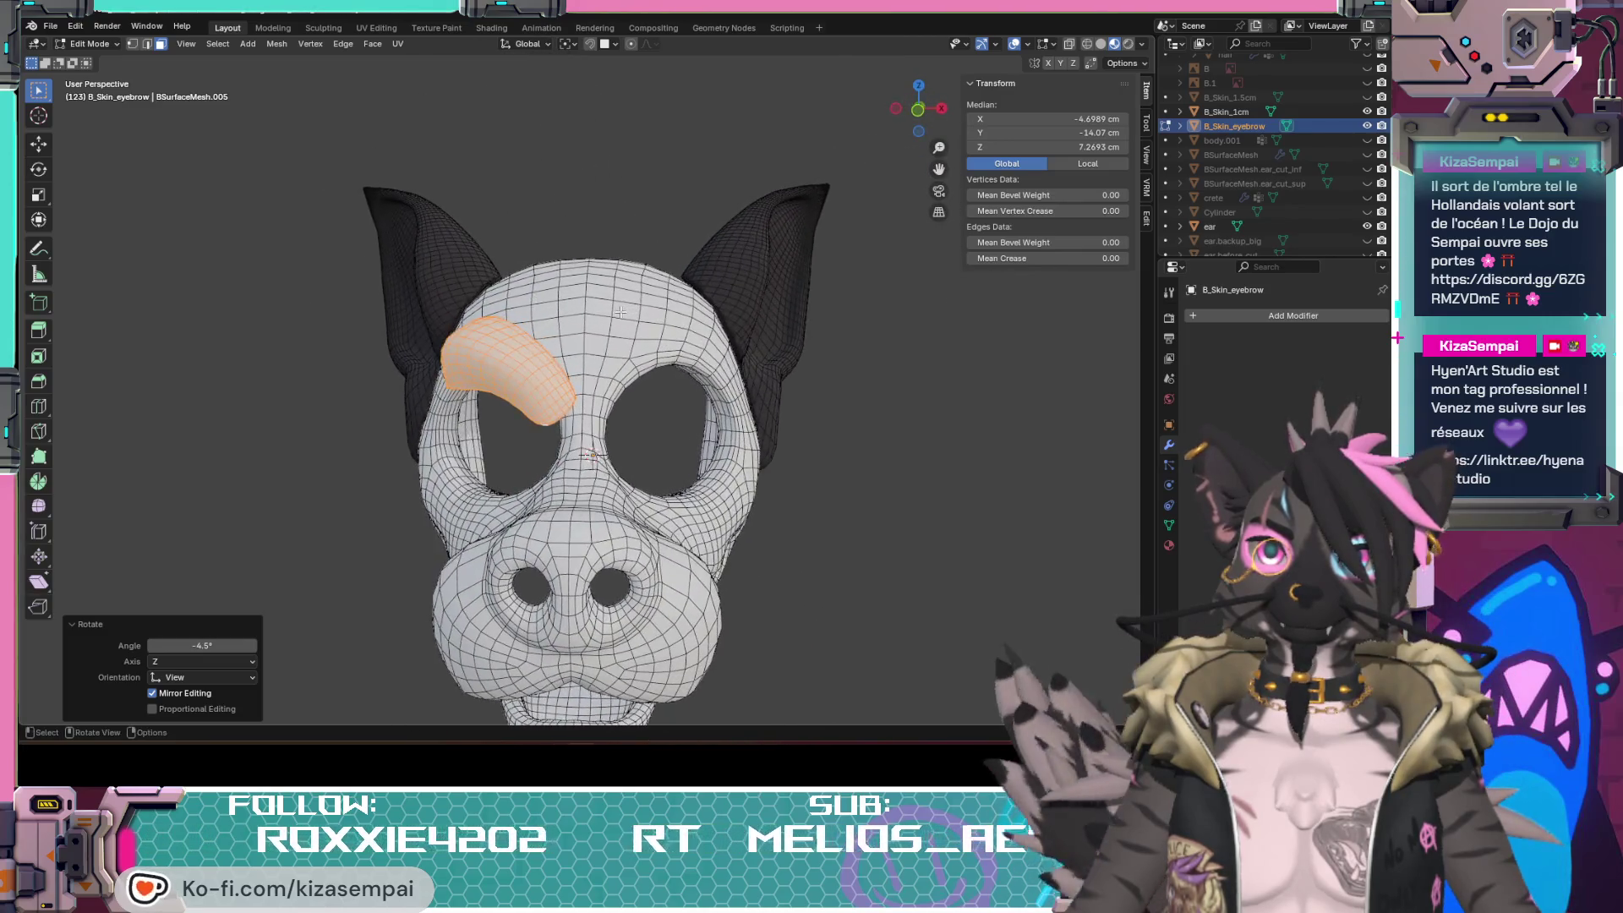
scroll(590, 419, up, 1)
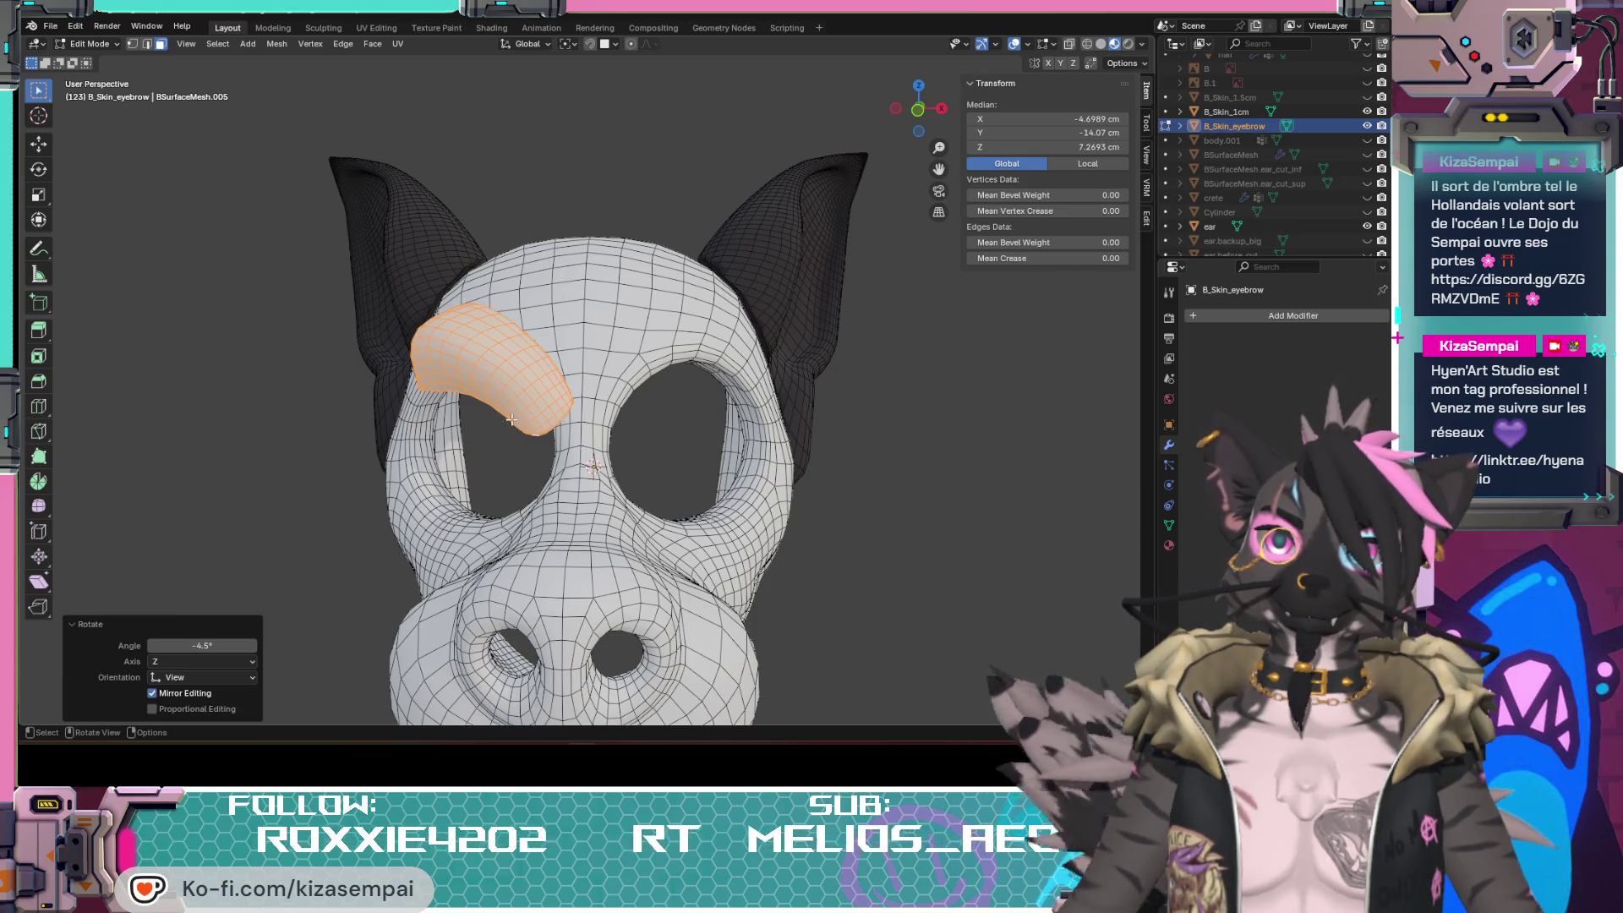
scroll(559, 460, down, 2)
middle_drag(558, 461, 594, 418)
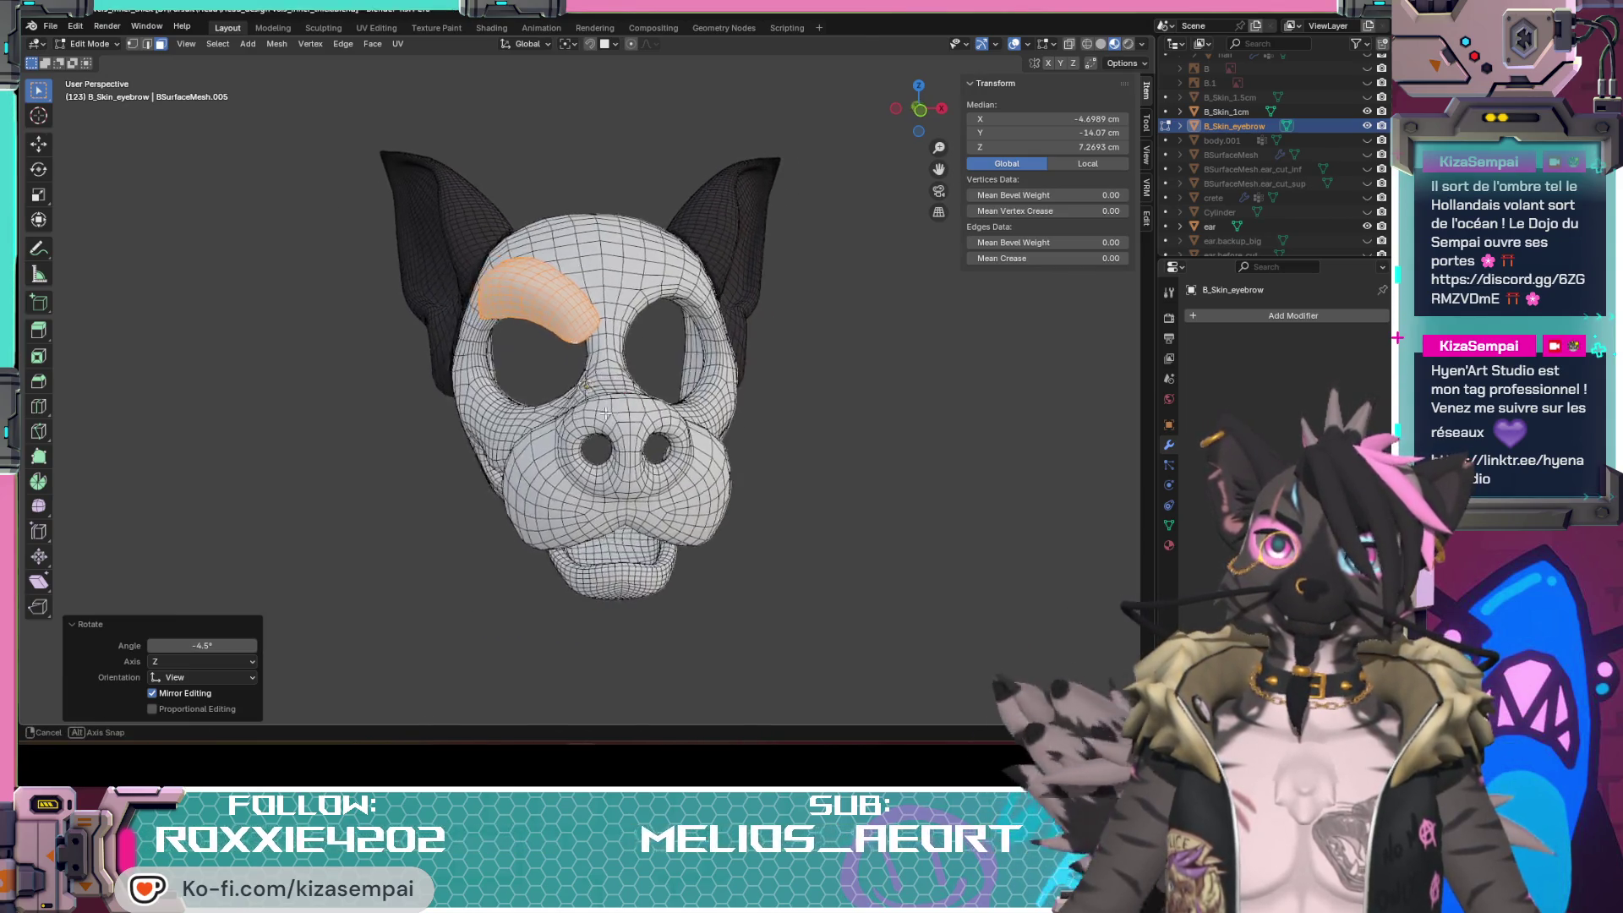
scroll(1325, 223, down, 5)
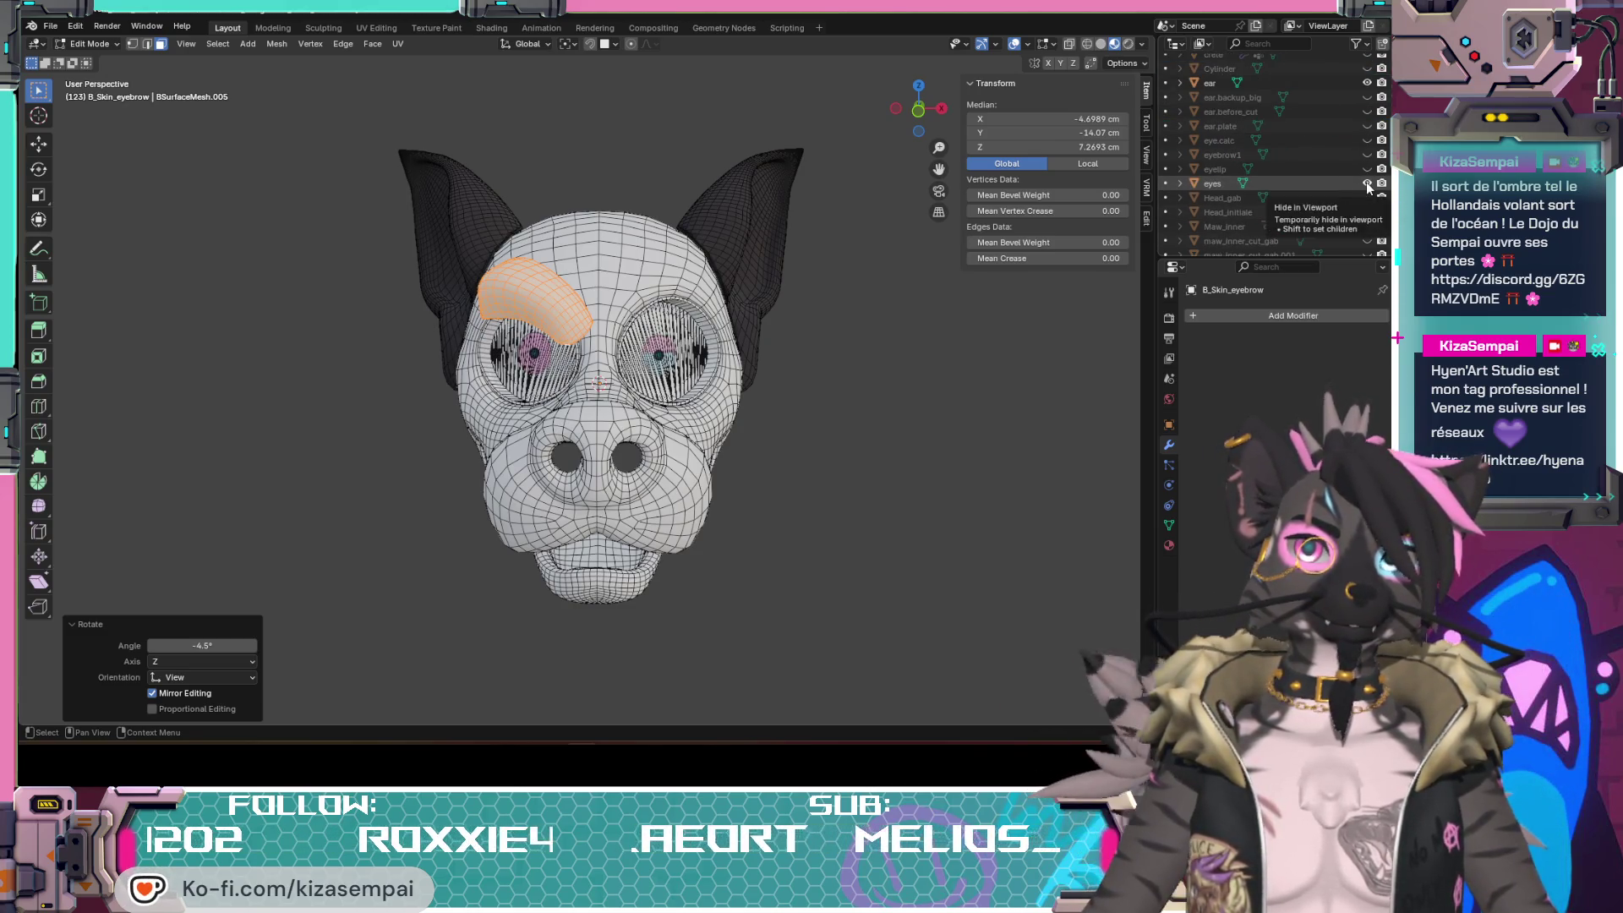
scroll(603, 381, up, 2)
Step: Preview the mask shaded without overlays from profile and below, restore overlays and deselect the eyebrow
click(1017, 47)
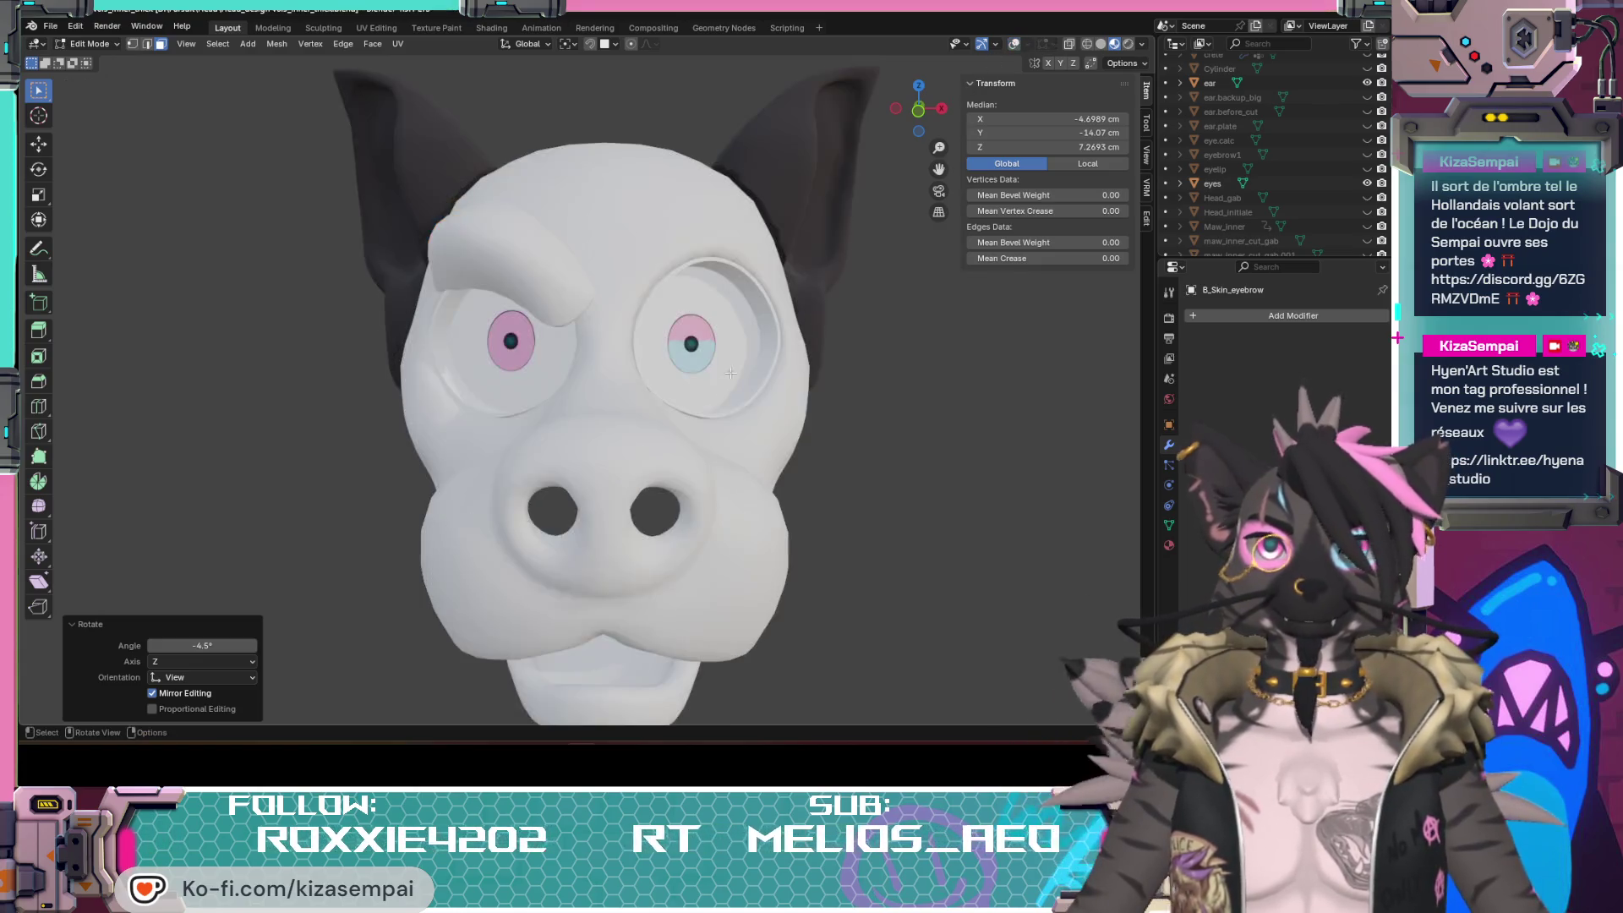
scroll(678, 406, down, 3)
shift+middle_drag(680, 468, 692, 398)
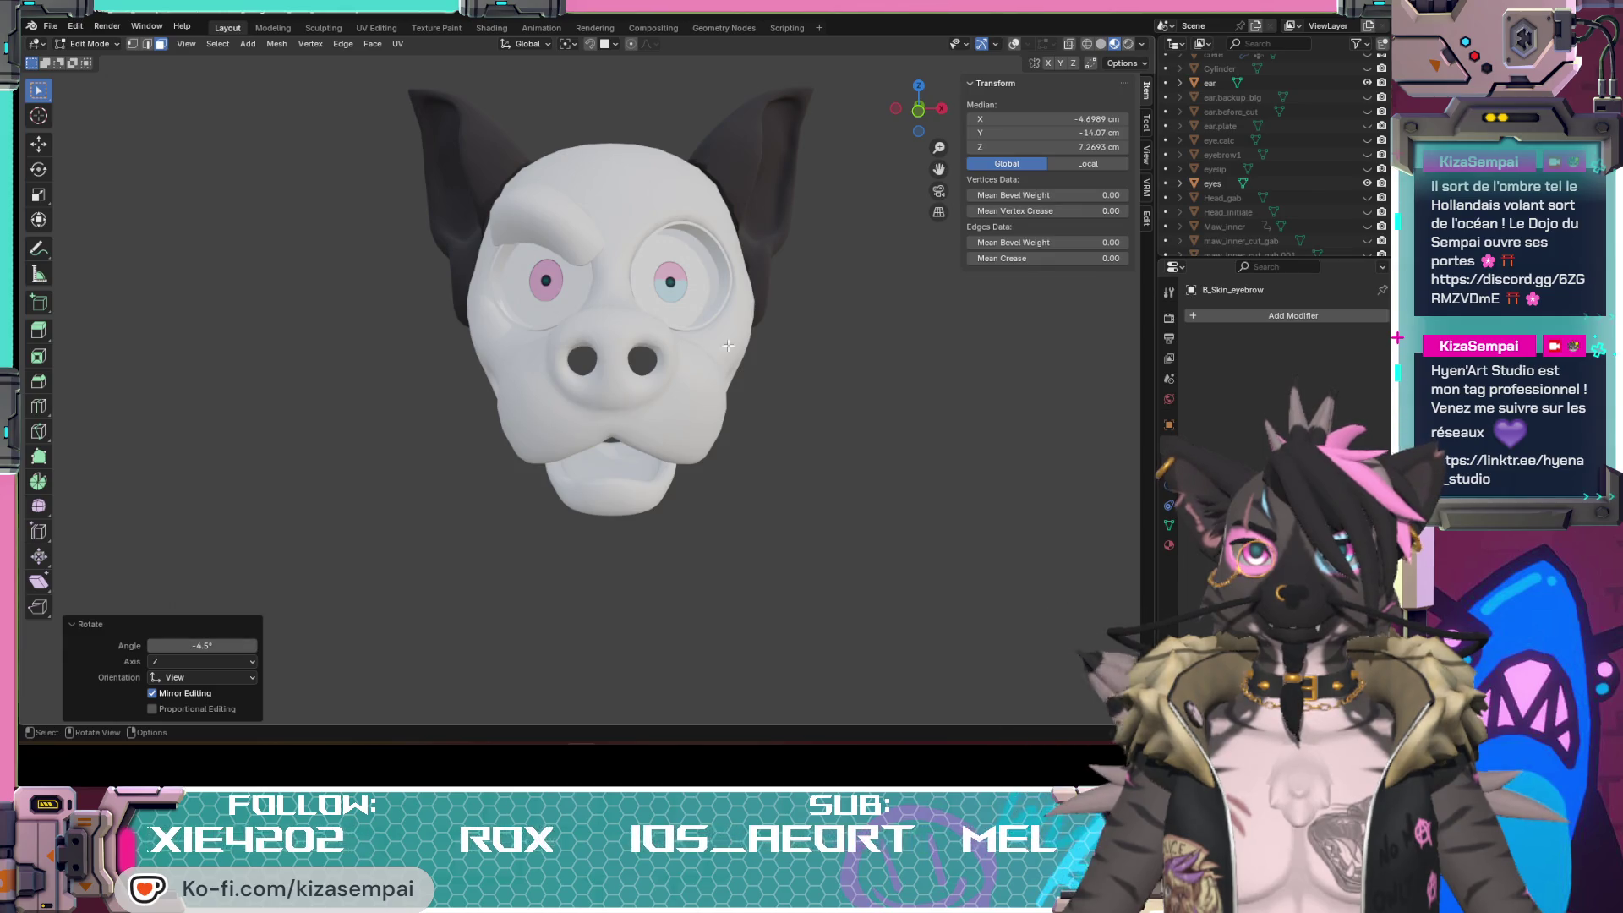
click(1015, 45)
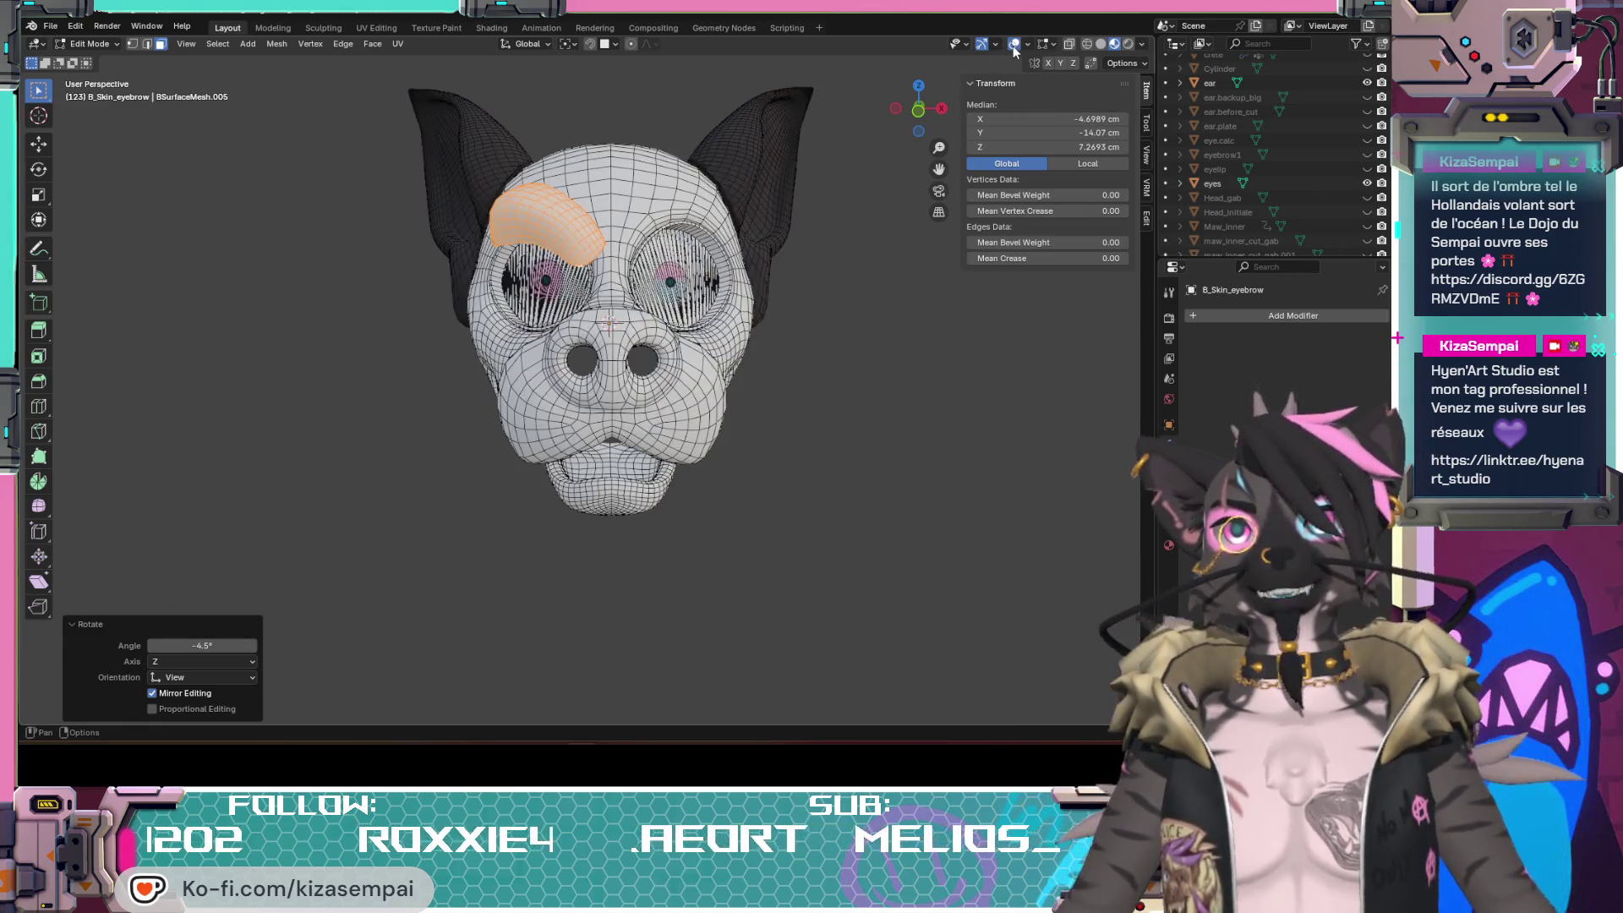
mouse_move(693, 506)
middle_down()
mouse_move(670, 522)
mouse_move(693, 526)
mouse_move(685, 512)
middle_up()
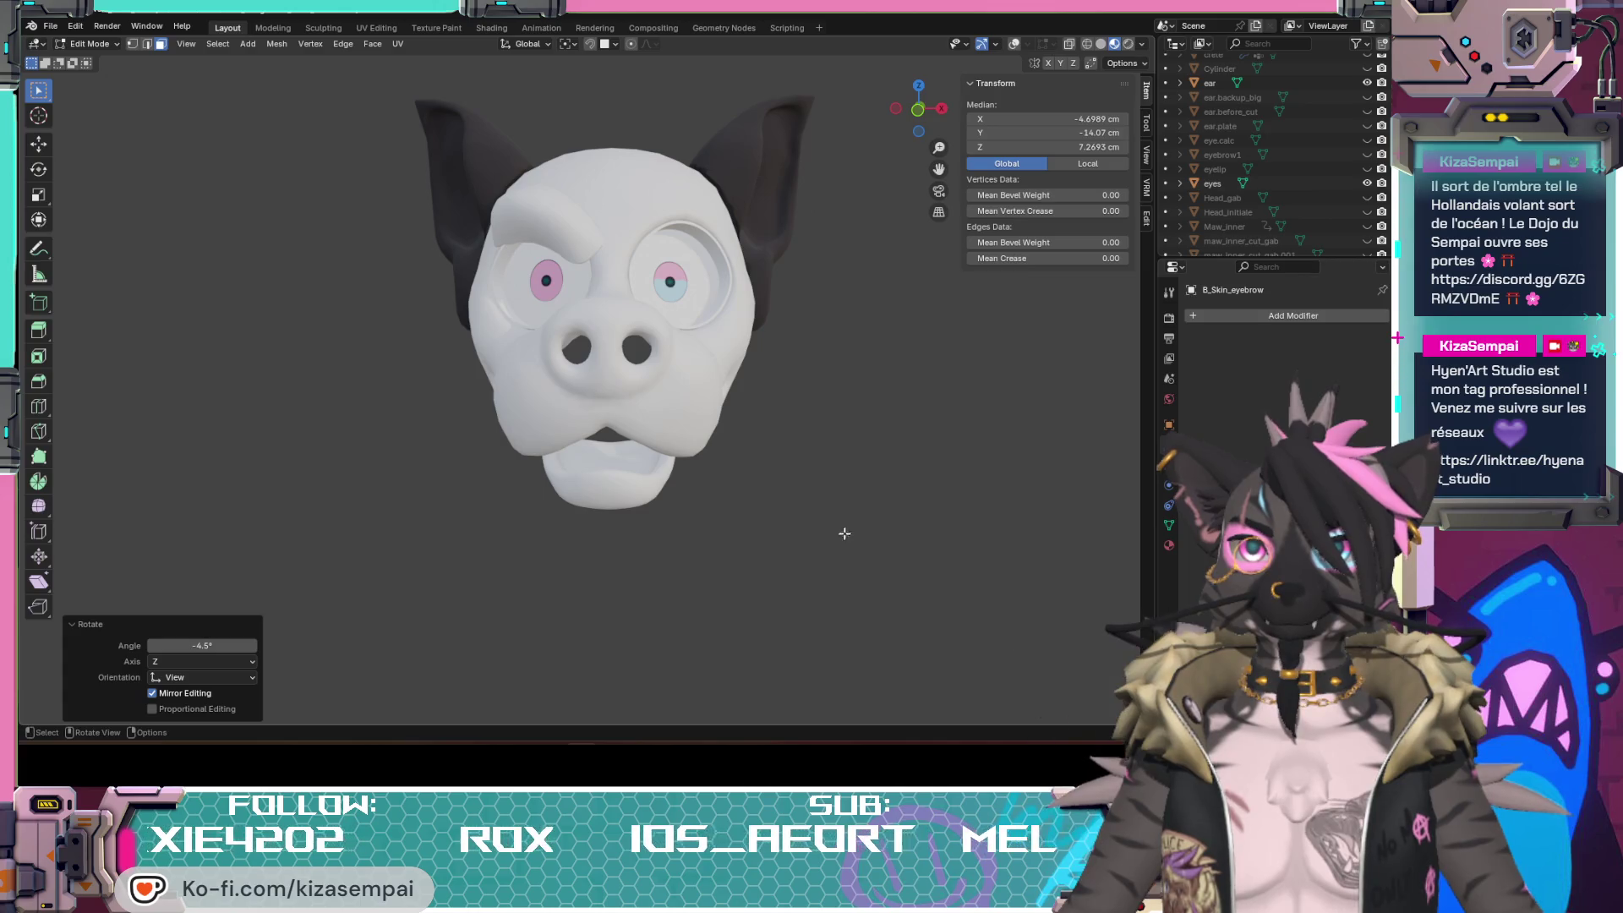
mouse_move(515, 480)
middle_down()
mouse_move(431, 426)
mouse_move(660, 492)
mouse_move(744, 562)
middle_up()
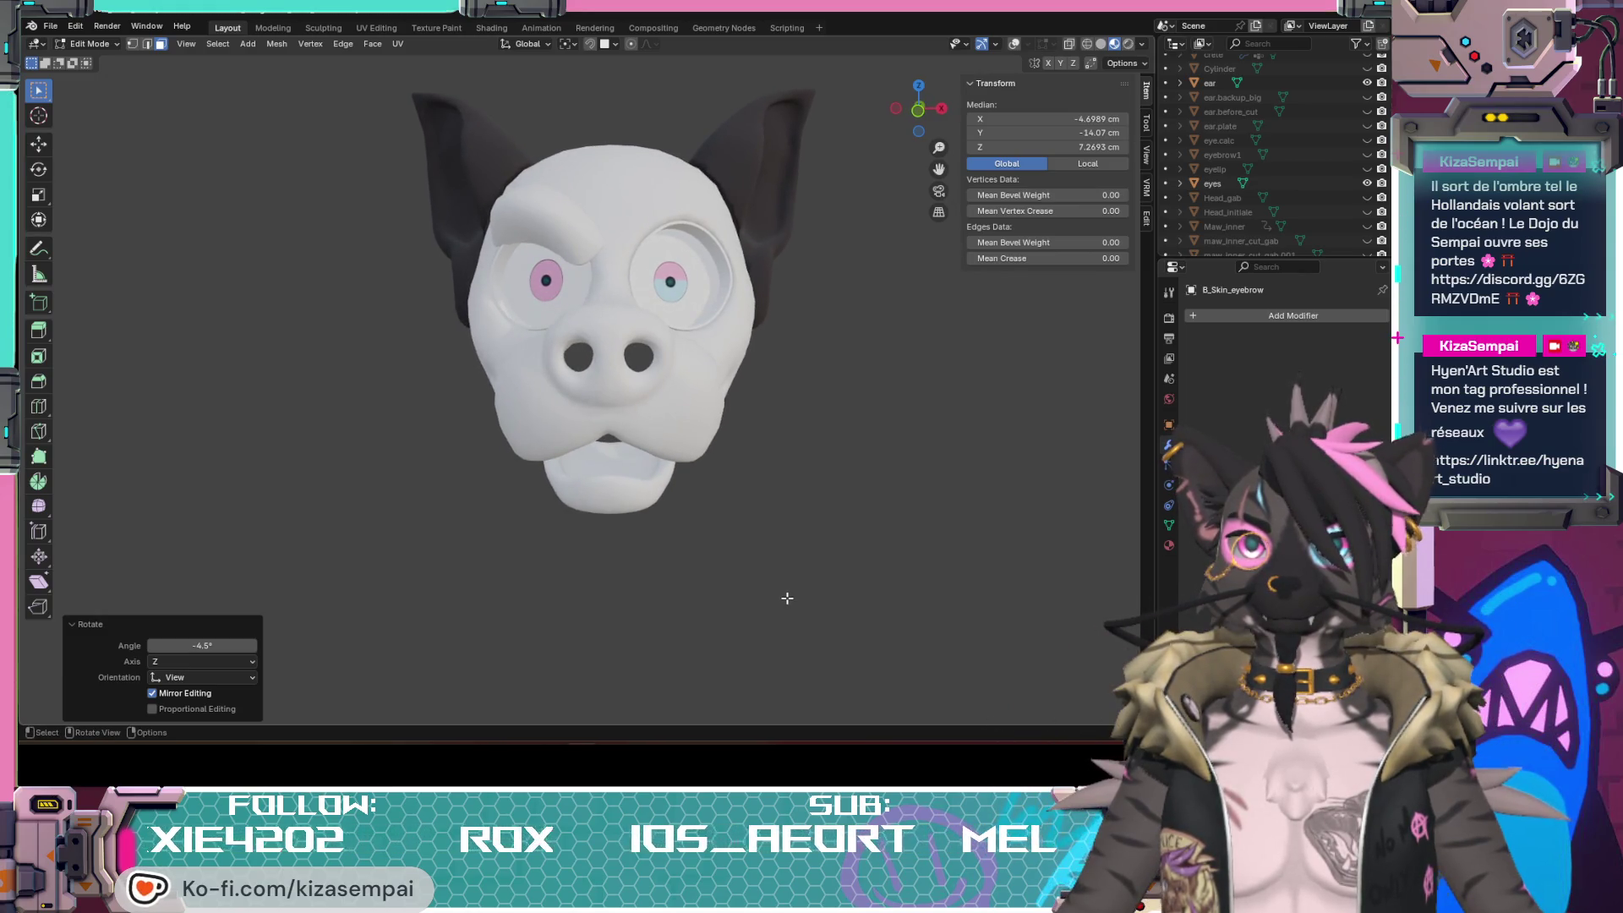
click(1013, 43)
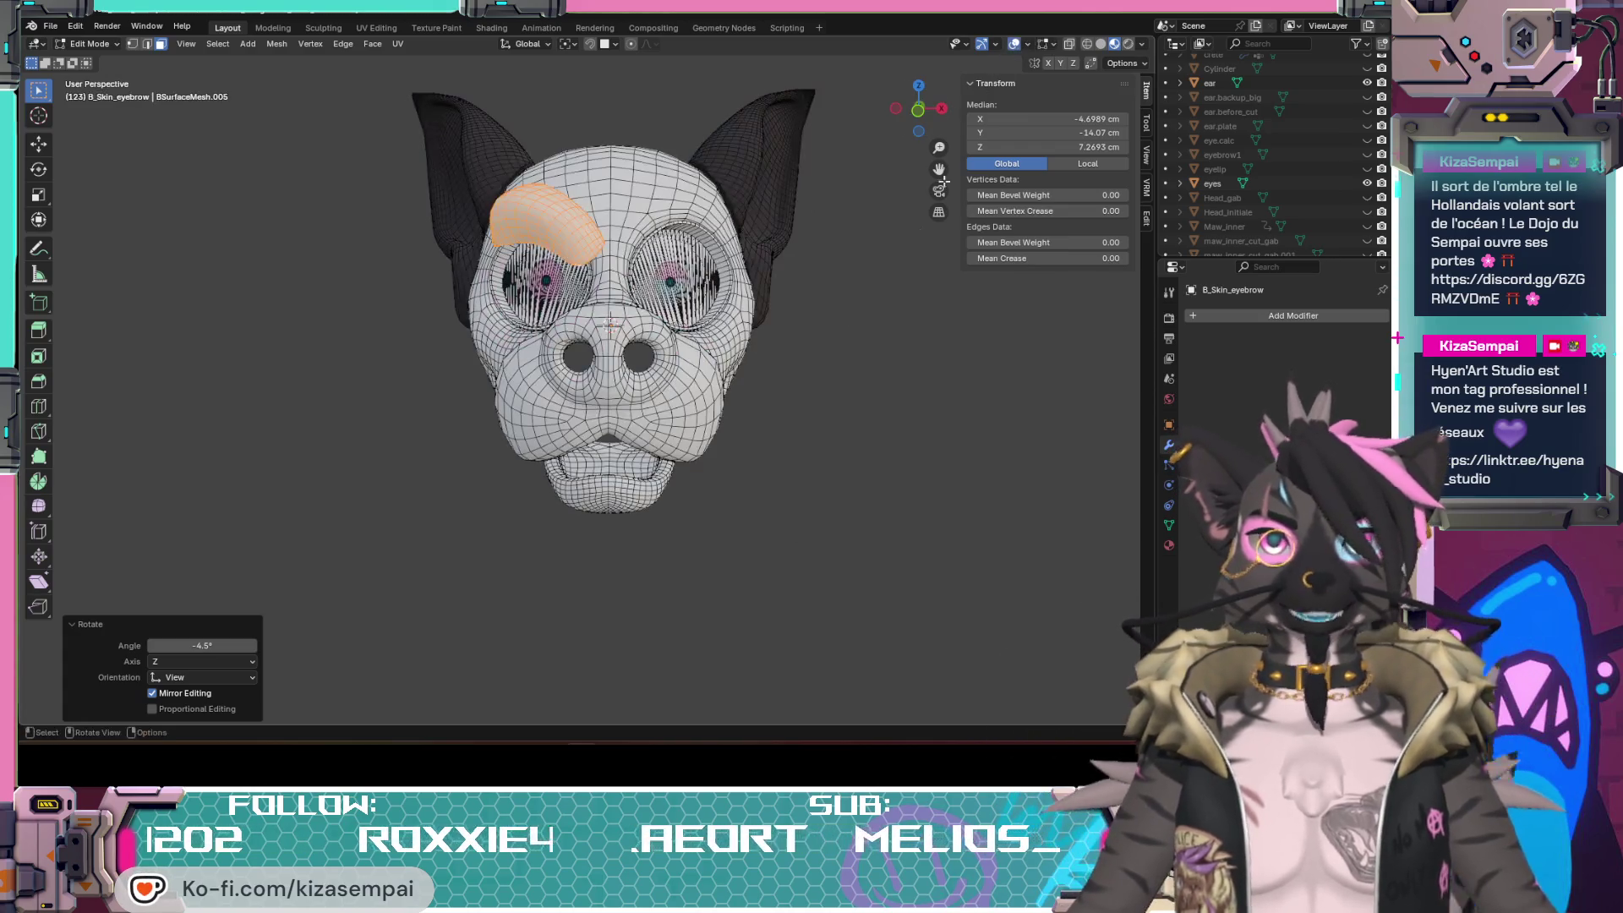
click(787, 443)
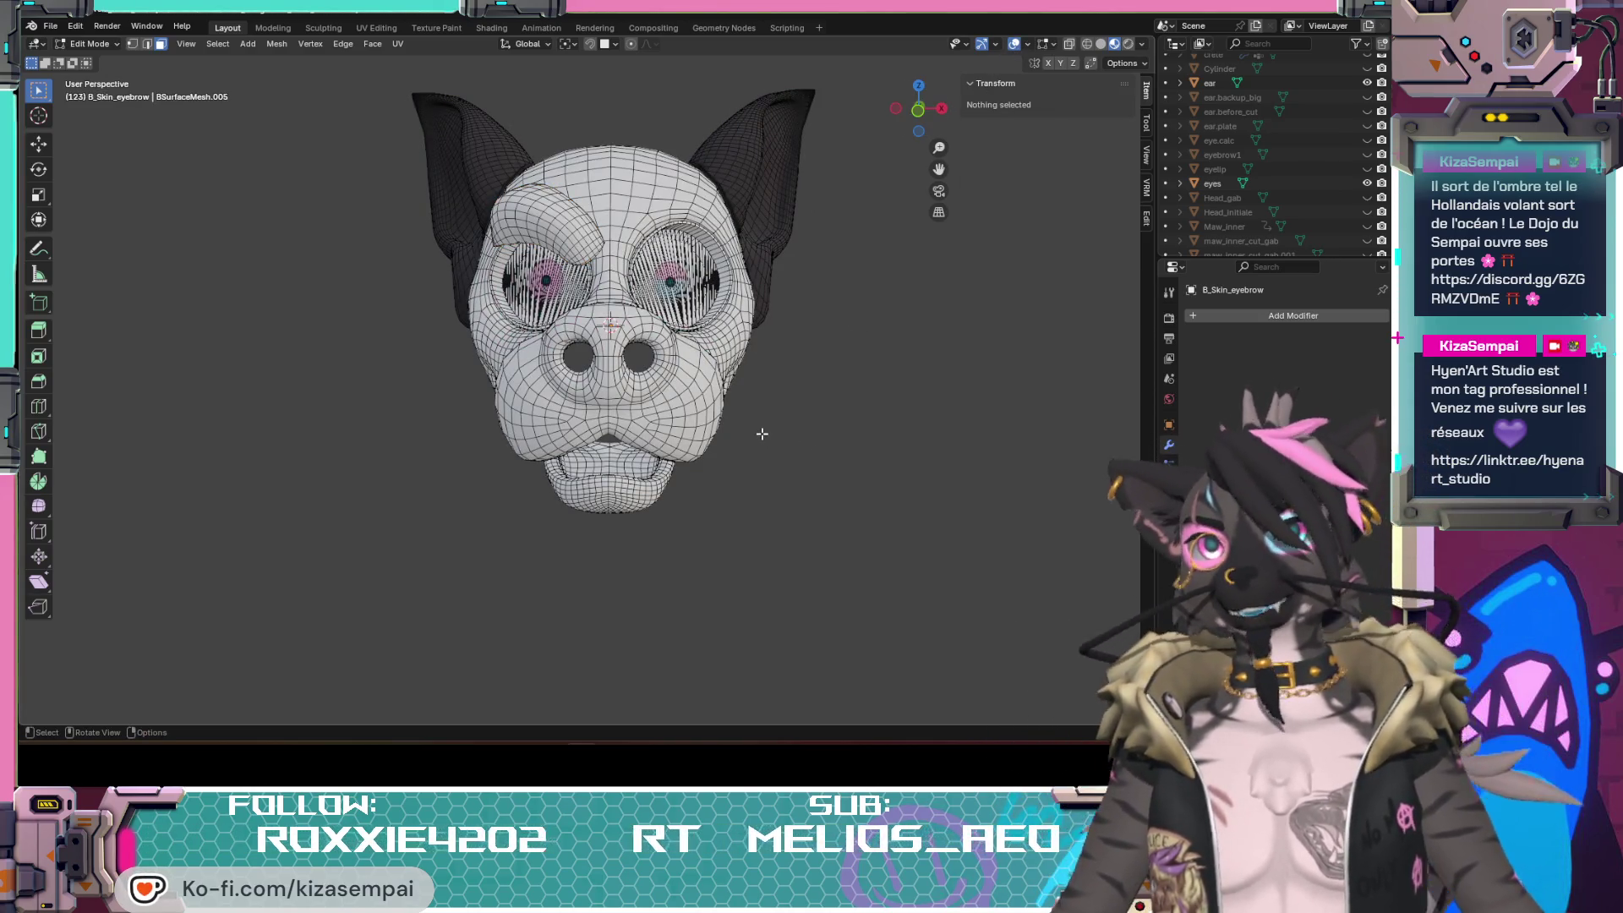
Step: Turn off the overlays and bring the head back to a front view showing the fangs
middle_drag(781, 427, 790, 465)
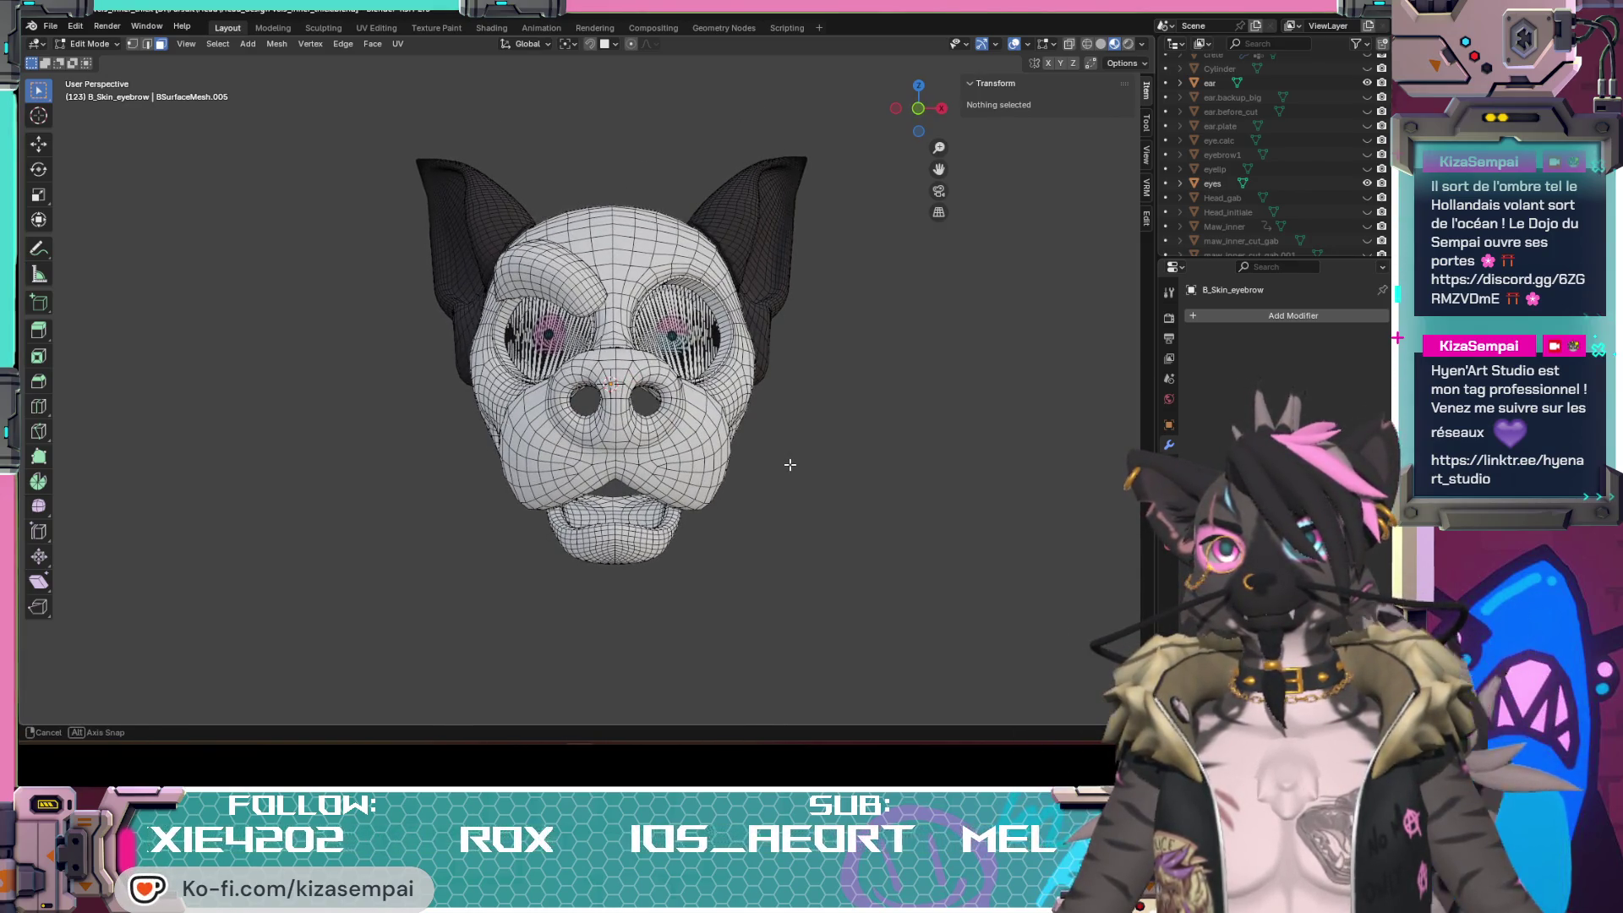
scroll(1290, 206, down, 5)
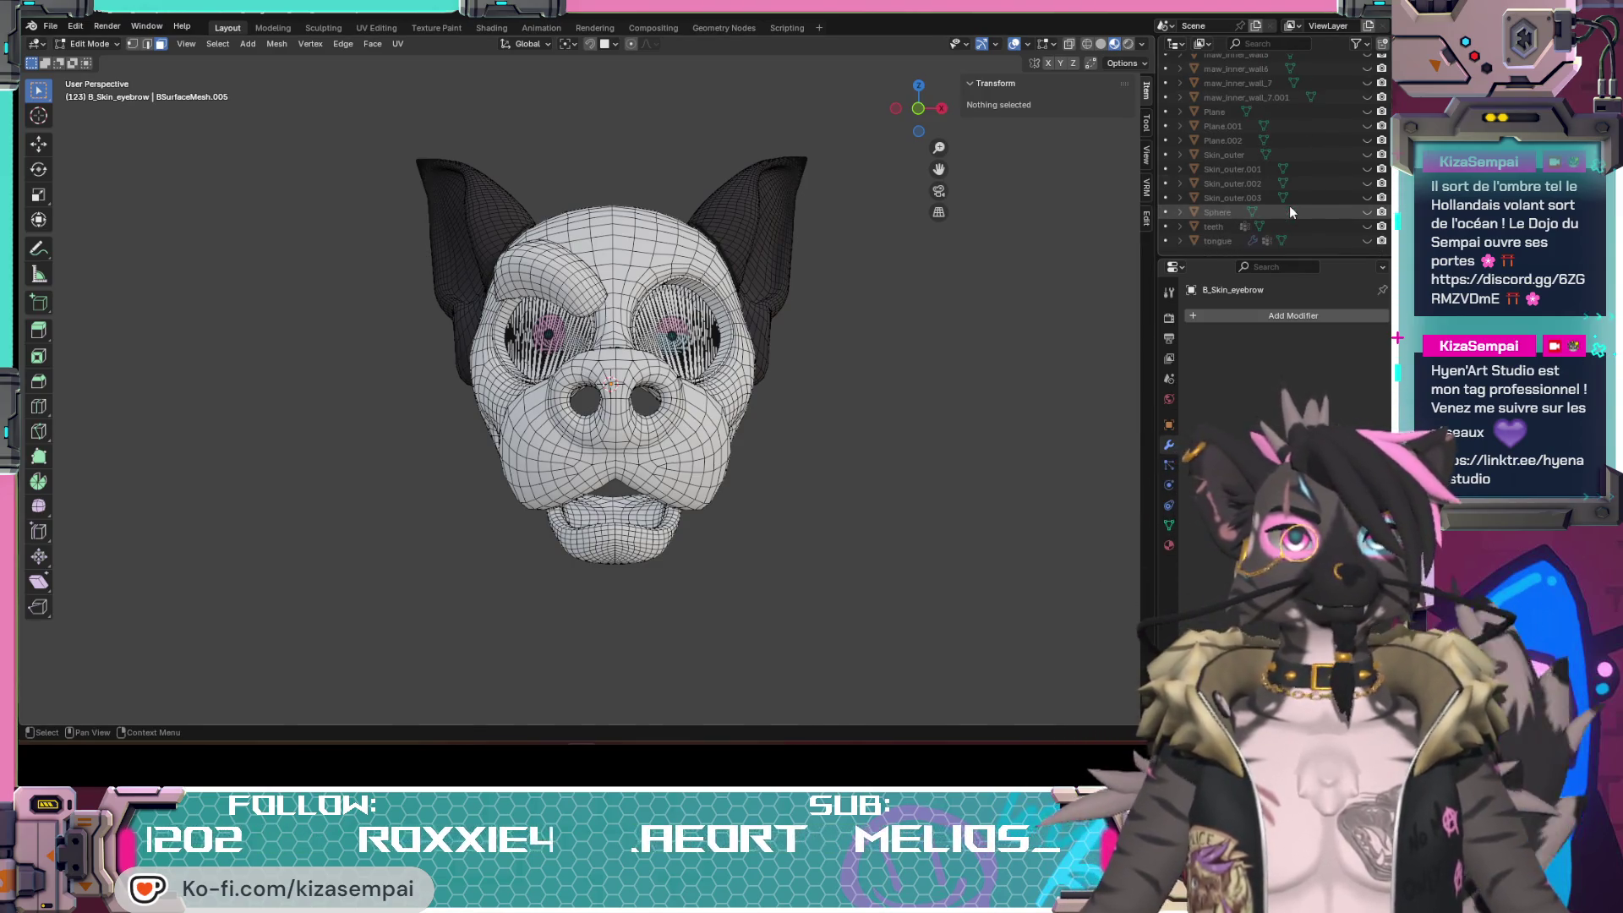
middle_drag(891, 421, 901, 471)
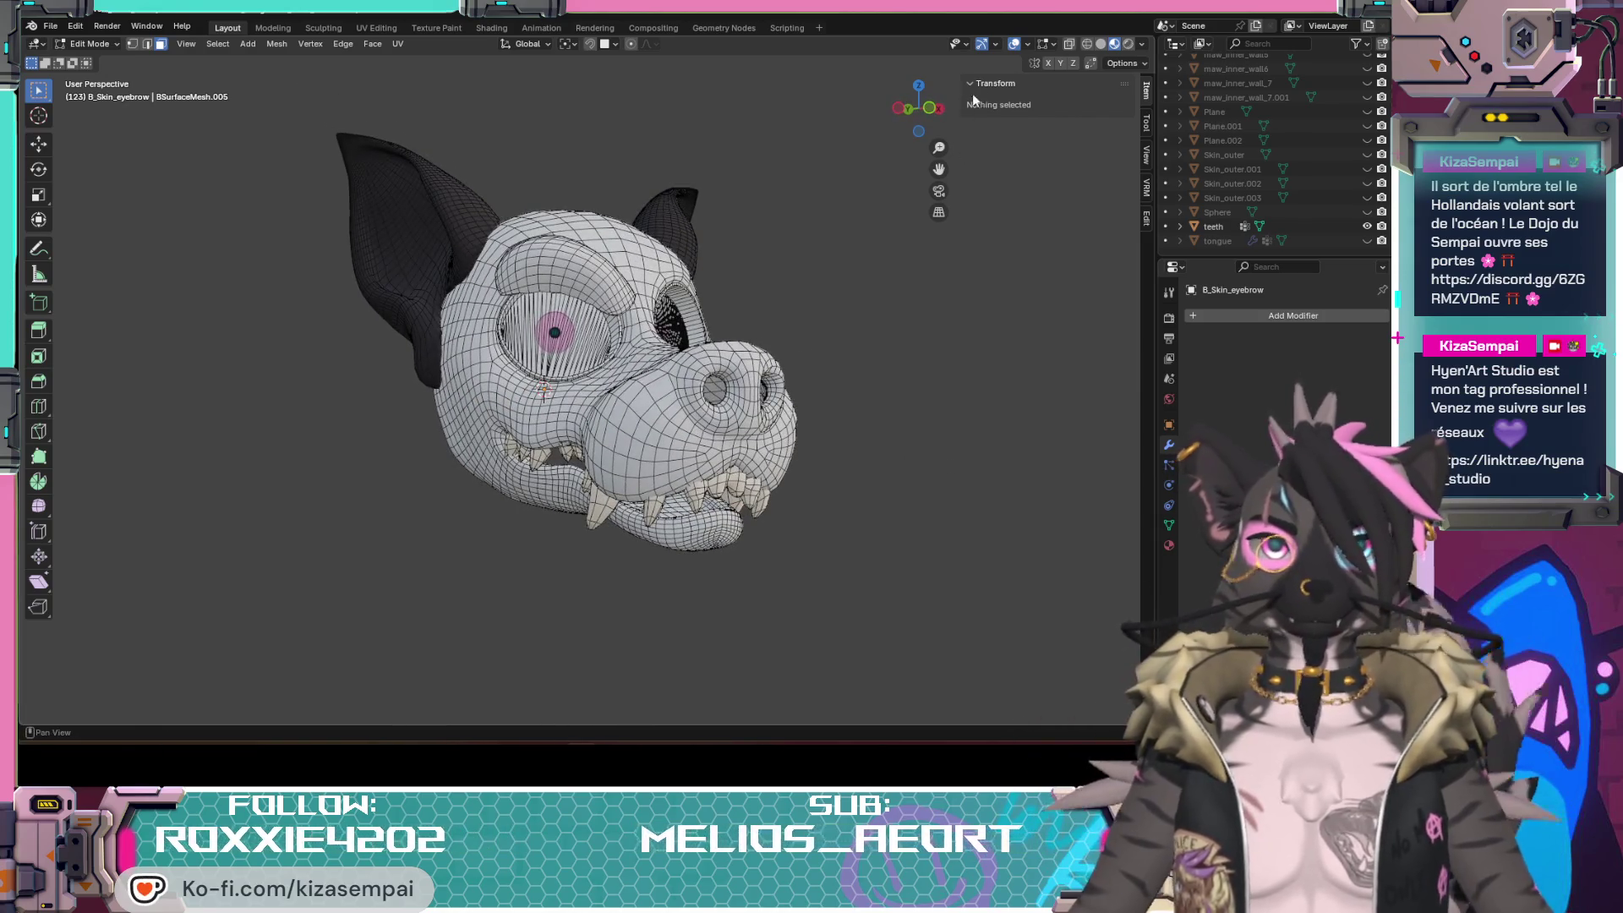
click(1014, 45)
mouse_move(875, 432)
middle_down()
mouse_move(865, 461)
mouse_move(848, 439)
middle_up()
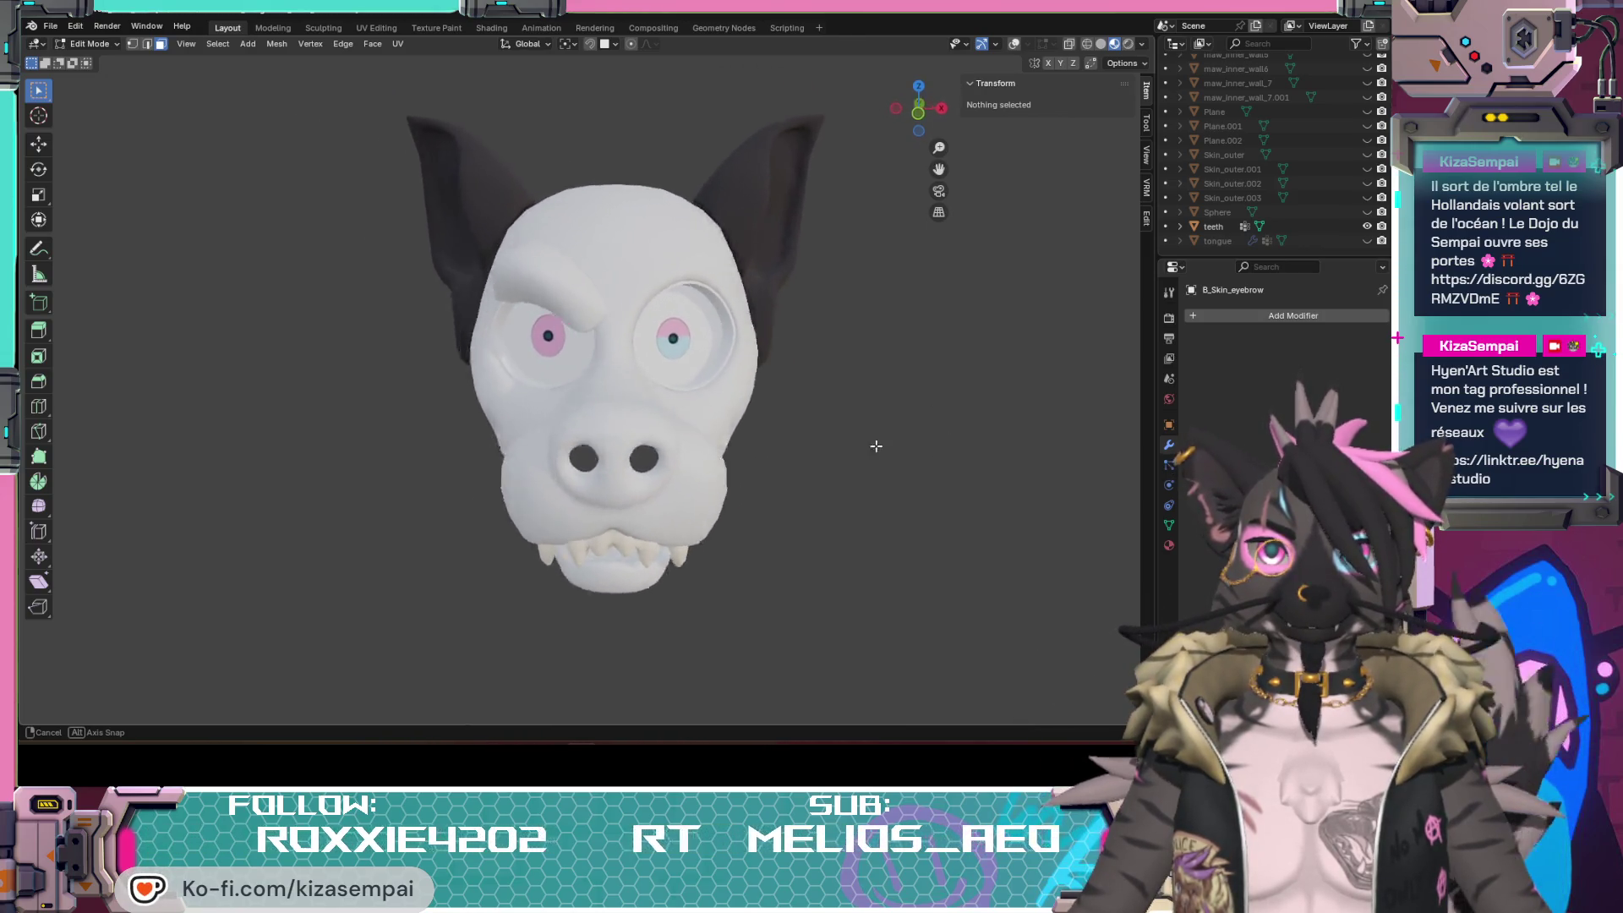
middle_drag(849, 439, 996, 336)
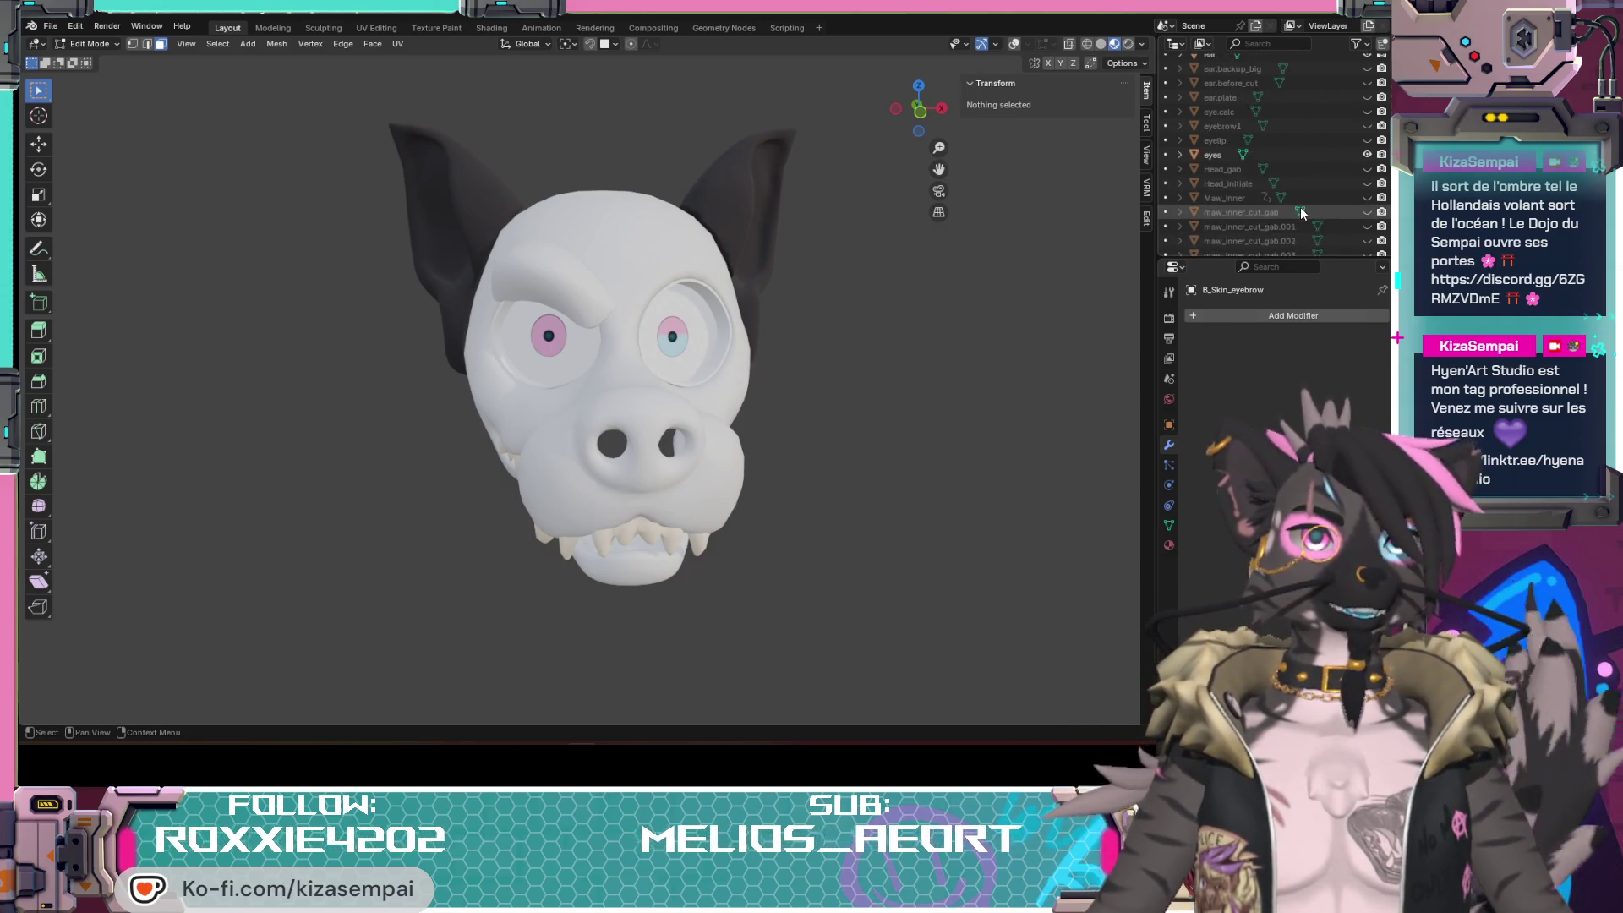
scroll(1306, 205, up, 5)
Step: Make the eyelip eyelid object visible and review it from profile, three-quarter and front views
click(1367, 198)
mouse_move(888, 457)
middle_down()
mouse_move(975, 464)
mouse_move(1085, 404)
mouse_move(953, 475)
middle_up()
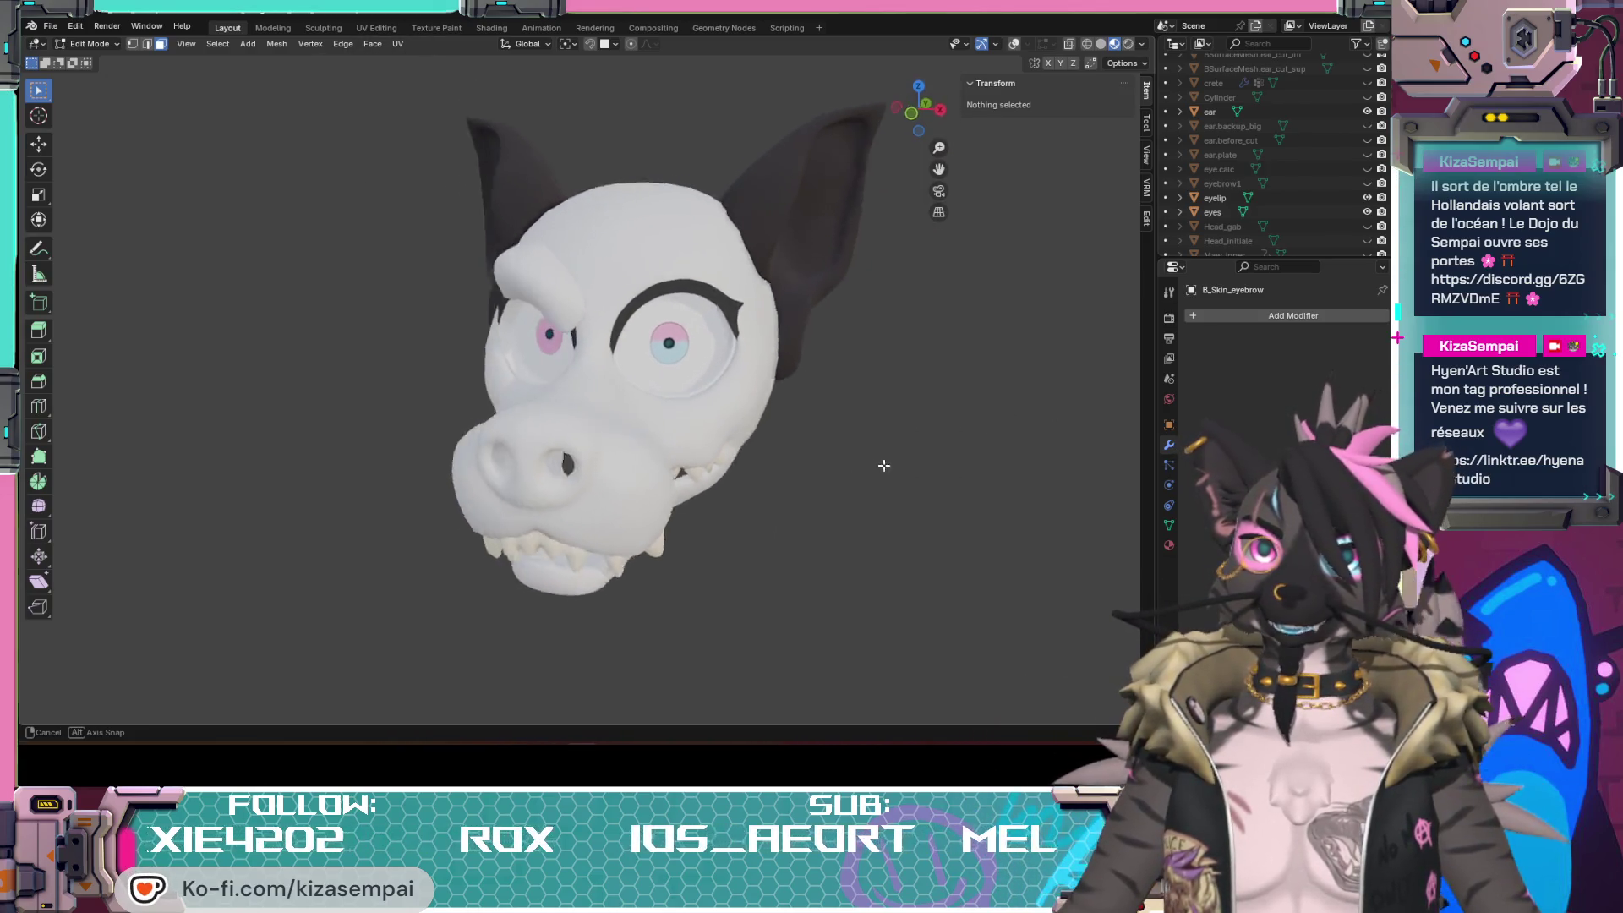
mouse_move(953, 474)
middle_down()
mouse_move(890, 462)
mouse_move(872, 383)
mouse_move(514, 301)
middle_up()
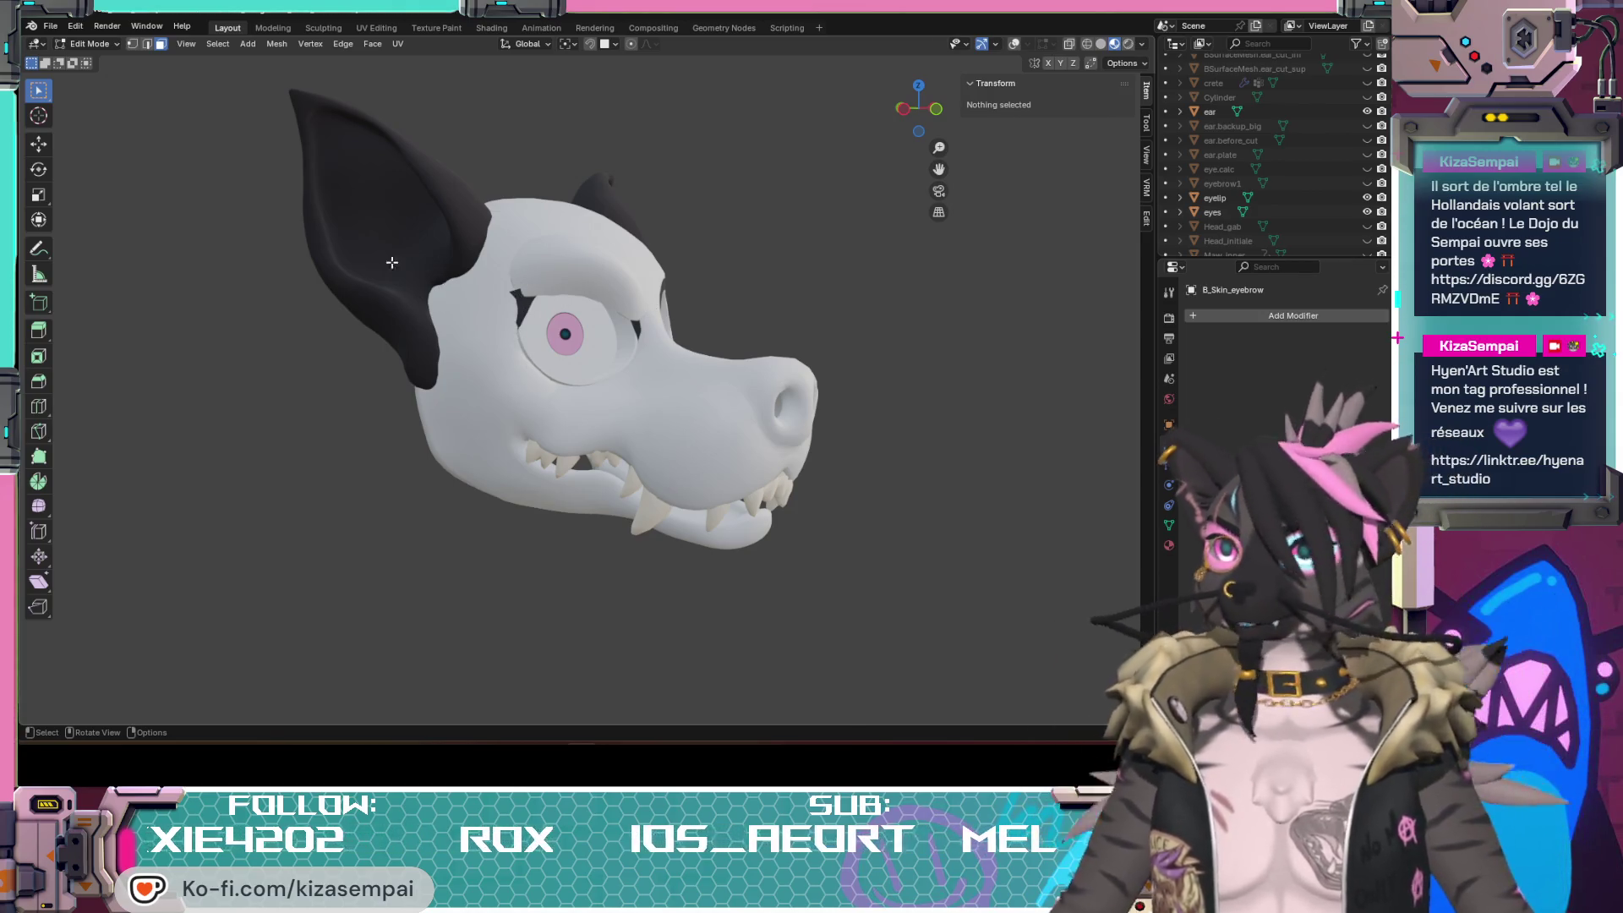
mouse_move(523, 301)
middle_down()
mouse_move(614, 297)
mouse_move(530, 441)
middle_up()
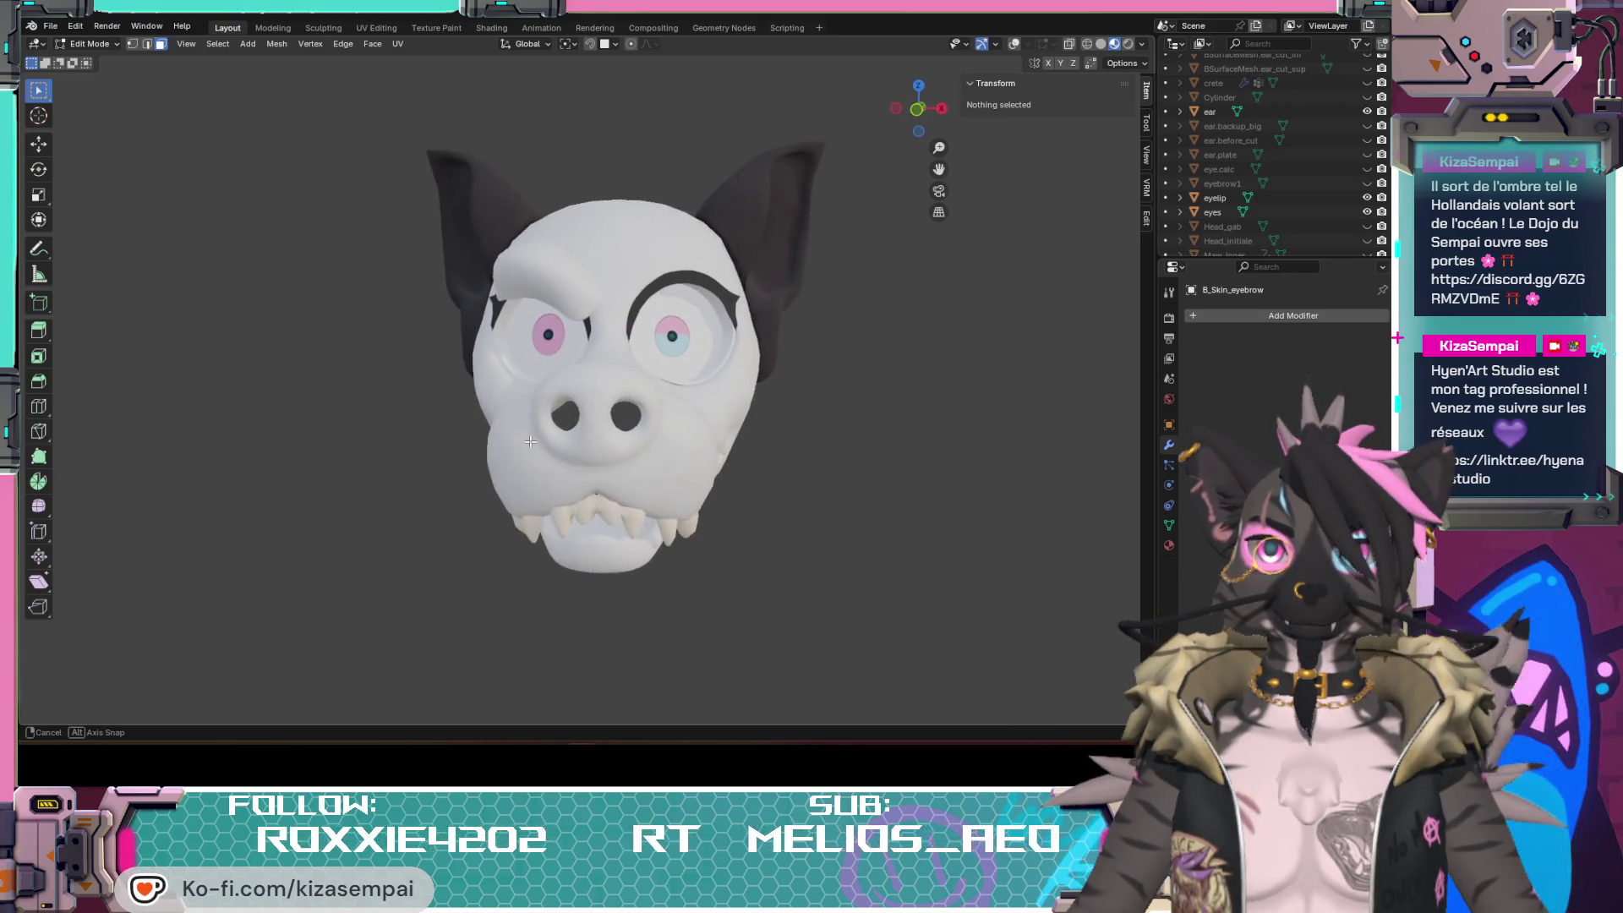
middle_drag(531, 439, 536, 435)
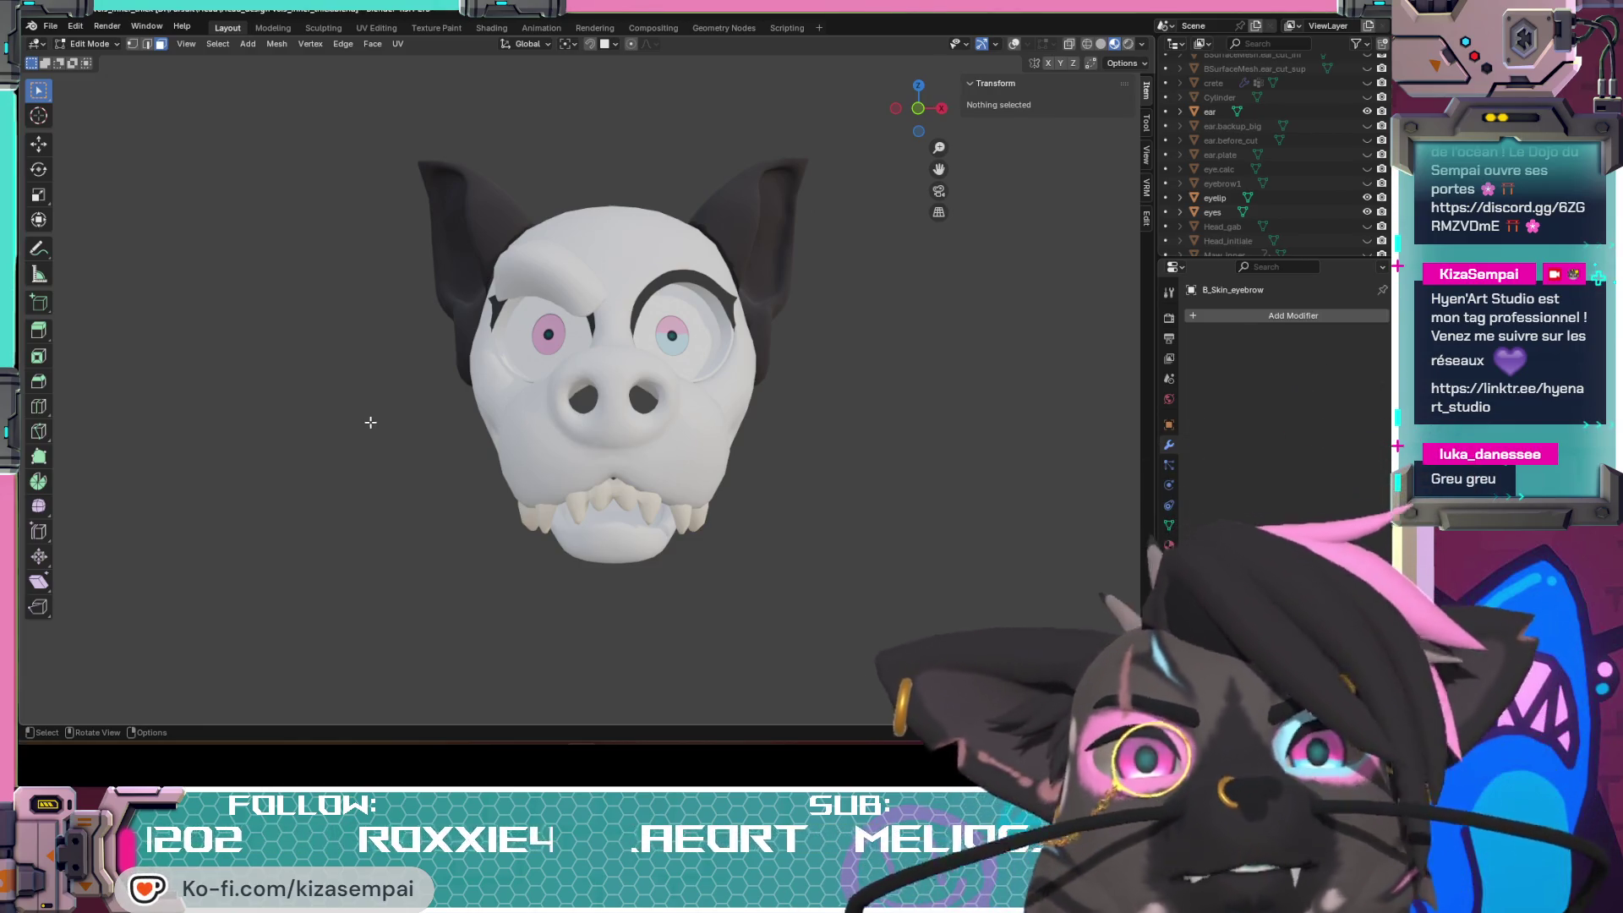
middle_drag(622, 405, 524, 313)
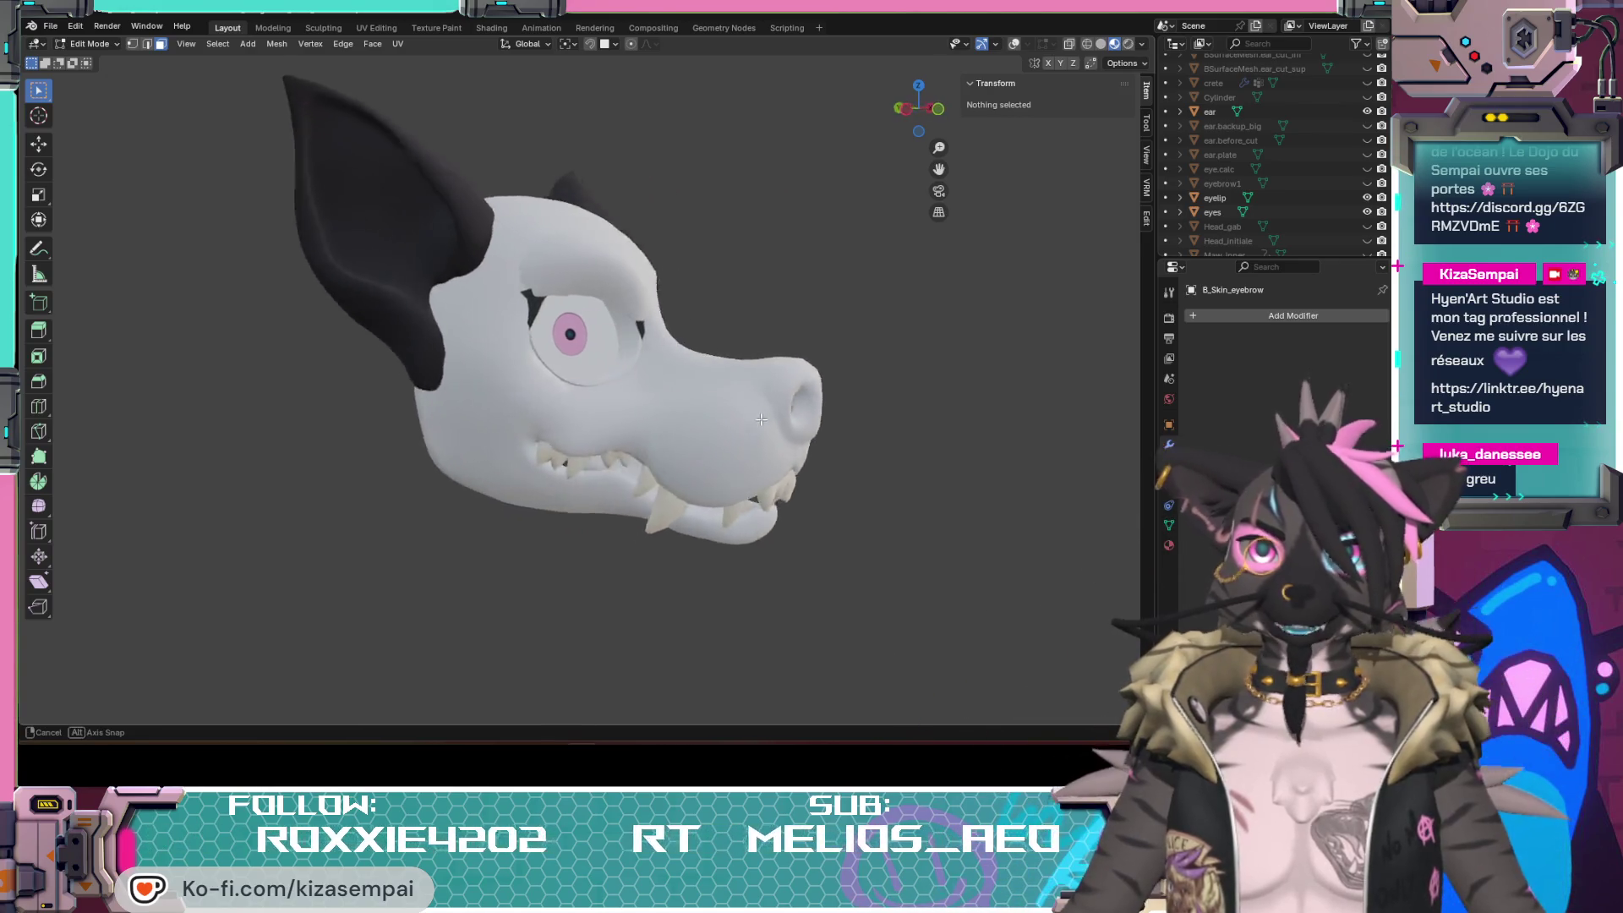
middle_drag(612, 382, 744, 296)
scroll(672, 342, up, 3)
mouse_move(581, 123)
middle_down()
mouse_move(570, 388)
mouse_move(683, 431)
mouse_move(624, 428)
mouse_move(677, 421)
middle_up()
scroll(571, 388, down, 4)
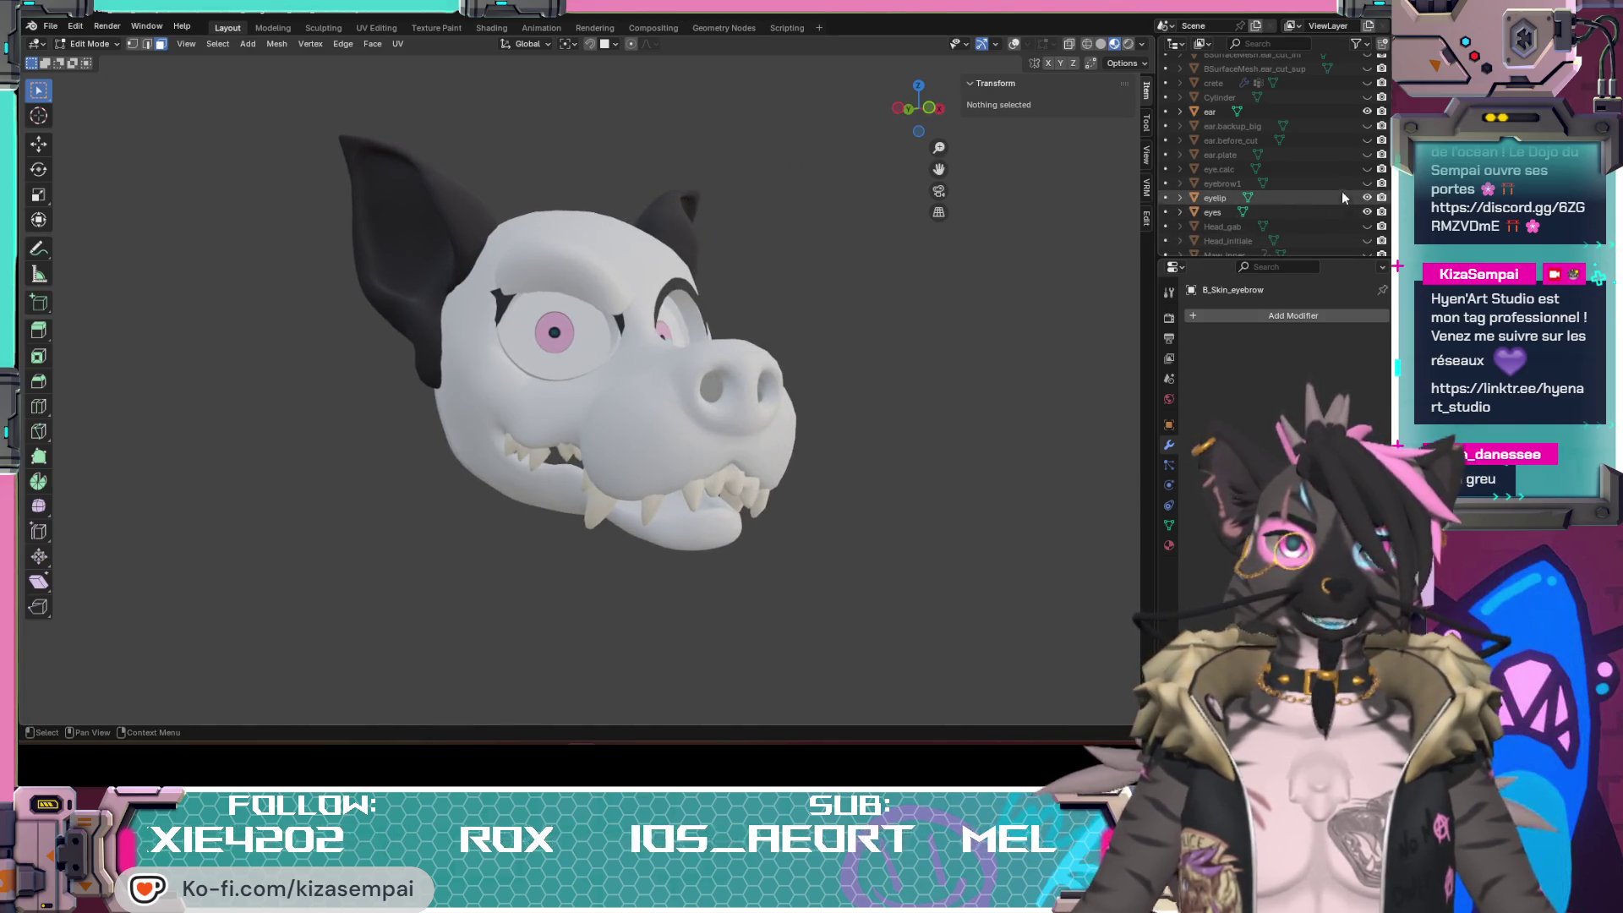
scroll(1331, 205, down, 5)
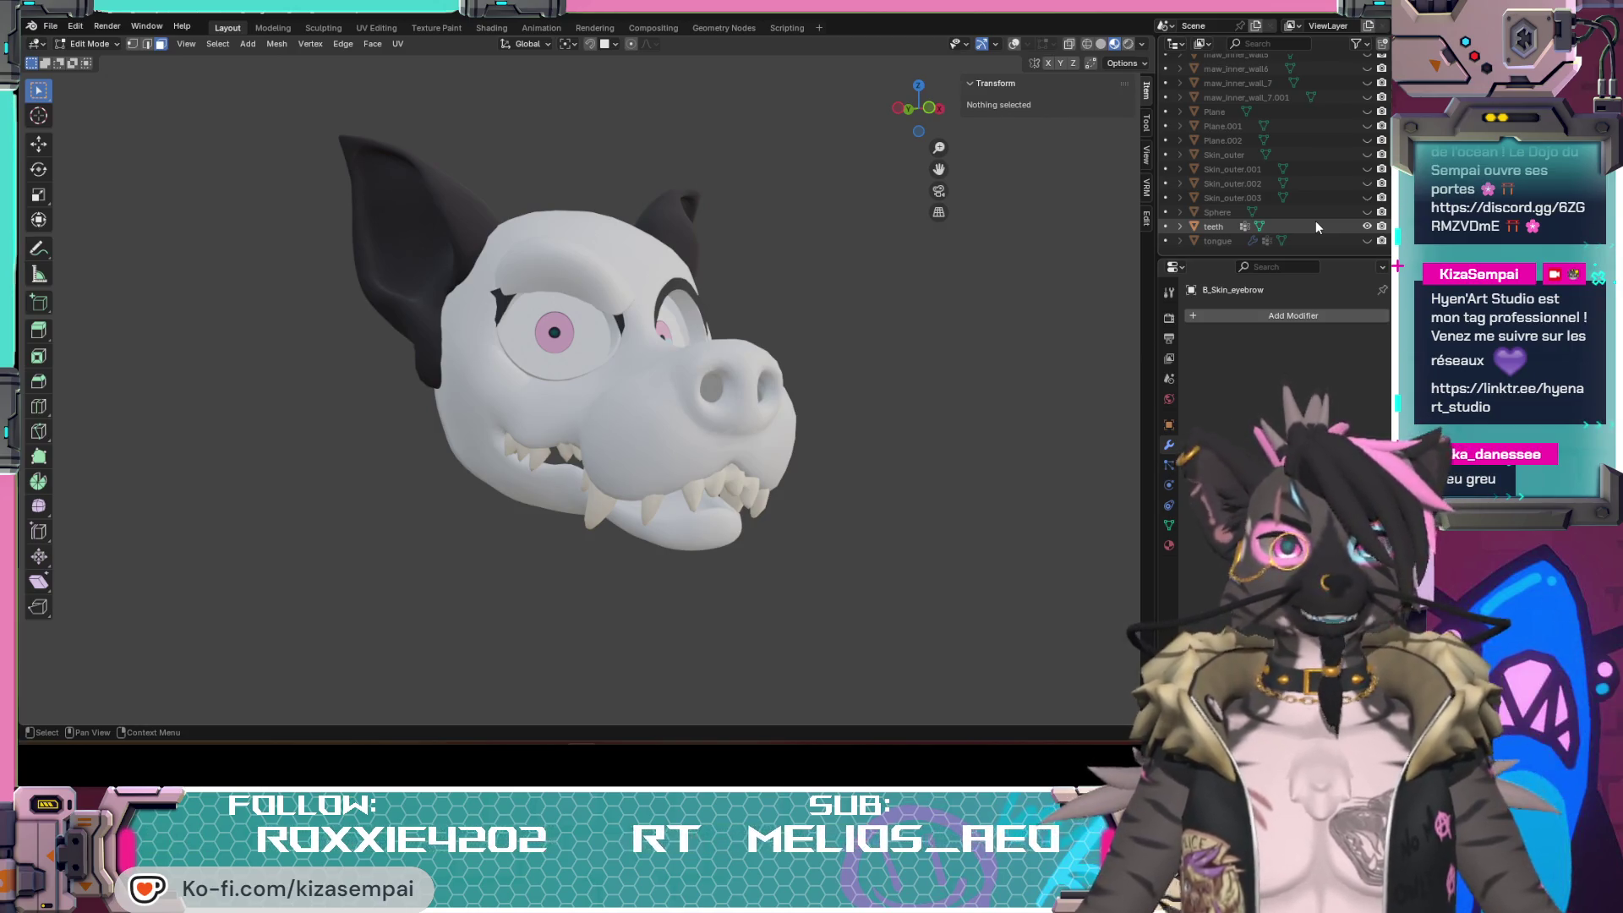
Step: Make the tongue visible in the mouth, view it from the side and bring up the undo history
click(1368, 240)
mouse_move(659, 431)
middle_down()
mouse_move(717, 436)
mouse_move(599, 457)
mouse_move(675, 465)
middle_up()
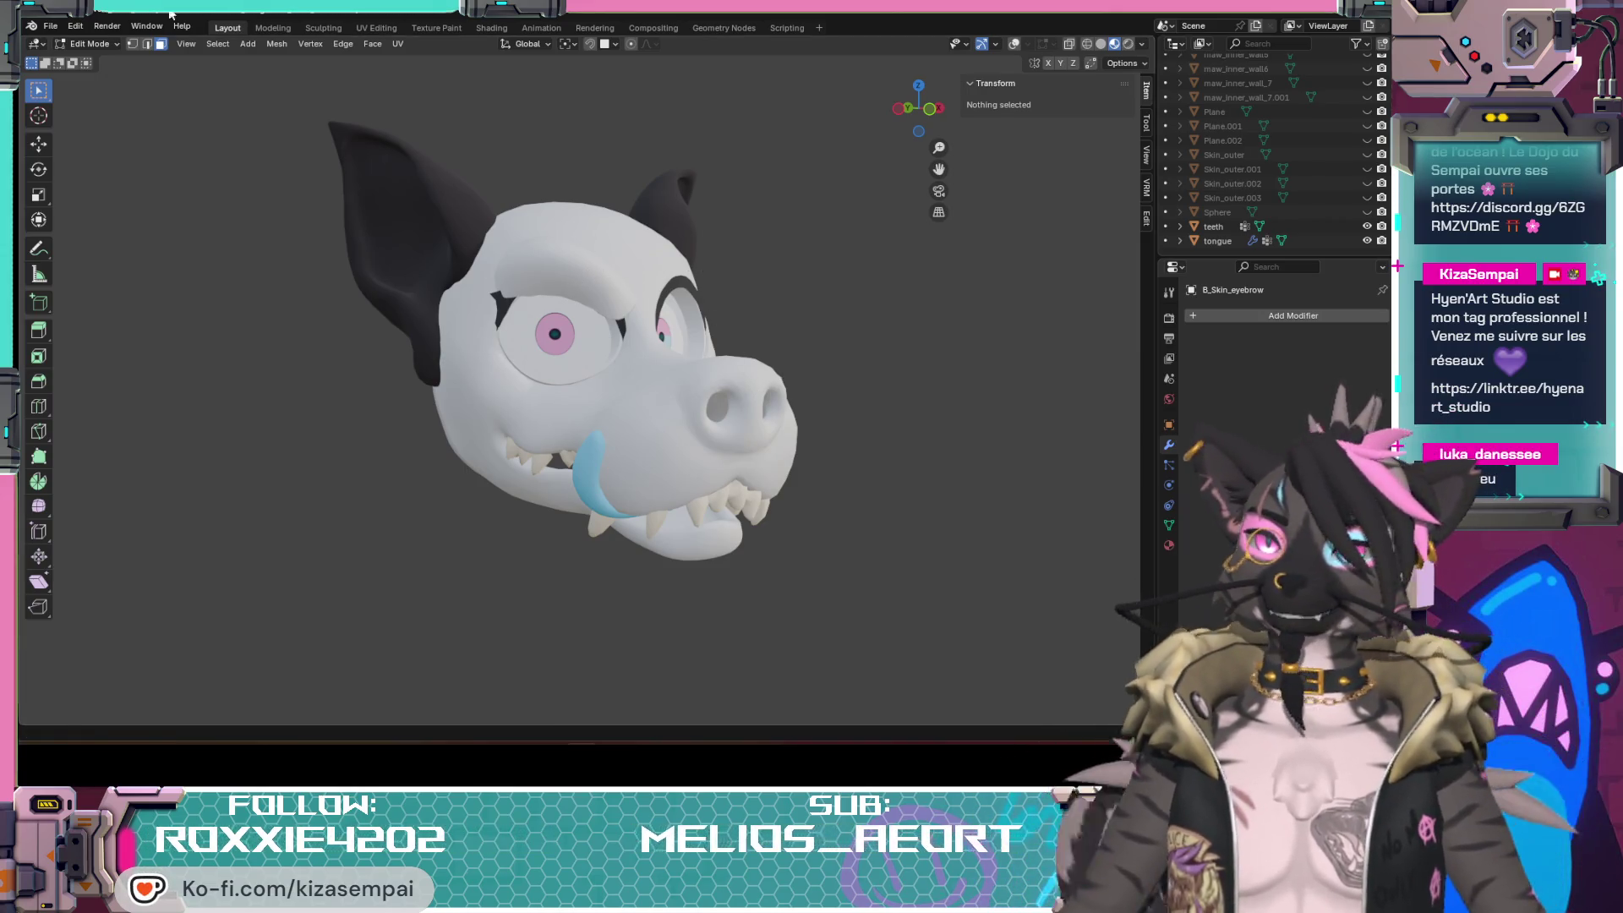
click(76, 26)
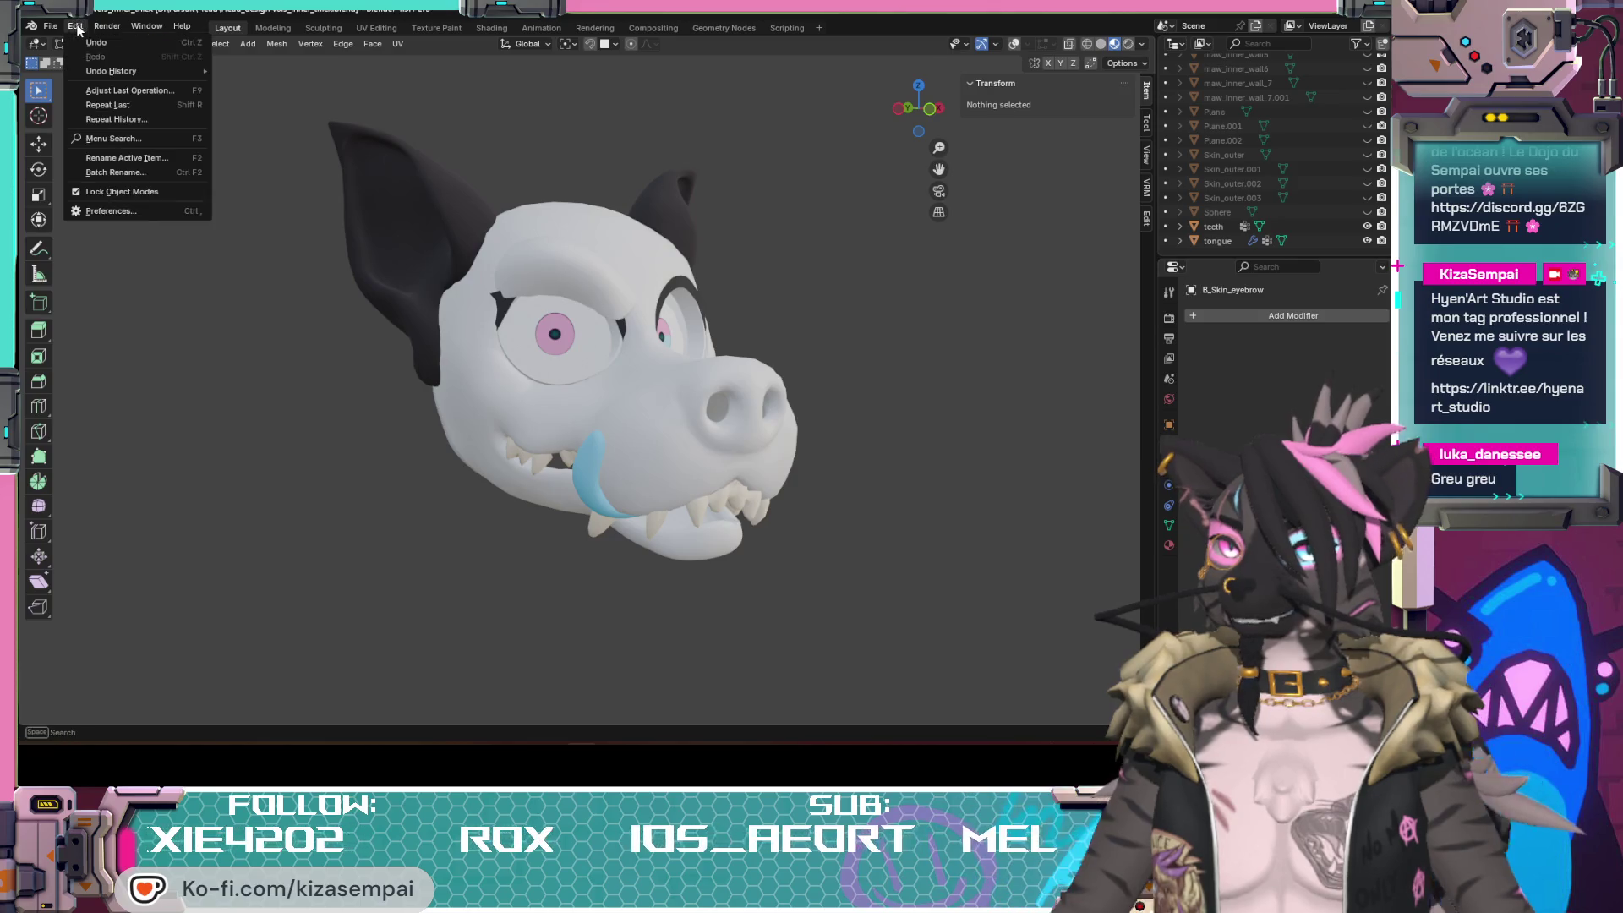
mouse_move(127, 71)
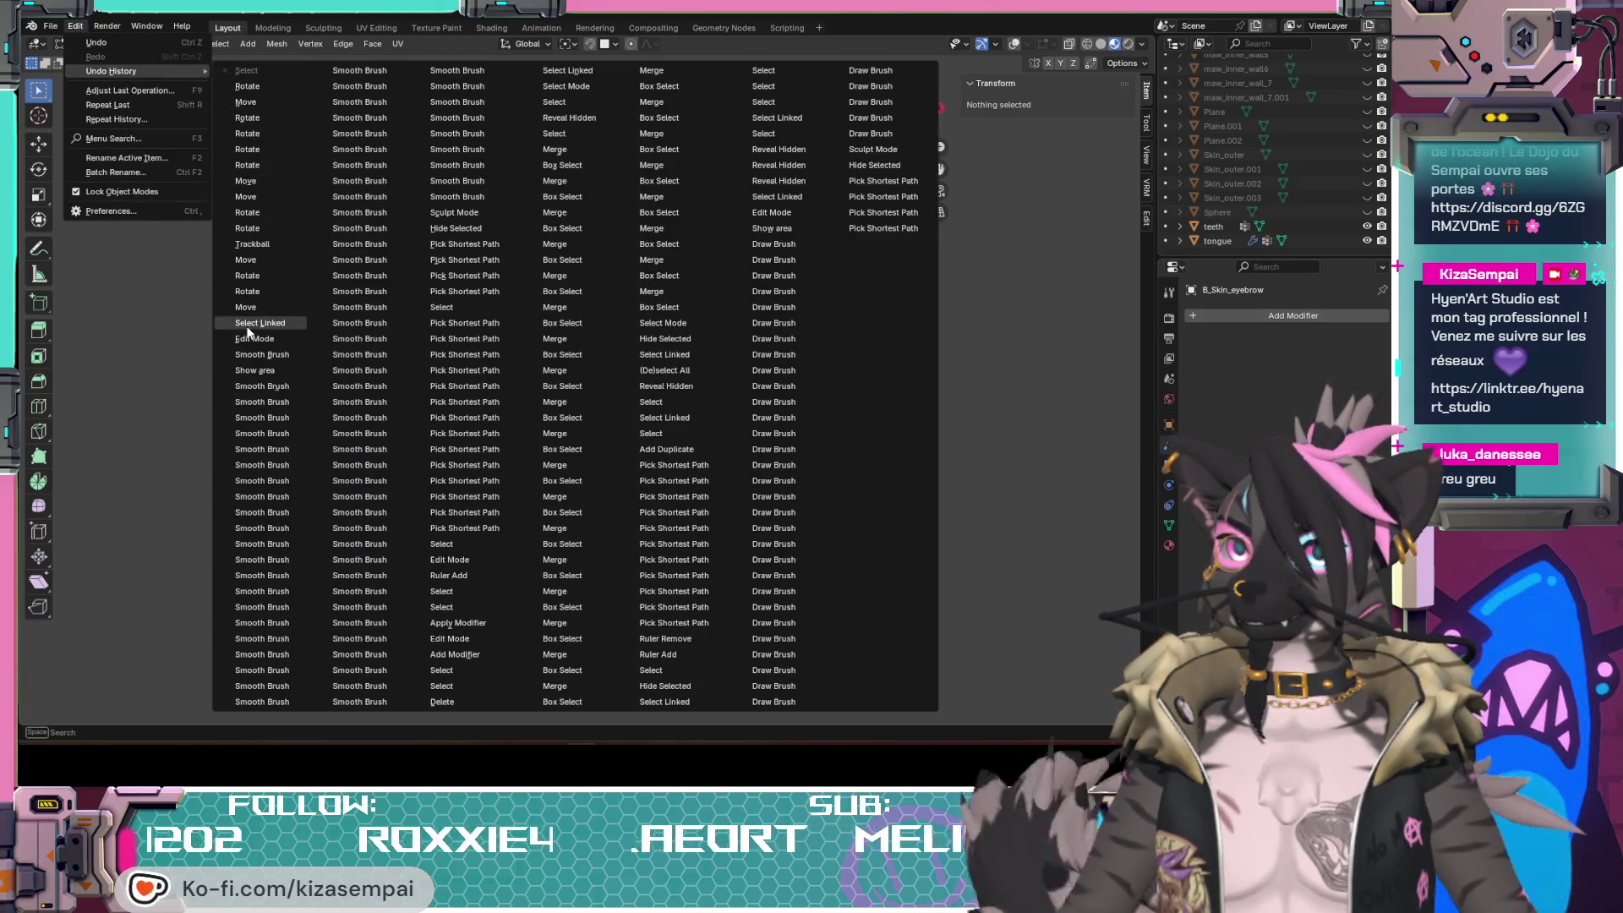
Step: Jump back to an earlier editing step, then look over the eyebrow patch from front, profile and three-quarter views
click(246, 326)
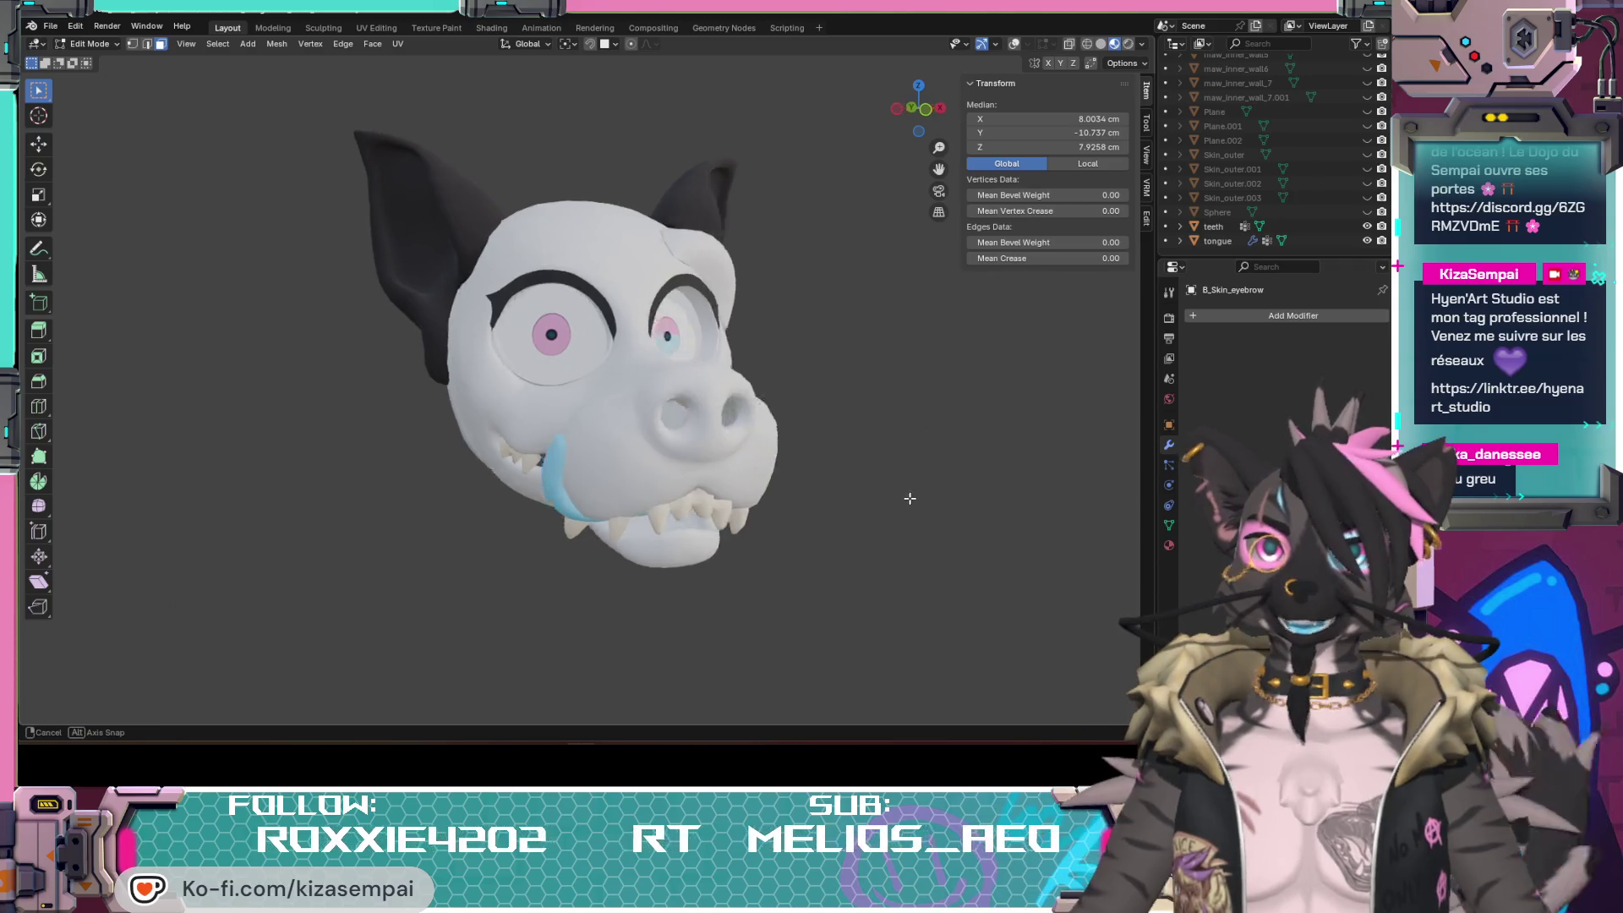
middle_drag(762, 421, 890, 489)
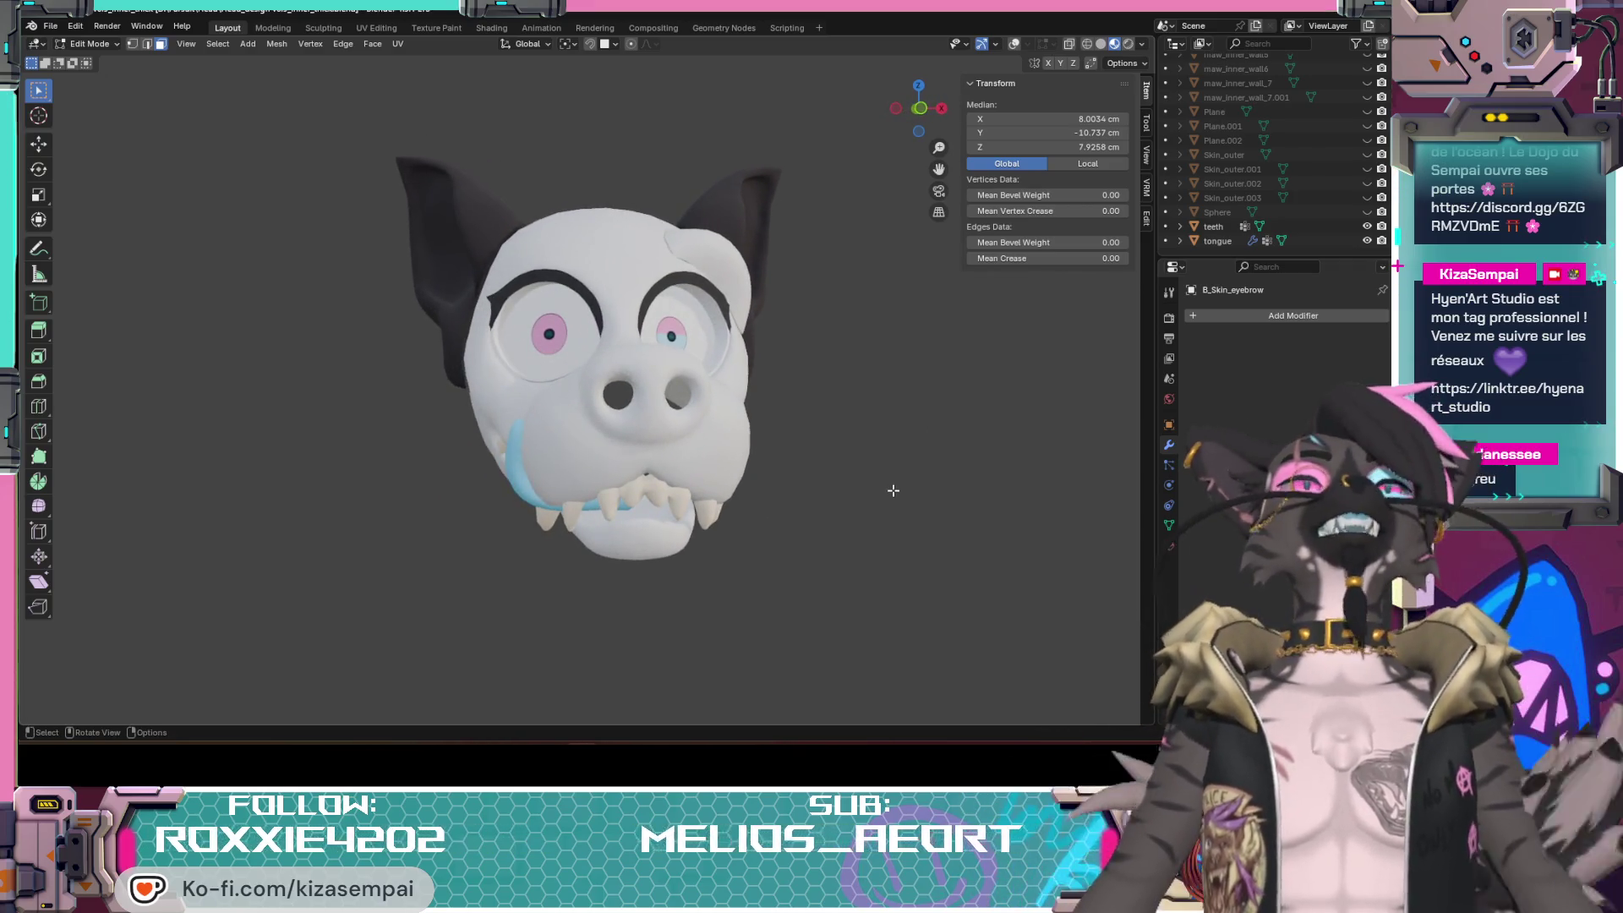
mouse_move(752, 706)
middle_down()
mouse_move(688, 536)
mouse_move(750, 550)
mouse_move(711, 547)
middle_up()
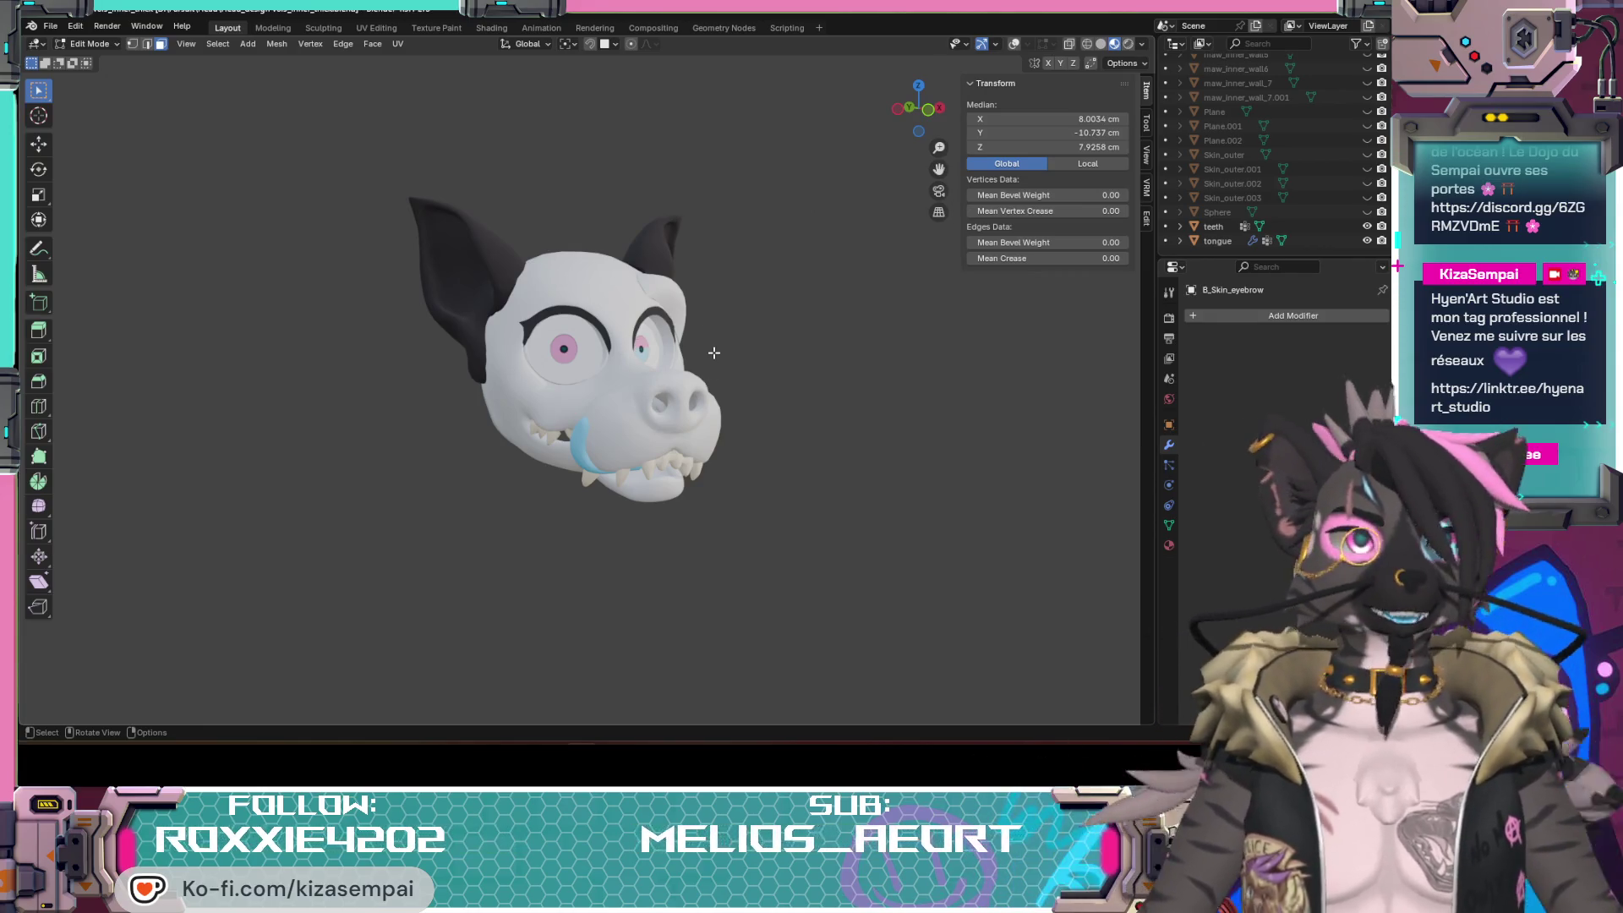
mouse_move(713, 352)
middle_down()
mouse_move(421, 359)
mouse_move(704, 257)
mouse_move(764, 265)
mouse_move(708, 262)
middle_up()
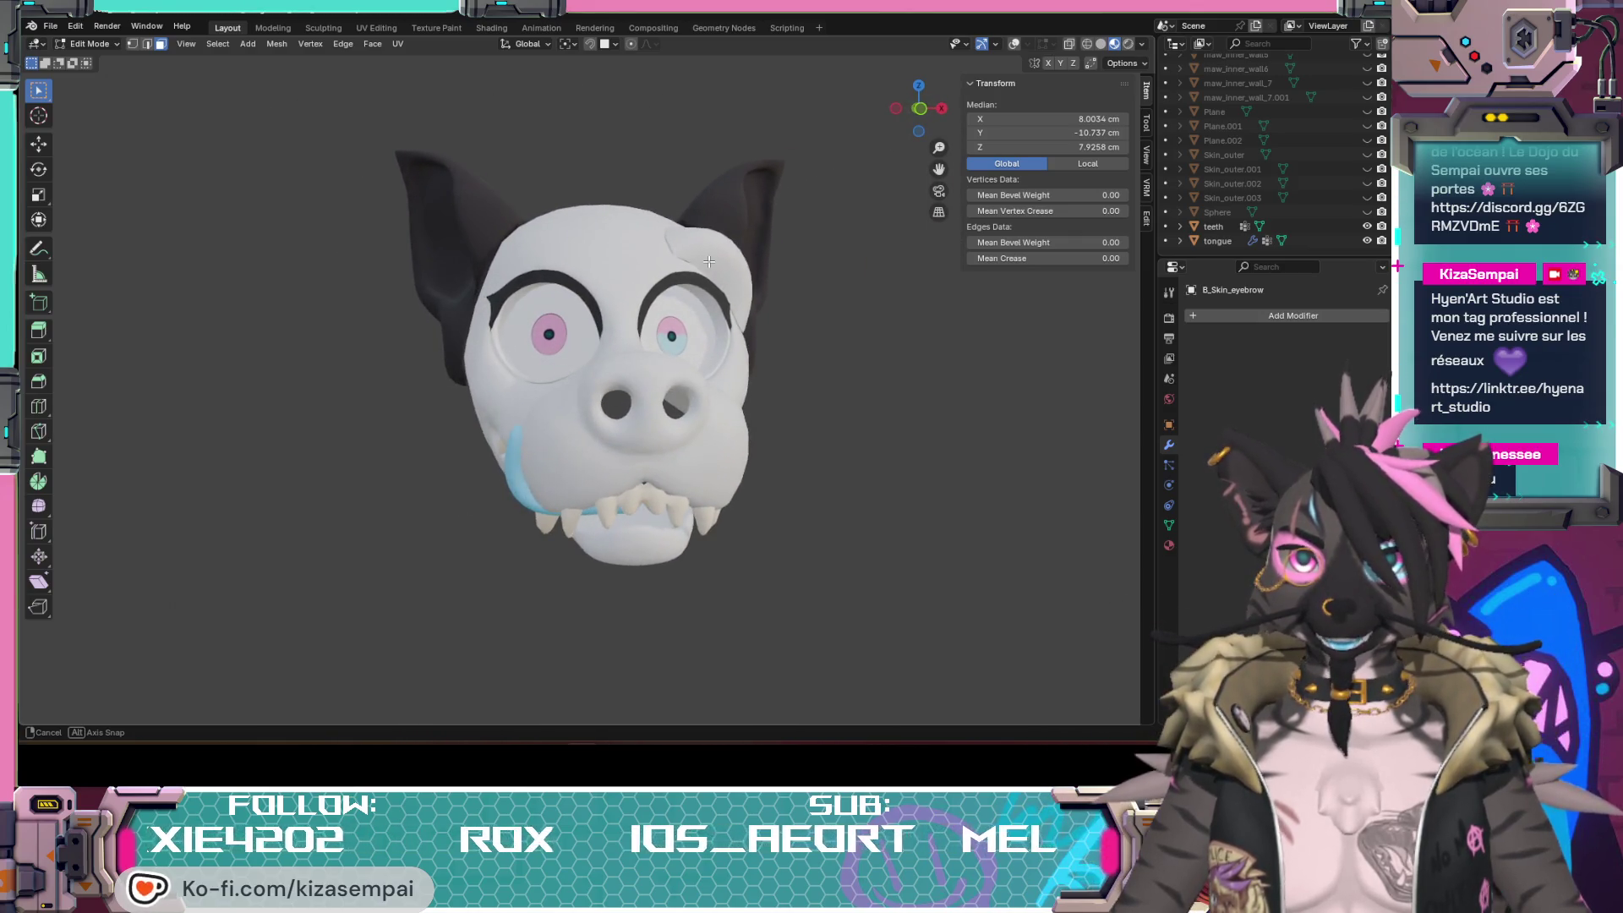
mouse_move(709, 261)
middle_down()
mouse_move(718, 365)
mouse_move(756, 347)
middle_up()
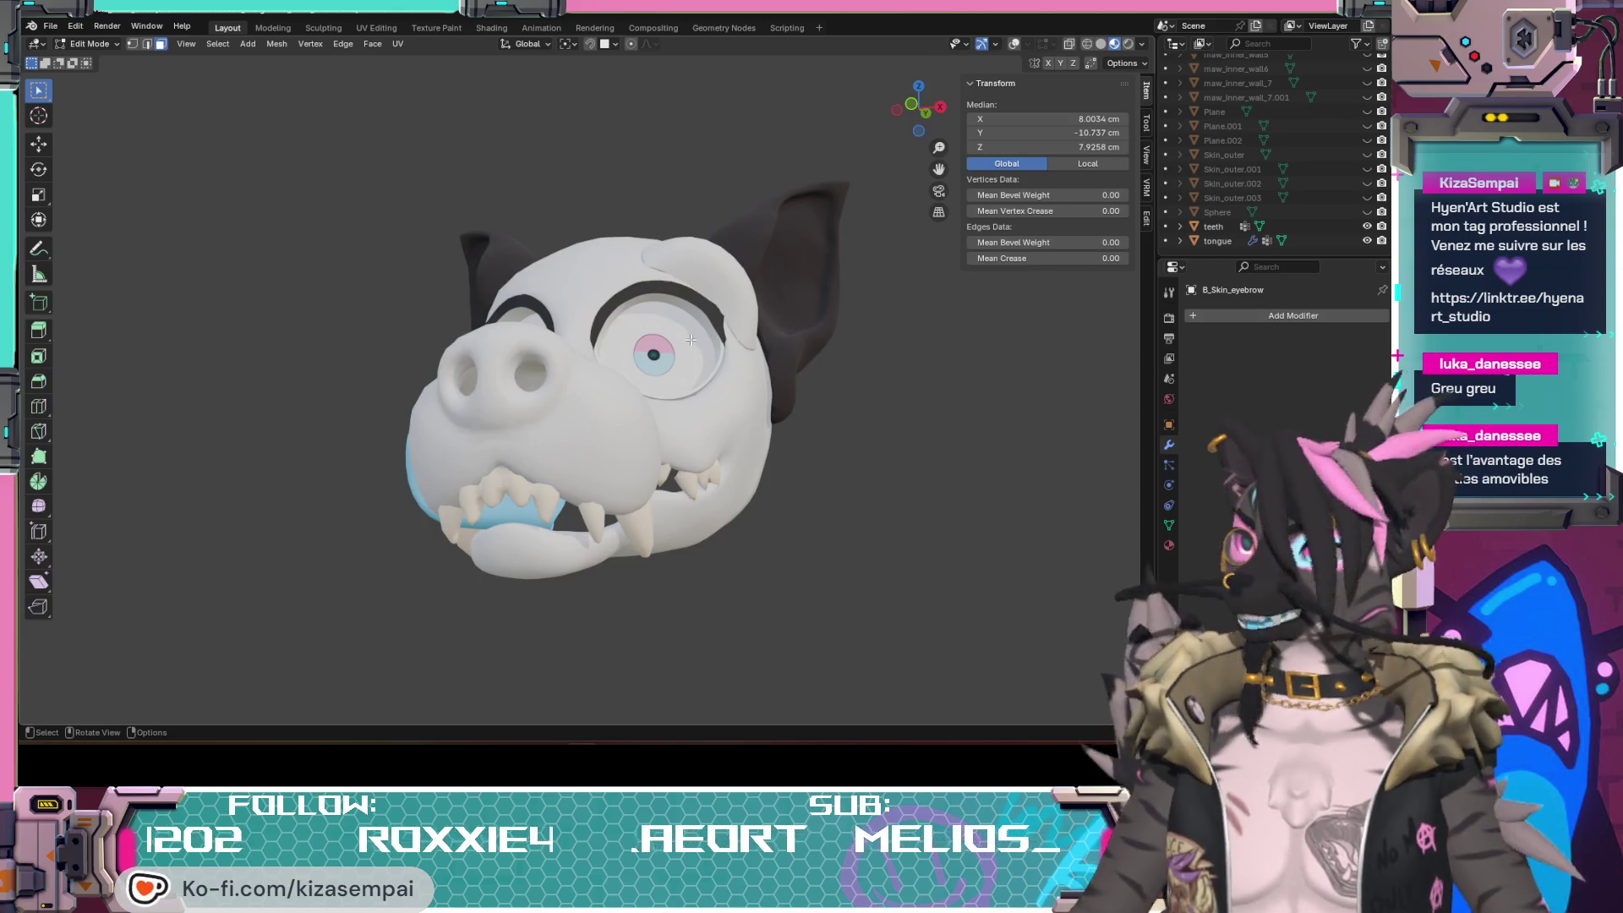
middle_drag(665, 346, 643, 405)
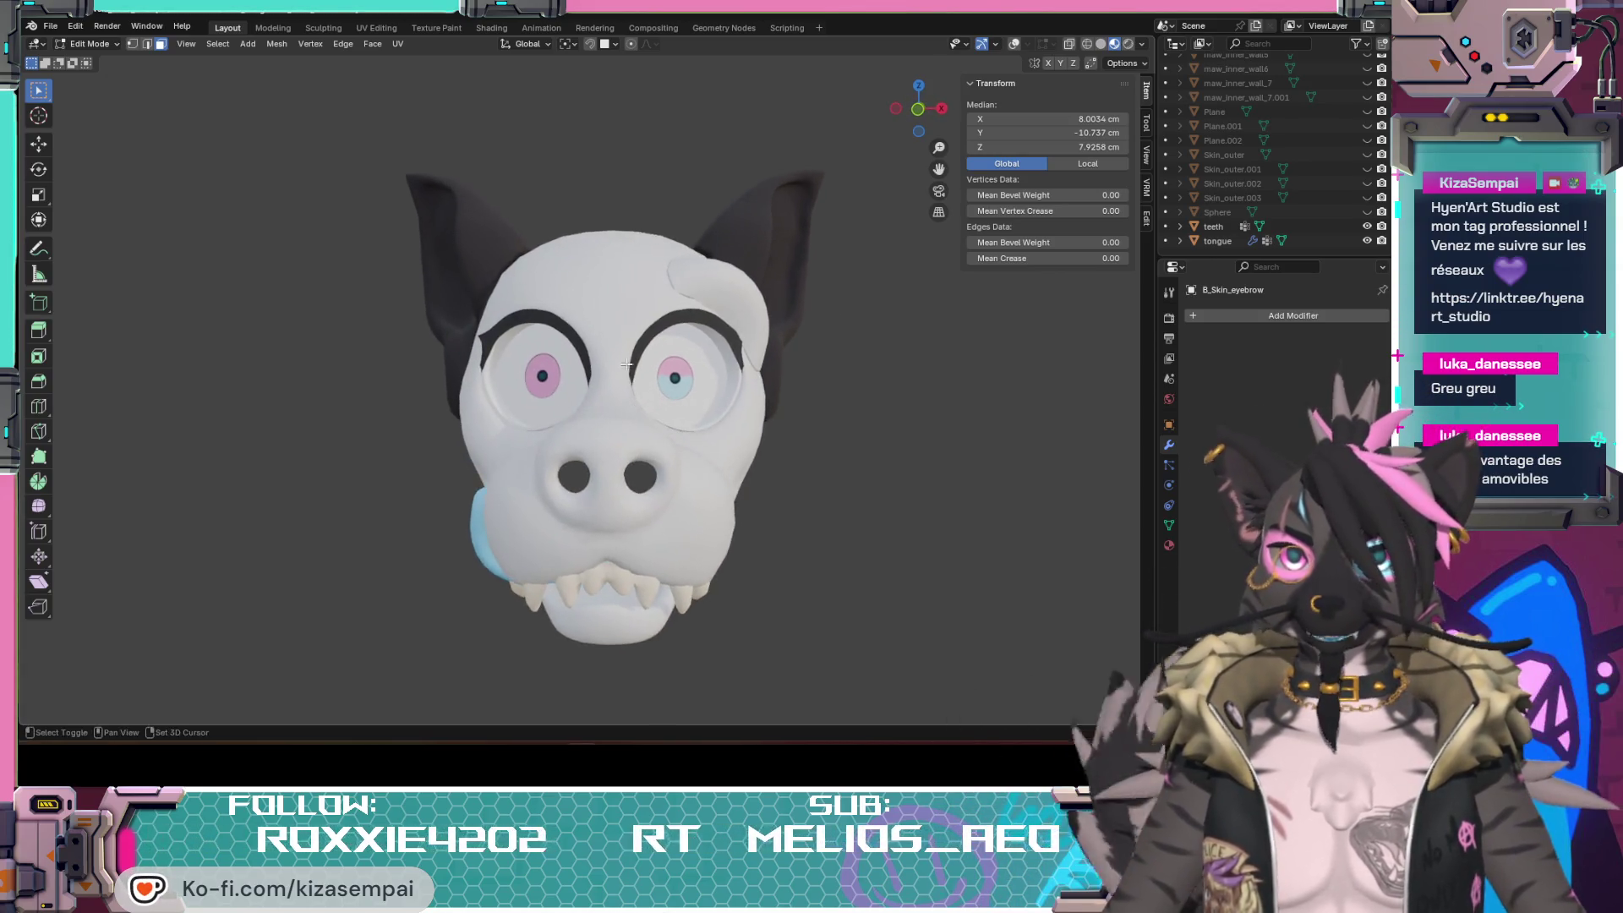
scroll(680, 380, up, 2)
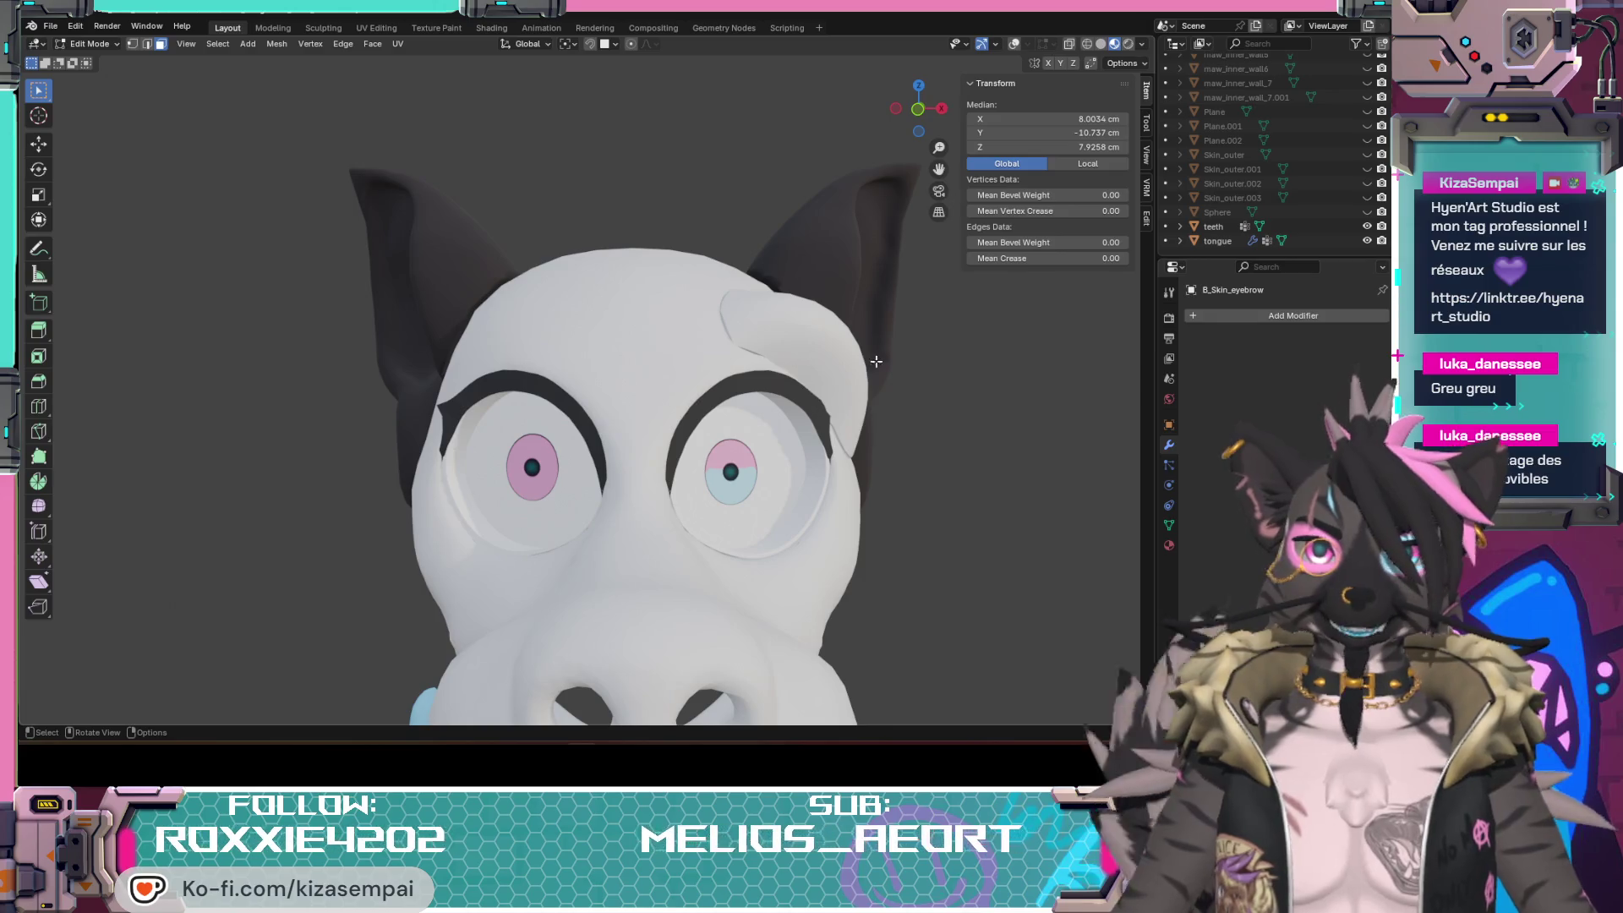
mouse_move(750, 459)
middle_down()
mouse_move(670, 369)
mouse_move(866, 488)
mouse_move(1129, 158)
middle_up()
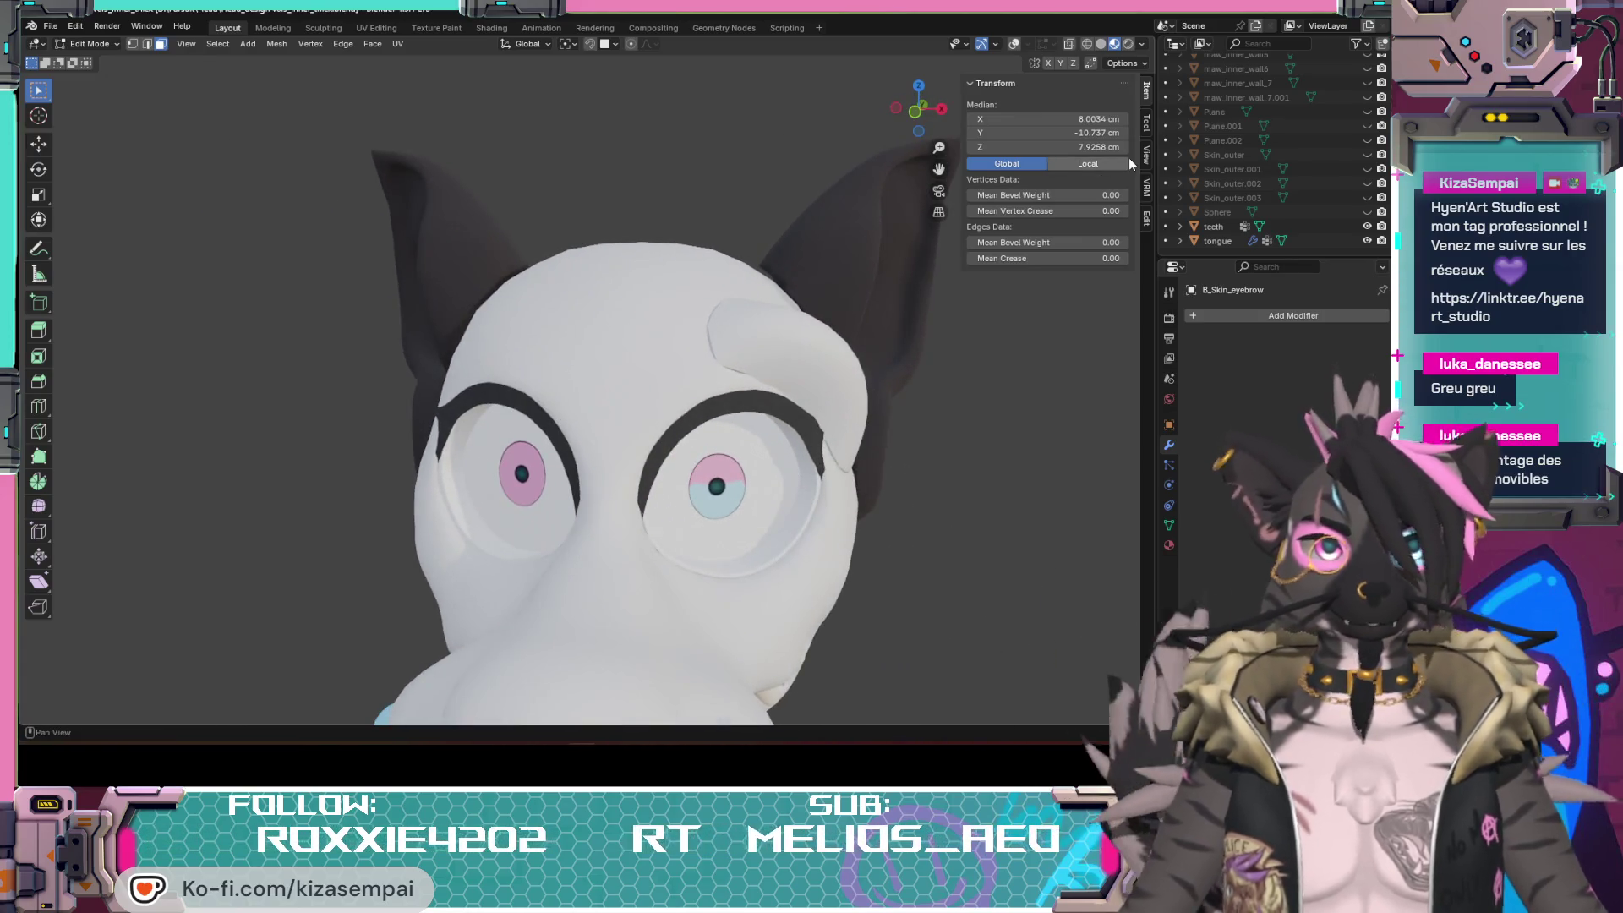
middle_drag(913, 330, 809, 302)
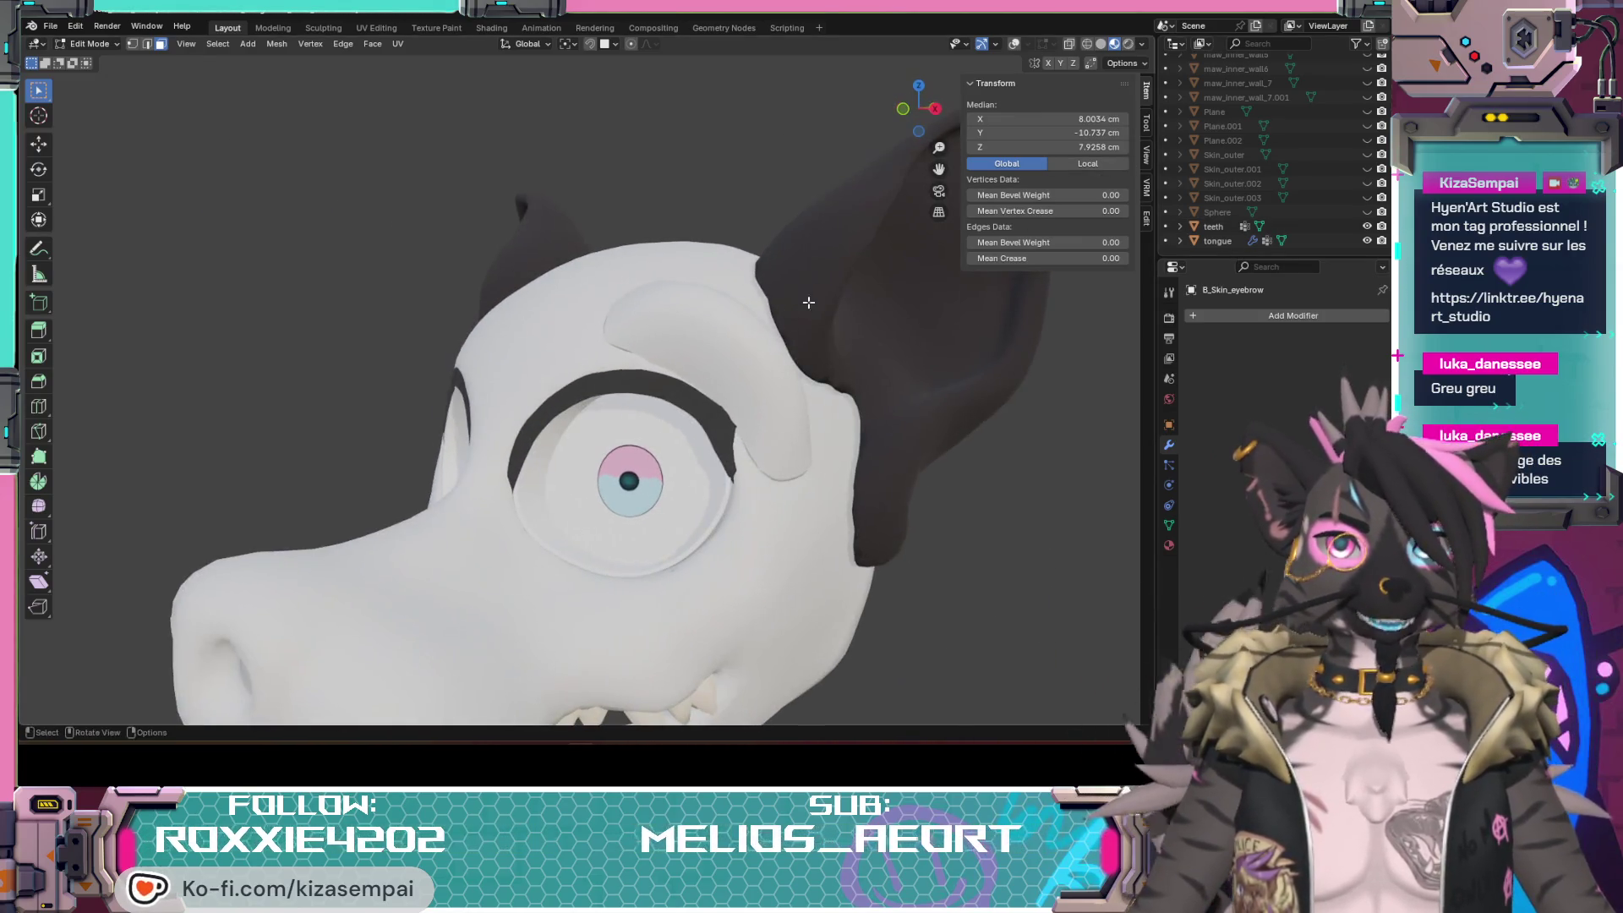
Step: Show the wireframe overlay in Solid shading and clear the eyebrow patch selection
click(1016, 43)
click(1101, 46)
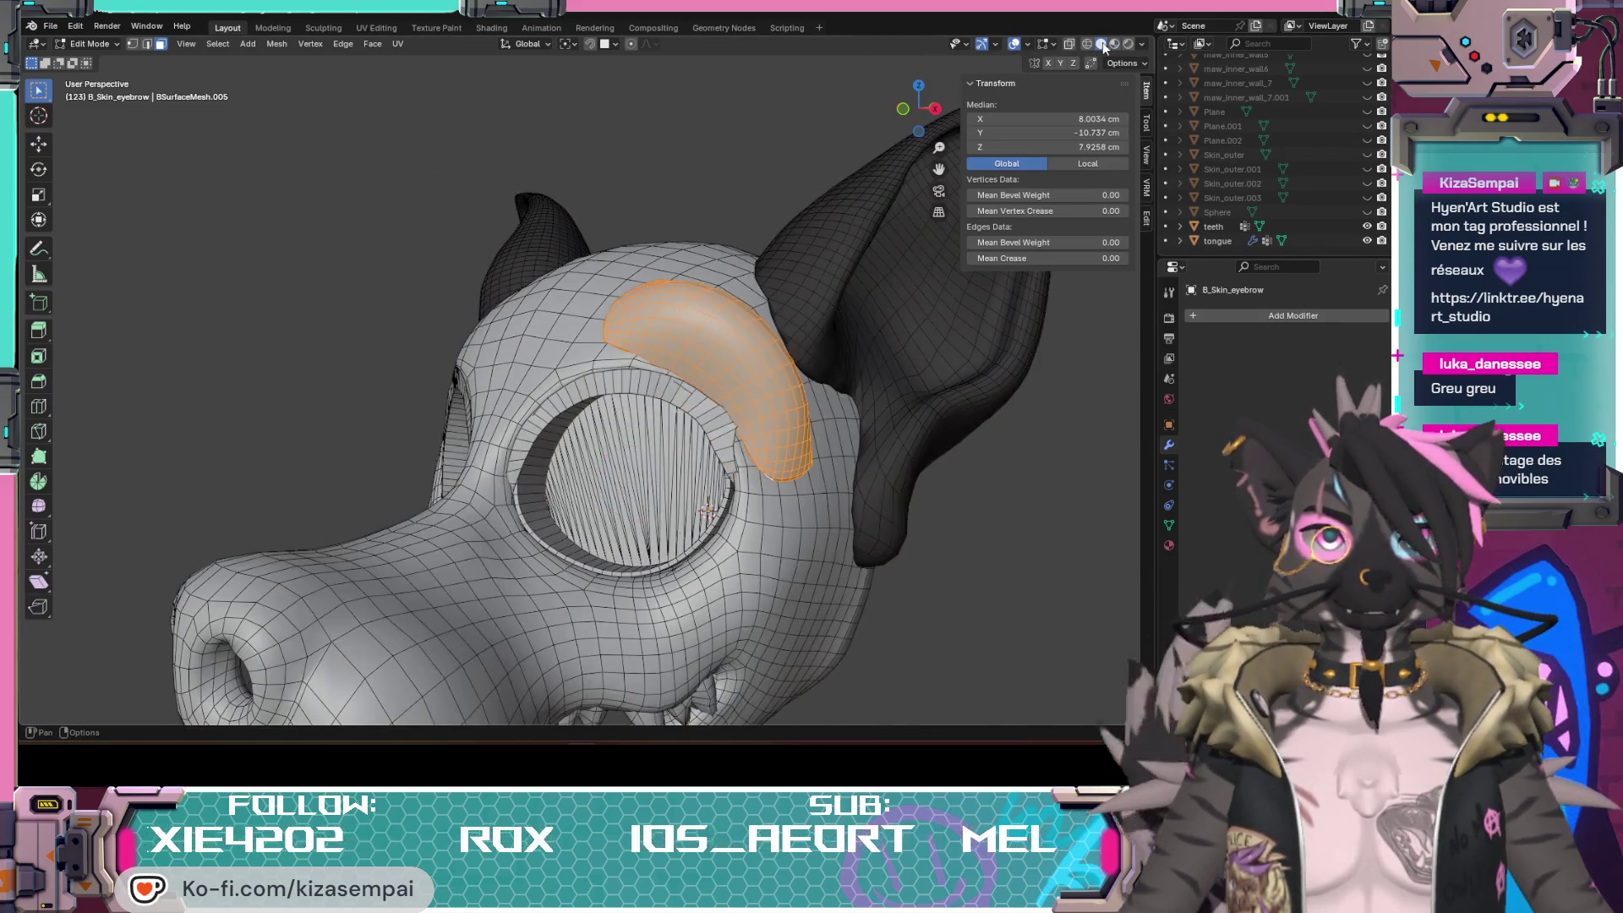
key(alt+a)
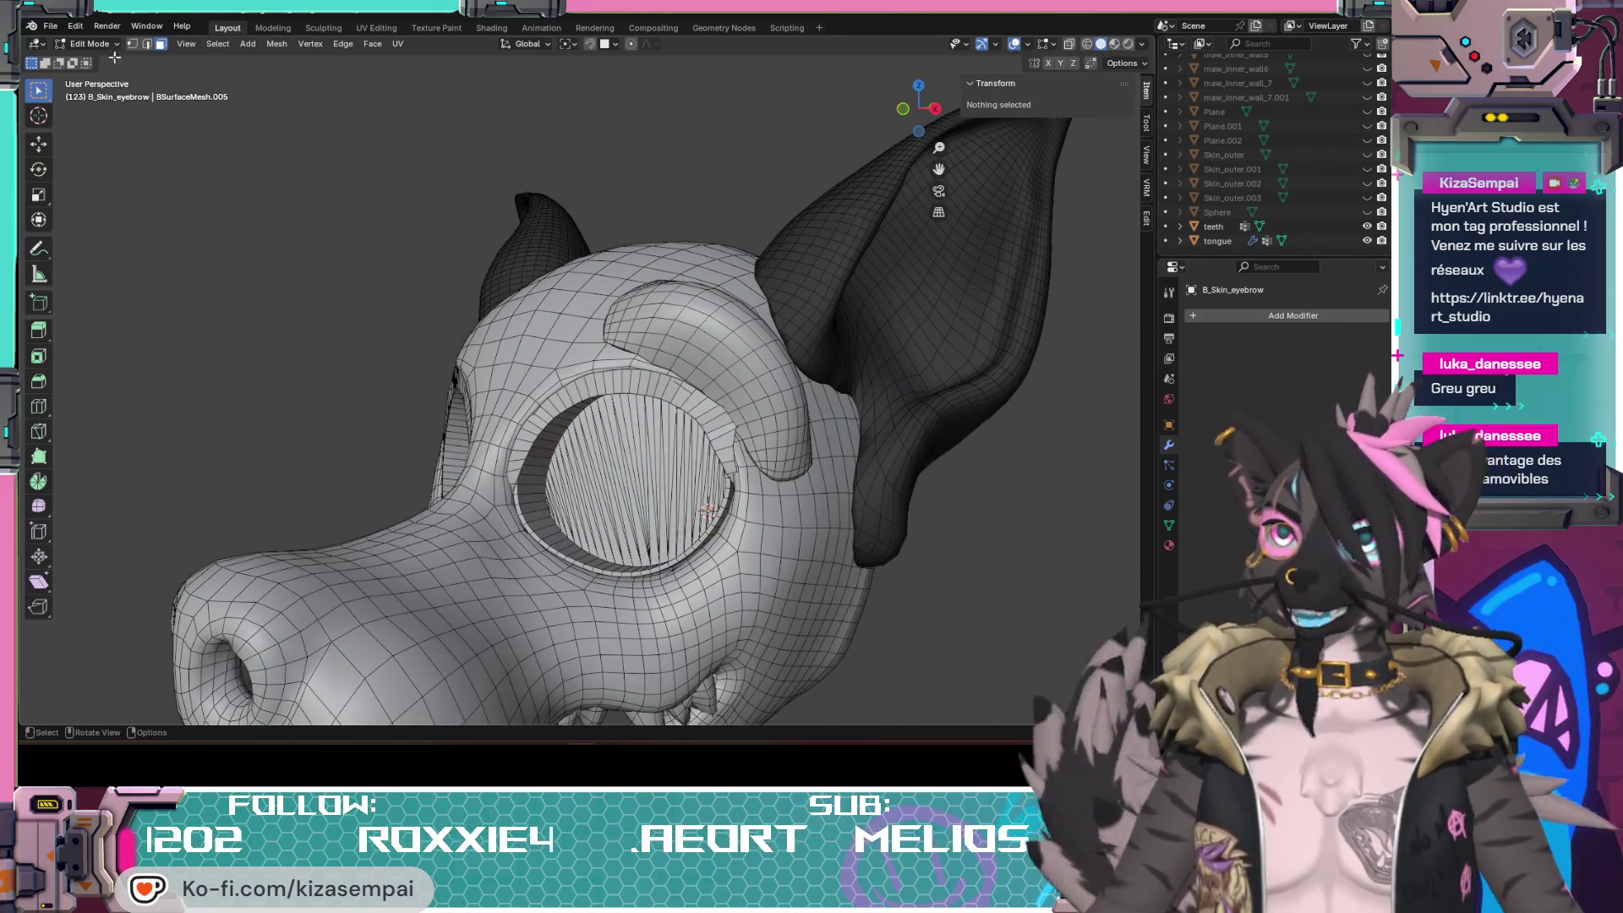
scroll(1345, 202, up, 5)
scroll(1337, 223, up, 5)
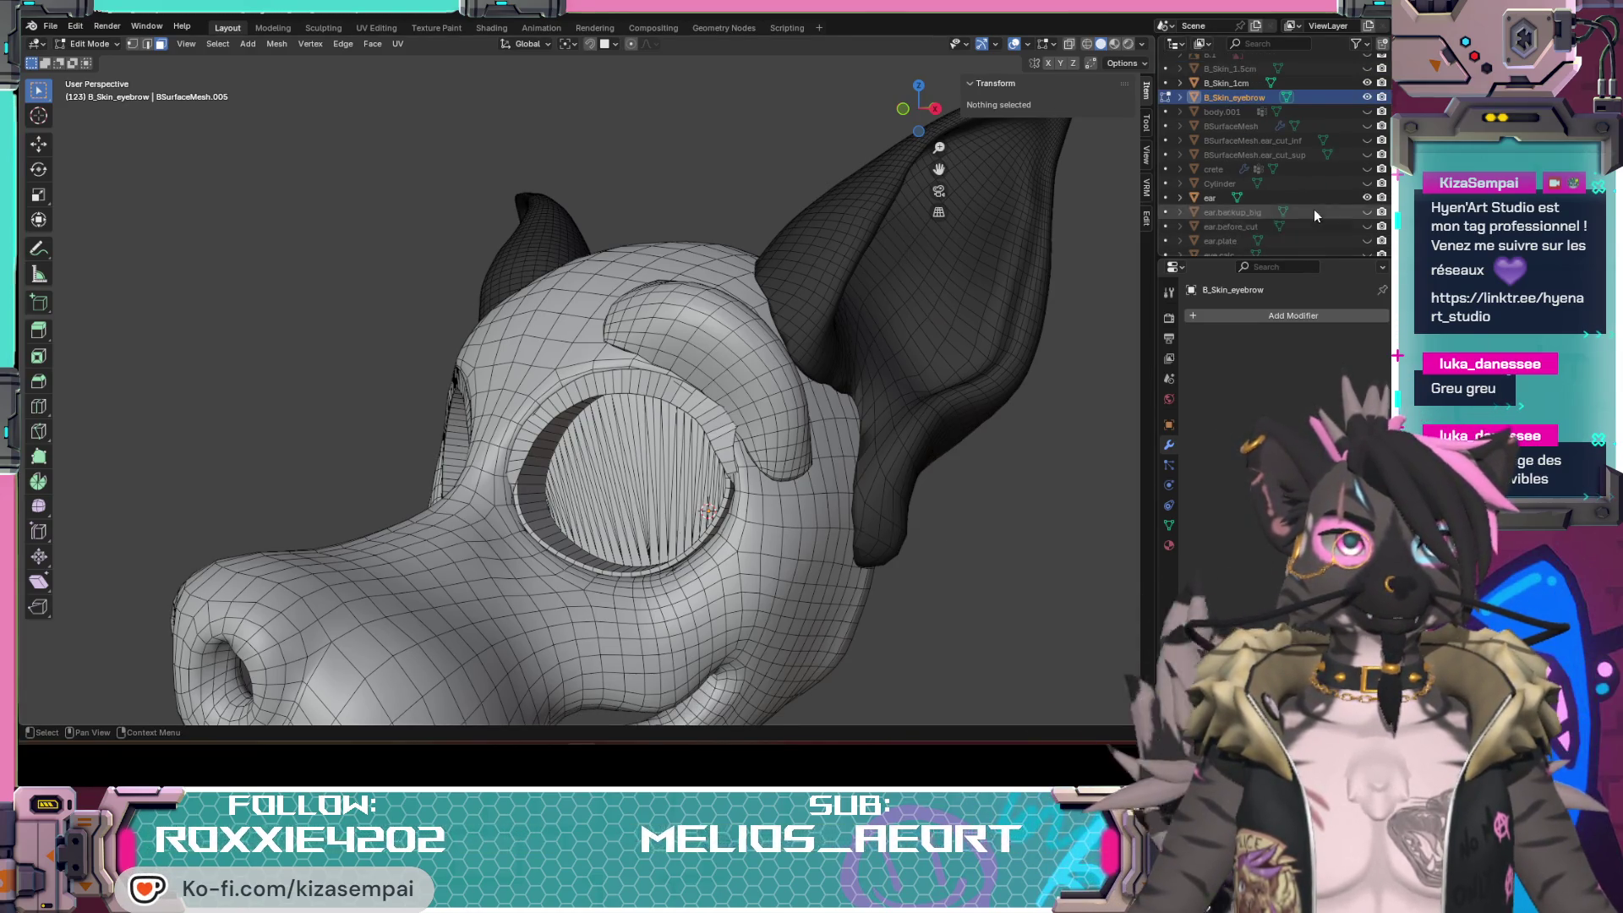
scroll(1332, 178, down, 3)
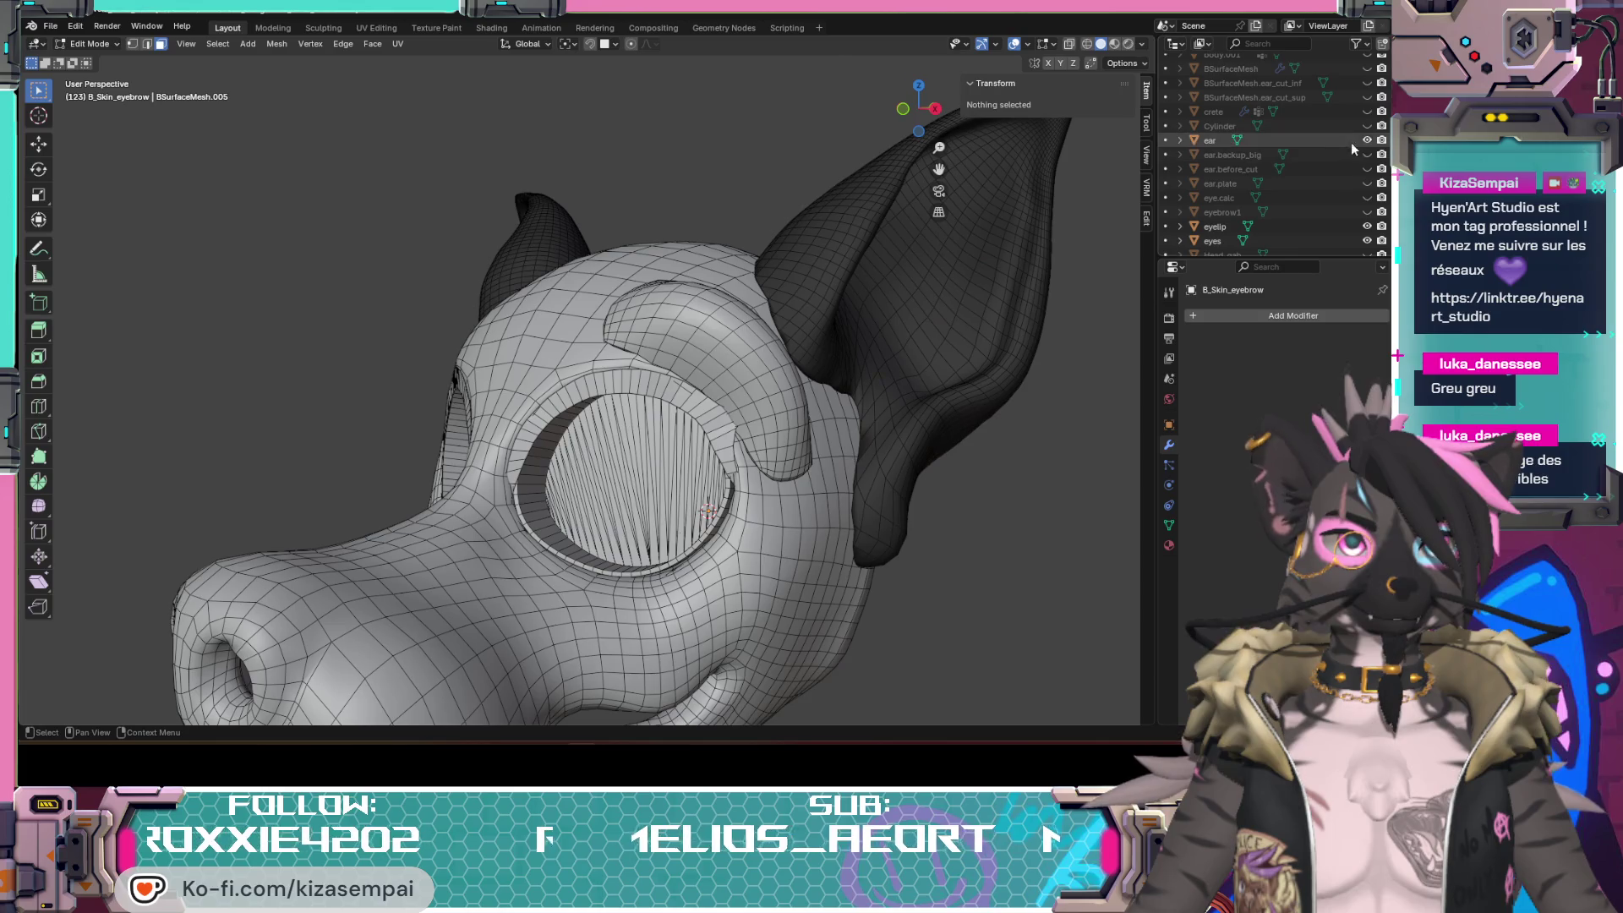
Step: Hide the 'eyes' object and the 'B_Skin_1cm' head mesh in the Outliner
click(1367, 240)
scroll(1264, 185, up, 2)
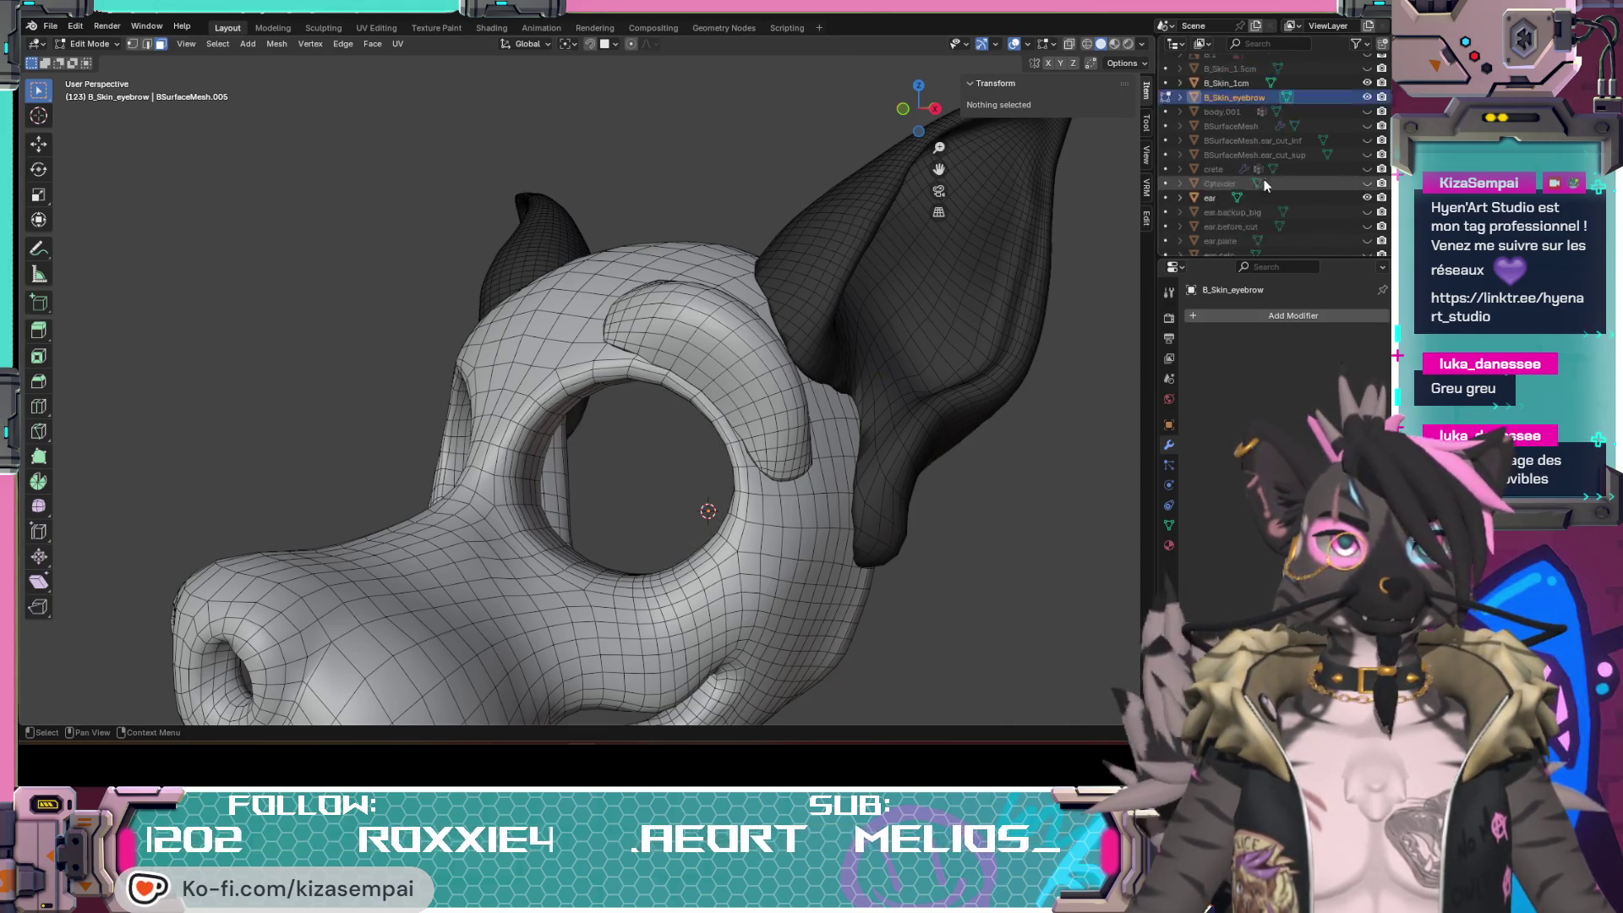
click(1367, 140)
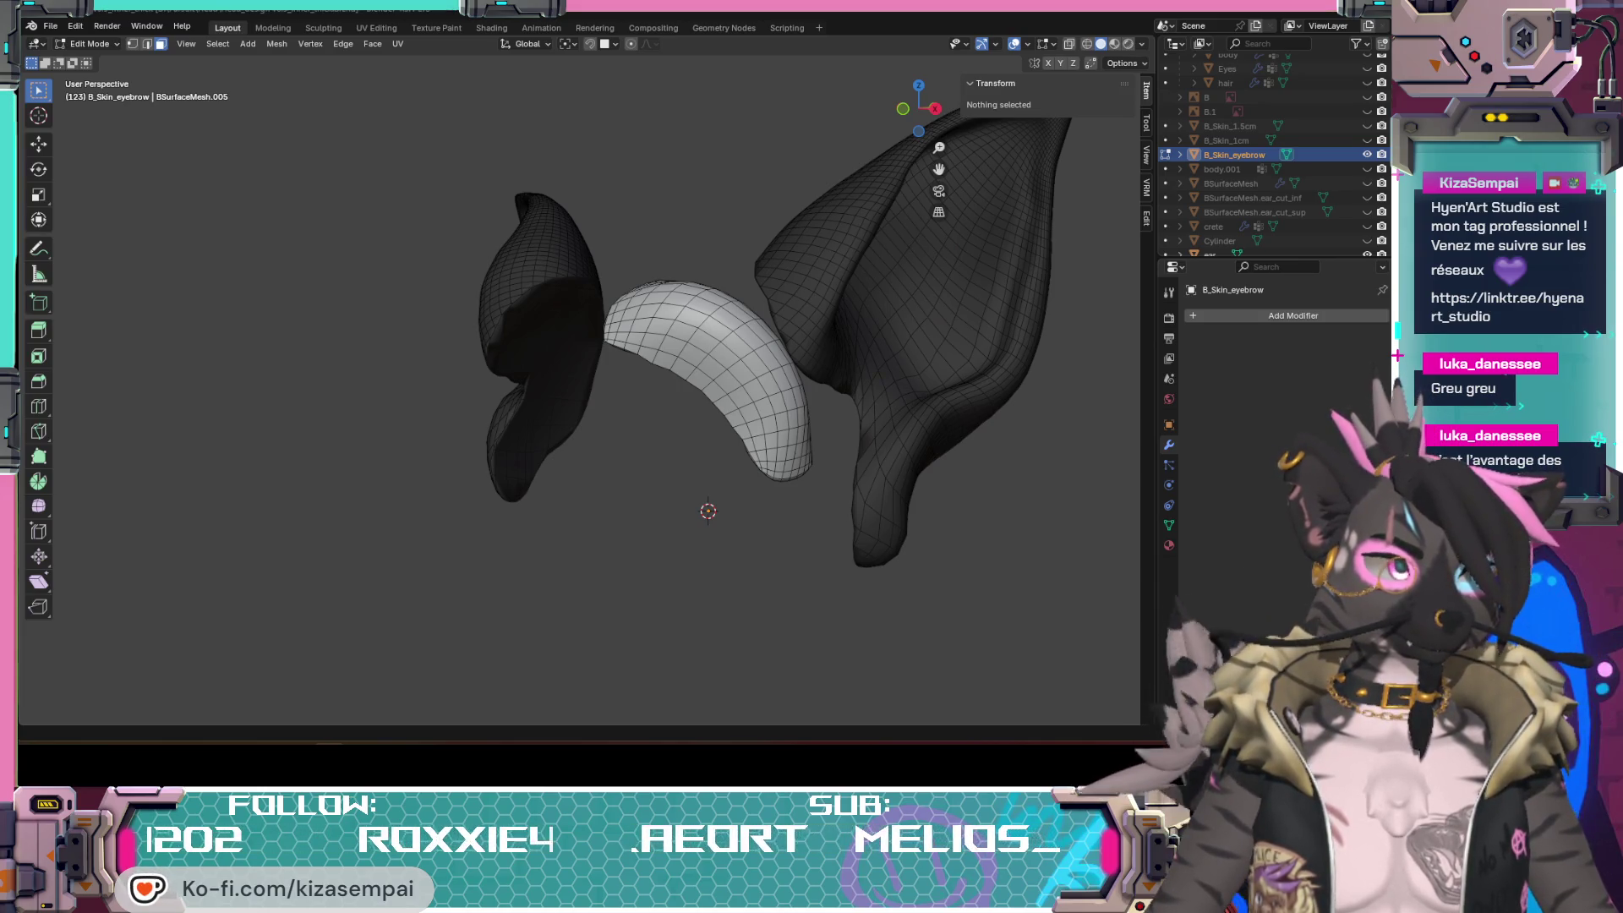
Step: Select the whole eyebrow mesh and set its normals from faces, then clear the selection
middle_drag(710, 406, 718, 470)
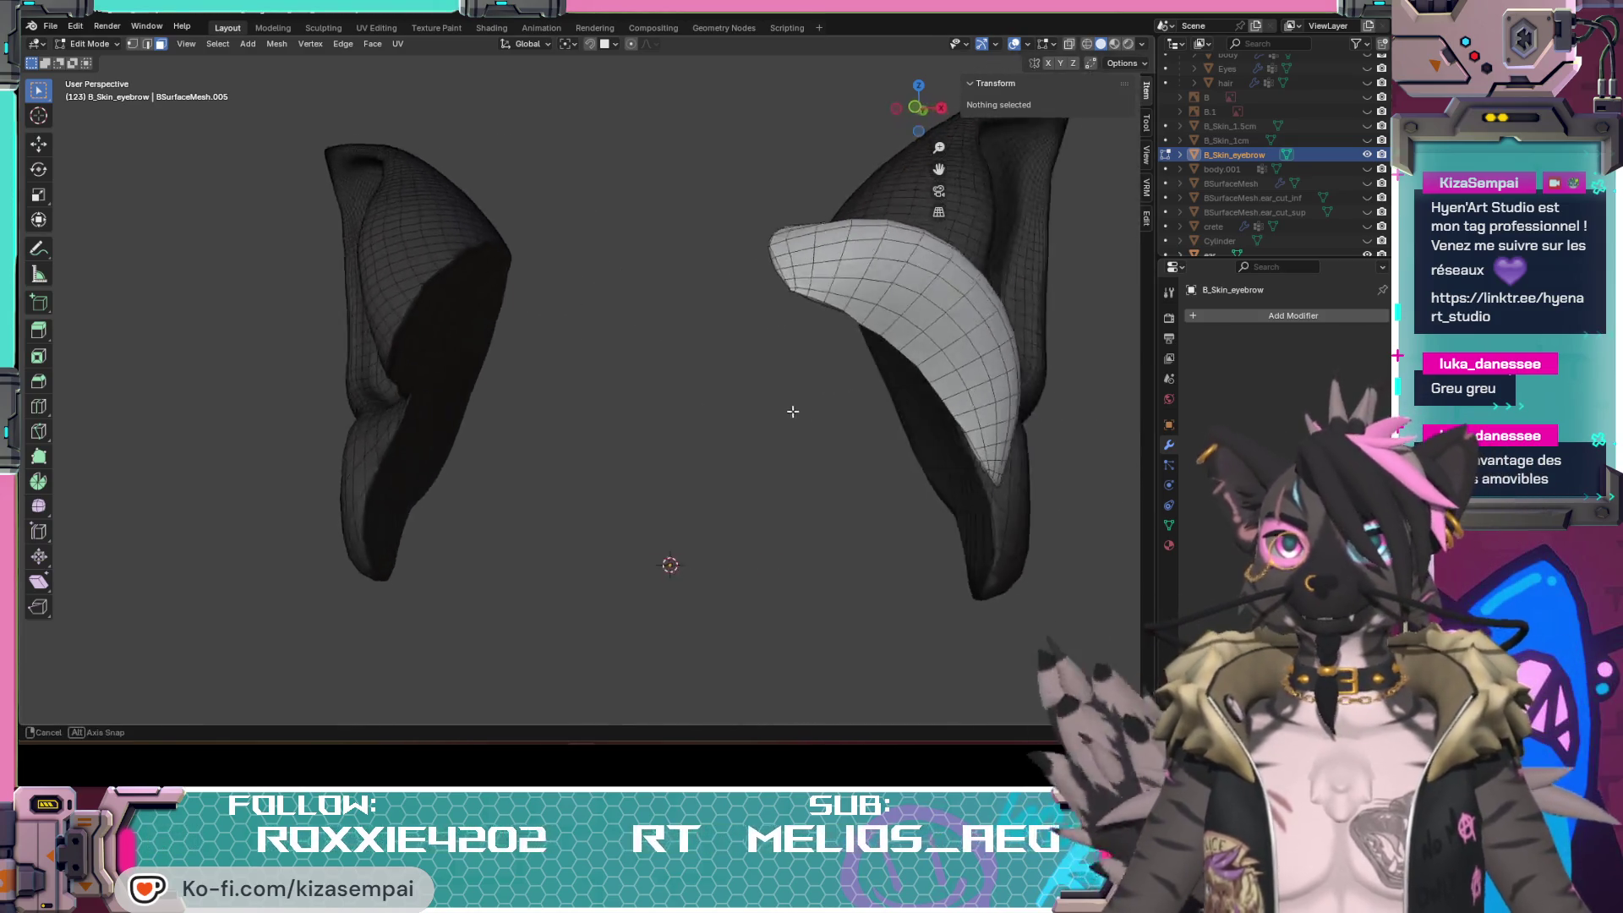
key(a)
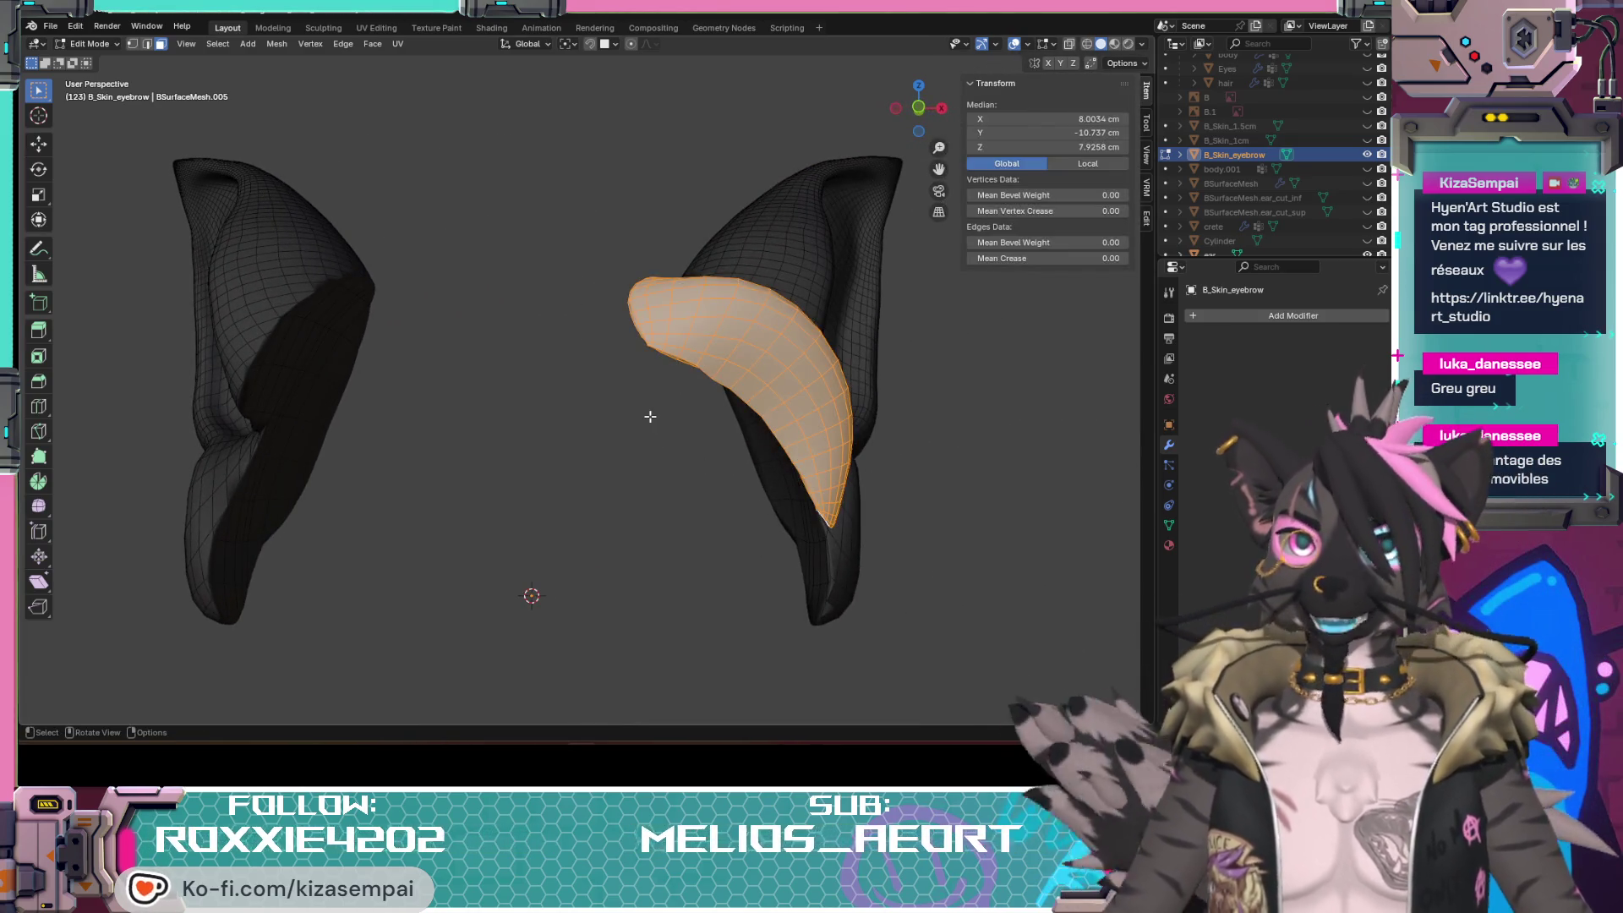
click(275, 43)
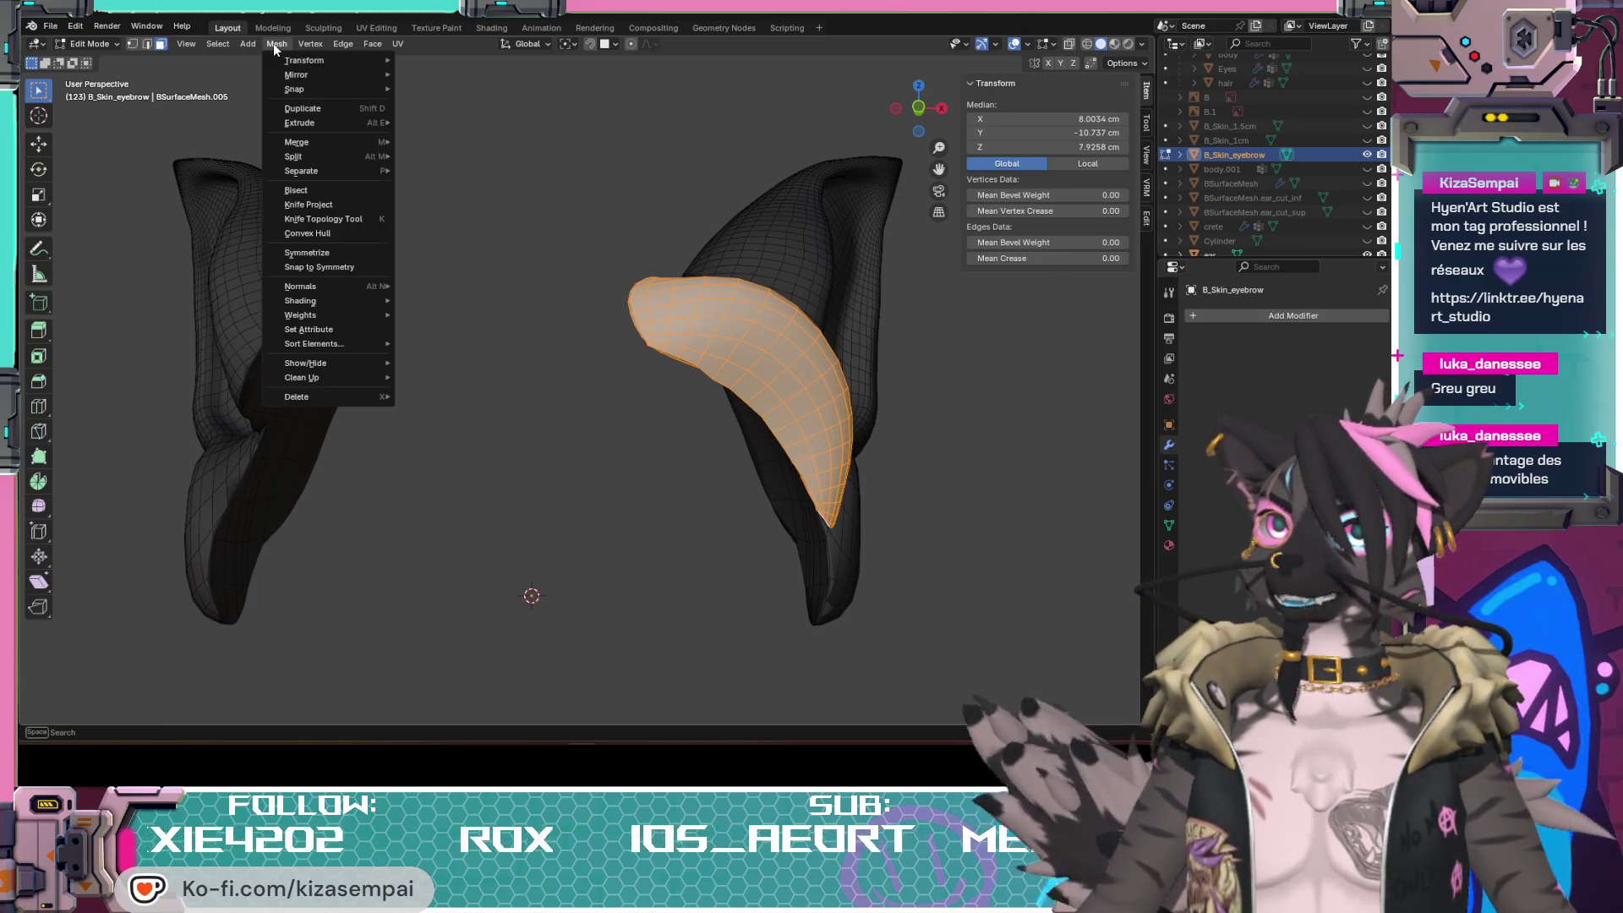
mouse_move(300, 286)
click(448, 334)
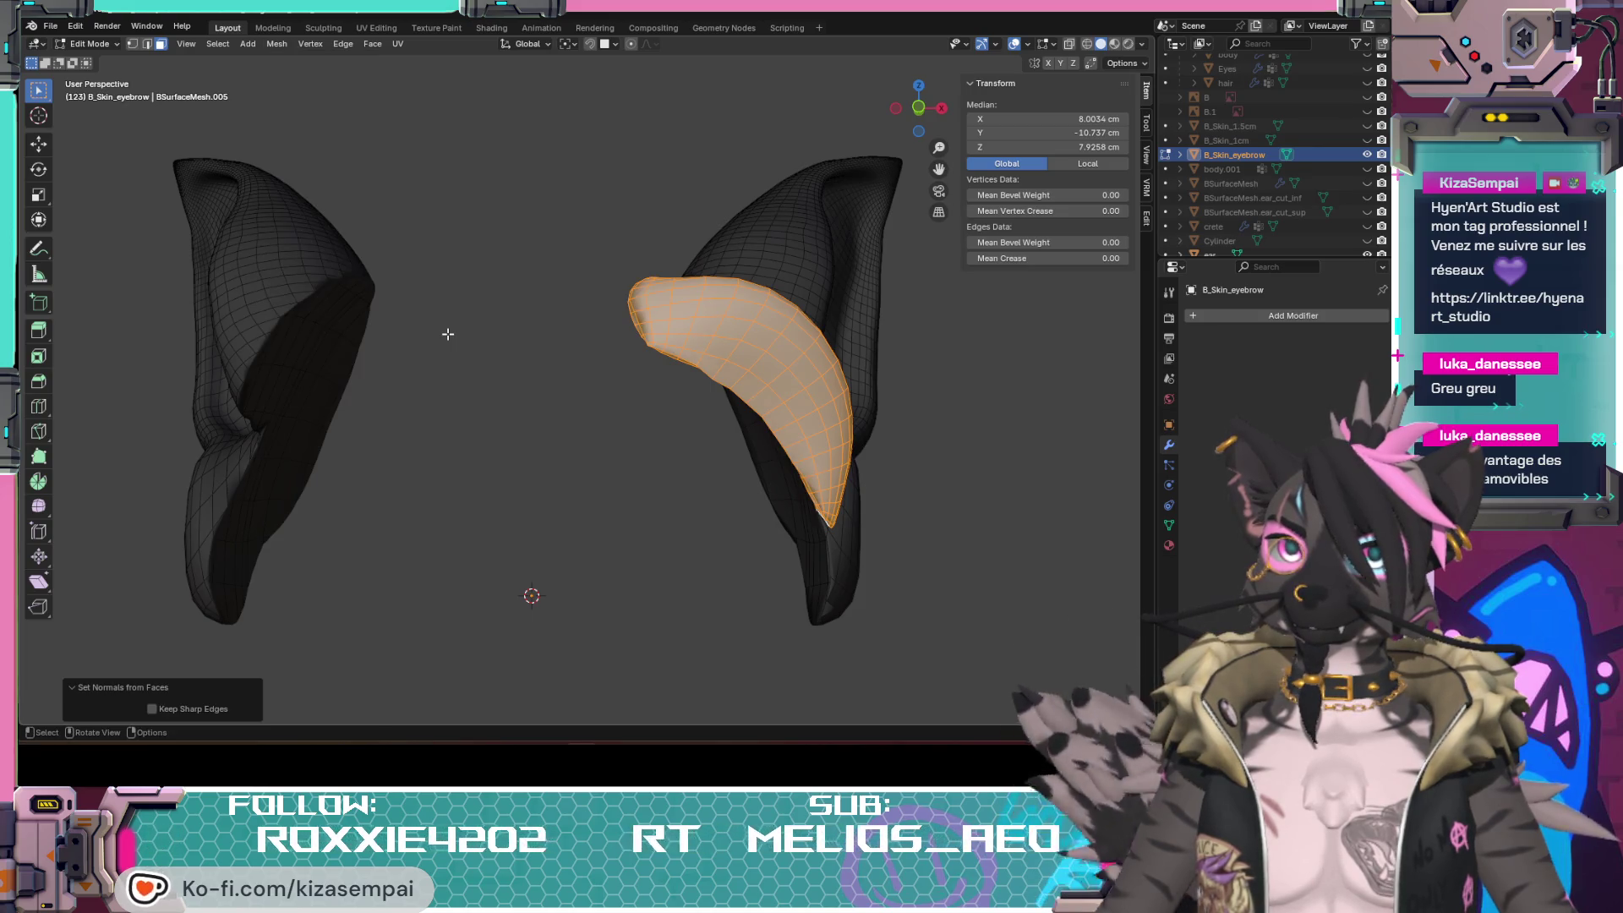
mouse_move(698, 403)
middle_down()
mouse_move(864, 370)
mouse_move(727, 364)
middle_up()
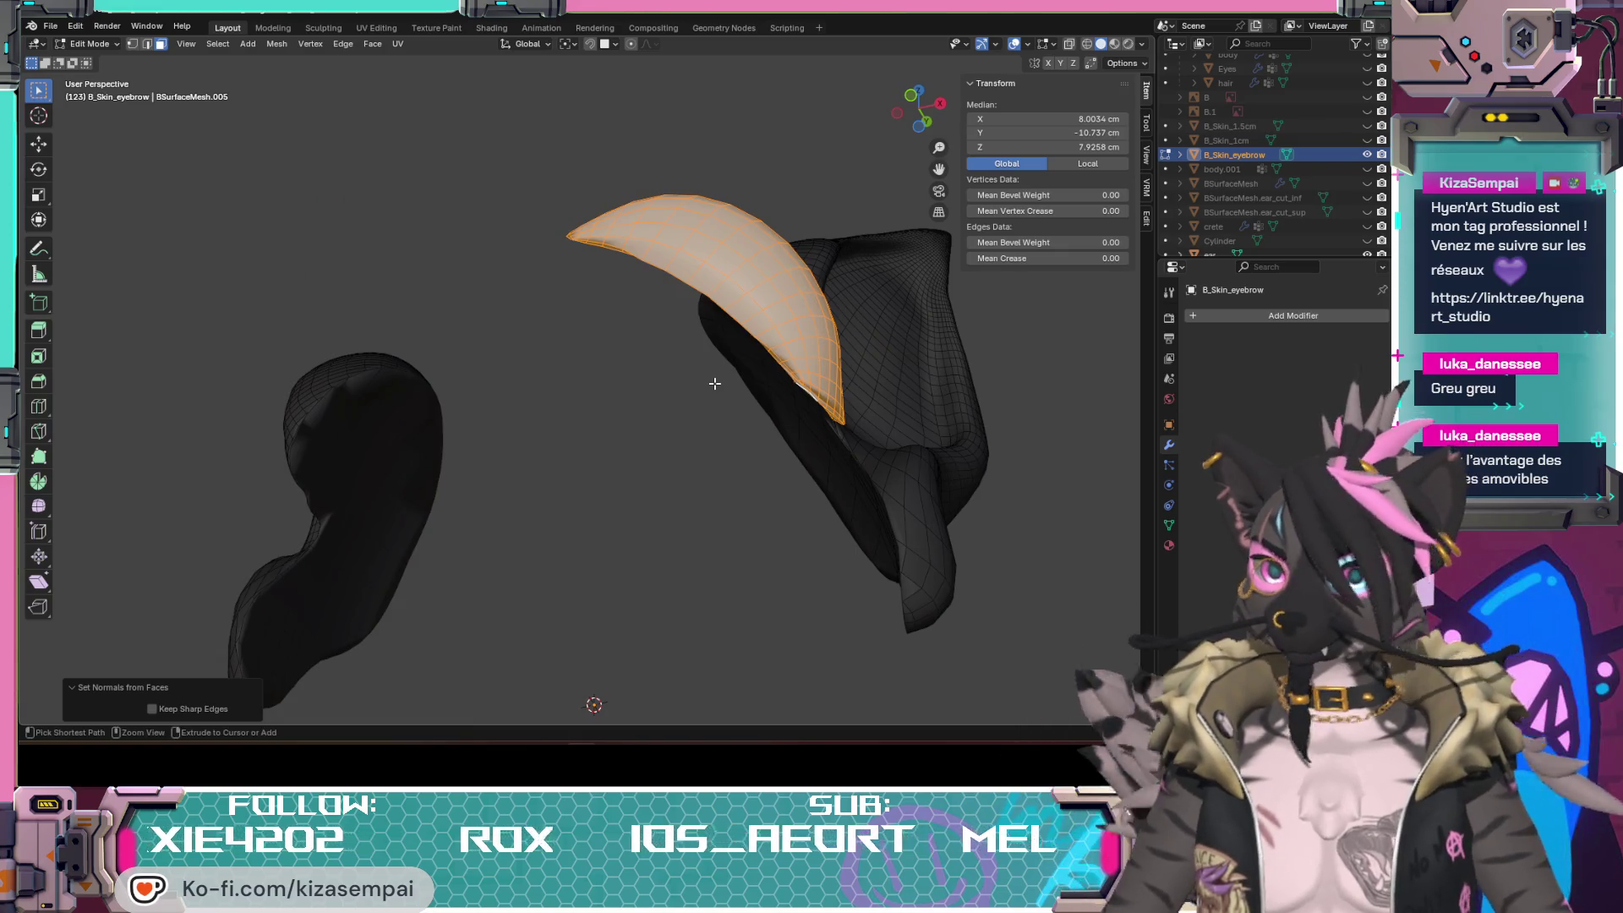
click(713, 384)
scroll(714, 384, up, 4)
Step: Switch the eyebrow patch into Sculpt Mode
mouse_move(729, 435)
middle_down()
mouse_move(859, 471)
mouse_move(773, 503)
mouse_move(693, 468)
mouse_move(598, 218)
middle_up()
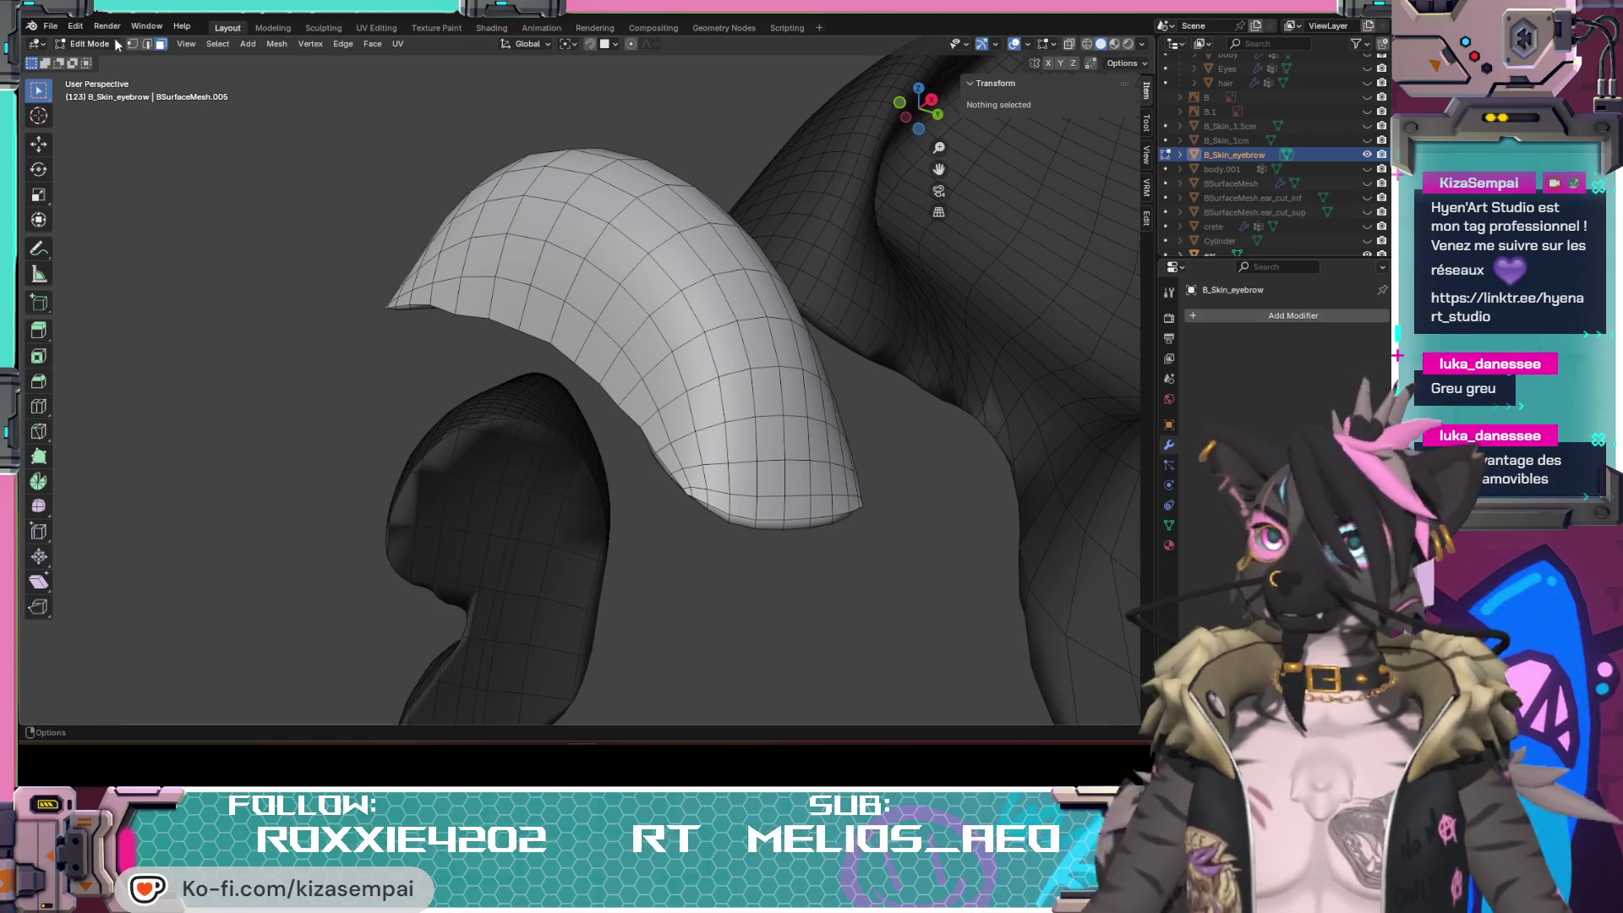
click(91, 43)
click(89, 93)
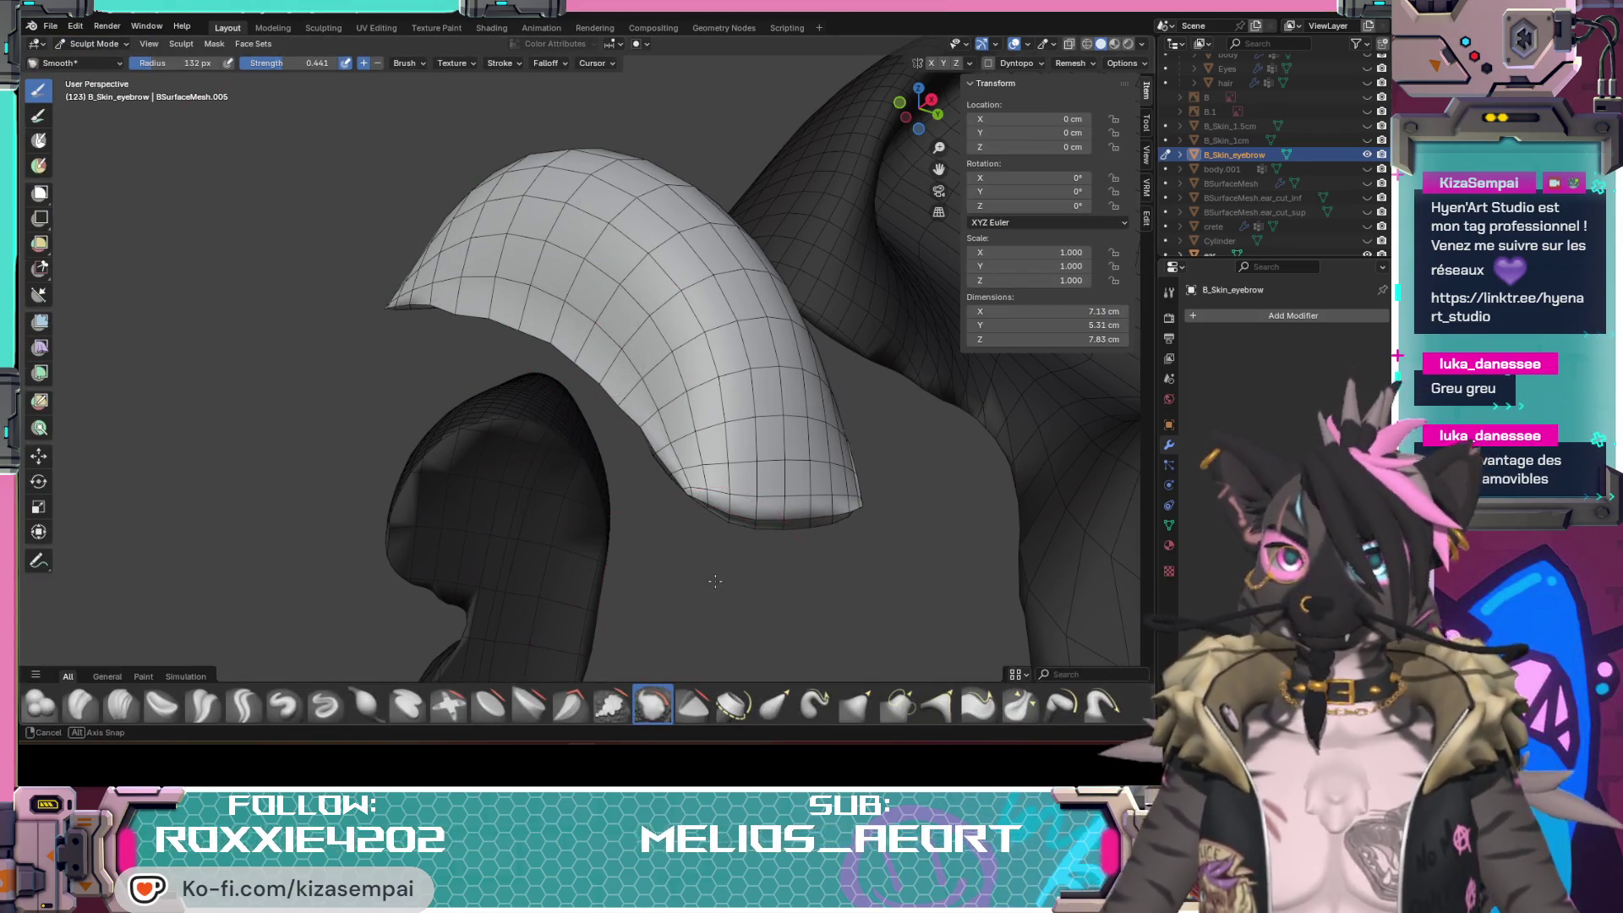
Step: Smooth the eyebrow patch's surface and rim with the Smooth brush from several angles
mouse_move(714, 582)
middle_down()
mouse_move(598, 344)
mouse_move(693, 501)
middle_up()
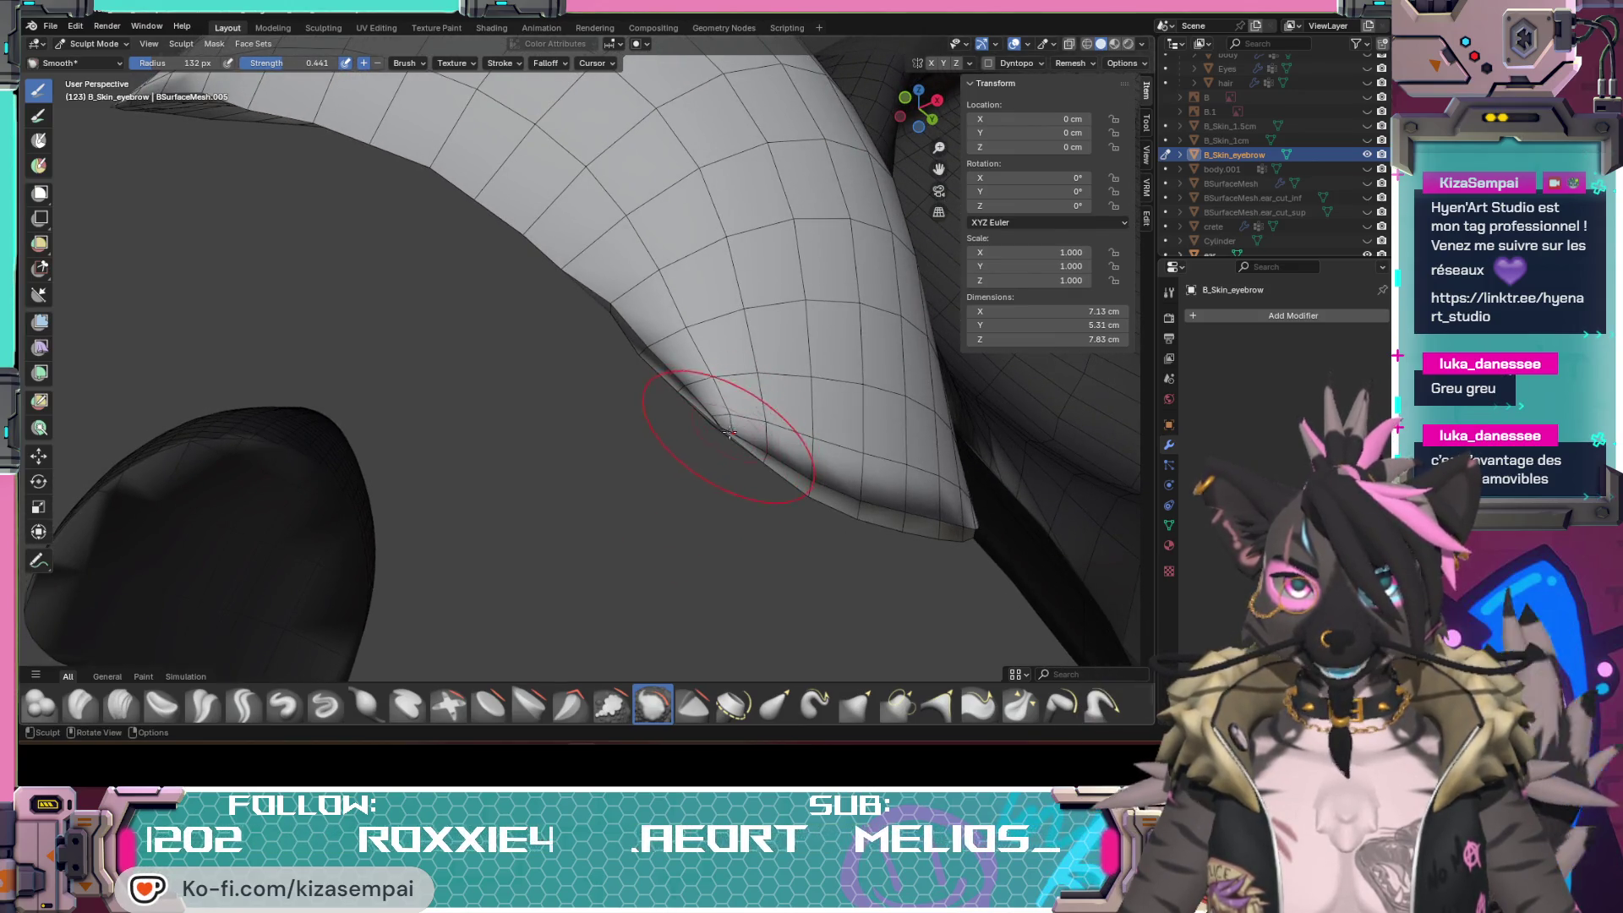
middle_drag(727, 436, 737, 495)
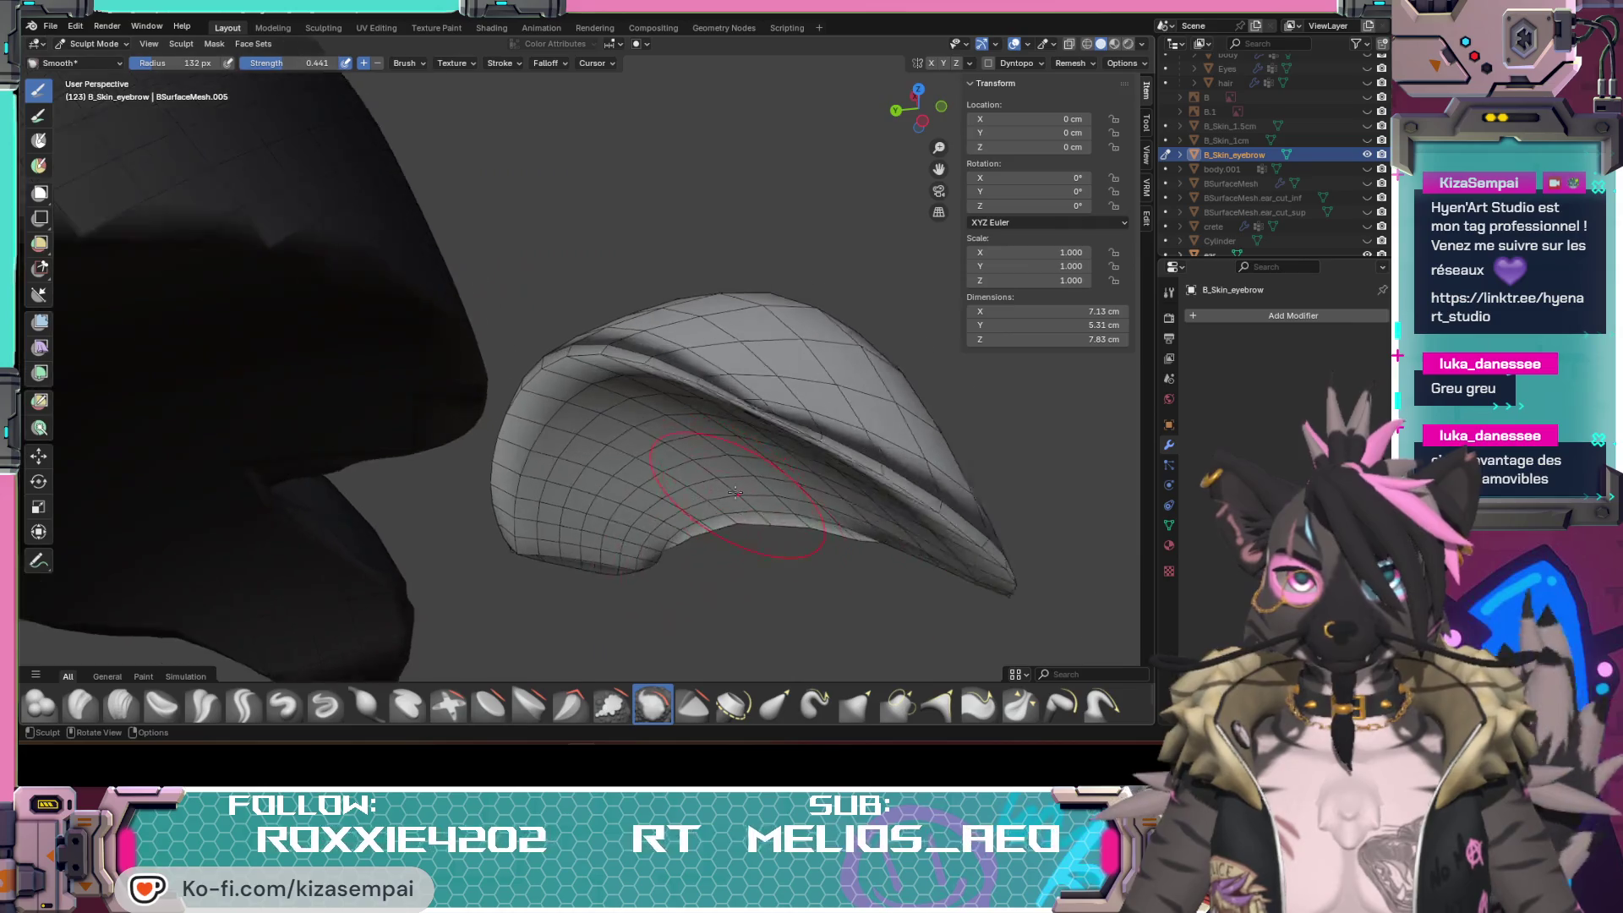
scroll(737, 493, up, 3)
mouse_move(737, 493)
middle_down()
mouse_move(285, 254)
mouse_move(879, 539)
mouse_move(733, 564)
mouse_move(761, 508)
middle_up()
scroll(762, 508, up, 2)
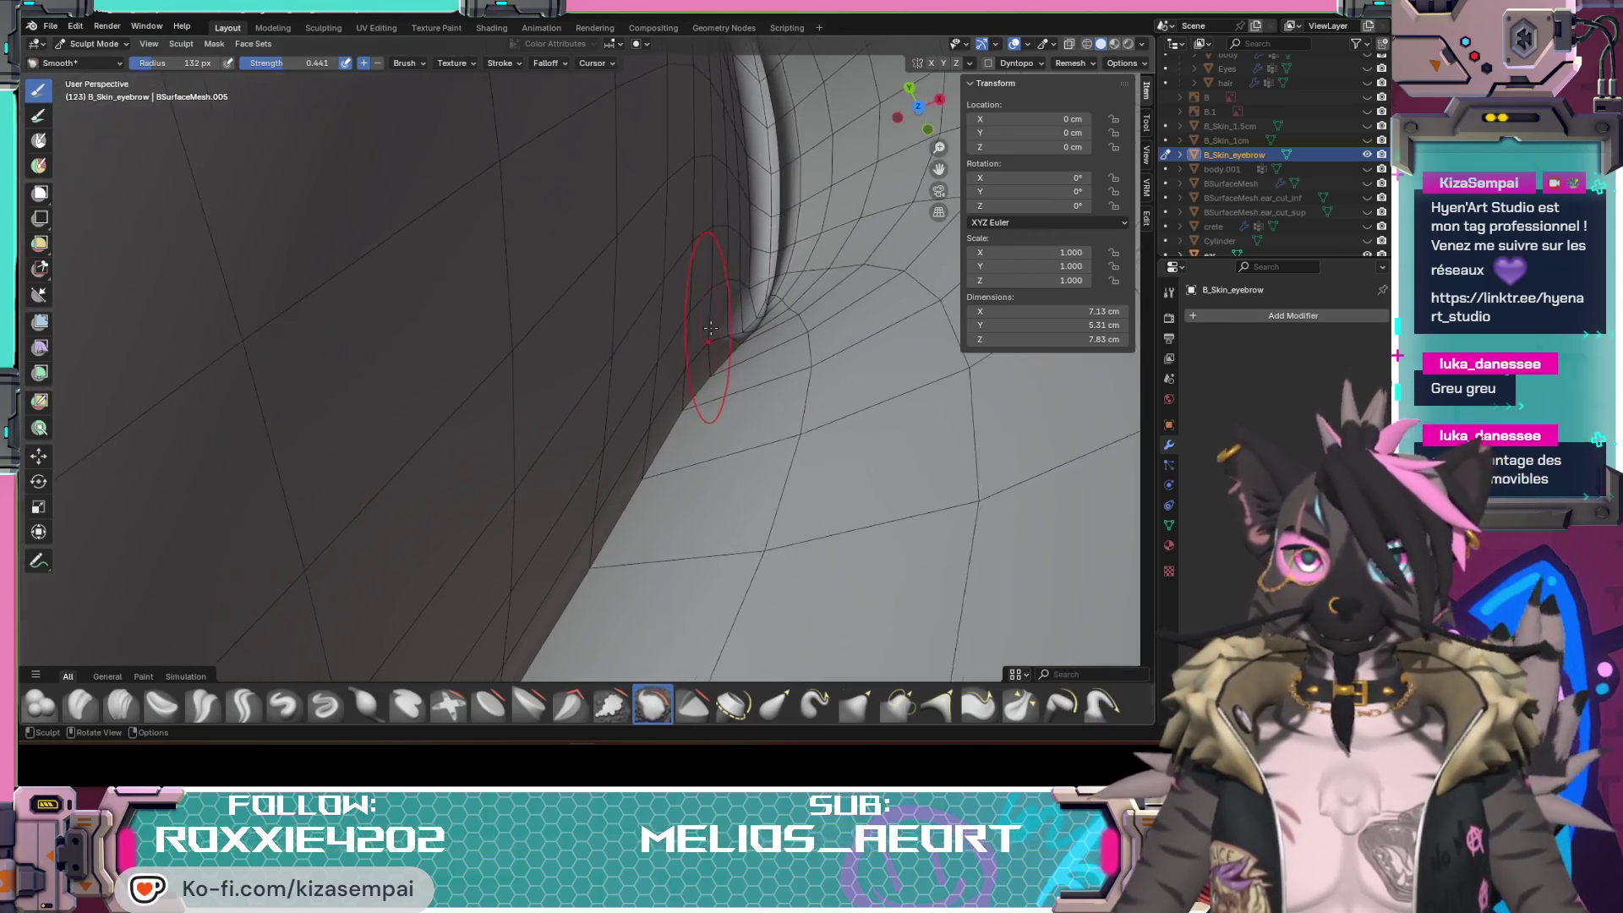
middle_drag(710, 327, 915, 384)
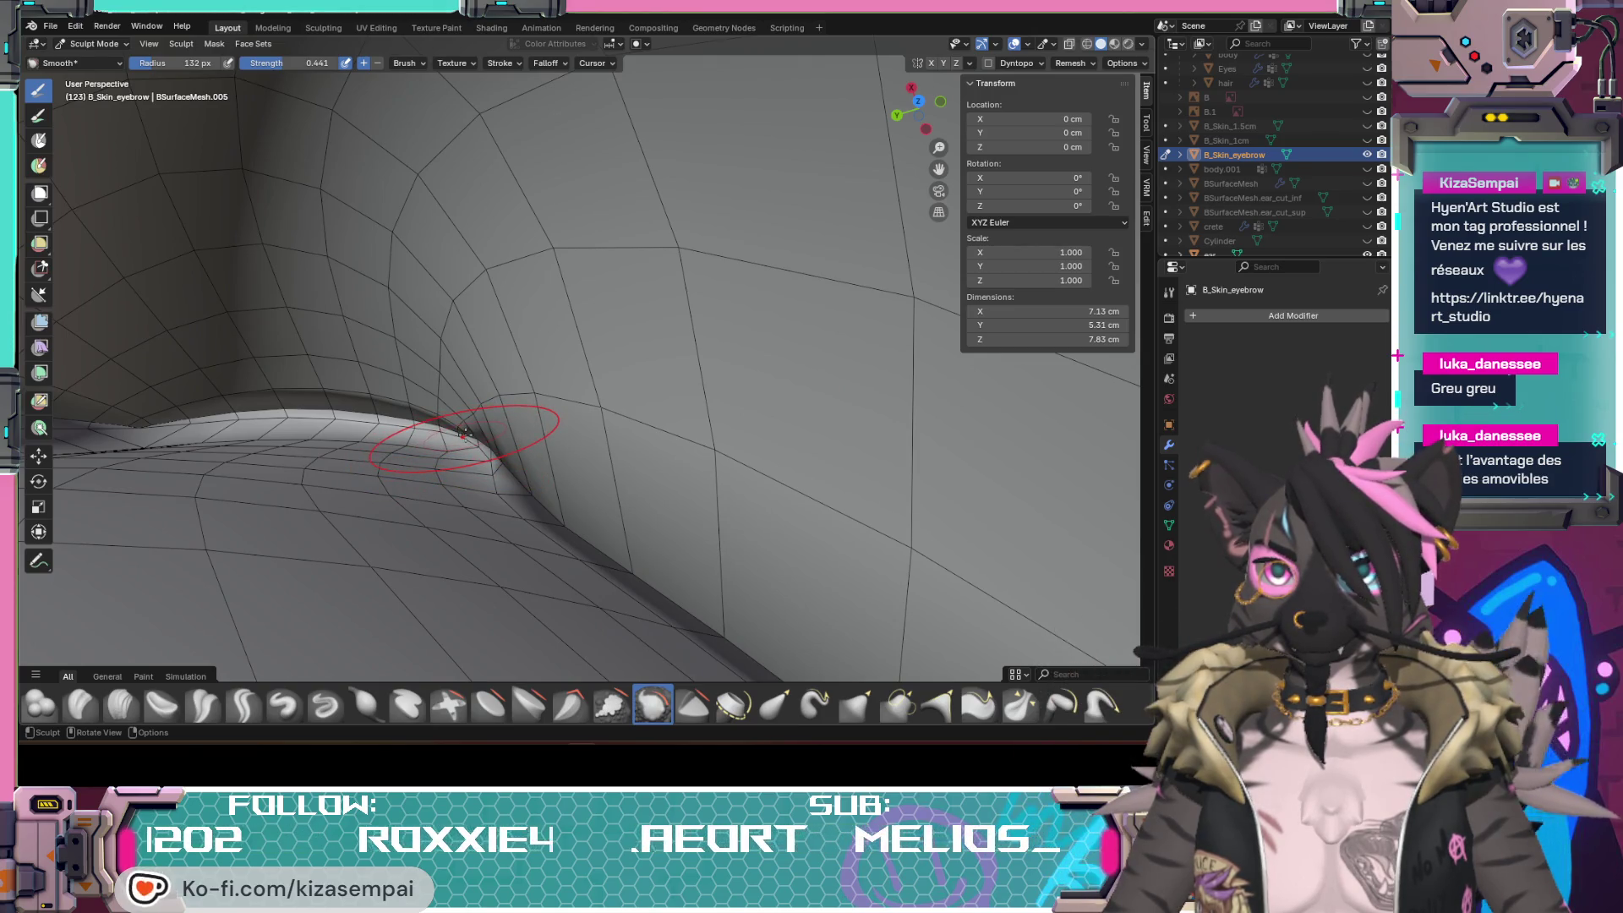
mouse_move(520, 462)
middle_down()
mouse_move(503, 409)
mouse_move(598, 507)
mouse_move(718, 359)
middle_up()
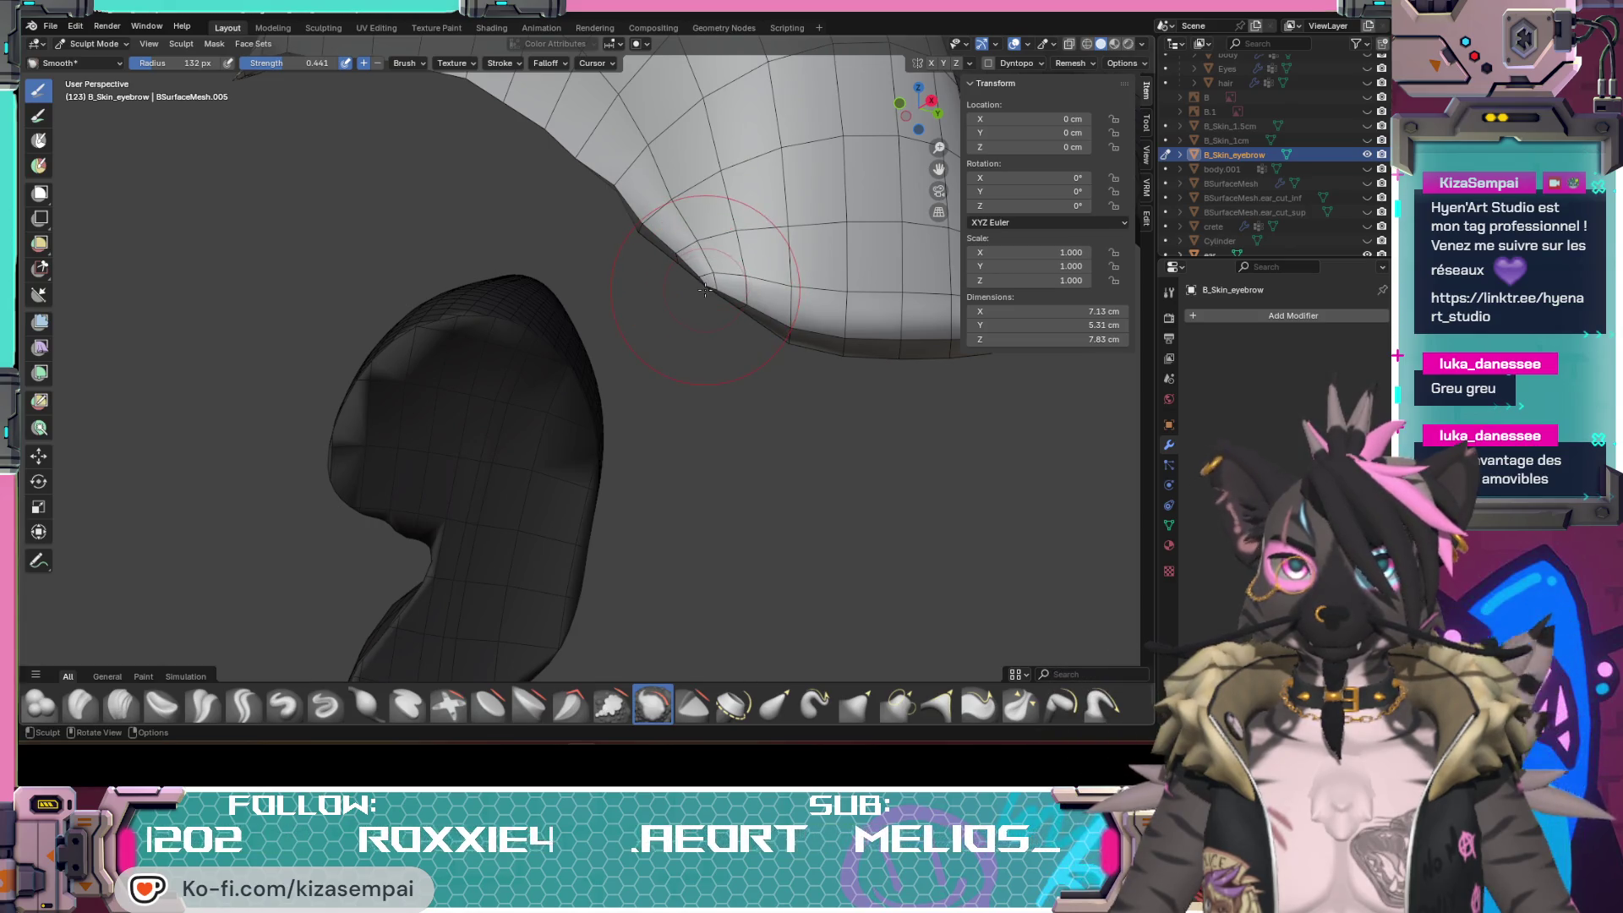
mouse_move(701, 327)
middle_down()
mouse_move(737, 279)
mouse_move(936, 255)
mouse_move(965, 190)
mouse_move(870, 514)
mouse_move(601, 440)
middle_up()
scroll(602, 440, up, 3)
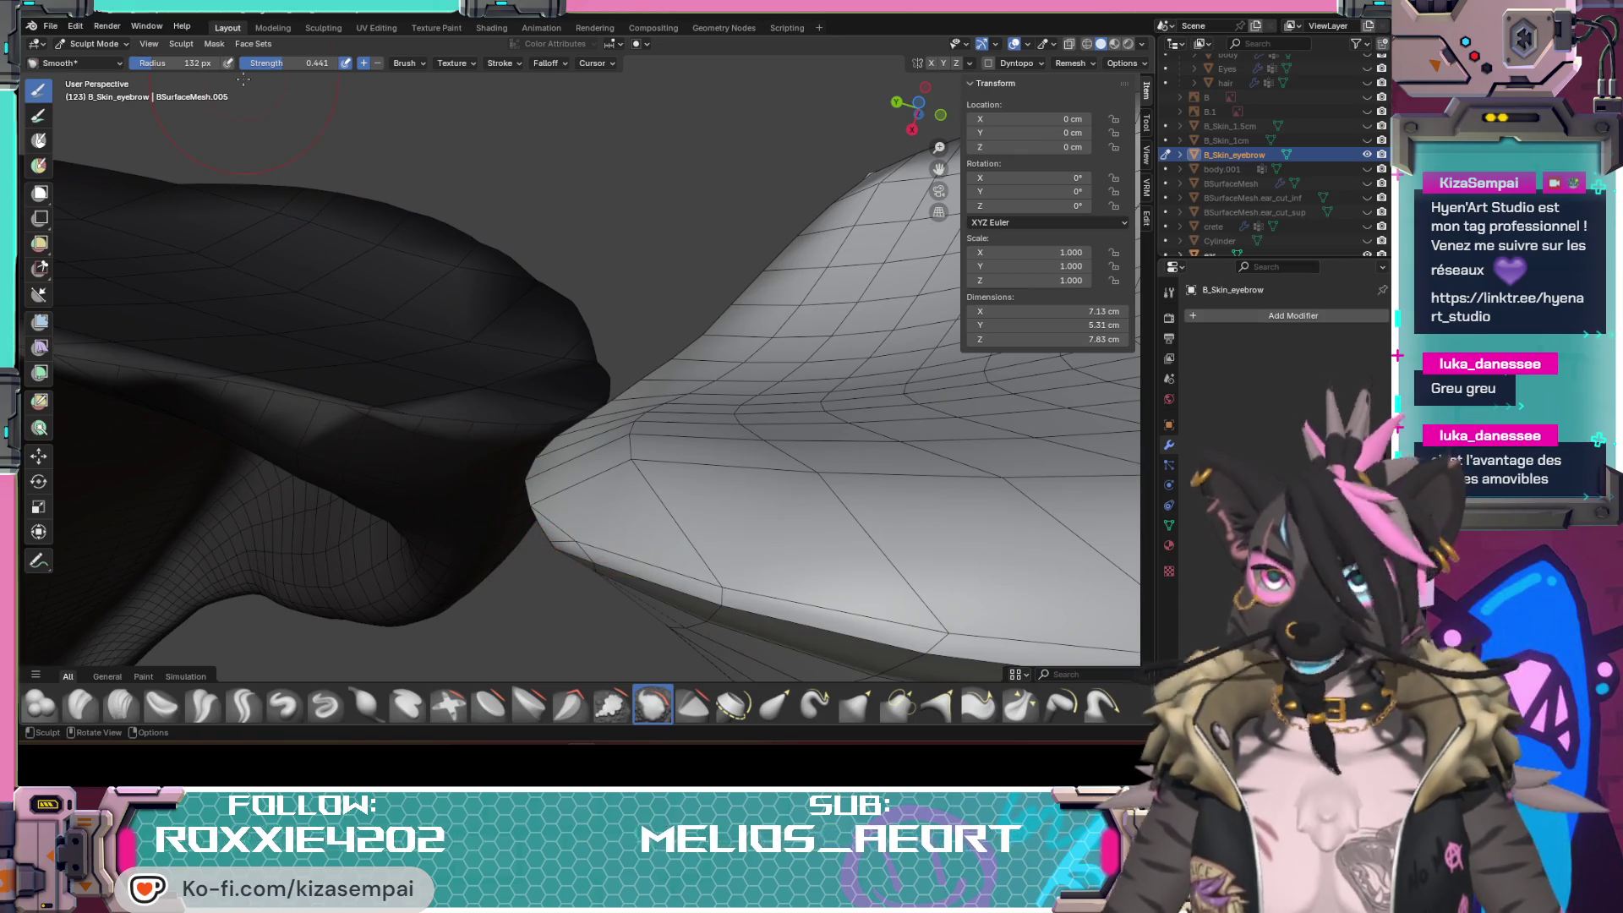
Step: Return the eyebrow patch to Edit Mode
click(96, 44)
click(98, 78)
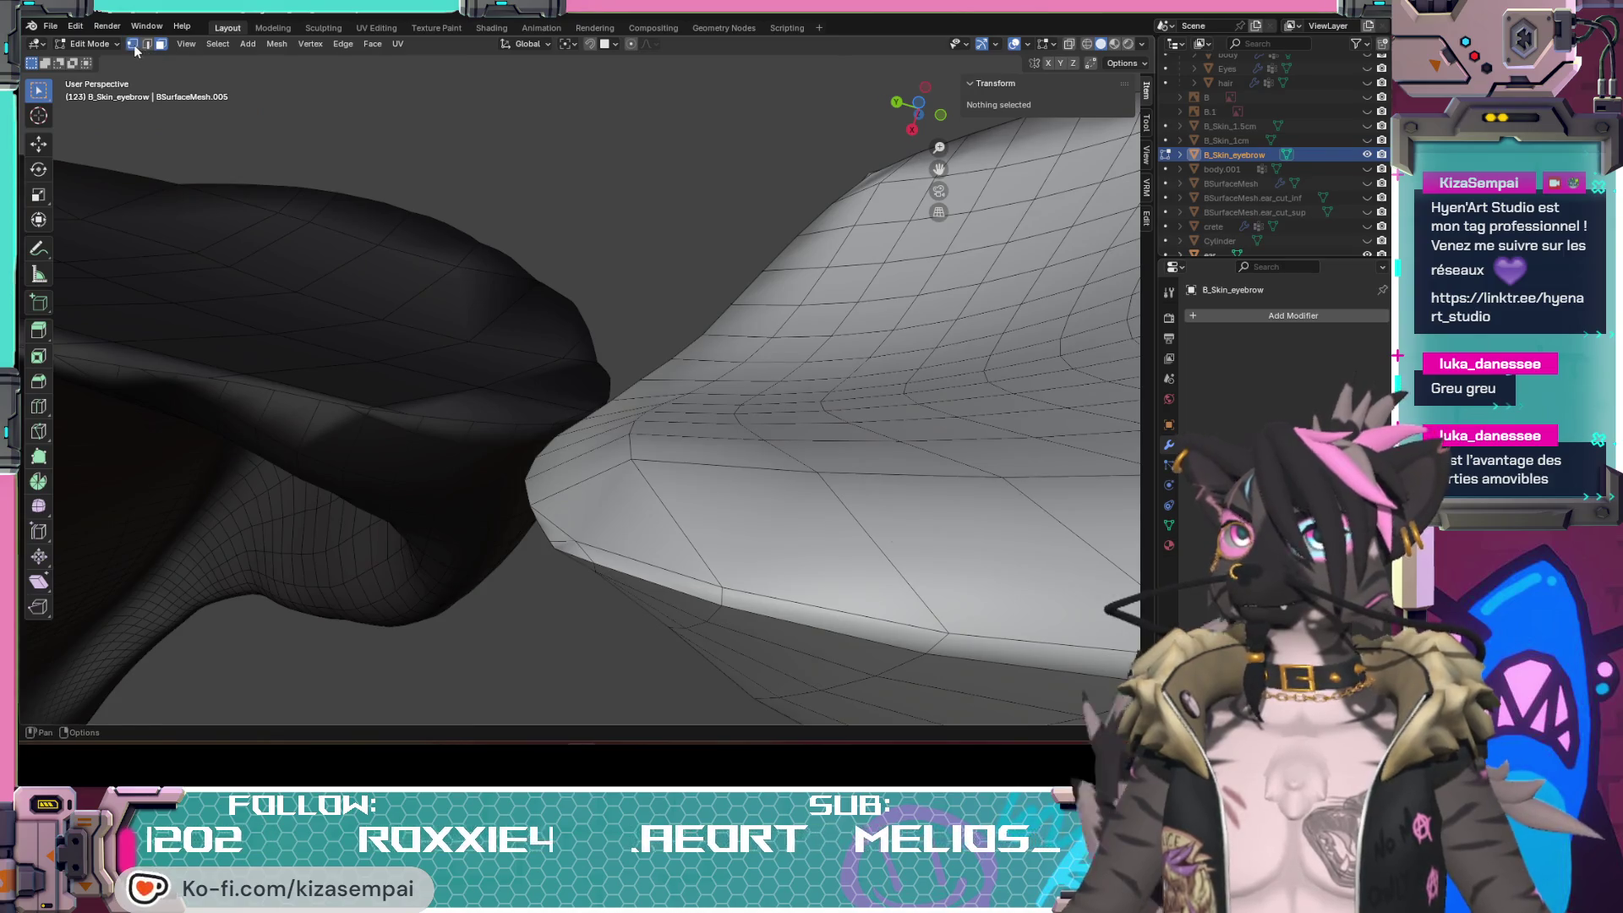
Step: In Vertex select, move two vertices at the eyebrow's pointed tip to round it off
click(132, 43)
mouse_move(597, 580)
middle_down()
mouse_move(597, 541)
mouse_move(640, 517)
mouse_move(485, 487)
middle_up()
click(587, 542)
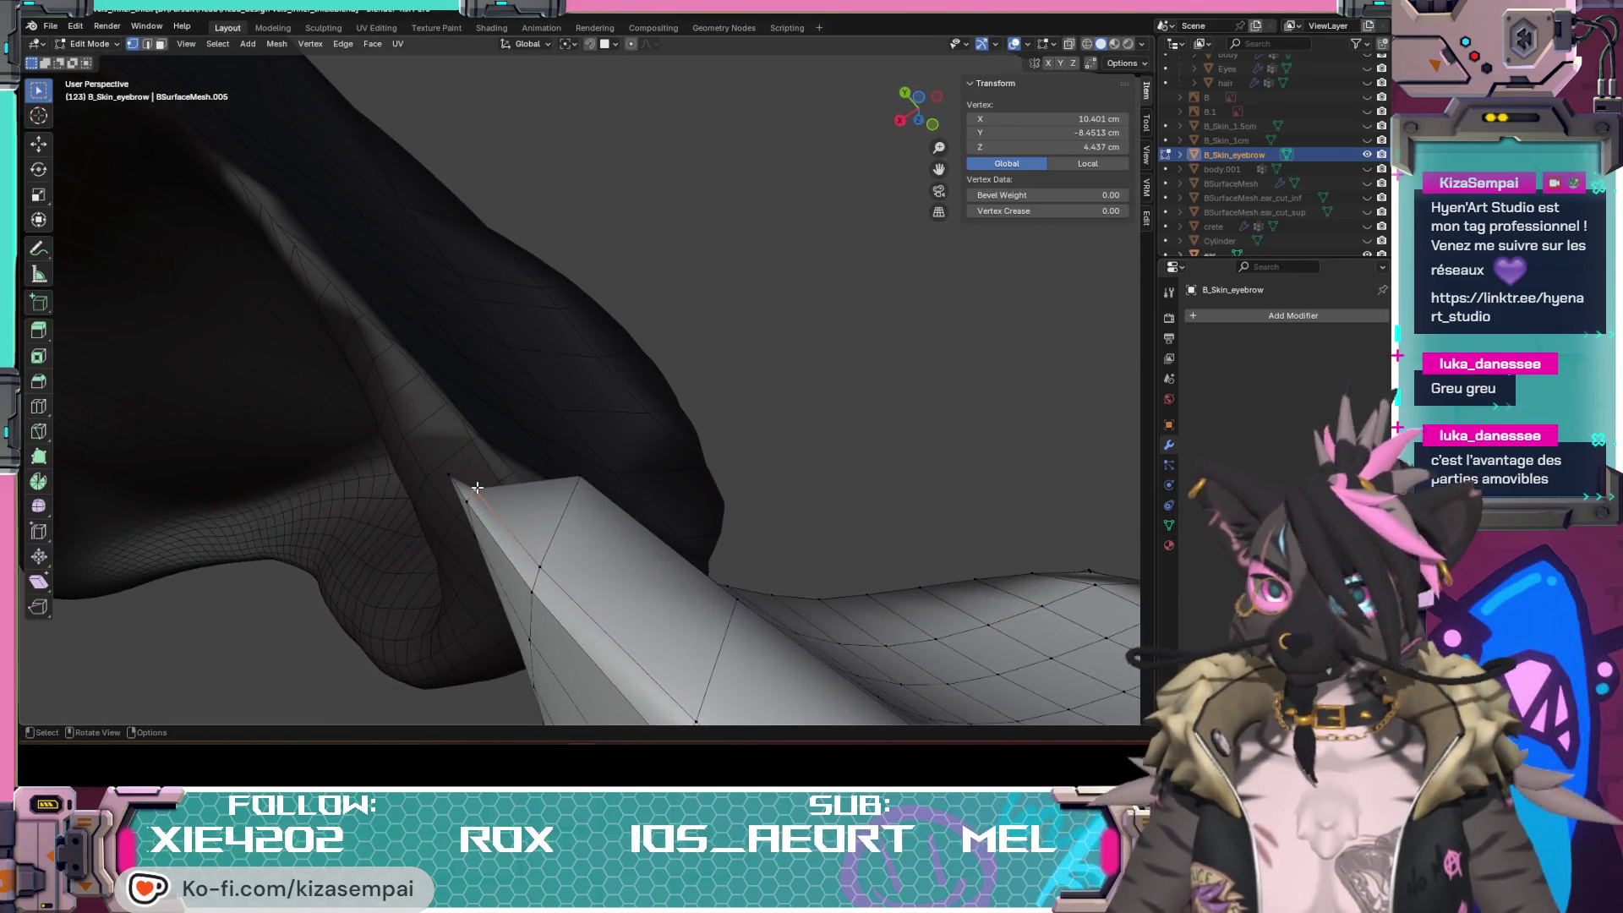
key(g)
click(498, 473)
mouse_move(497, 474)
middle_down()
mouse_move(761, 494)
mouse_move(699, 479)
middle_up()
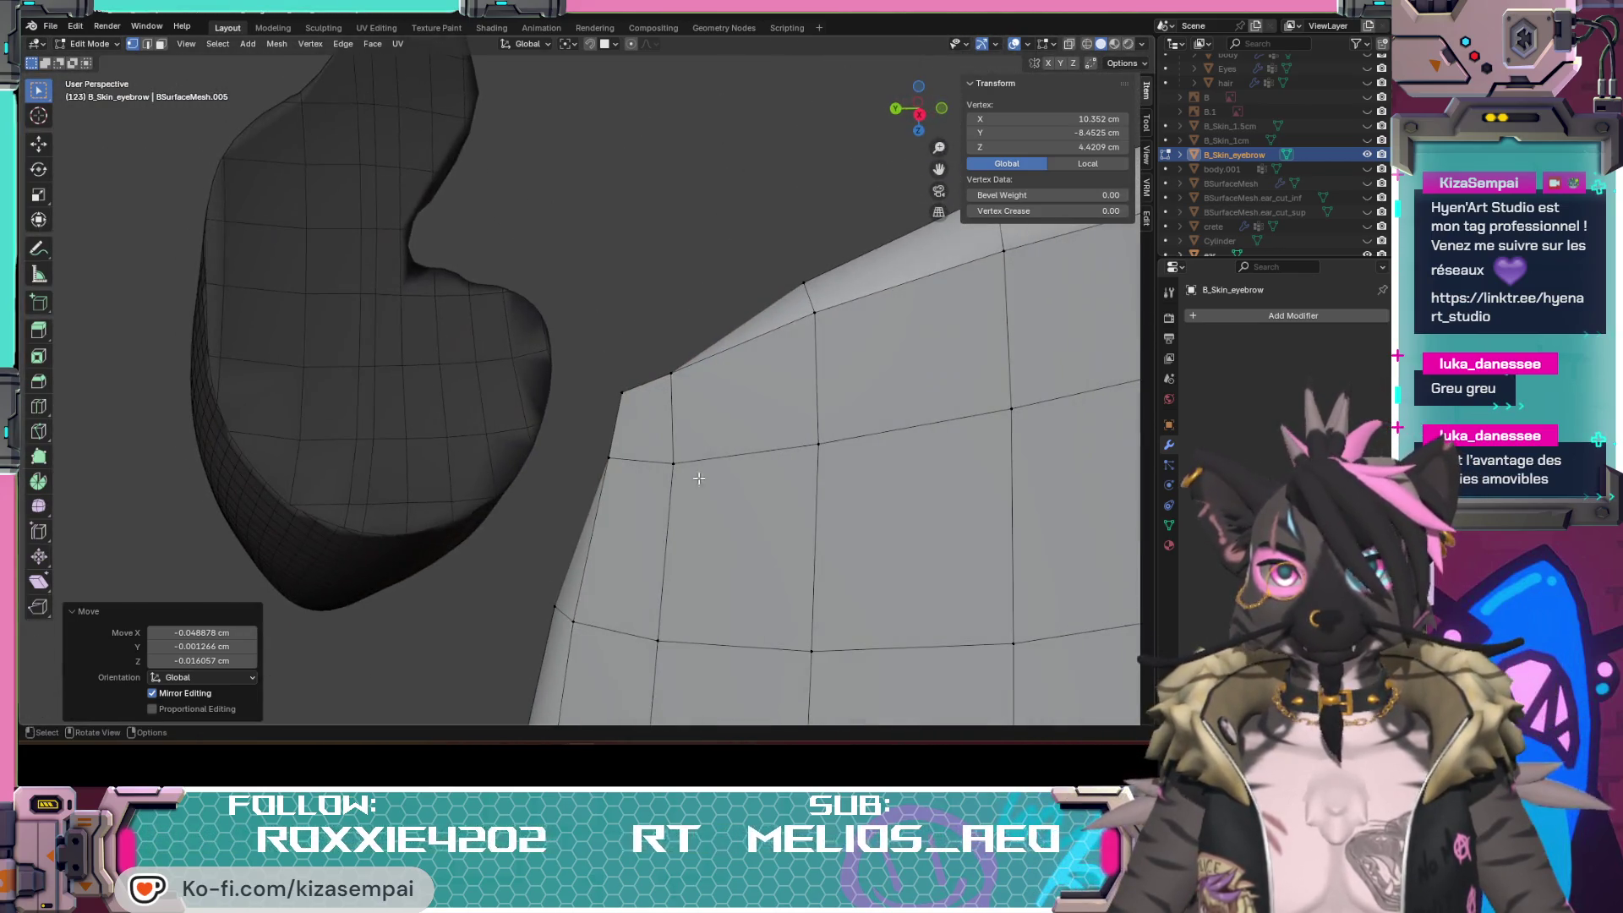
mouse_move(670, 368)
middle_down()
mouse_move(597, 493)
mouse_move(708, 488)
middle_up()
click(536, 532)
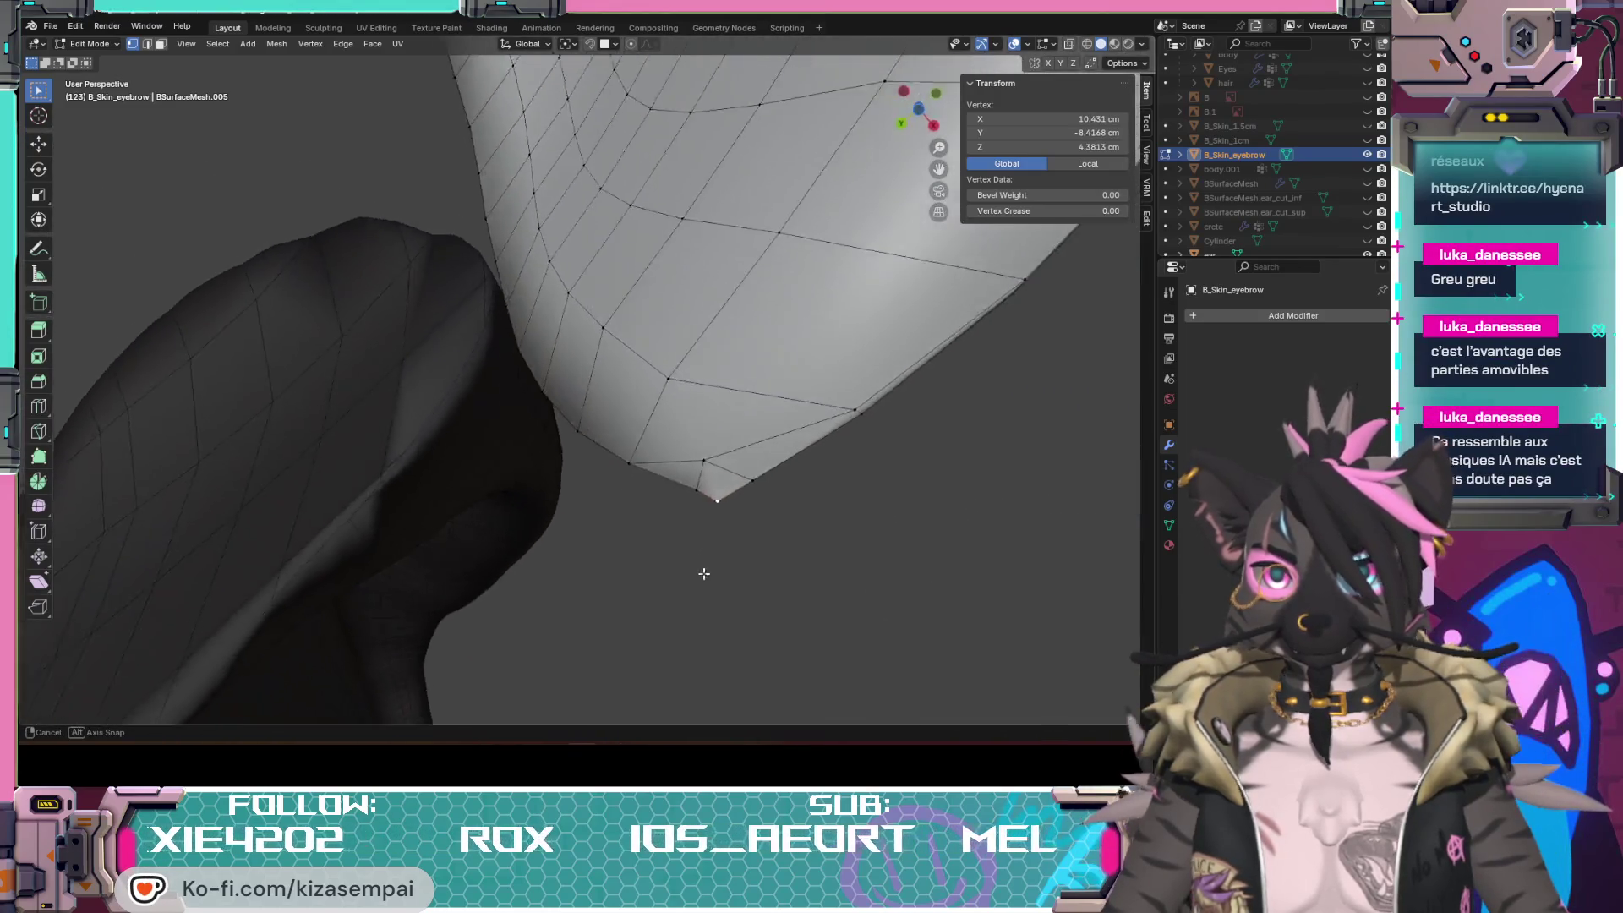
key(g)
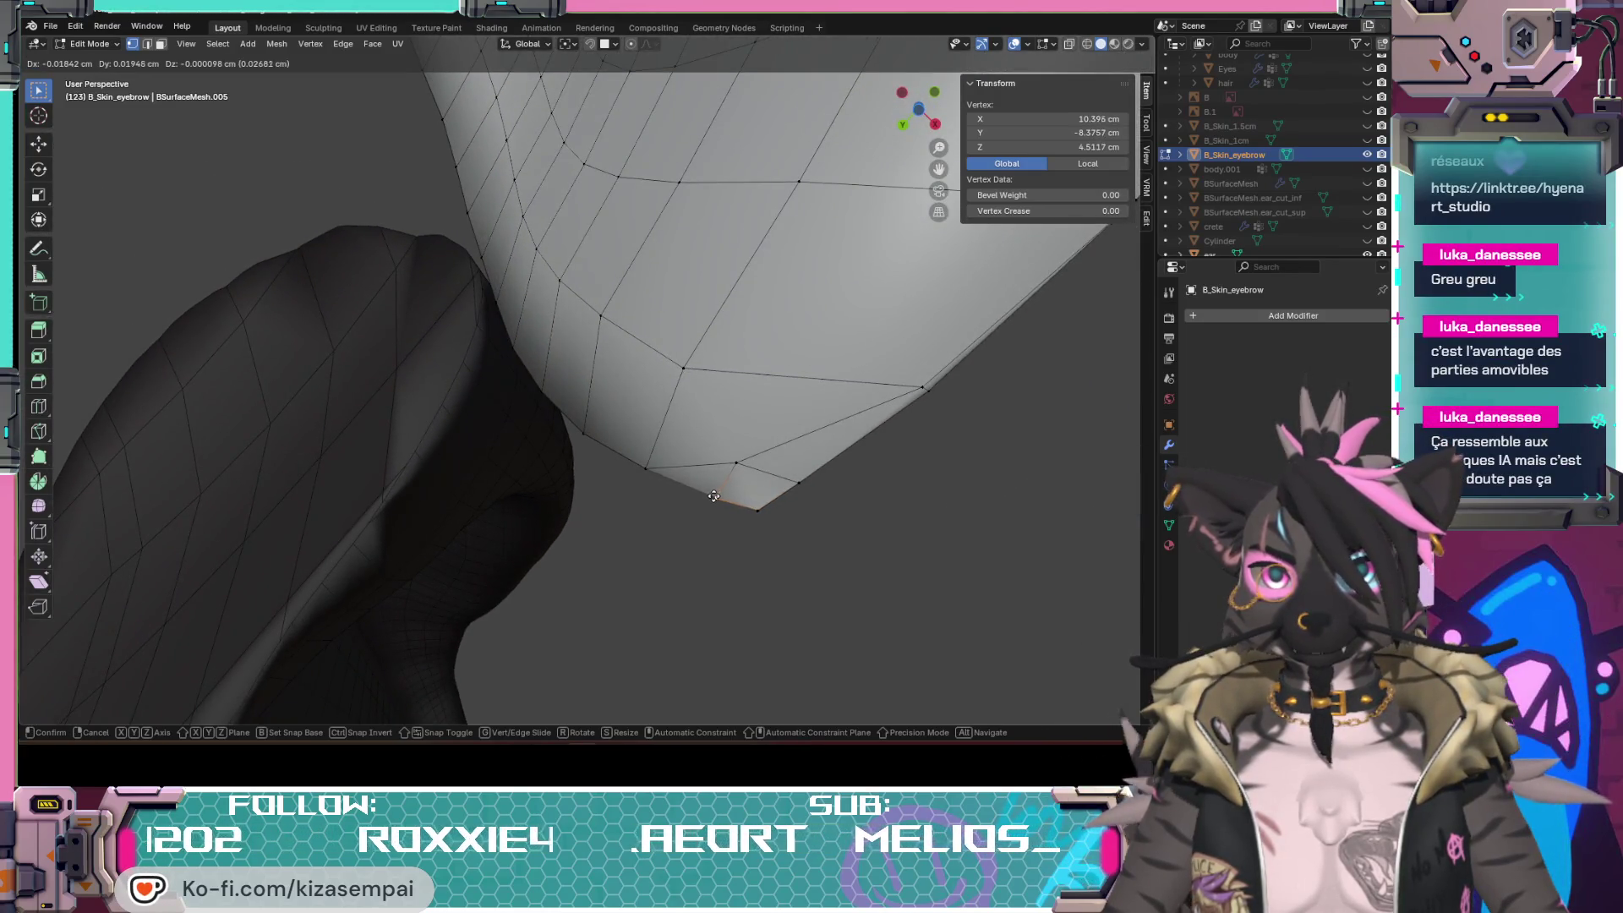
click(713, 496)
Step: Nudge another tip vertex several times to tidy the patch's top rim
click(712, 496)
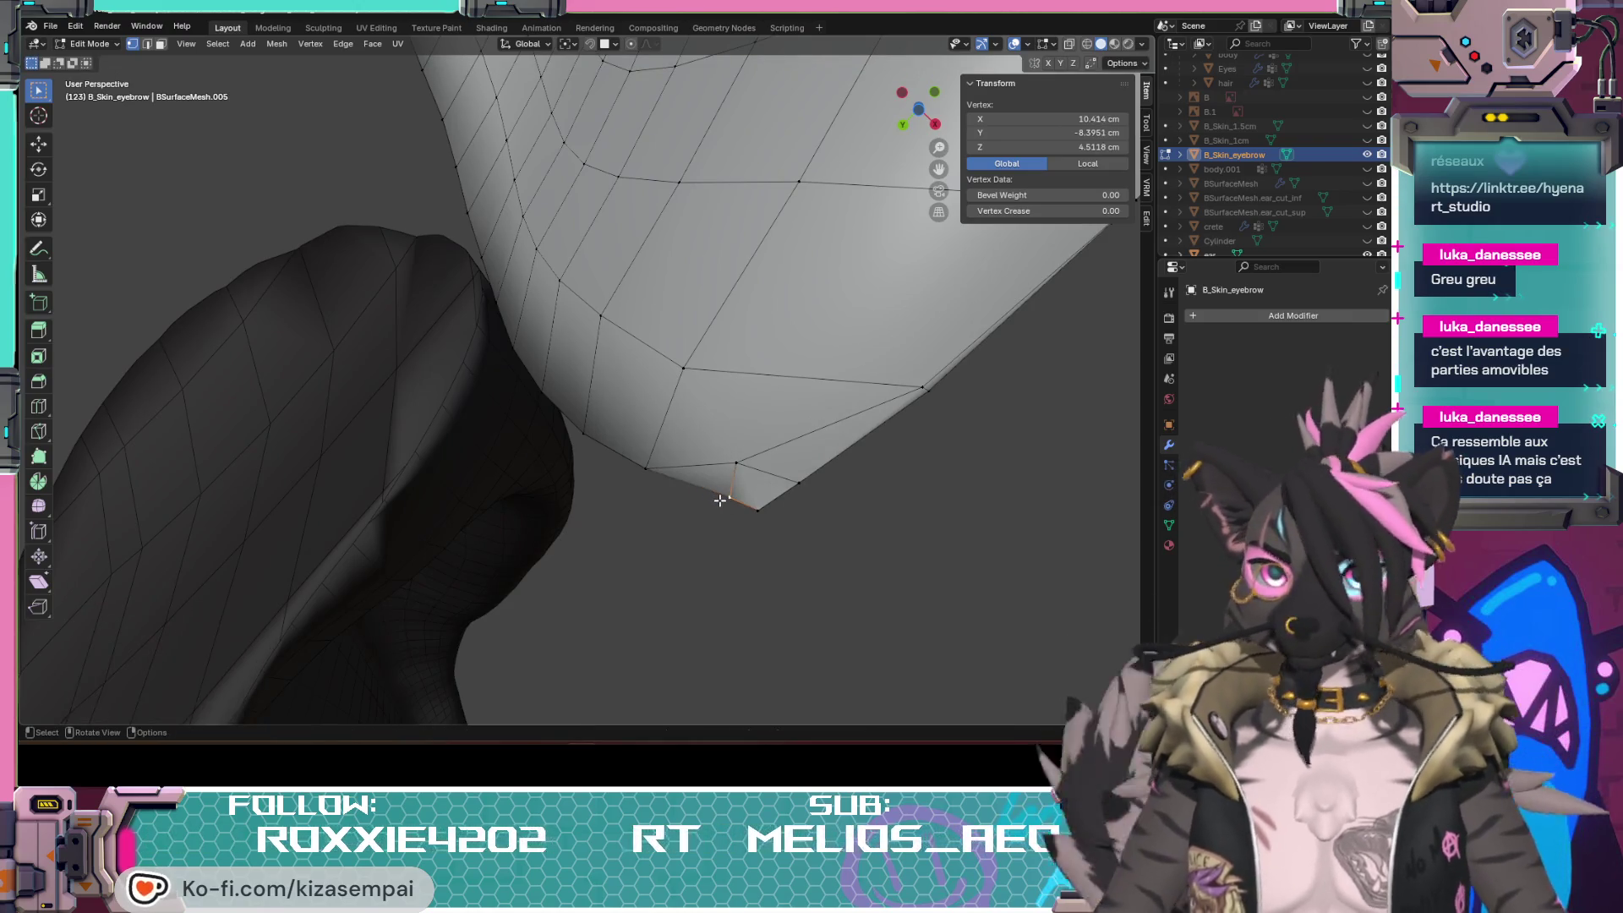
middle_drag(712, 495, 714, 489)
middle_drag(779, 515, 779, 343)
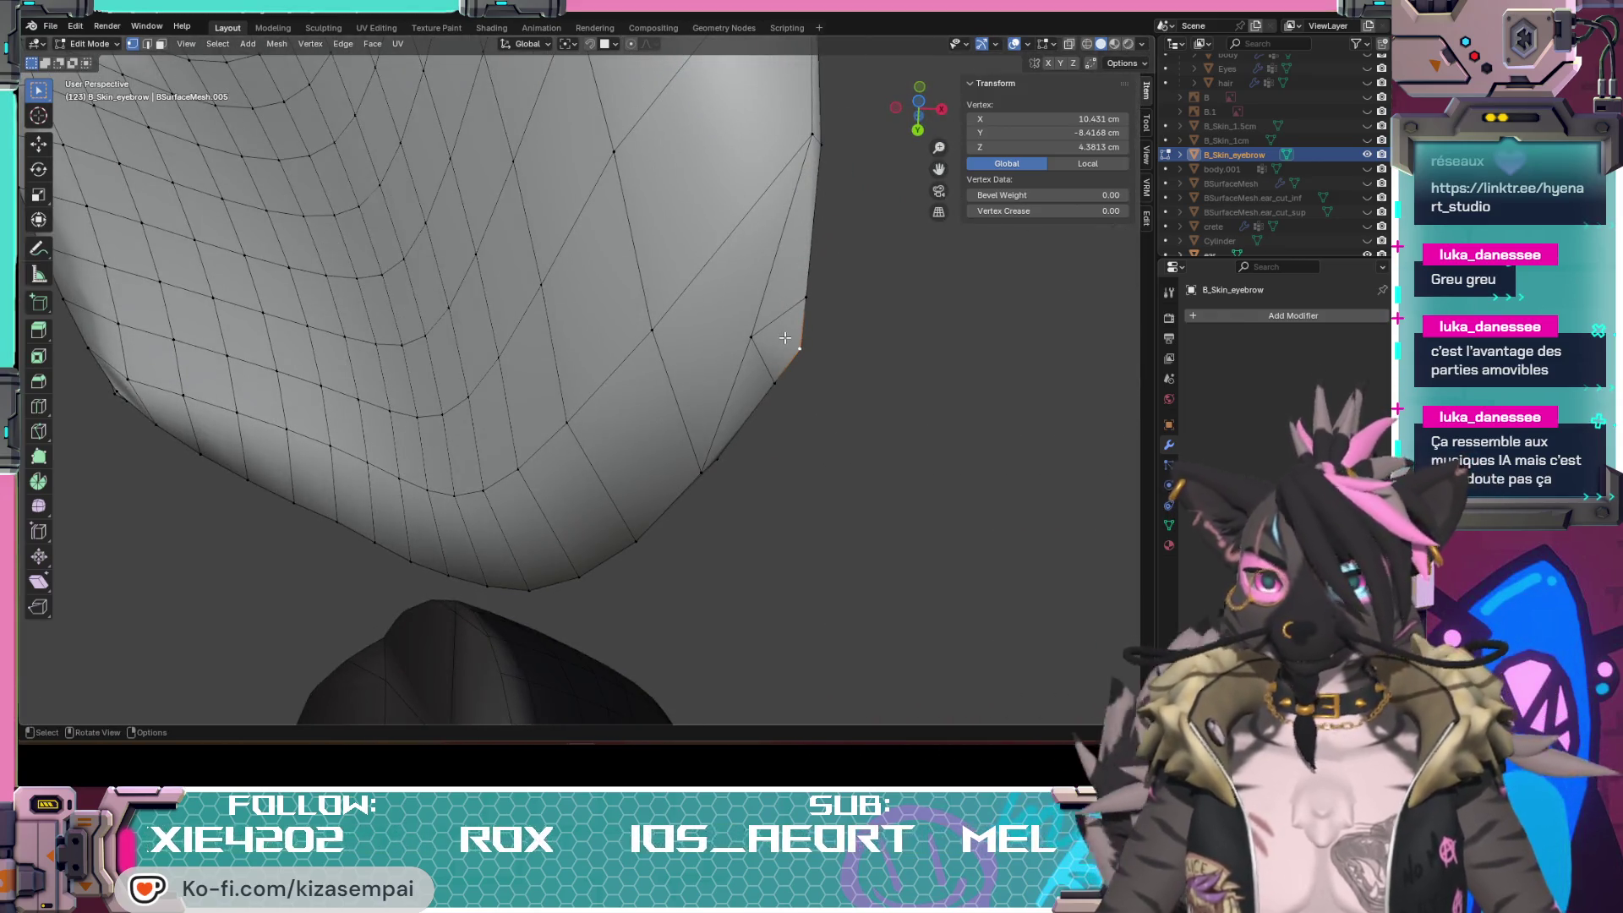
key(g)
click(781, 344)
mouse_move(780, 344)
middle_down()
mouse_move(825, 454)
mouse_move(610, 342)
mouse_move(835, 362)
mouse_move(780, 369)
mouse_move(744, 468)
mouse_move(163, 262)
mouse_move(860, 529)
mouse_move(803, 439)
mouse_move(707, 469)
middle_up()
key(g)
click(610, 343)
key(g)
click(781, 368)
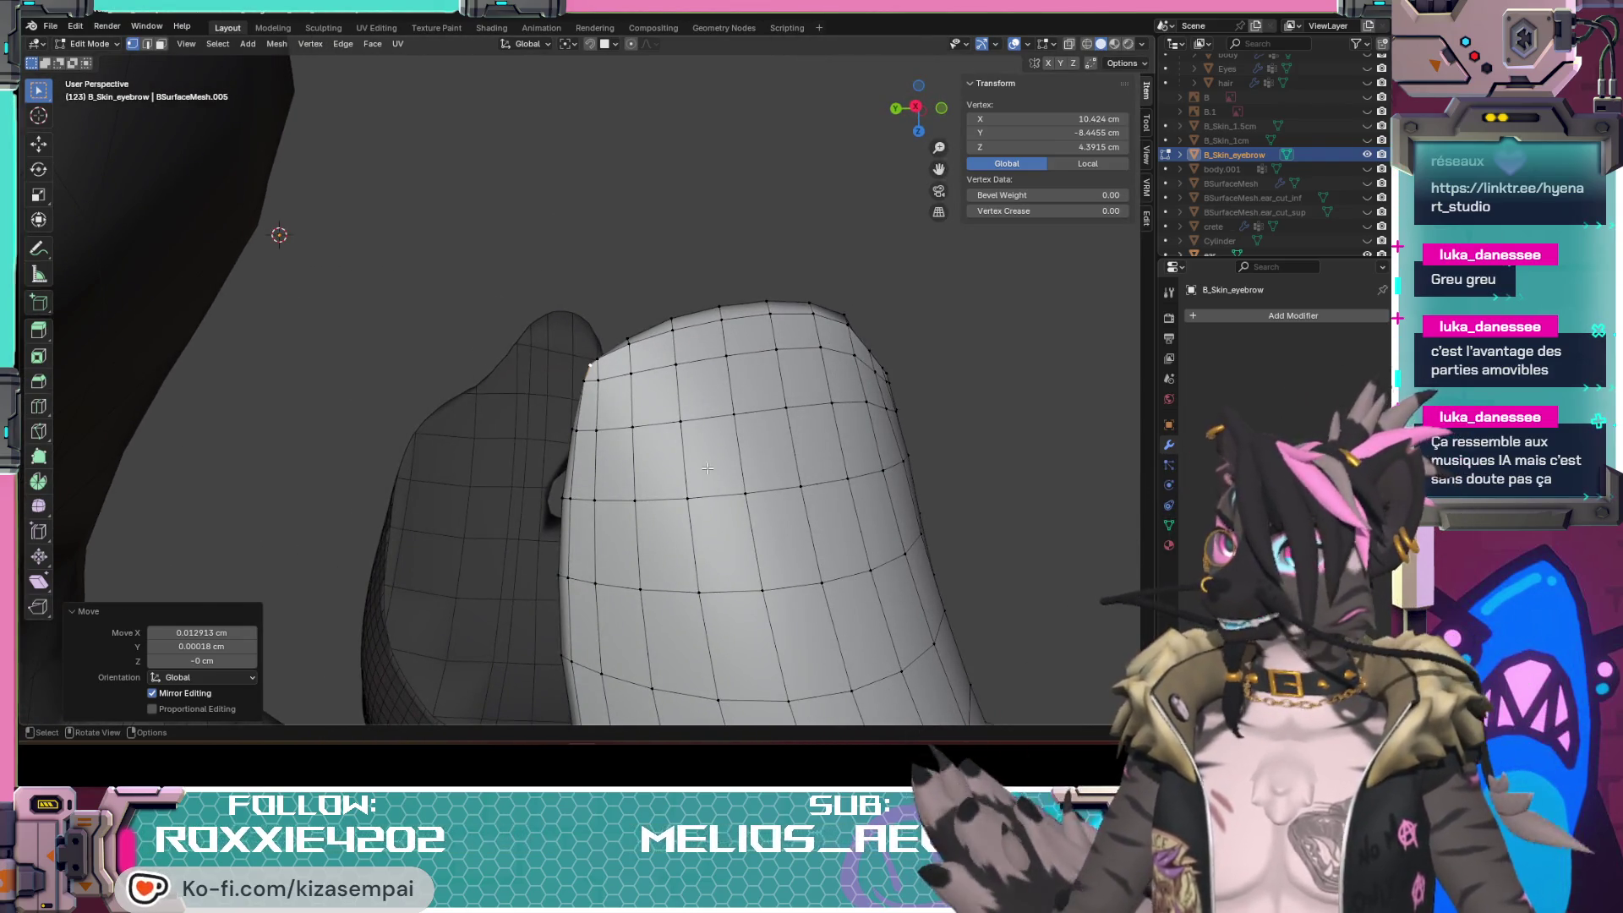